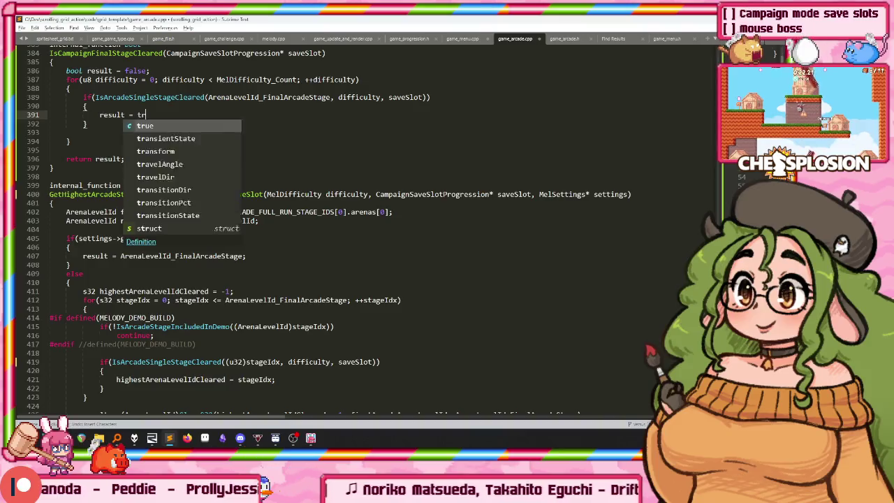
Complete 'result = true;', add 'break;' below it, and remove the blank line after the brace.
type("d")
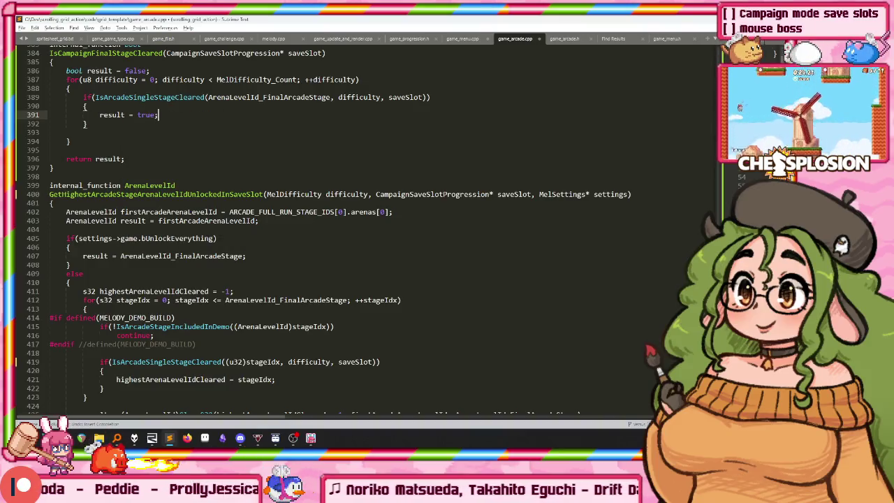
key("Return")
type("break;")
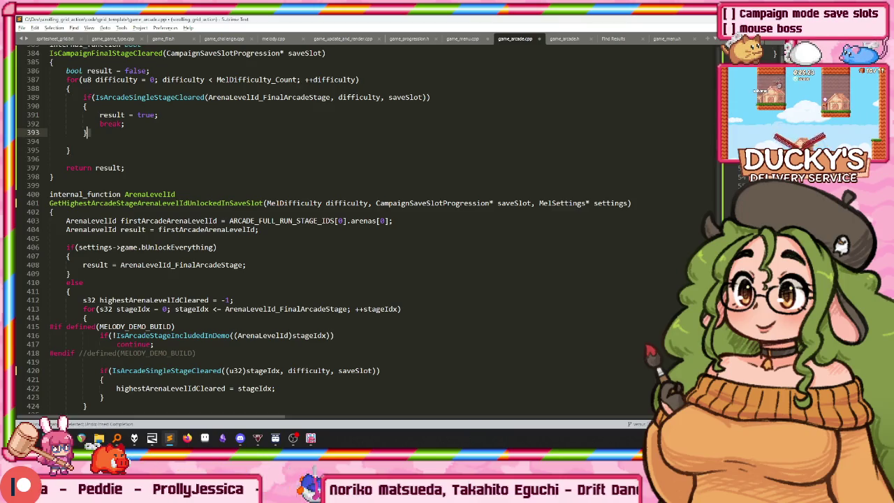
key("Delete")
Copy the IsCampaignFinalStageCleared signature from line 384 and bring up game_menu.cpp.
scroll(176, 123, "up", 4)
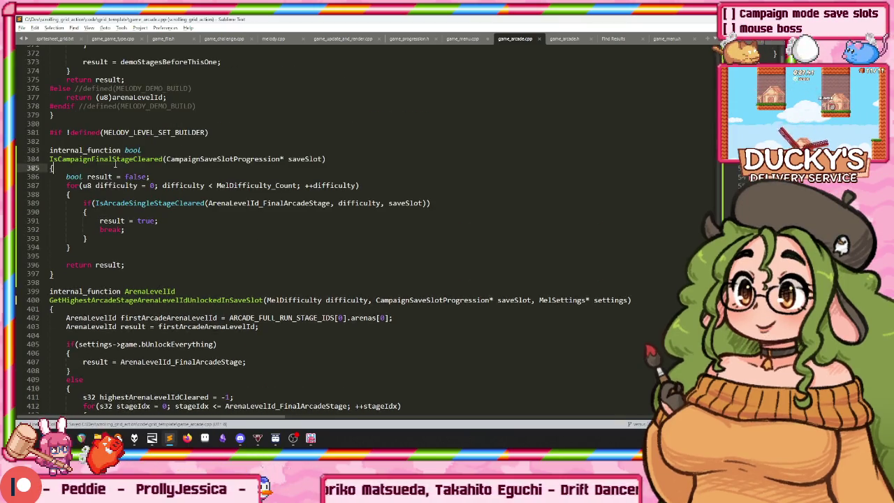
key("Left")
key("shift+Home")
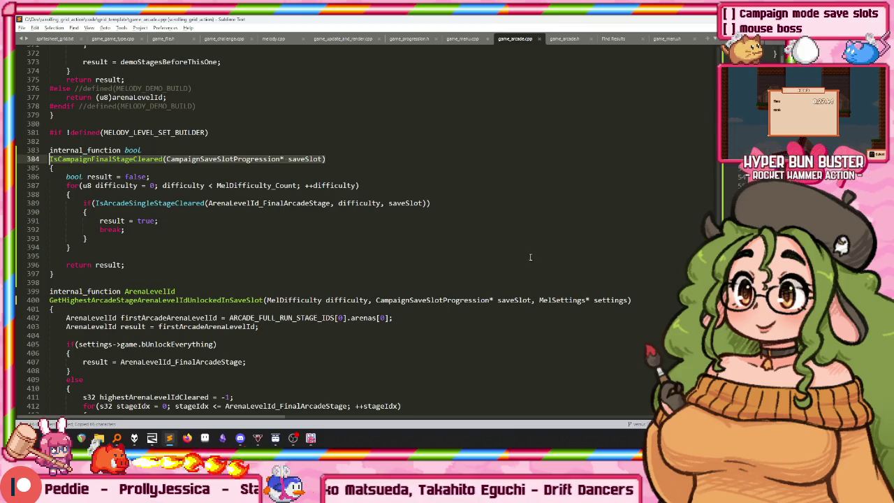
left_click(474, 39)
scroll(436, 125, "right", 2)
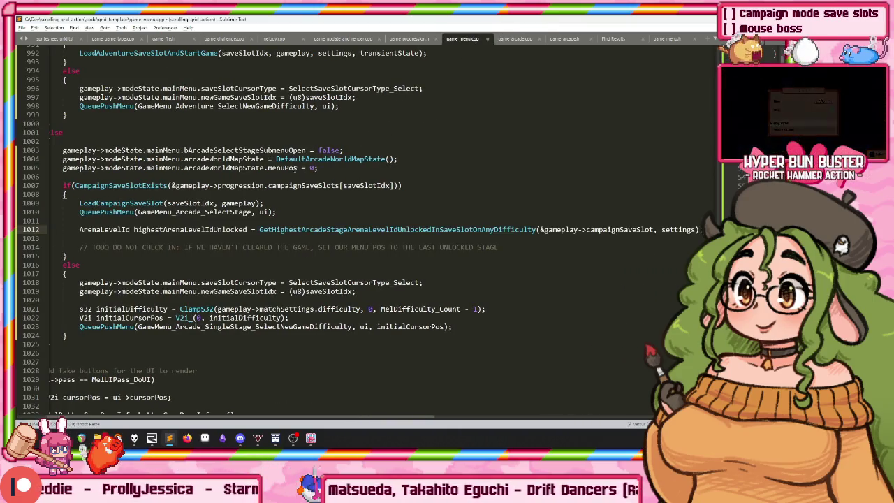
Add an if(!IsCampaignFinalStageCleared(&gameplay->campaignSaveSlot)) block with braces below line 1010.
left_click(275, 212)
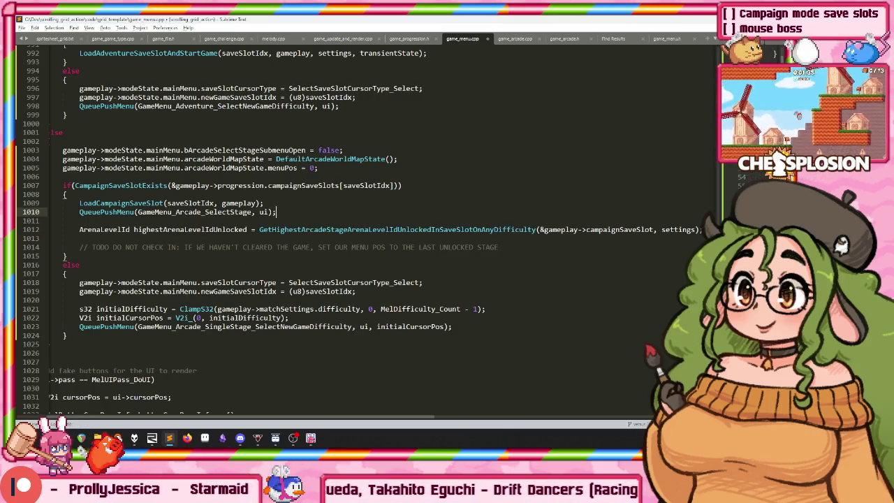
key("Return")
key("Return")
type("if(!IsCampaignFinalStageCleared(CampaignSaveSlotProgression* saveSlot))")
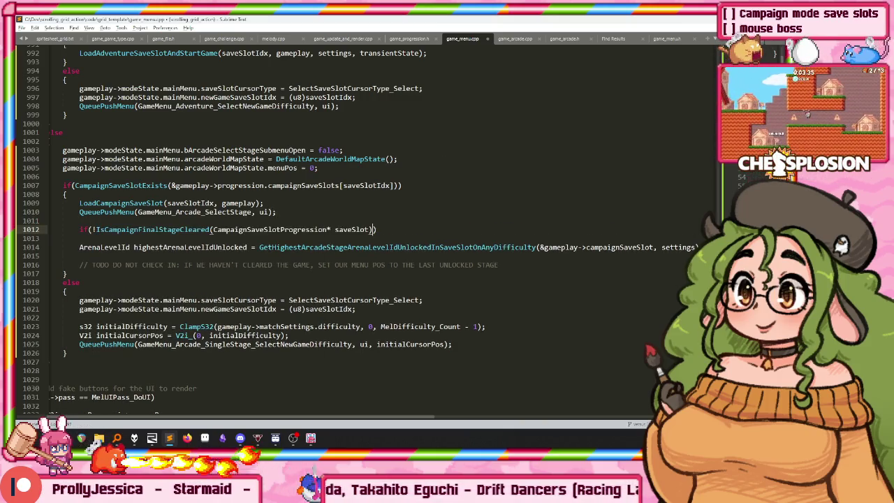
key("ctrl+shift+Left")
key("ctrl+shift+Left")
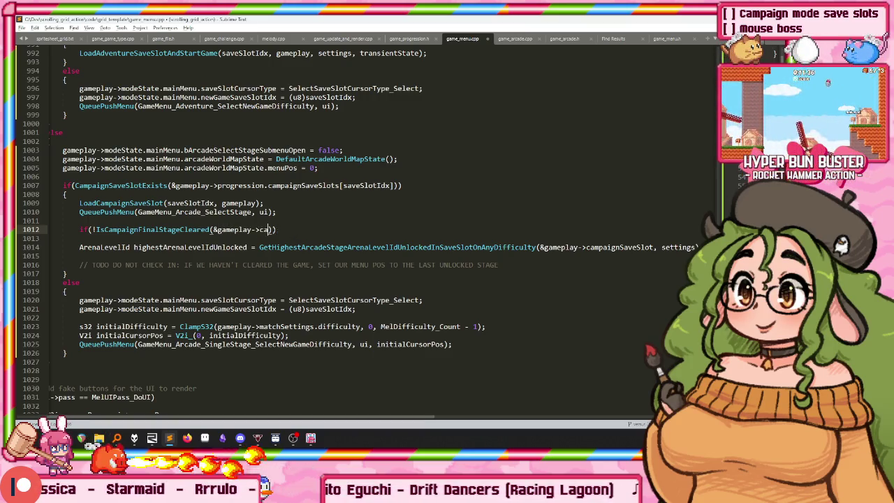
type("mpaignSaveSlot")
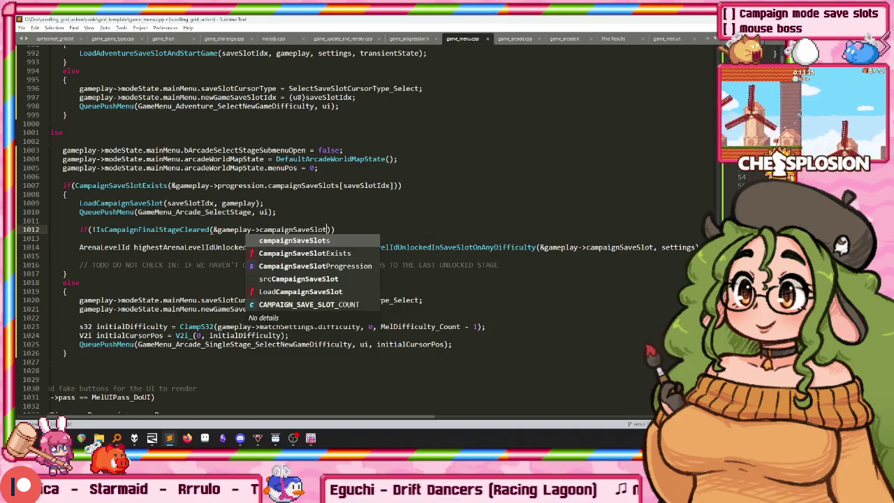
key("End")
key("Return")
type("{")
key("Return")
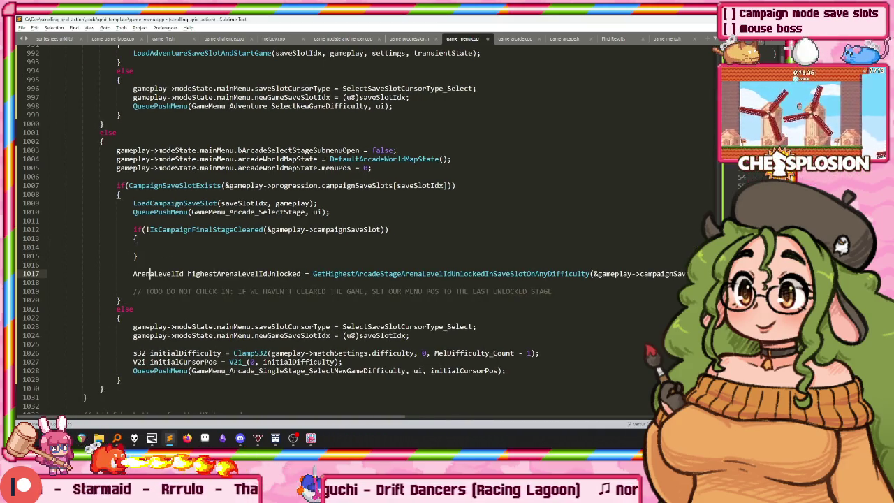
Move the highestArenaLevelIdUnlocked assignment inside the new if block.
left_click(321, 167)
key("shift+Home")
key("ctrl+c")
left_click(350, 230)
key("Down")
key("Down")
key("Down")
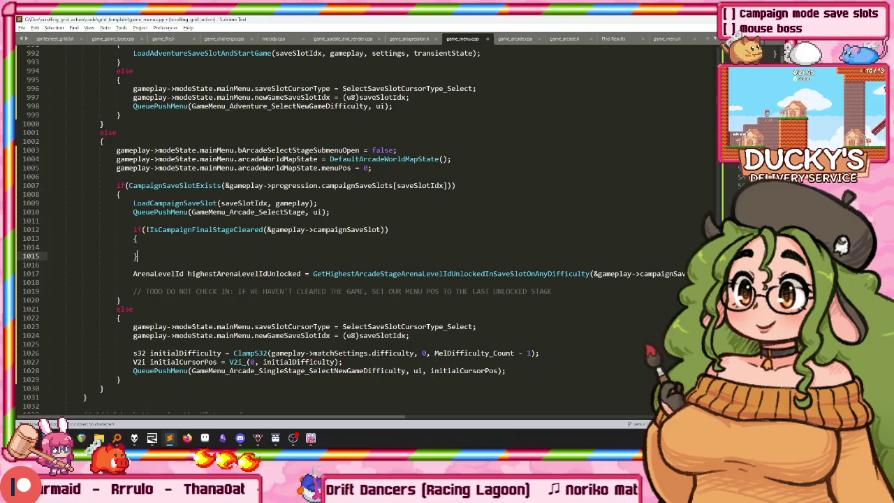
key("End")
key("shift+Home")
key("ctrl+x")
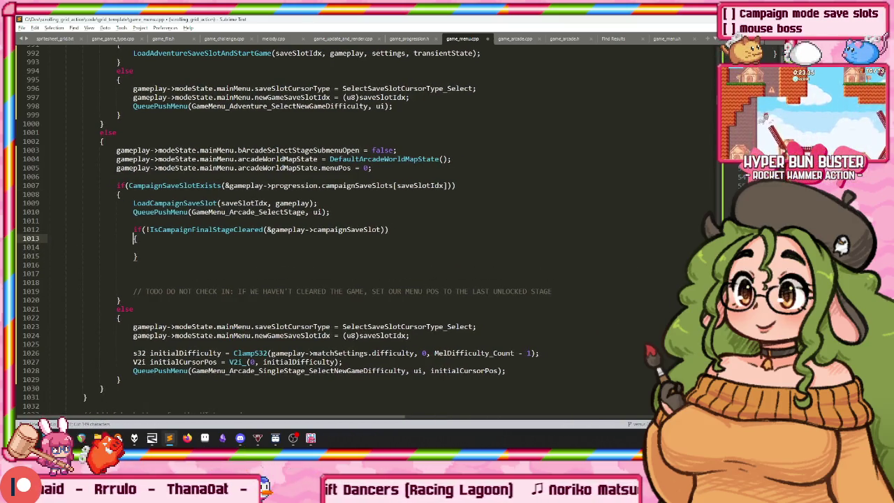
key("Down")
key("ctrl+v")
Delete the leftover blank lines above the TODO comment.
key("Home")
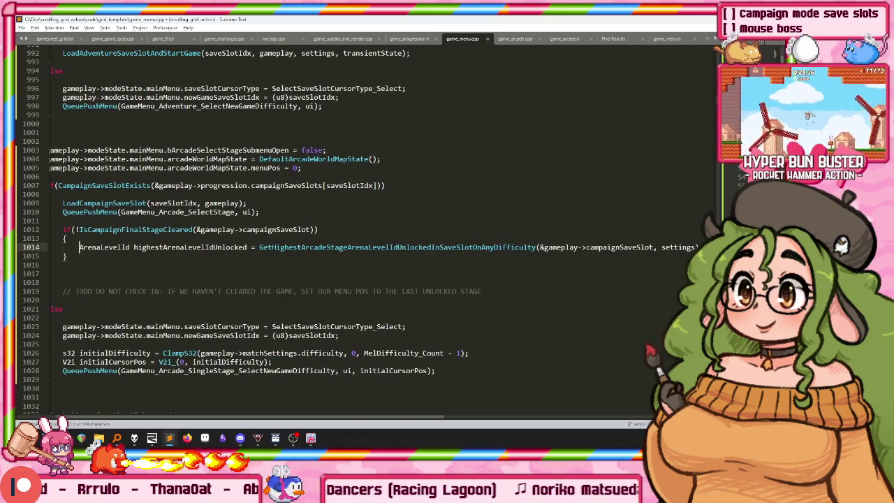
key("Down")
key("Down")
key("Down")
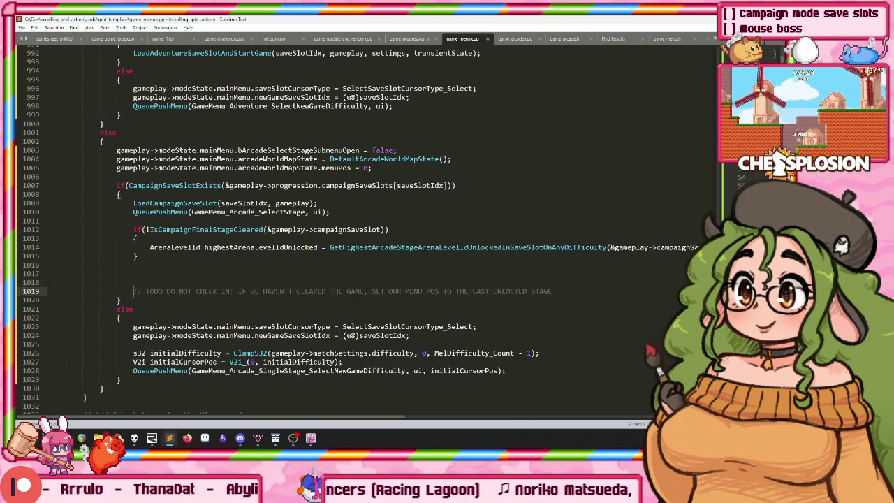
key("shift+Up")
key("BackSpace")
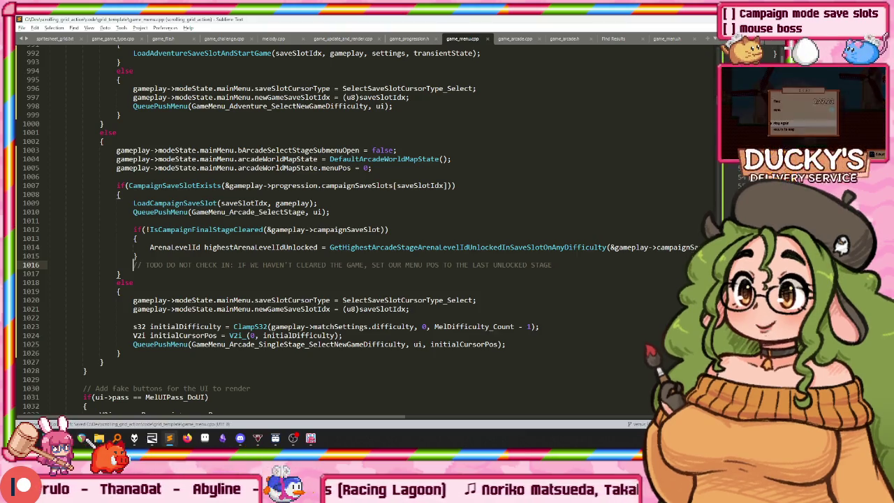
key("ctrl+shift+f")
type("includ")
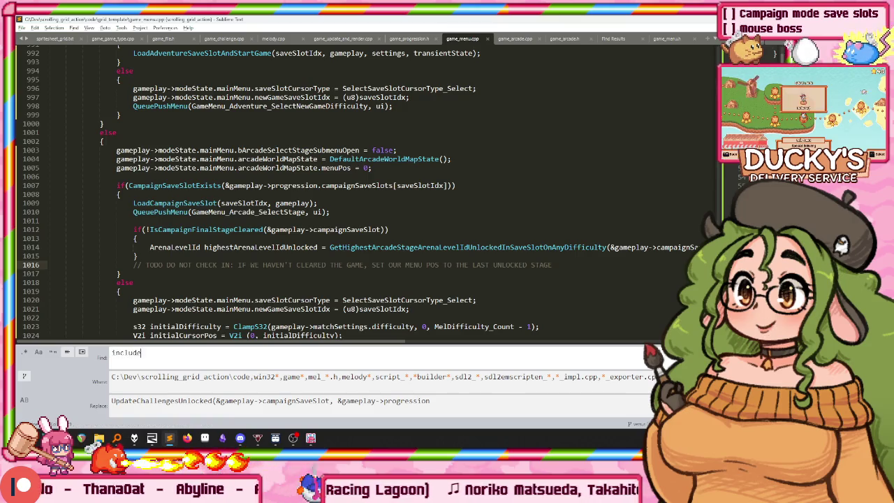
type("edindemo(")
key("Return")
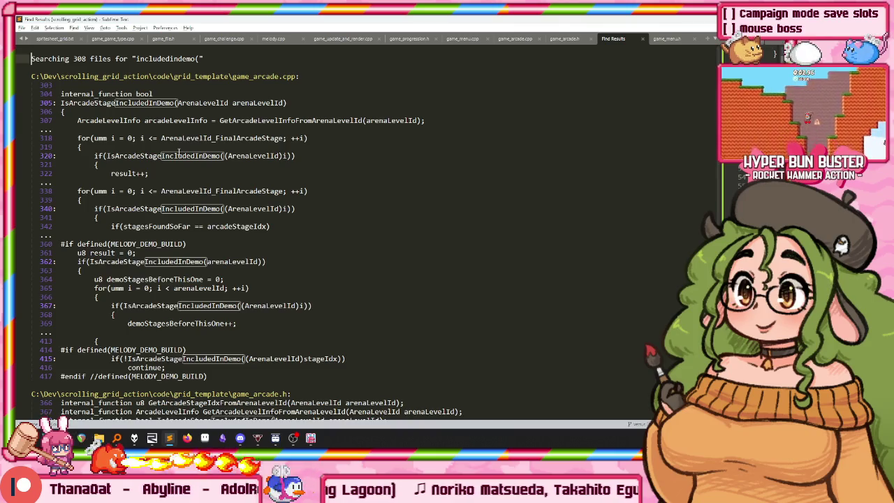
double_click(49, 102)
double_click(106, 230)
key("ctrl+f")
key("Return")
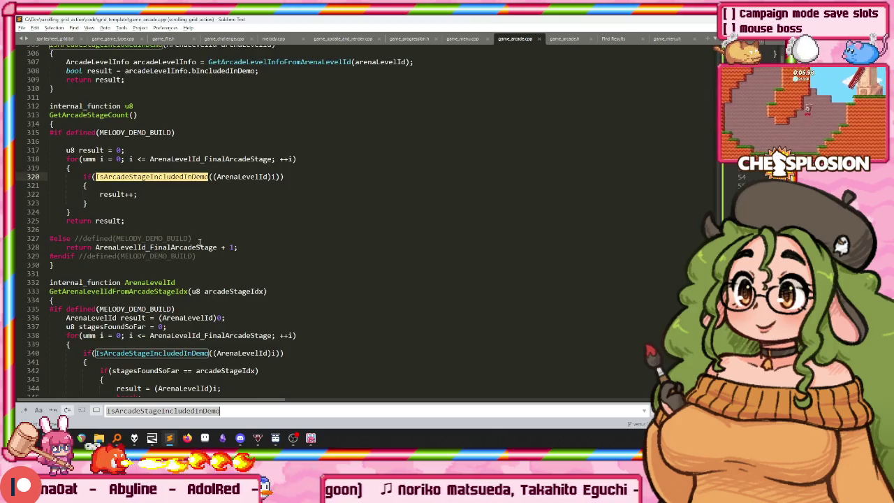
key("Return")
scroll(199, 242, "down", 5)
scroll(147, 171, "down", 4)
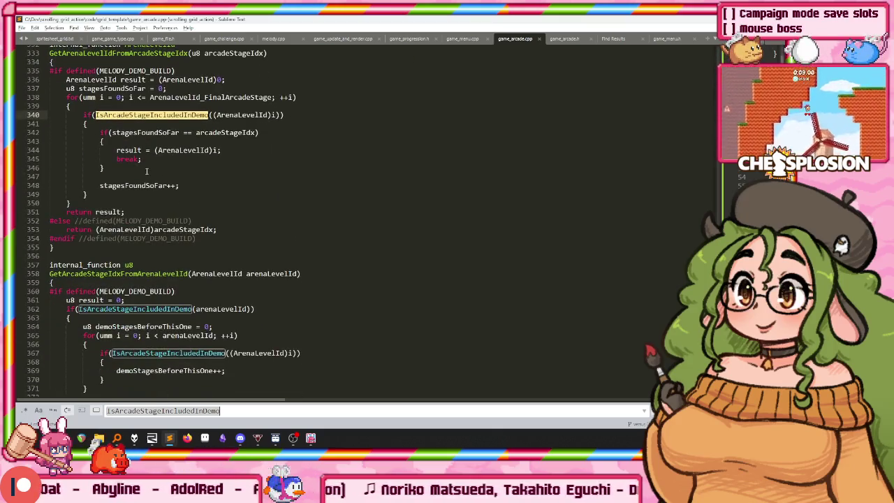
left_click(132, 263)
double_click(133, 274)
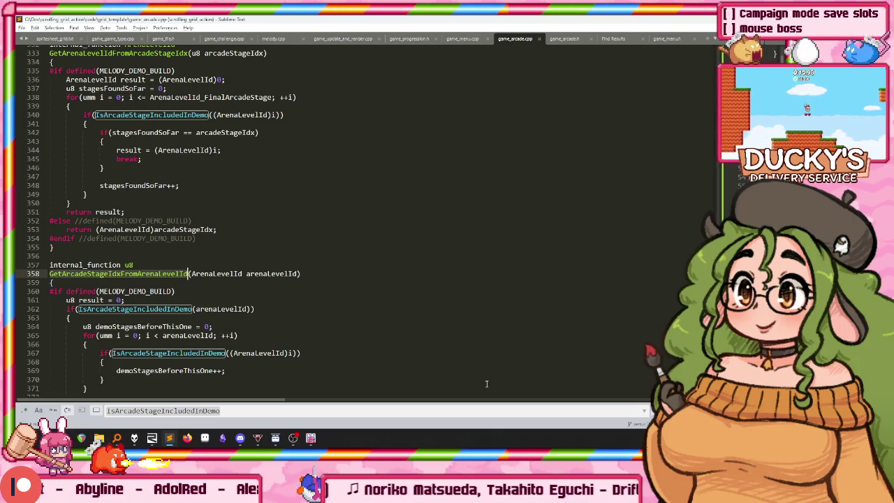
left_click(129, 273)
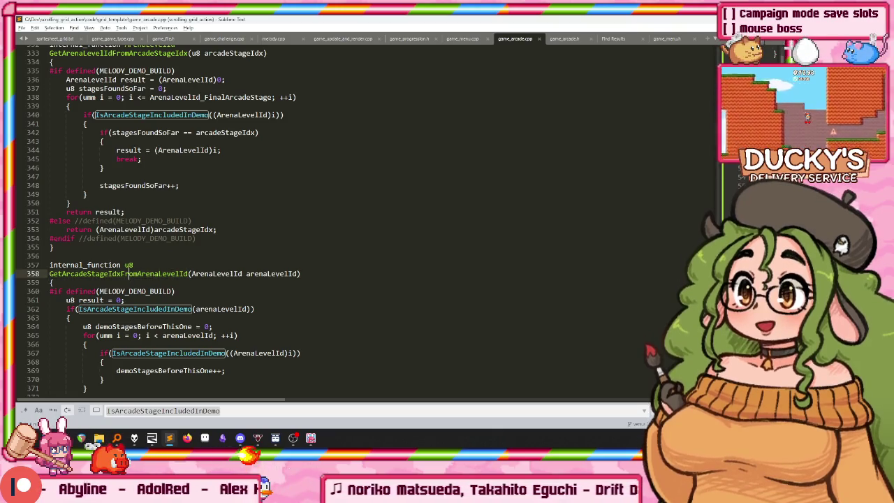
left_click(115, 114)
key("F12")
key("ctrl+shift+f")
key("Return")
key("ctrl+Tab")
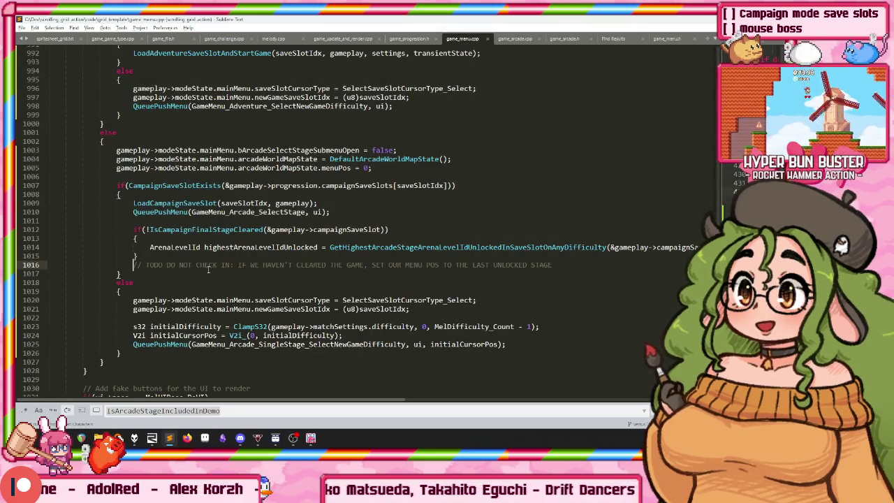
Paste the GetArcadeStageIdxFromArenaLevelId signature on a new line below line 1014.
left_click(214, 255)
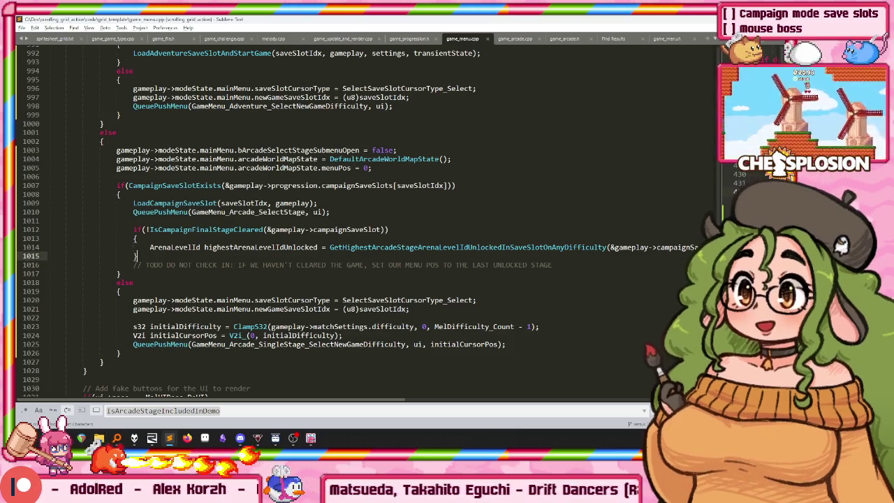
key("Up")
key("End")
key("Return")
key("ctrl+v")
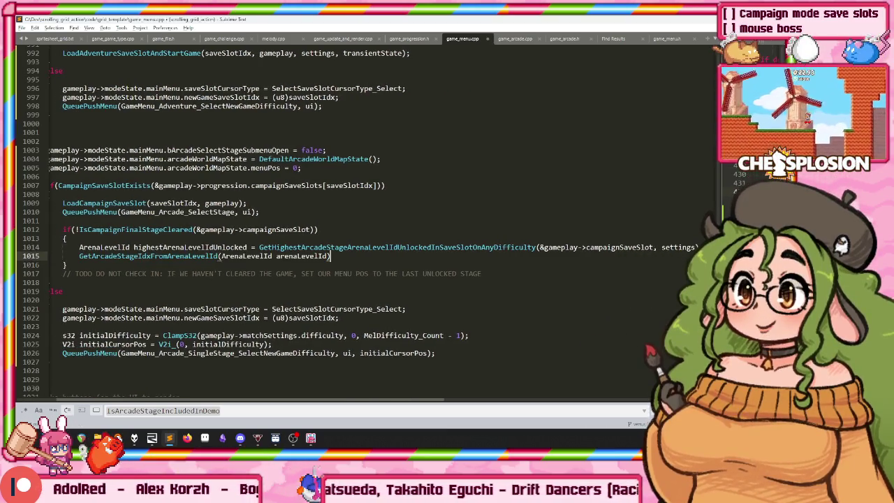
Rewrite line 1014 as u8 stageIdx = GetArcadeStageIdxFromArenaLevelId(...) around the highest-unlocked lookup.
left_click(248, 248)
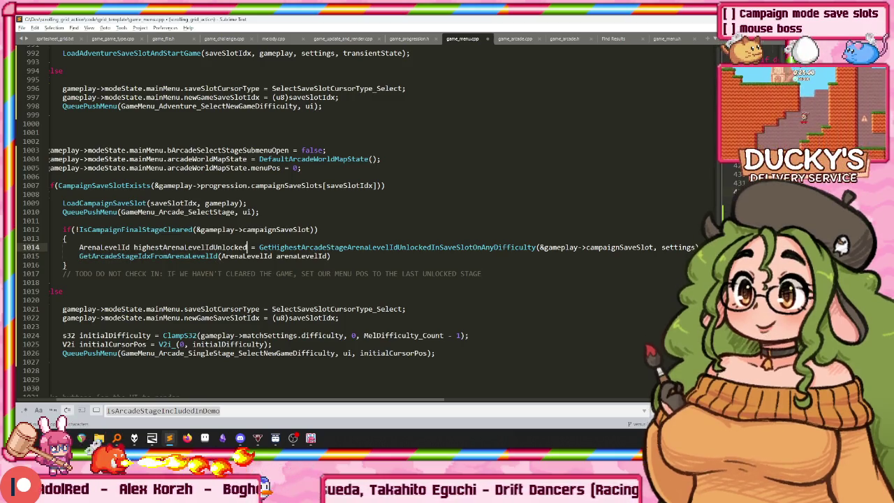
key("shift+Home")
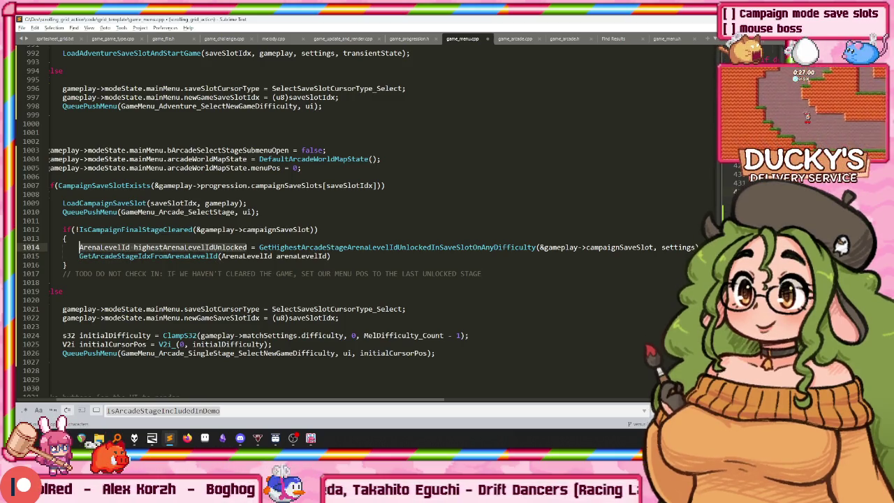
type("u8 stageIdx ")
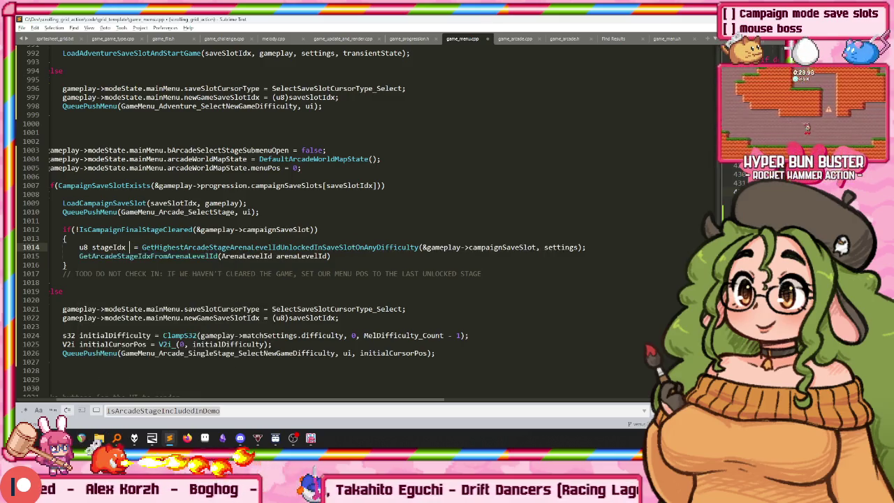
type("= GetArcadeStageIdxFromArenaLevelId")
key("Delete")
key("Delete")
key("Delete")
type("(")
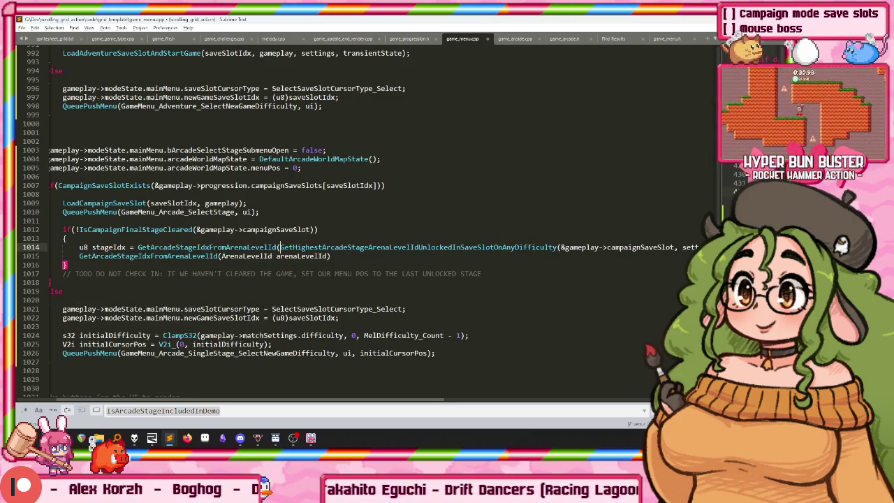
key("End")
type(")")
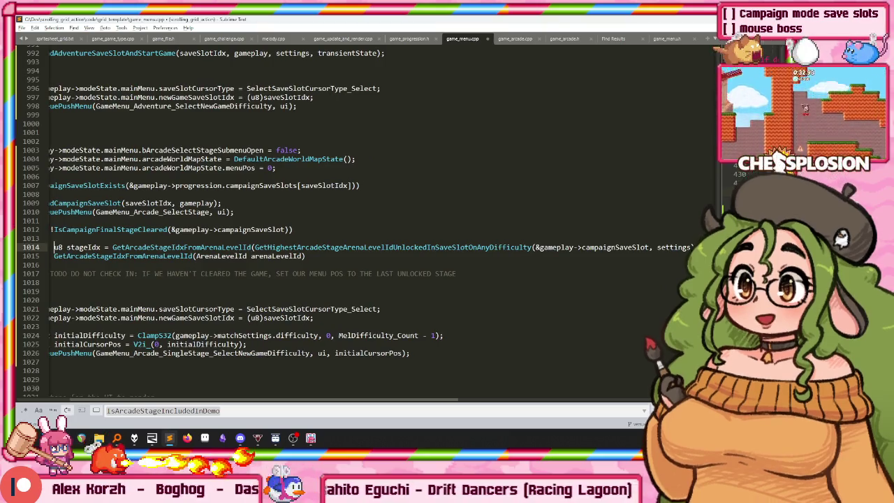
Inspect the GetHighestArcadeStageArenaLevelIdUnlockedInSaveSlotOnAnyDifficulty definition in game_arcade.cpp.
key("Down")
key("Up")
key("End")
key("ctrl+shift+Left")
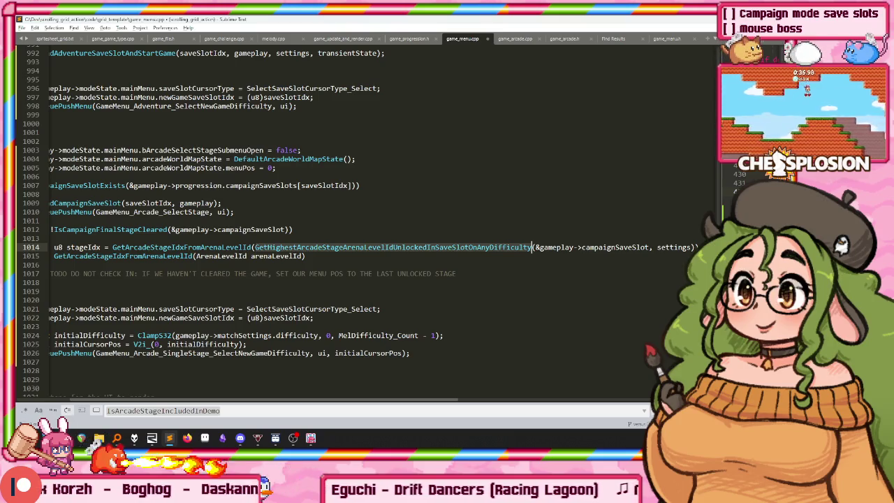
key("F12")
key("alt+minus")
key("Right")
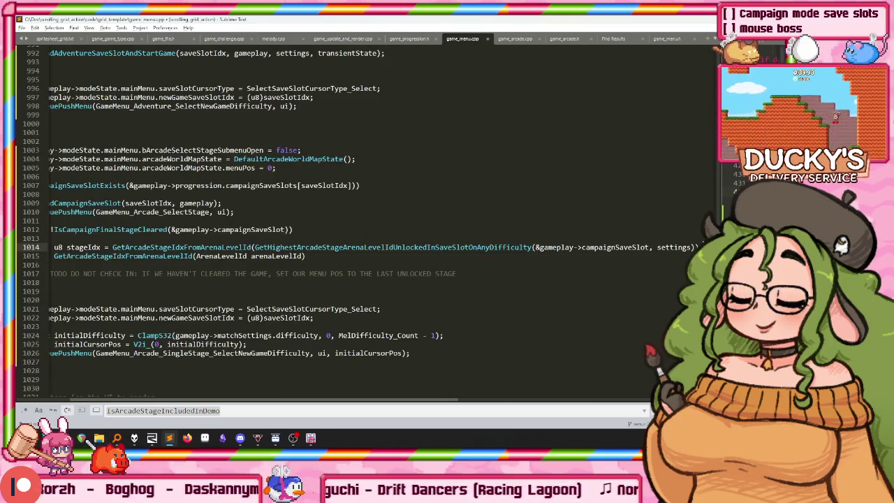
key("ctrl+shift+Left")
key("F12")
Check how settings->game.bUnlockEverything is used in the per-slot unlock function's definition.
key("Return")
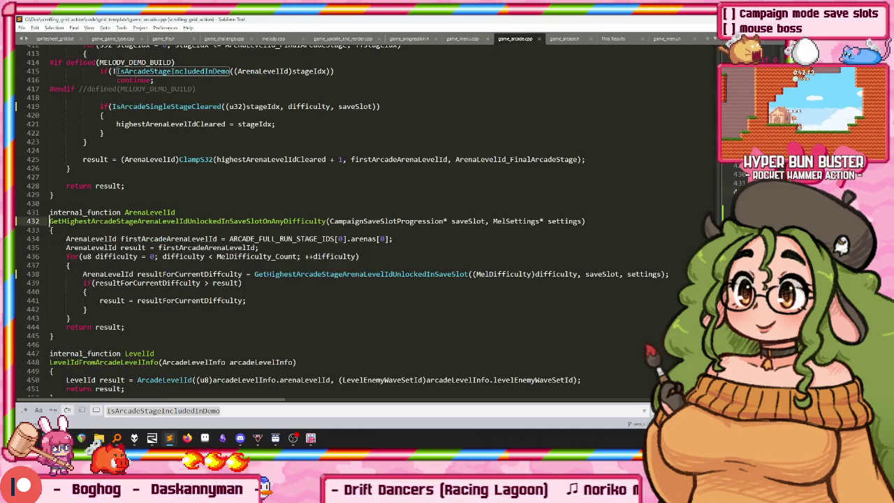
key("ctrl+d")
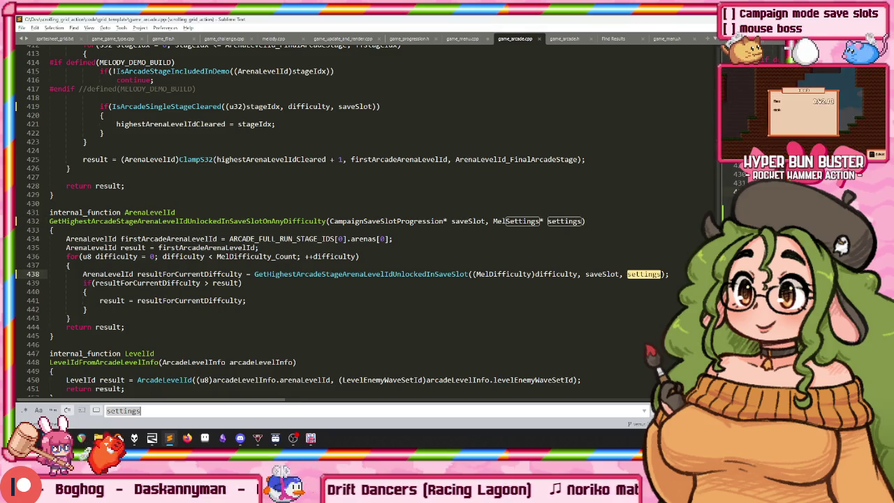
key("Escape")
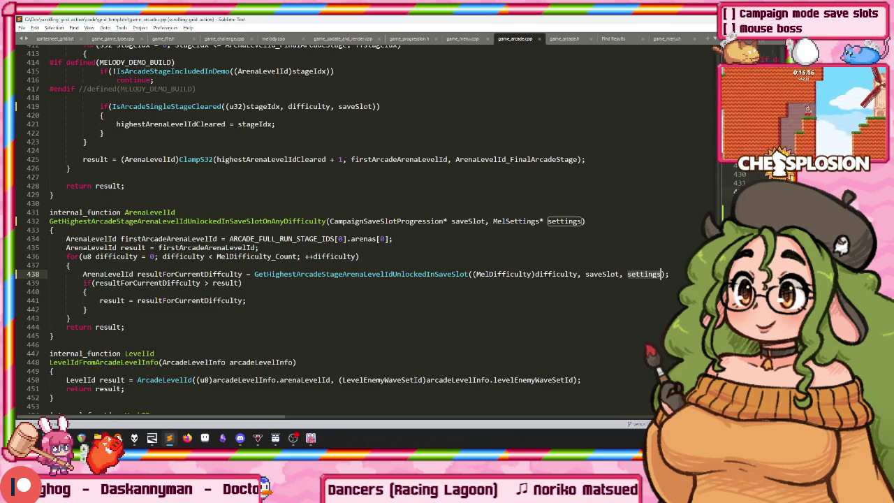
right_click(372, 274)
left_click(392, 281)
scroll(321, 271, "down", 5)
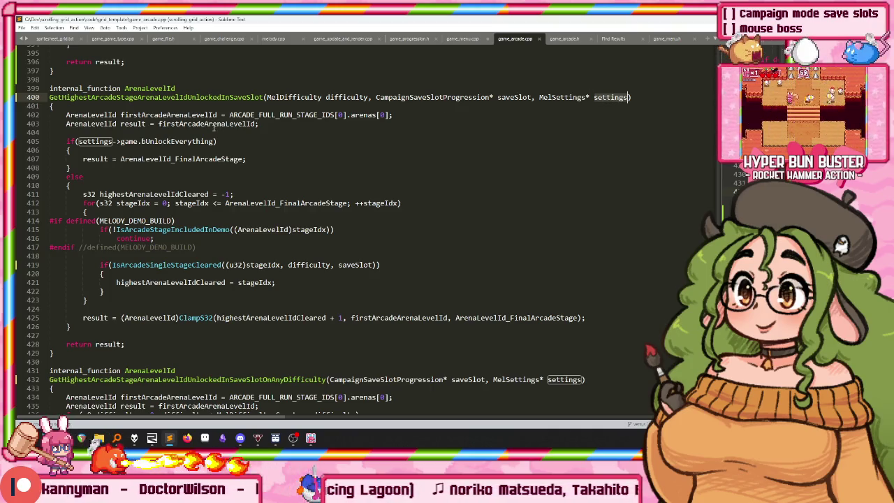
left_click(83, 141)
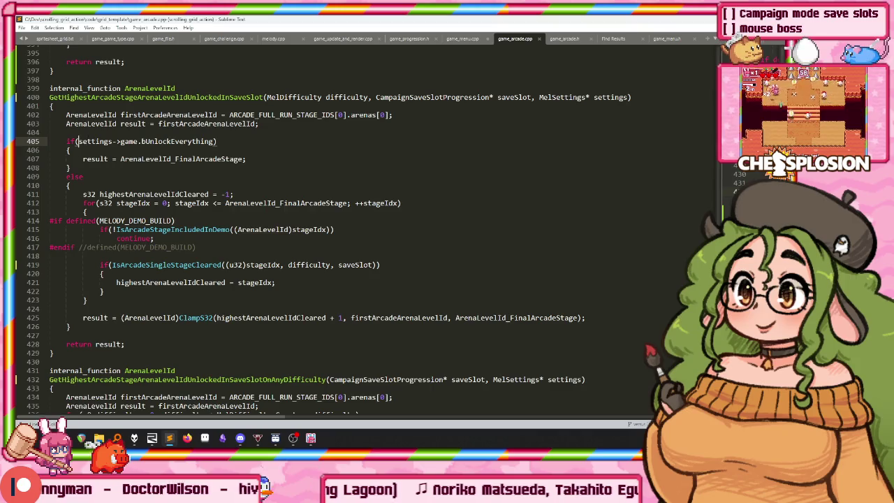
left_click(138, 141)
left_click_drag(211, 141, 121, 141)
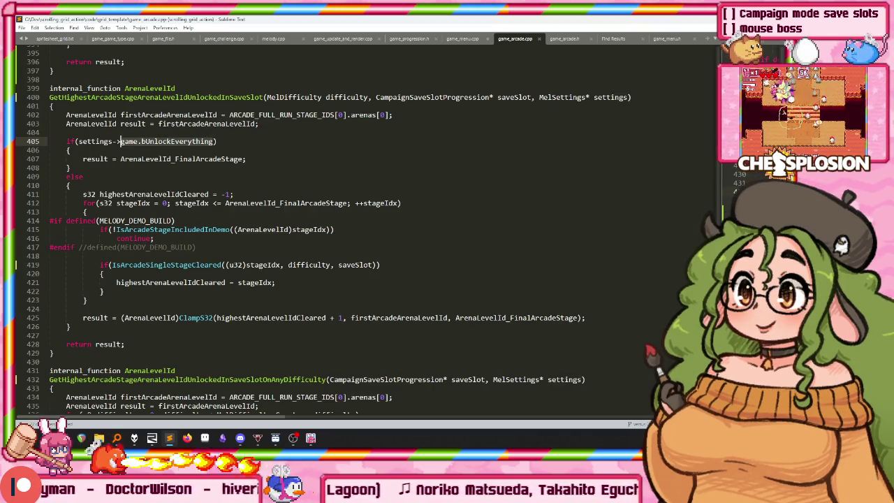
double_click(98, 141)
key("ctrl+d")
key("ctrl+d")
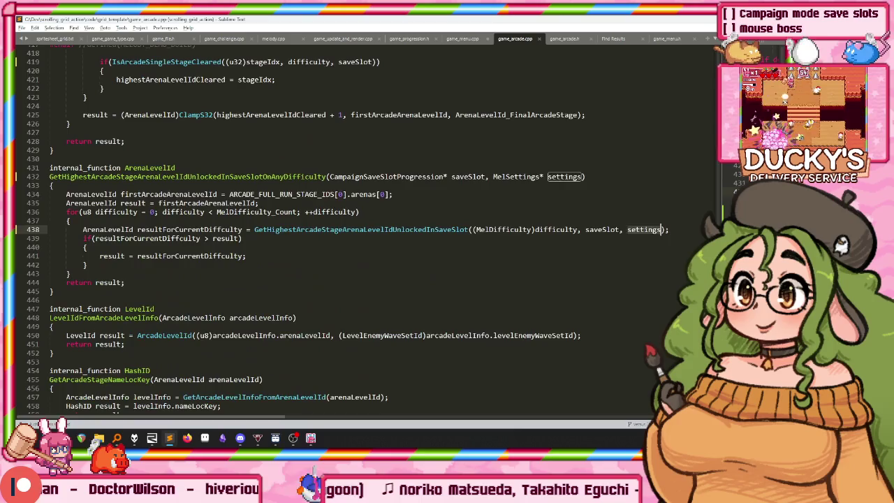
In game_menu.cpp, add '&& !settings->game.bUnlockEverything' to the if and delete stray line 1015.
key("ctrl+Tab")
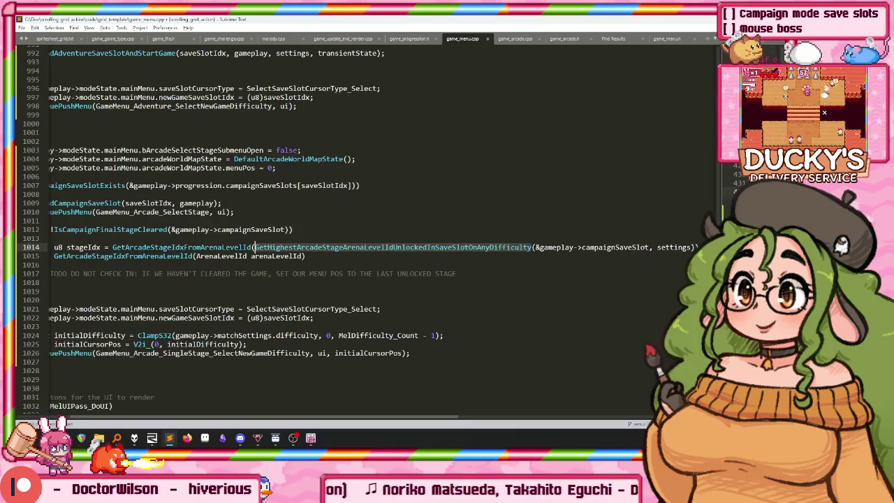
left_click(112, 235)
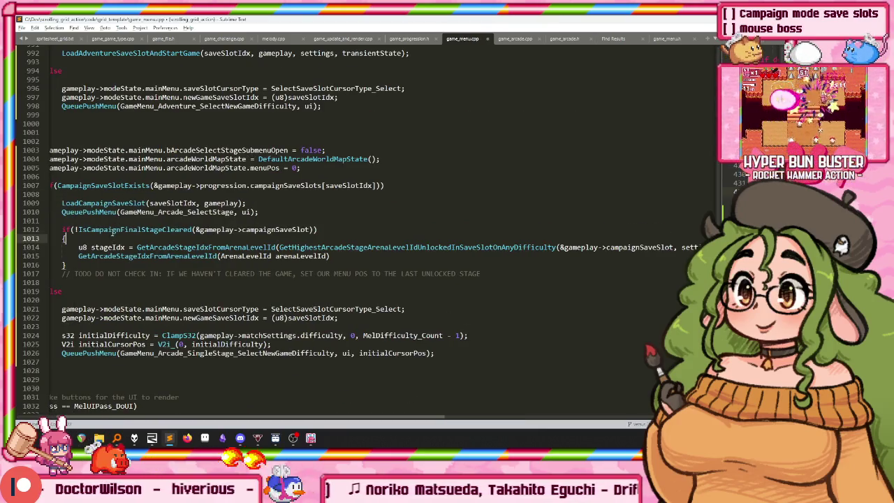
type("(settings->game.bUnlockEverything")
left_click(336, 229)
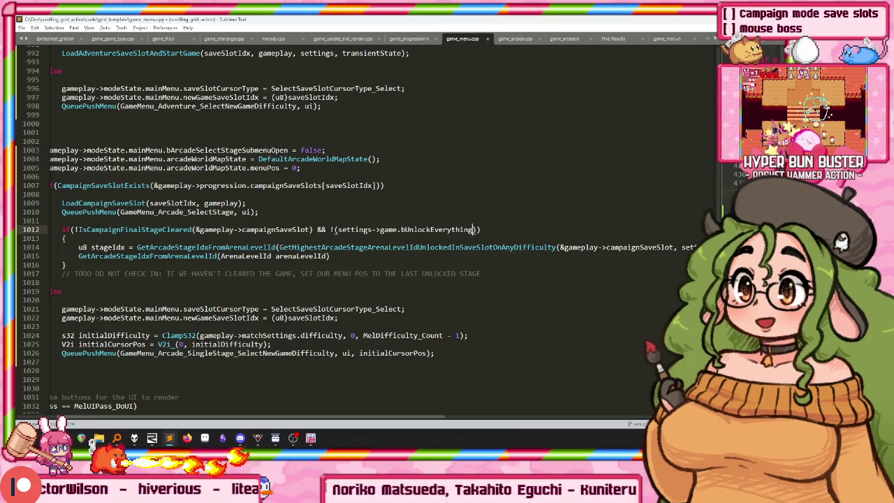
key("Down")
key("Down")
key("Home")
key("Home")
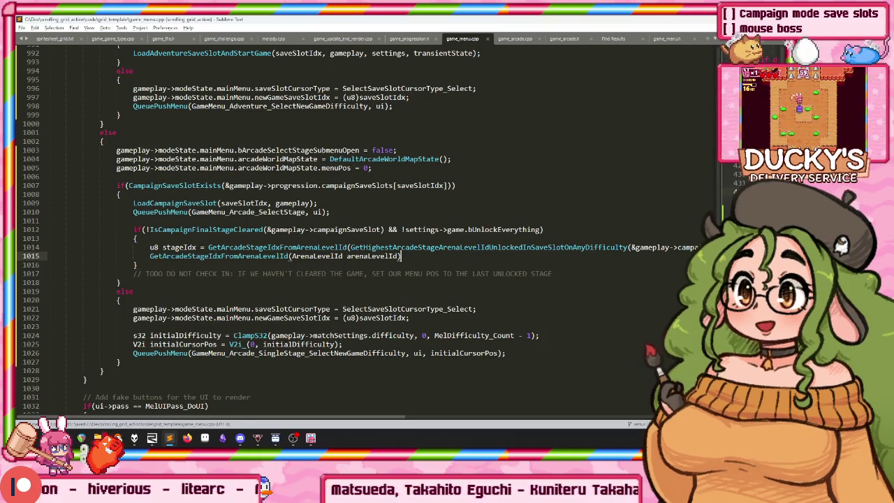
key("End")
key("Delete")
key("Home")
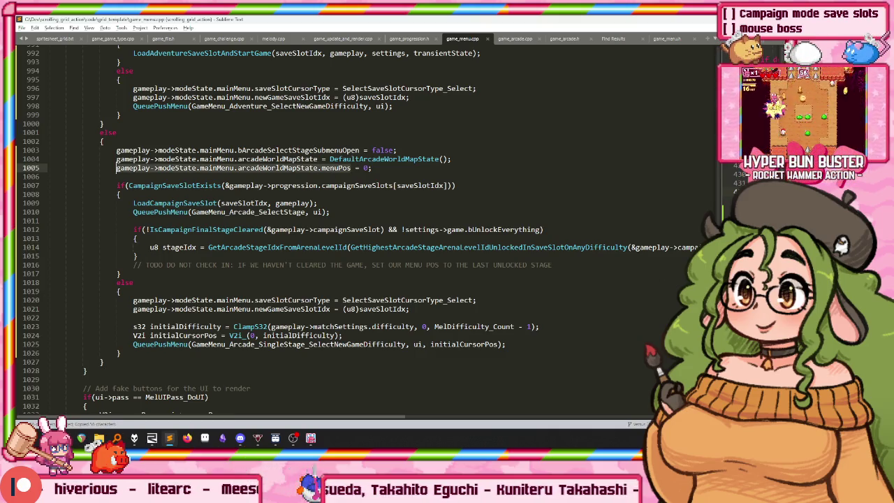
Paste the menuPos assignment as line 1015 and copy stageIdx from line 1014.
left_click(353, 185)
key("Down")
key("End")
key("Return")
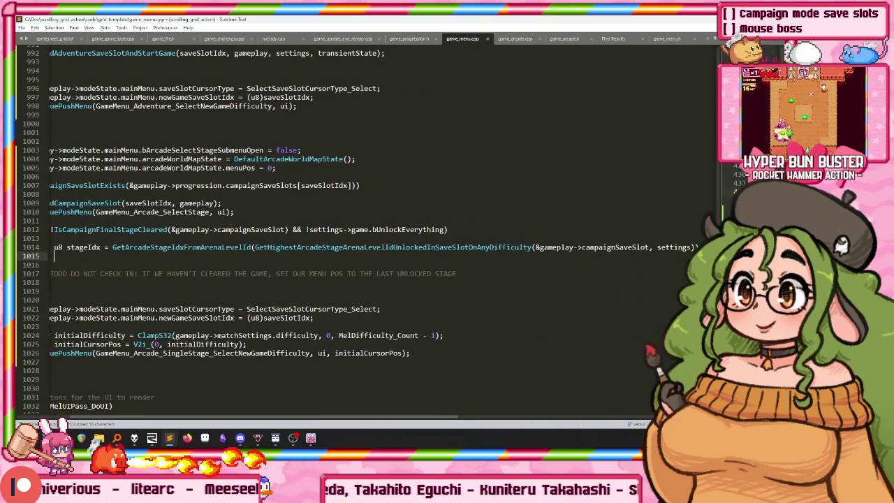
type("gameplay->modeState.mainMenu.arcadeWorldMapState.menuPos")
key("Up")
key("Home")
key("ctrl+Right")
key("Right")
key("ctrl+shift+Right")
key("ctrl+c")
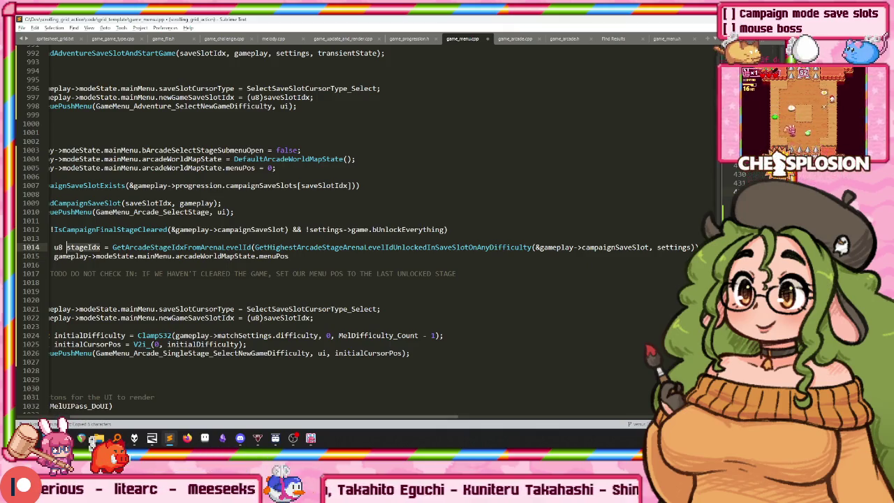
type("= stageIdx;")
Set menuPos to stageIdx and copy the result.bFacingLeft = true; line from DefaultArcadeWorldMapState.
double_click(365, 167)
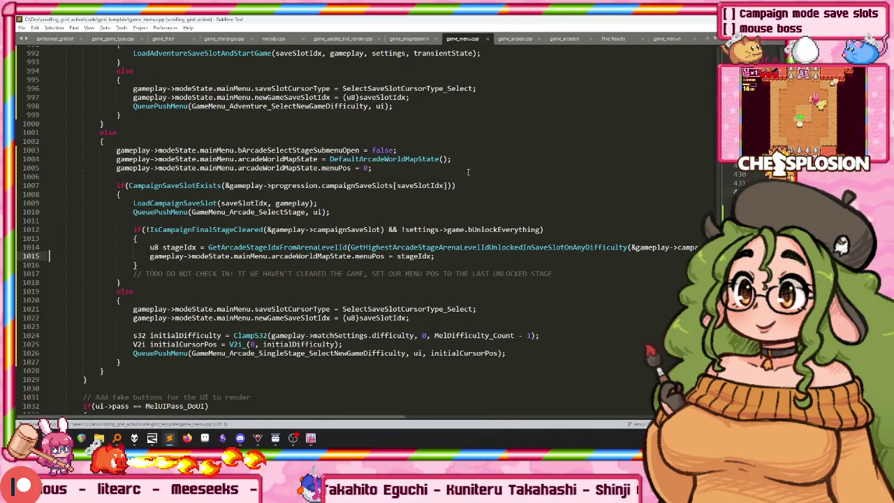
right_click(376, 158)
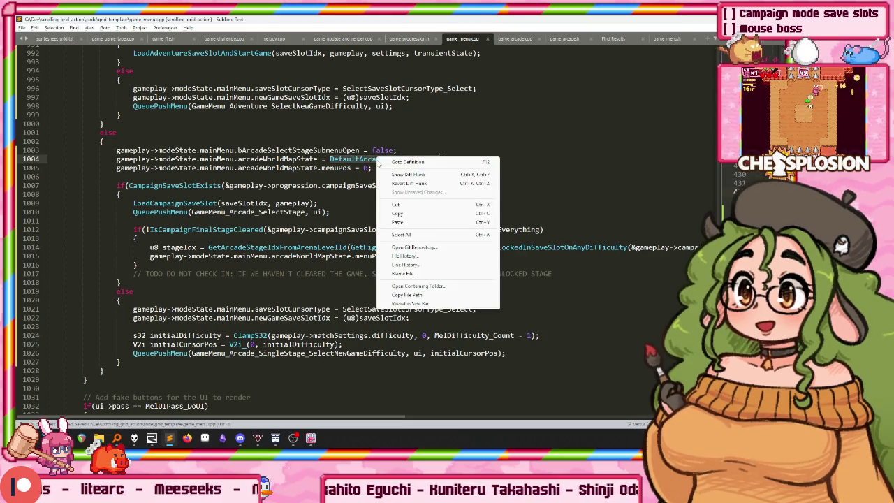
left_click(397, 150)
right_click(402, 162)
key("Escape")
right_click(396, 158)
left_click(419, 167)
left_click_drag(175, 137, 67, 137)
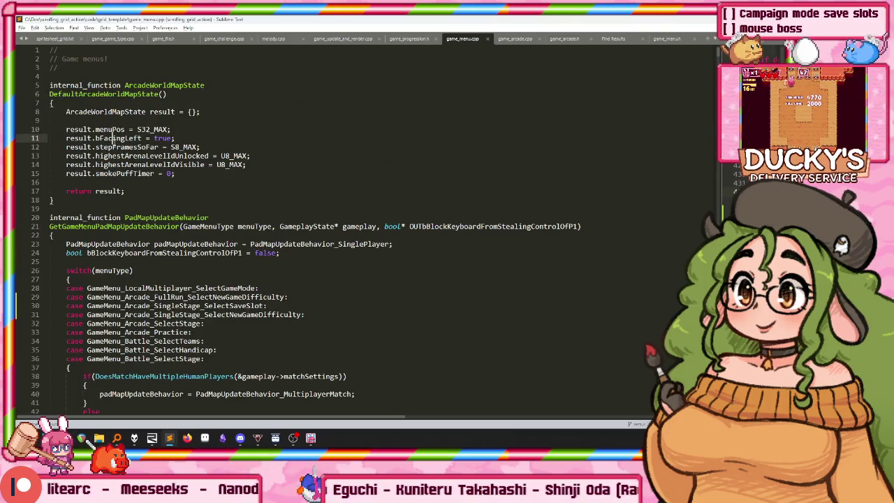
key("ctrl+c")
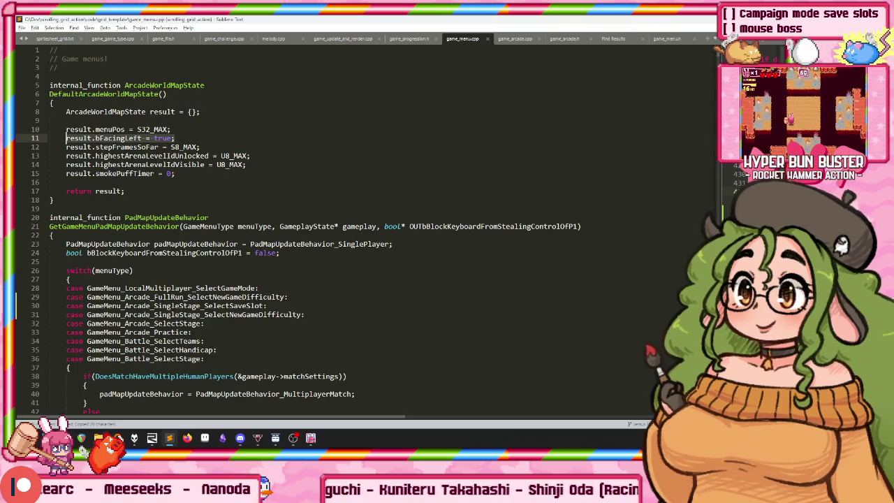
key("alt+minus")
key("ctrl+z")
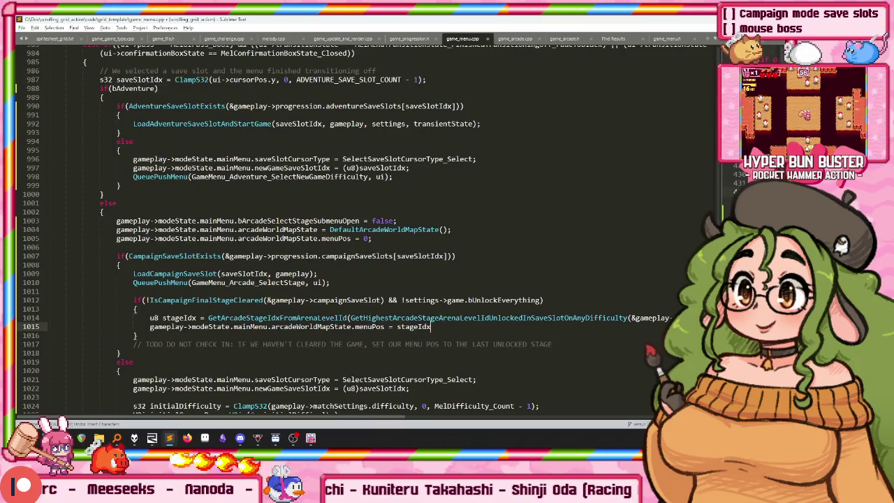
Add result.bFacingLeft = (stageIdx <= 0); after the menuPos assignment.
key("Return")
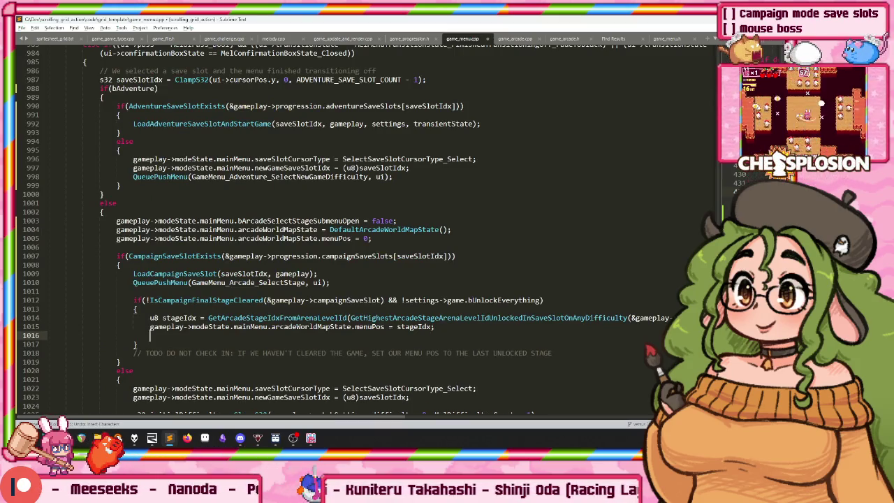
type("(sta")
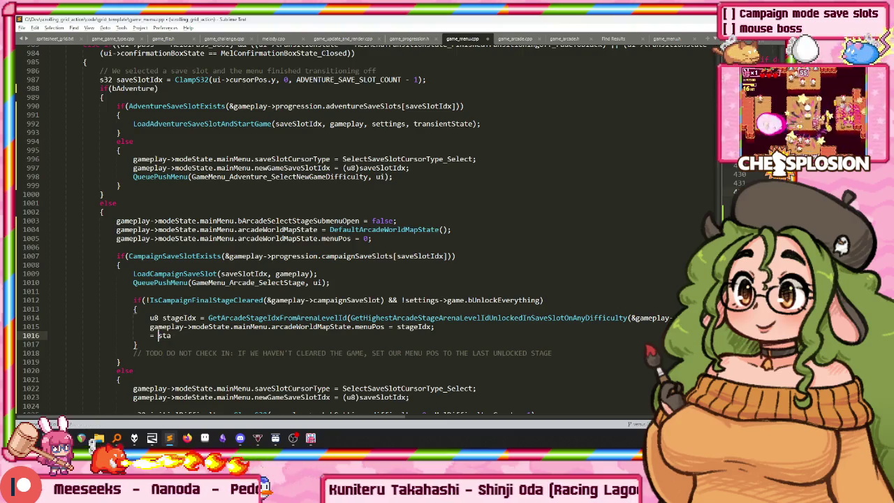
key("ctrl+z")
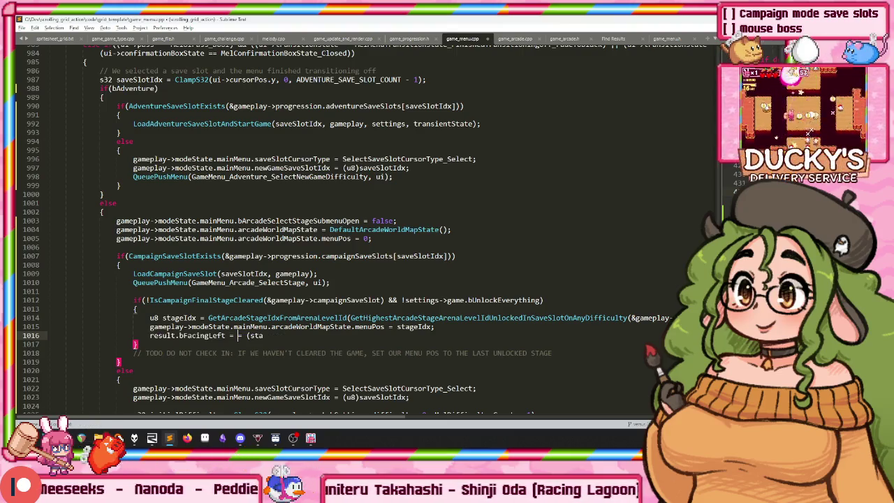
type("geIdx == 0);")
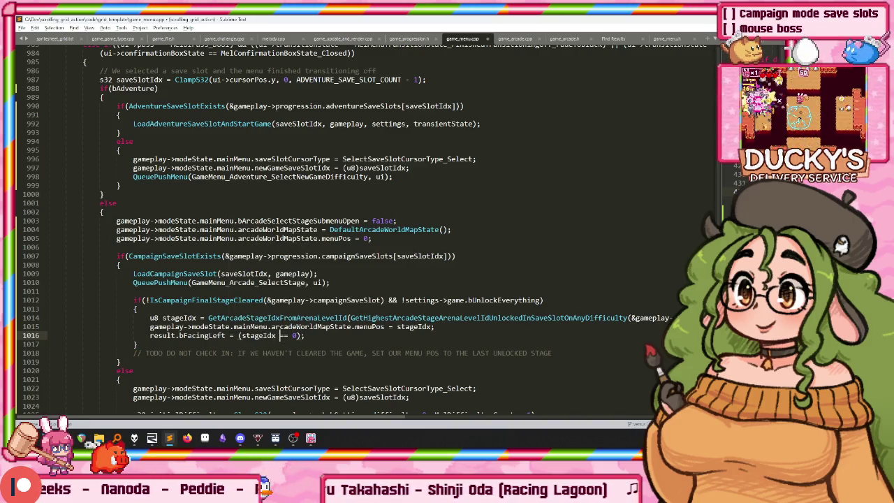
Replace the TODO with '// Start on the last unlocked stage, unless we've cleared the game' and build.
key("Down")
key("shift+Down")
key("shift+End")
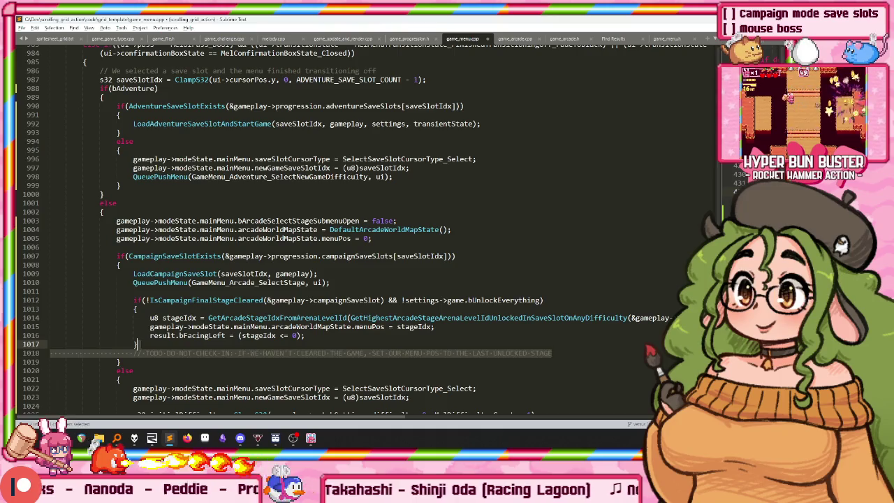
key("BackSpace")
key("Up")
key("Up")
key("Up")
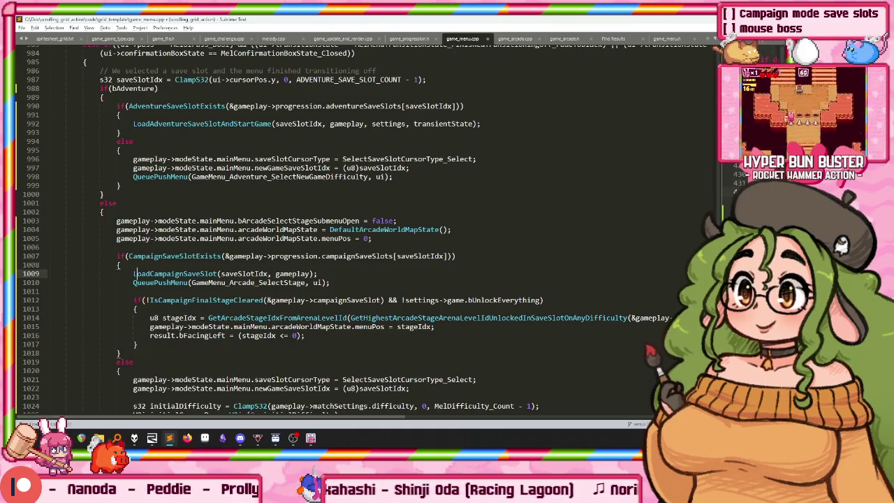
key("Return")
type("// Start")
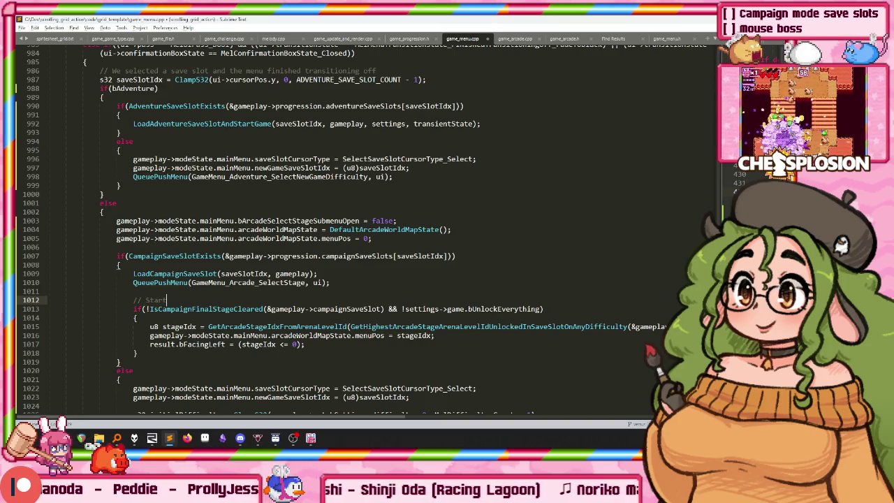
type(" on the last unlocked stage, unless we've cleared the g")
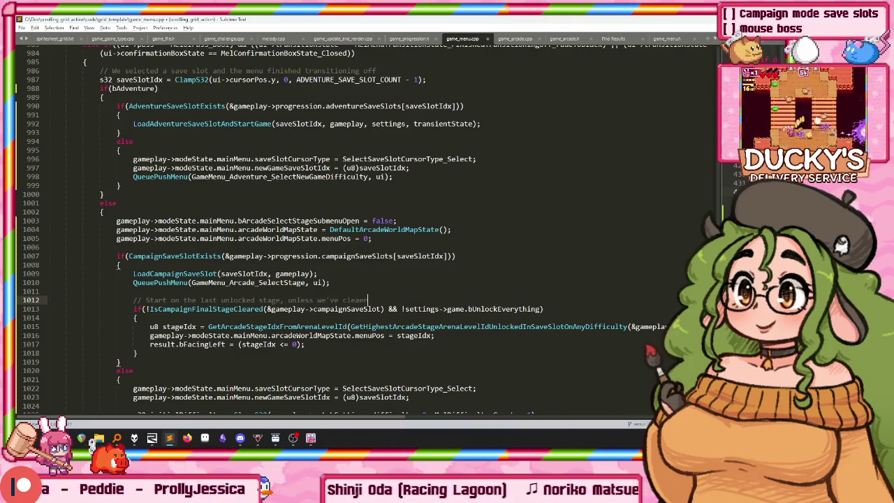
type("ame")
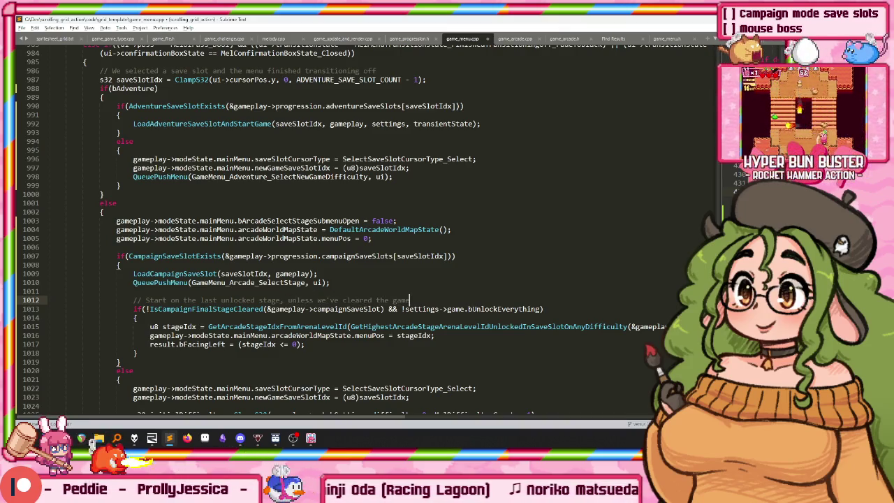
key("ctrl+b")
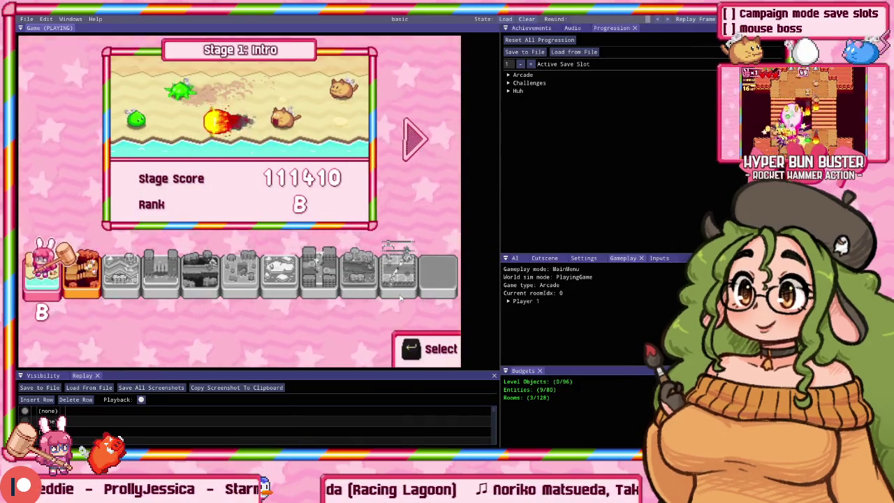
Leave the game's Select File menu and rebuild from the code editor.
key("Escape")
key("alt+Tab")
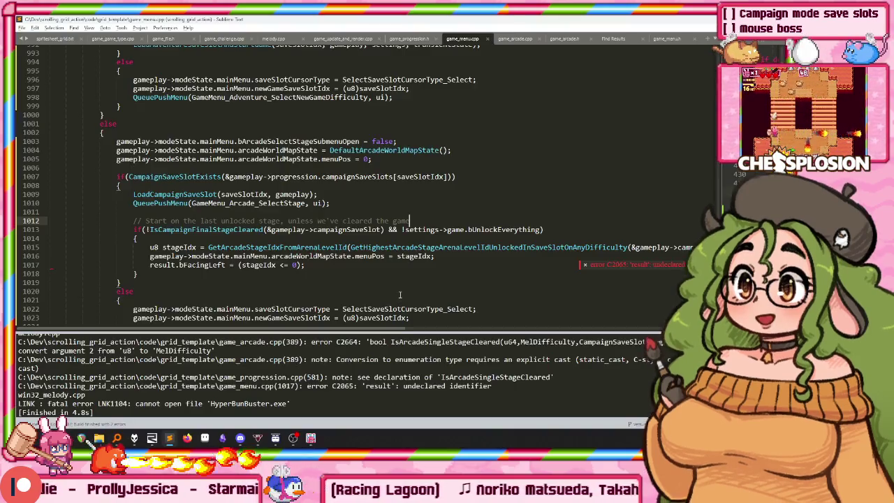
key("ctrl+b")
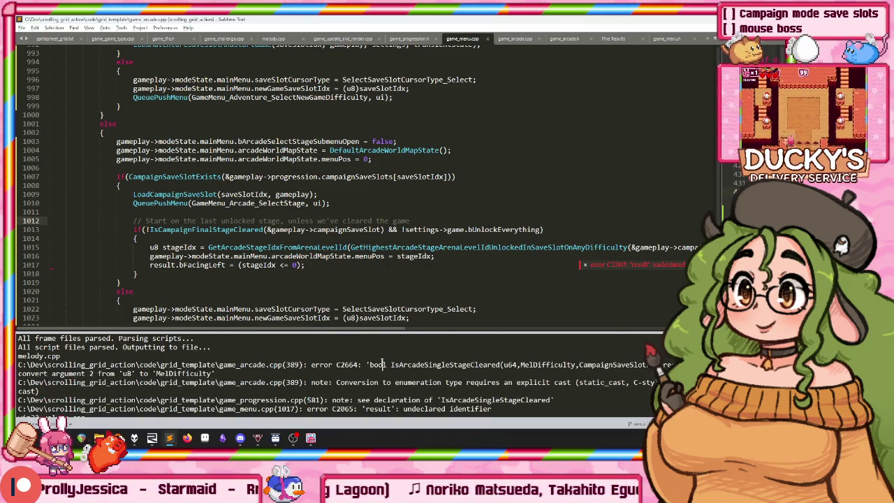
Cast difficulty to (MelDifficulty) on line 389 of game_arcade.cpp and rebuild.
double_click(385, 364)
key("Down")
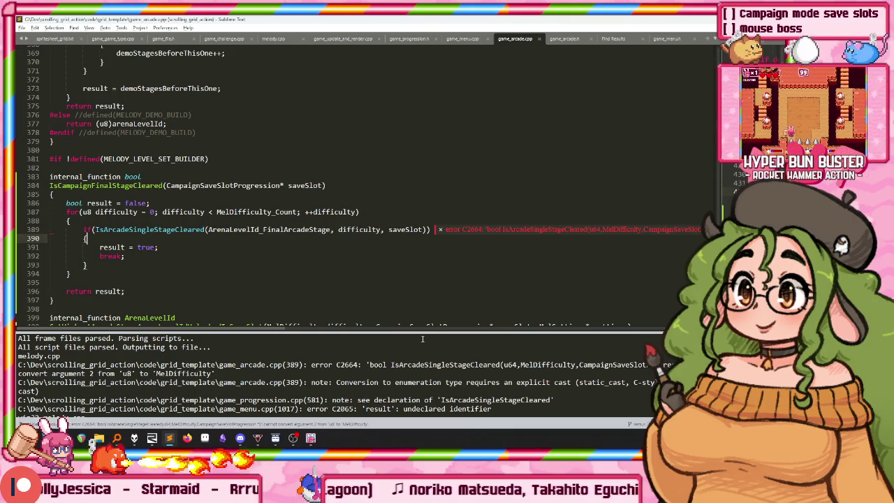
left_click(340, 229)
type("(MelDifficulty)")
key("ctrl+b")
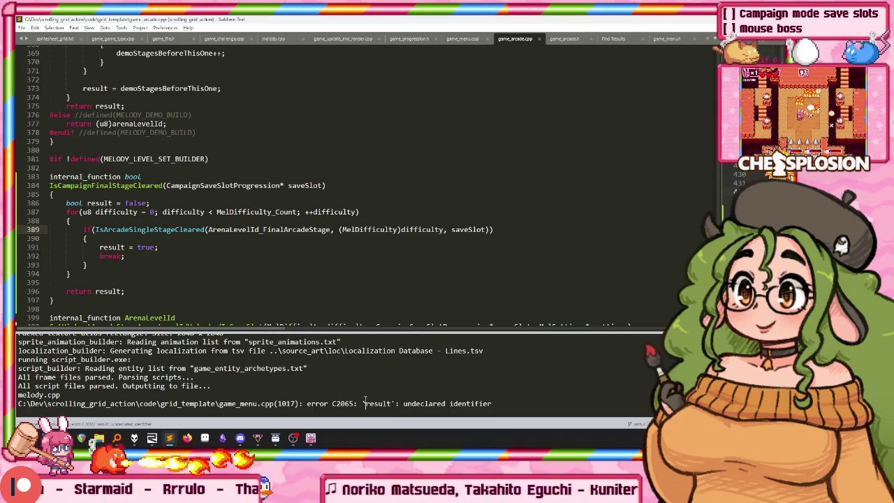
double_click(364, 395)
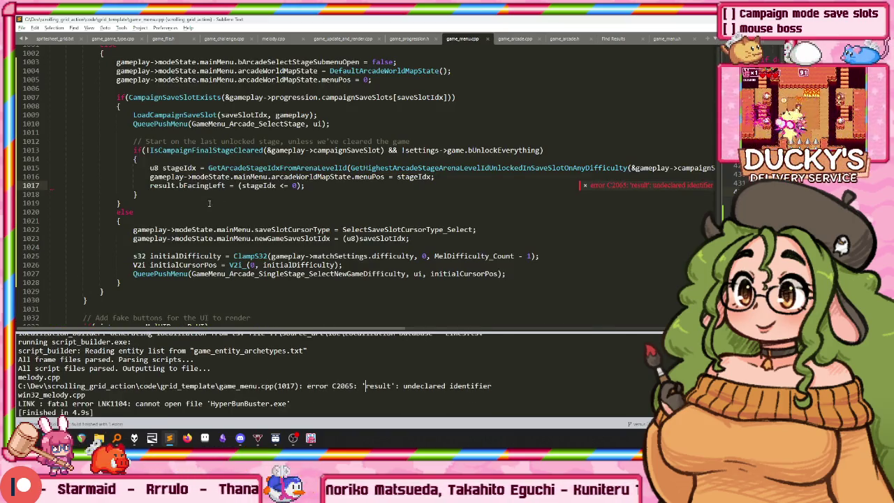
Replace 'result.' on line 1017 with the copied arcadeWorldMapState access path.
left_click(355, 177)
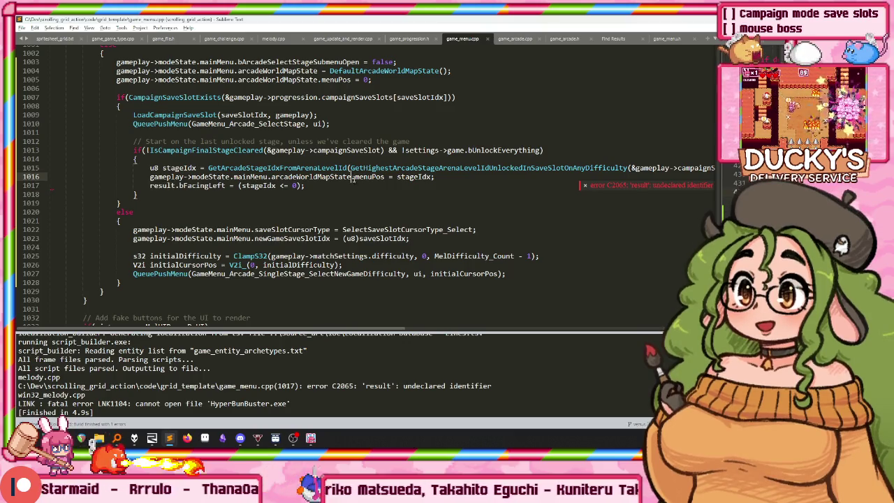
key("shift+Home")
key("ctrl+c")
key("Down")
key("shift+Right")
key("shift+Right")
key("shift+Right")
key("ctrl+v")
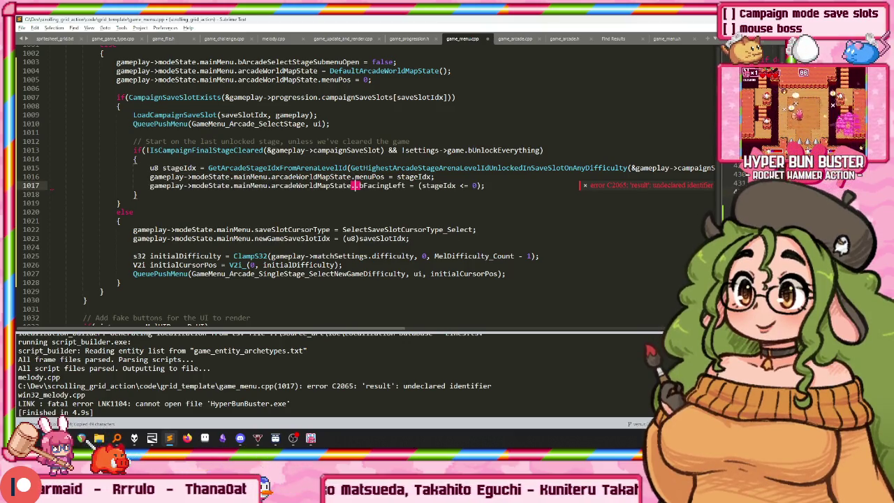
Declare a local ArcadeWorldMapState* arcadeWorldMapState pointer after line 1003.
scroll(331, 141, "up", 1)
scroll(307, 119, "up", 2)
scroll(294, 104, "down", 2)
left_click(238, 97)
key("End")
key("Return")
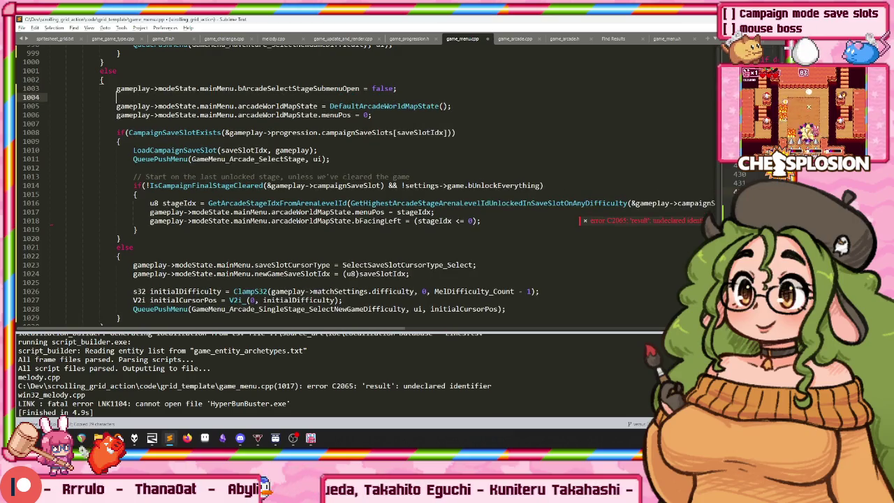
key("Return")
type("a")
key("Tab")
type(";")
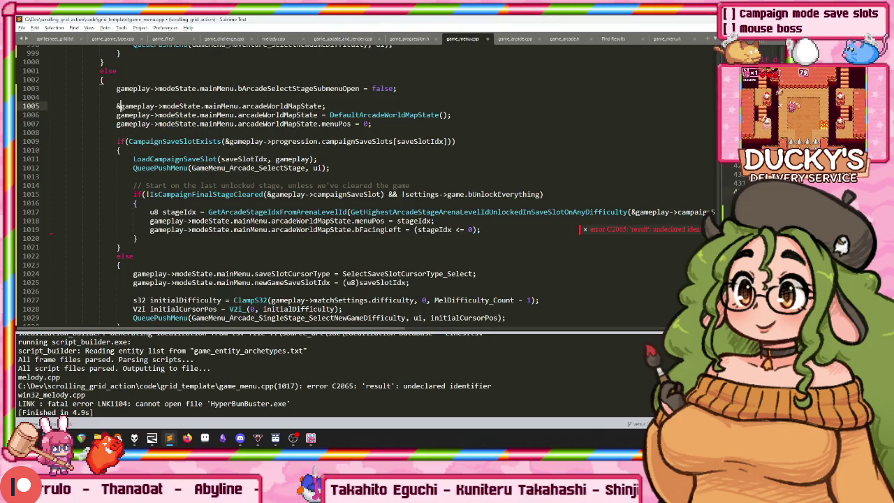
type("Arcade")
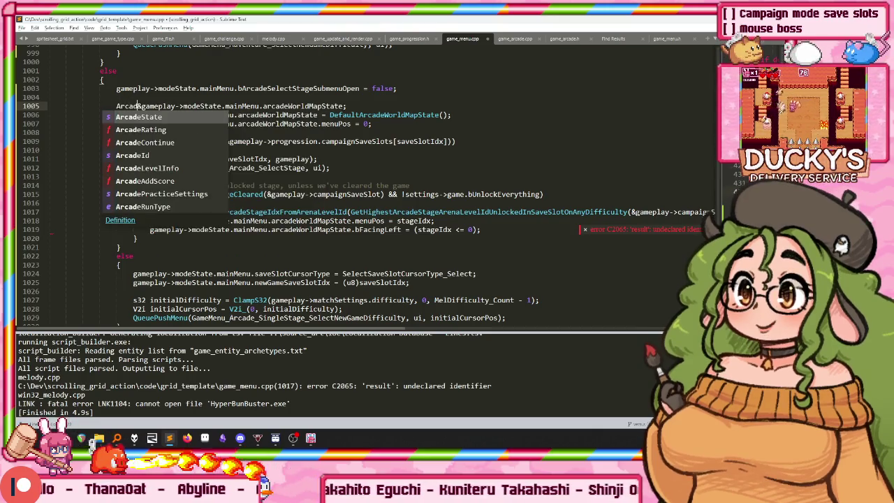
type("WorldM")
key("Tab")
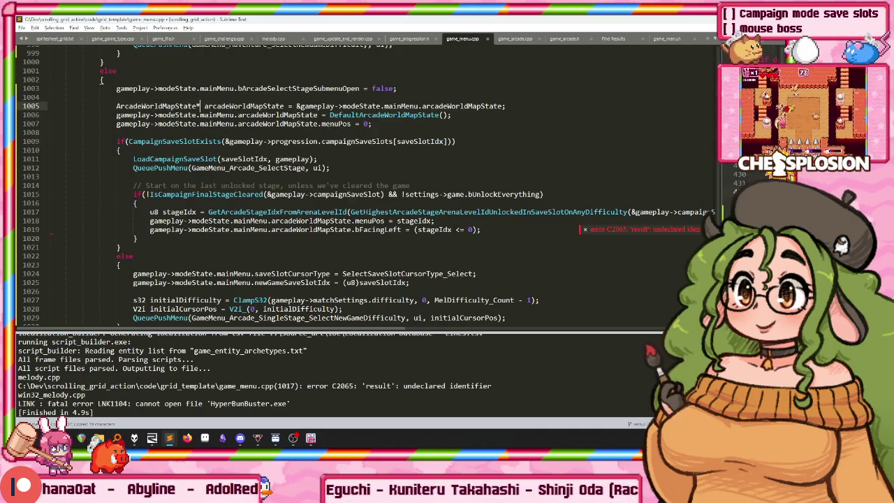
Multi-cursor replace the long accesses with arcadeWorldMapState-> and rebuild with Ctrl+B.
double_click(284, 115)
key("ctrl+c")
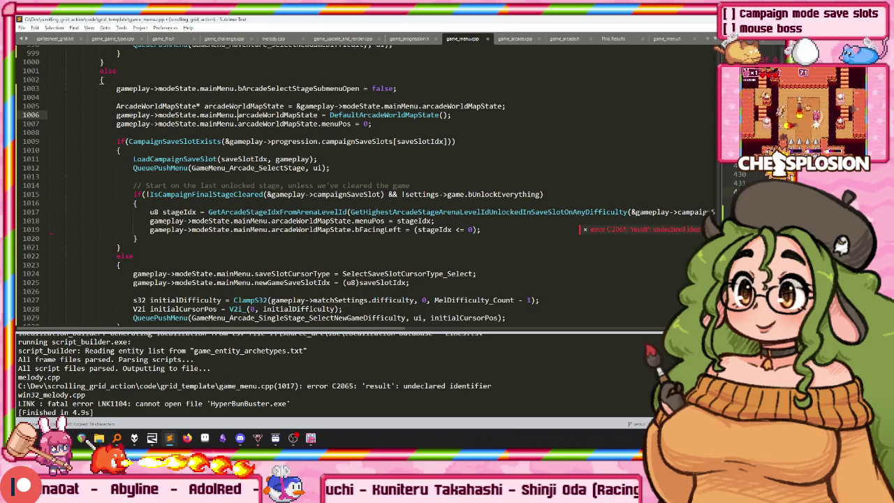
type("*")
key("ctrl+v")
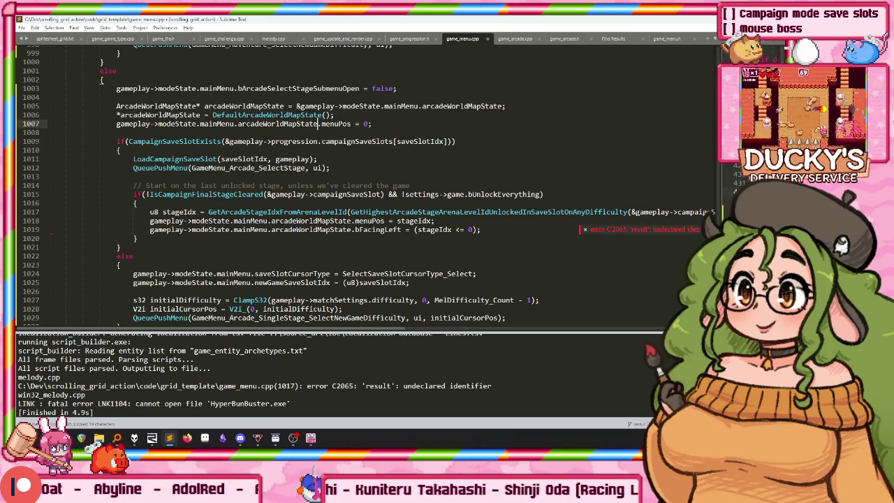
key("ctrl+d")
key("ctrl+v")
type("->")
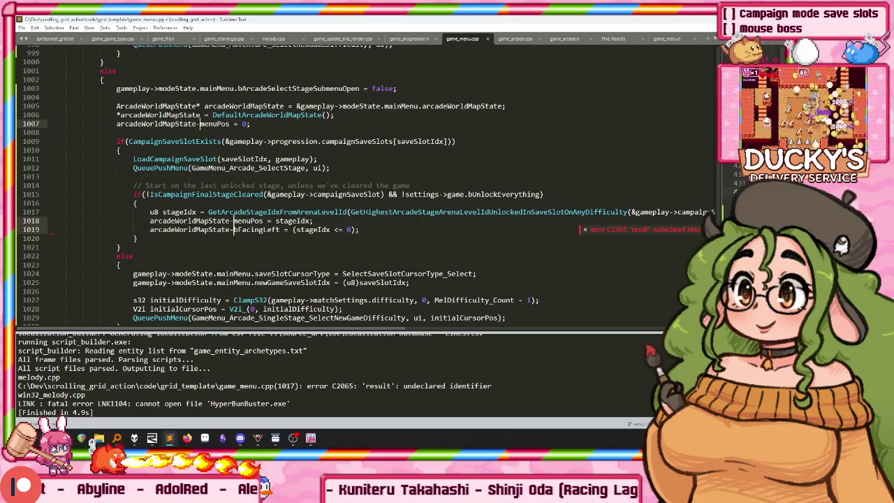
left_click(426, 211)
key("ctrl+b")
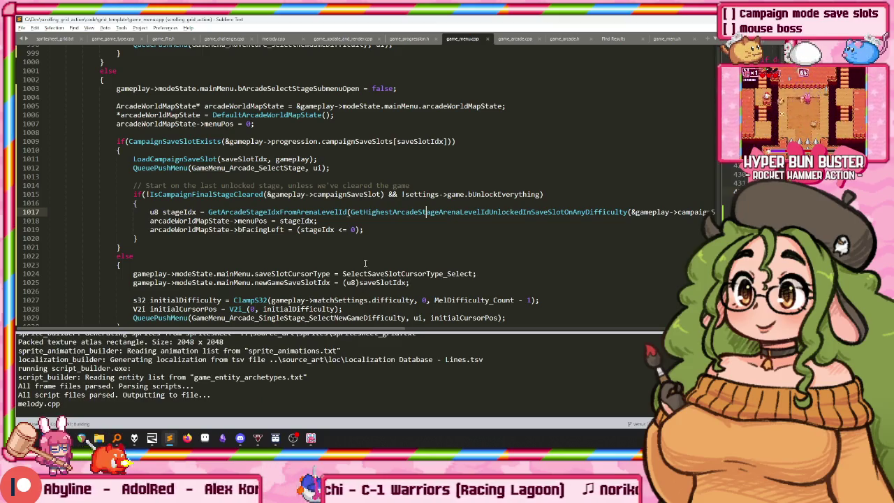
In the game, choose Slot 1, toggle fullscreen with F1, and retest the save slot.
left_click(313, 438)
key("Return")
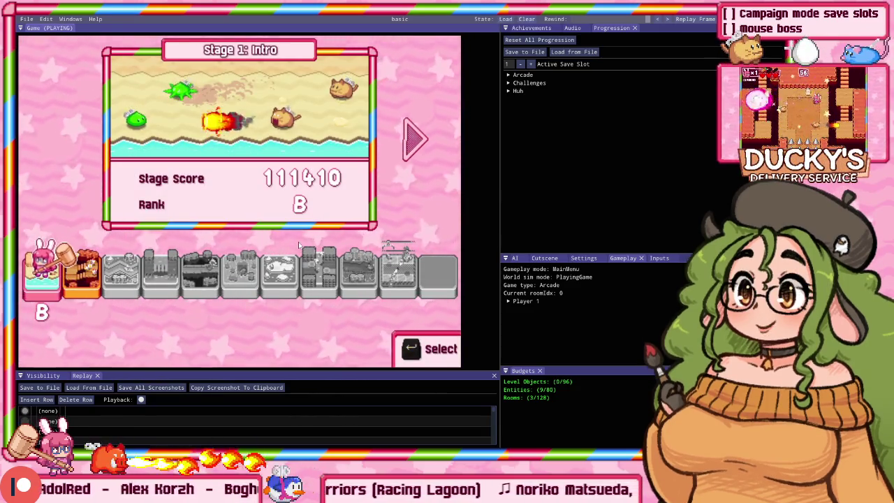
key("F1")
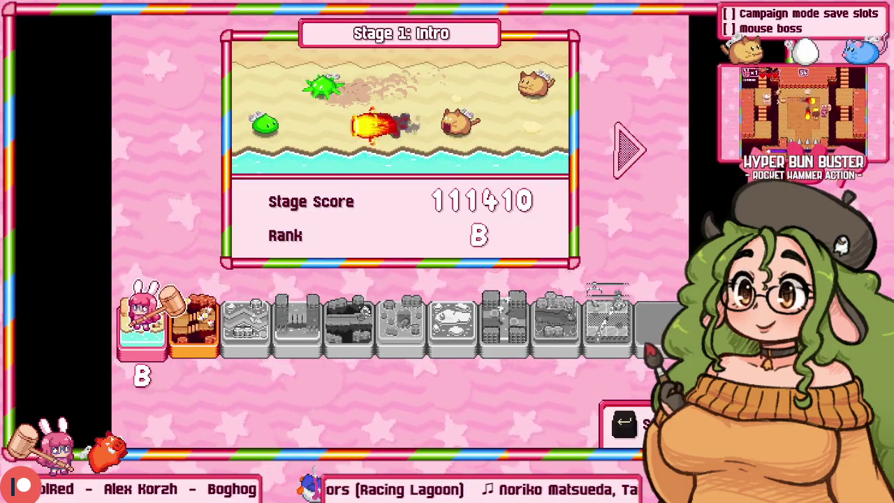
key("F1")
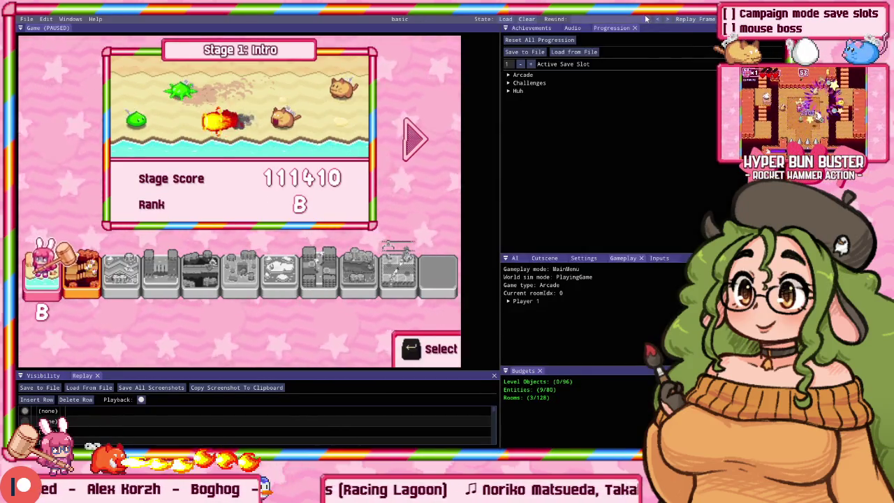
key("Escape")
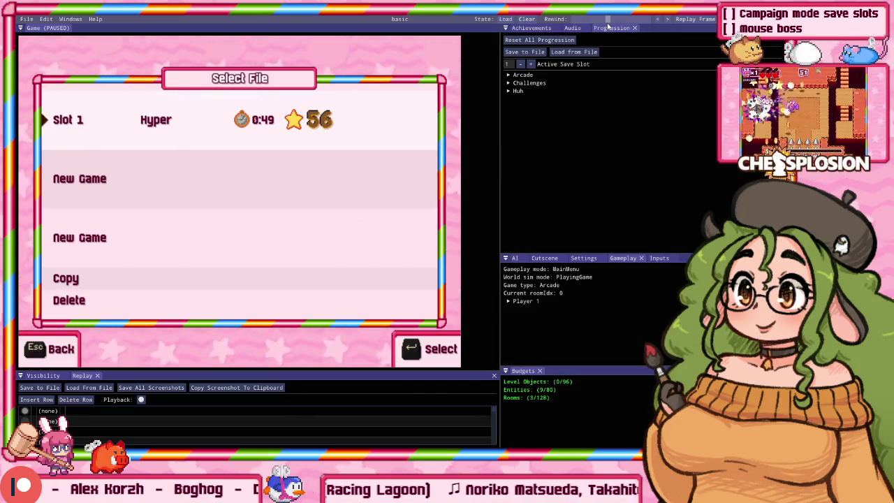
key("Return")
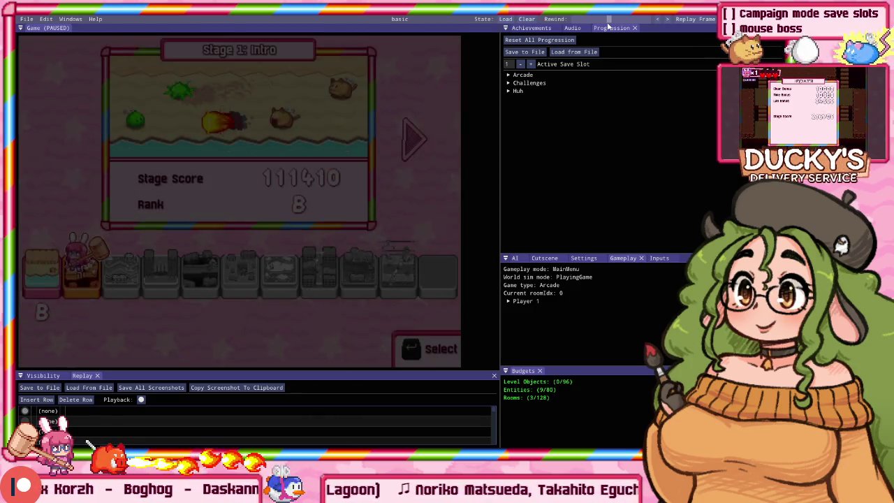
Reopen the stage select, rewind to Select File with the slider, and return to Sublime Text.
key("Escape")
key("Return")
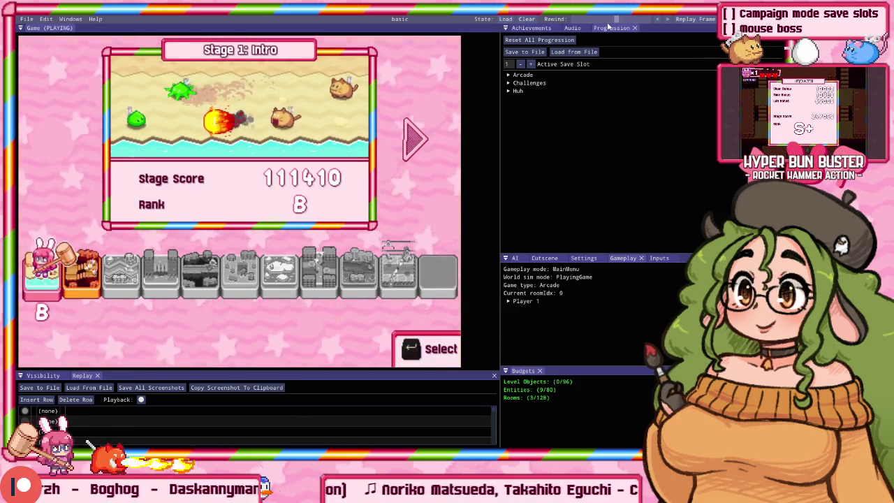
key("grave")
key("grave")
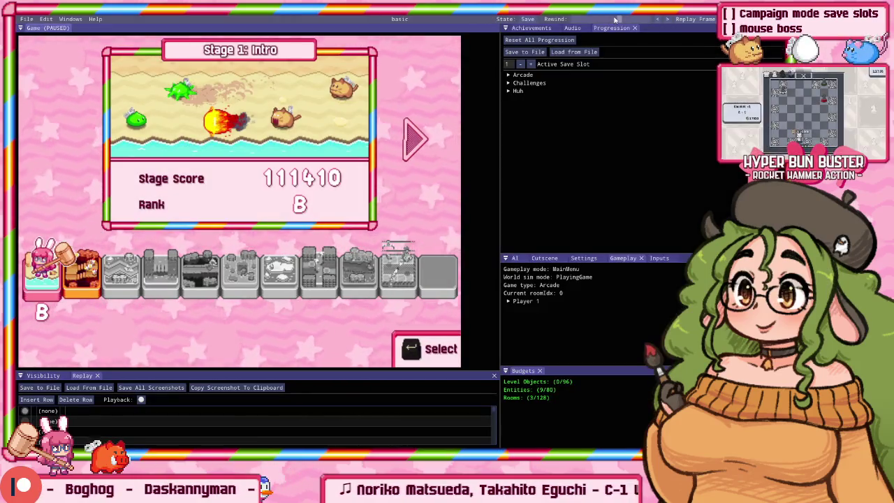
left_click_drag(619, 19, 597, 20)
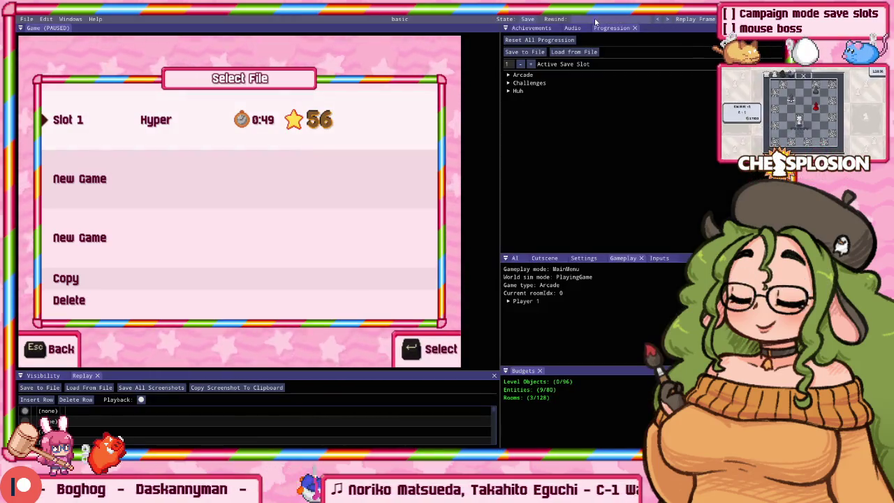
key("grave")
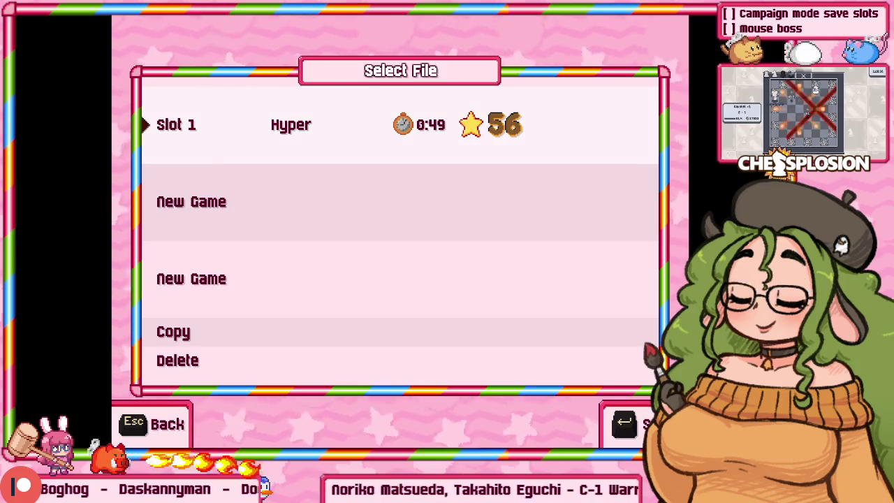
key("alt+Tab")
scroll(474, 169, "down", 4)
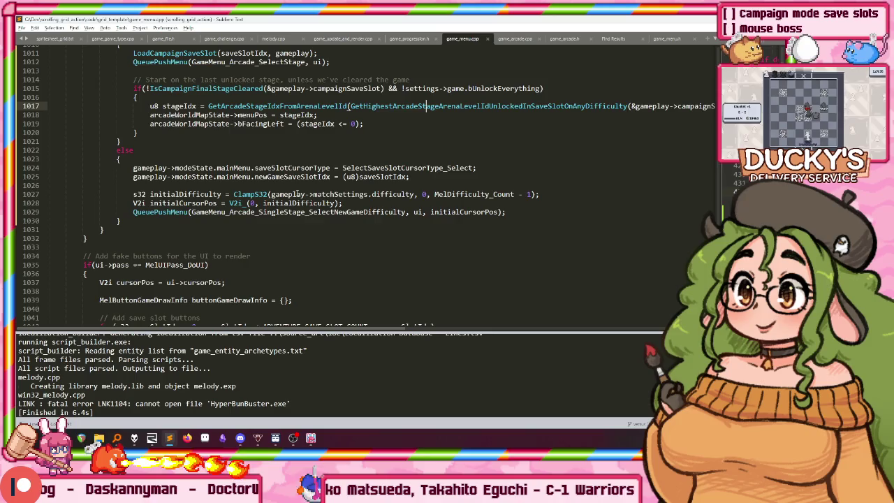
Add a stageIdx line below the QueuePushMenu call on line 1012.
scroll(298, 194, "up", 3)
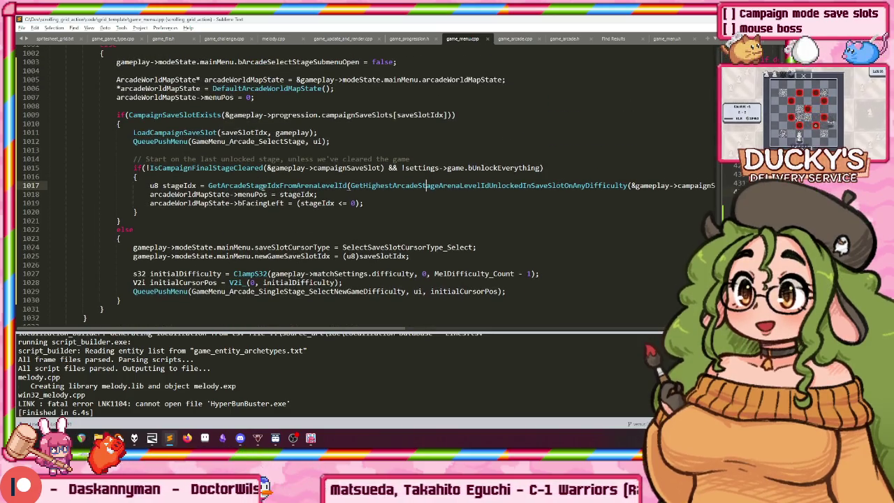
scroll(211, 242, "down", 2)
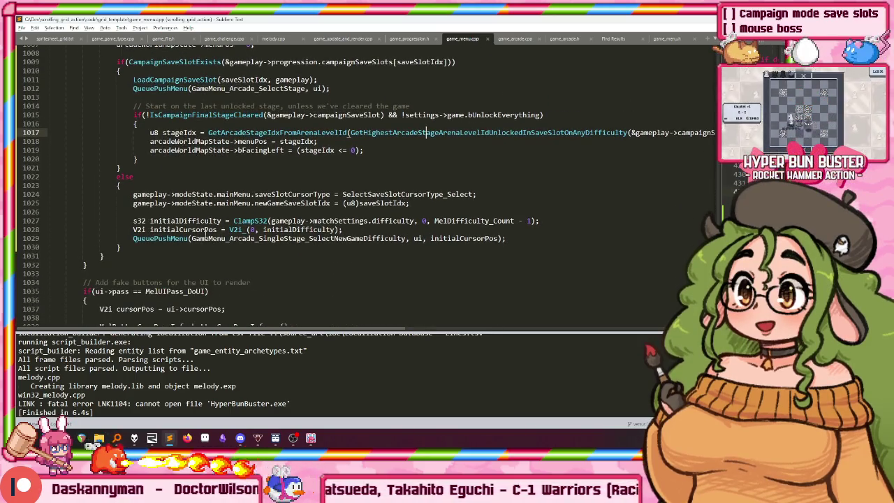
scroll(258, 231, "up", 2)
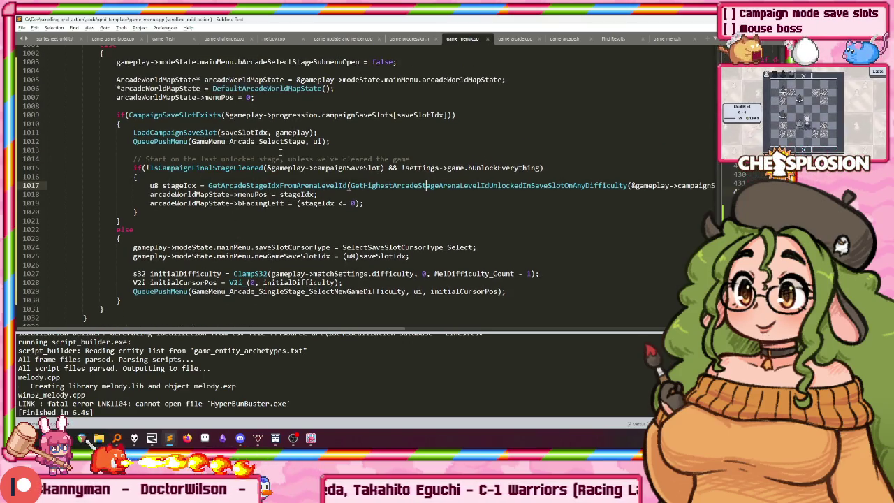
left_click(134, 141)
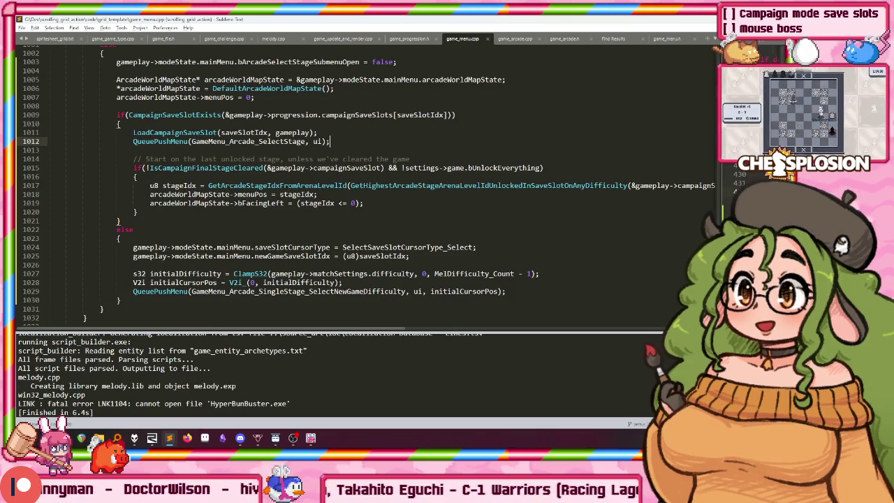
key("Return")
key("Return")
type("s32 stageIdx = 0;")
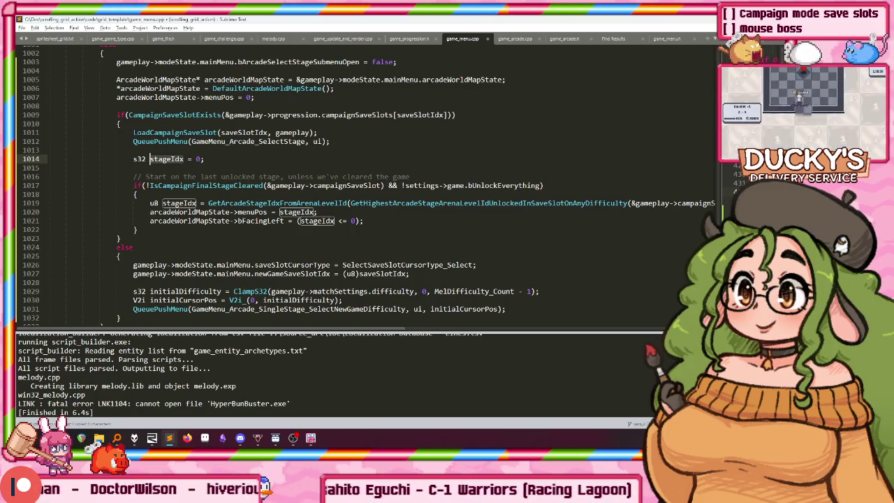
key("BackSpace")
key("BackSpace")
key("BackSpace")
type("stageIdx")
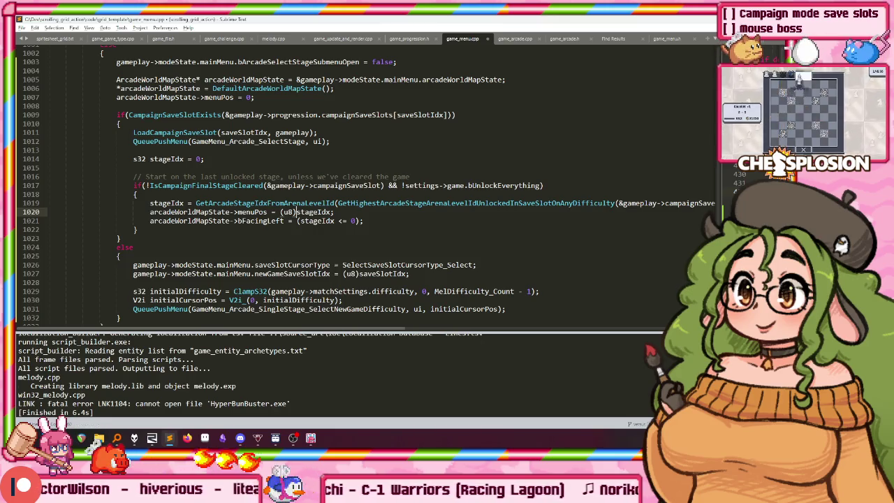
Delete the blank line after slot loading and queue the arcade stage-select push there.
key("Down")
key("Down")
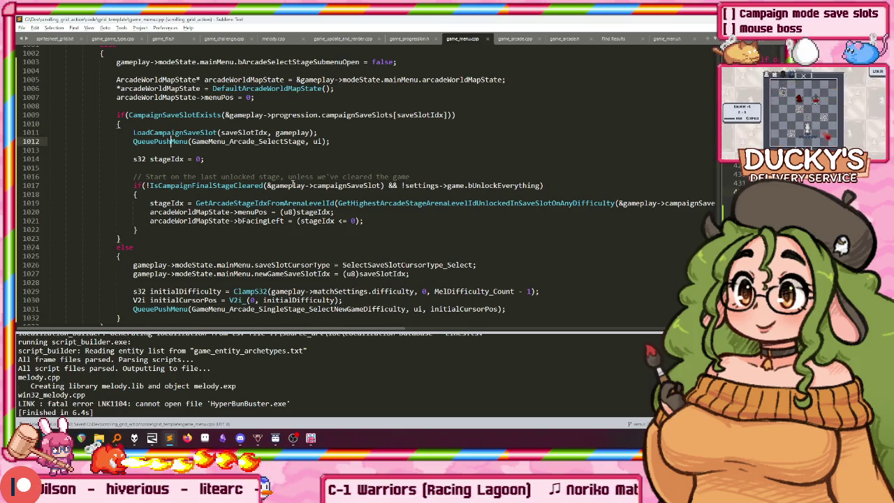
key("ctrl+shift+k")
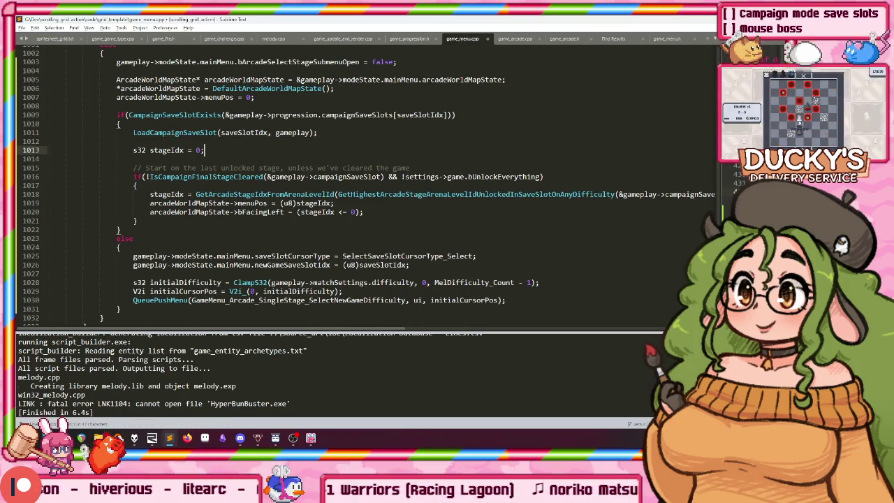
key("ctrl+v")
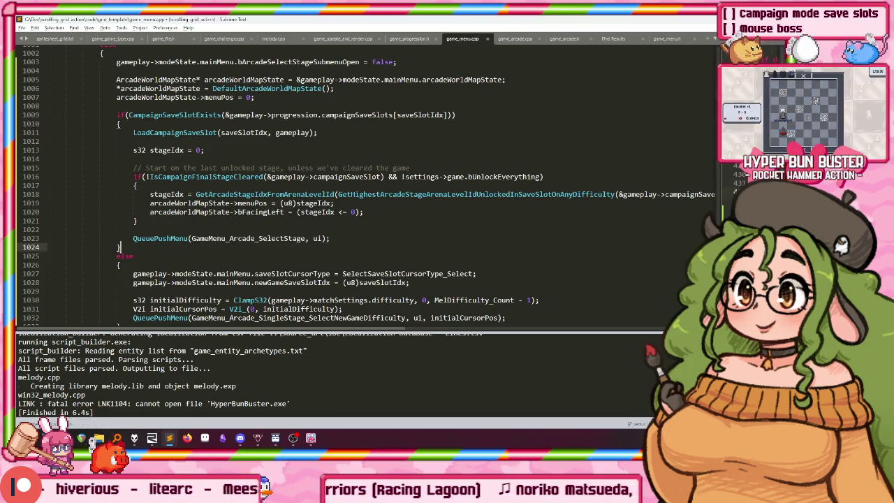
Add V2i initialCursorPos = V2i_(stageIdx, 0), pass it to QueuePushMenu, and rebuild.
key("shift+Up")
key("shift+Home")
key("ctrl+c")
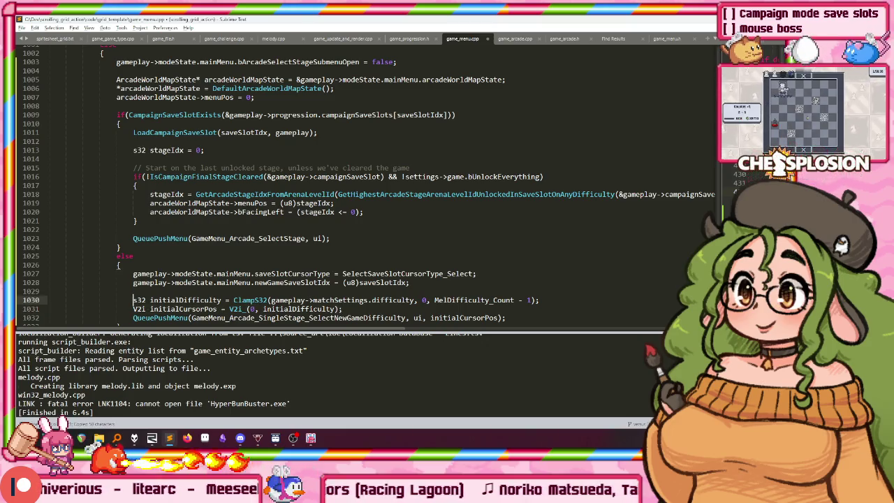
key("Up")
key("Up")
key("Home")
key("Return")
key("Up")
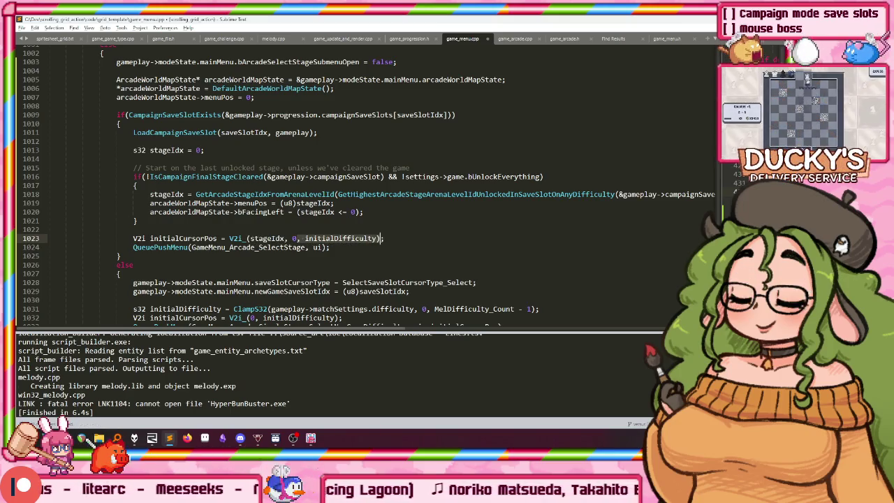
type(", in")
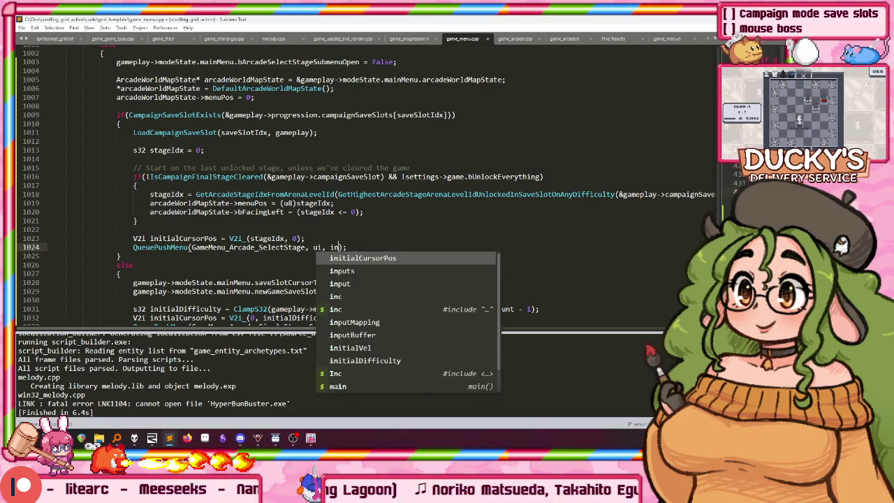
type("itial")
key("Tab")
key("ctrl+b")
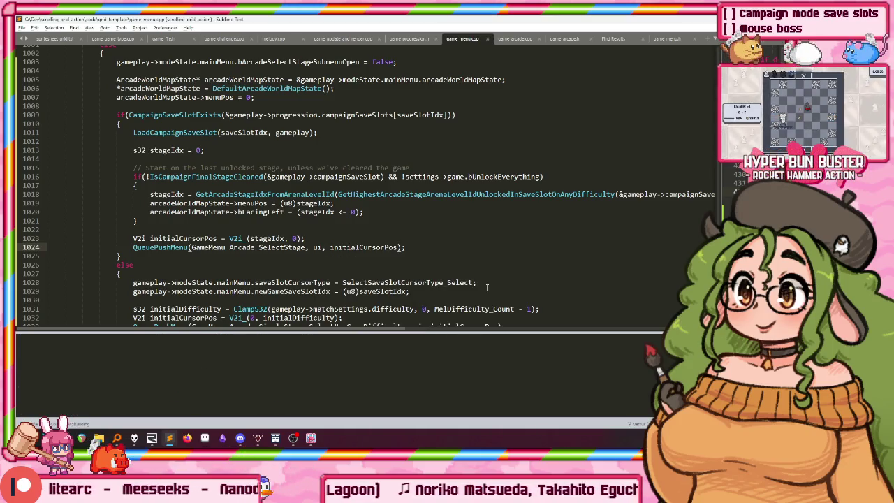
scroll(377, 294, "down", 1)
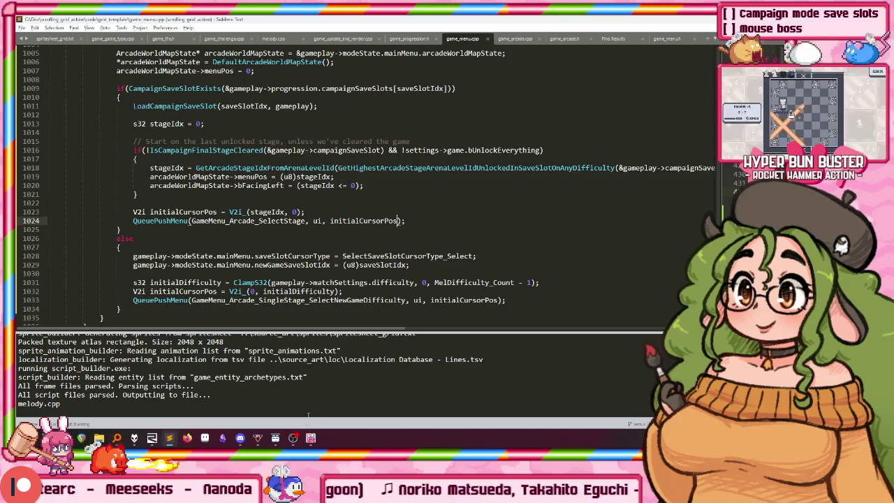
Switch to the game, load Slot 1, and reopen the stage select to check its default.
key("alt+Tab")
key("alt+Tab")
key("alt+Tab")
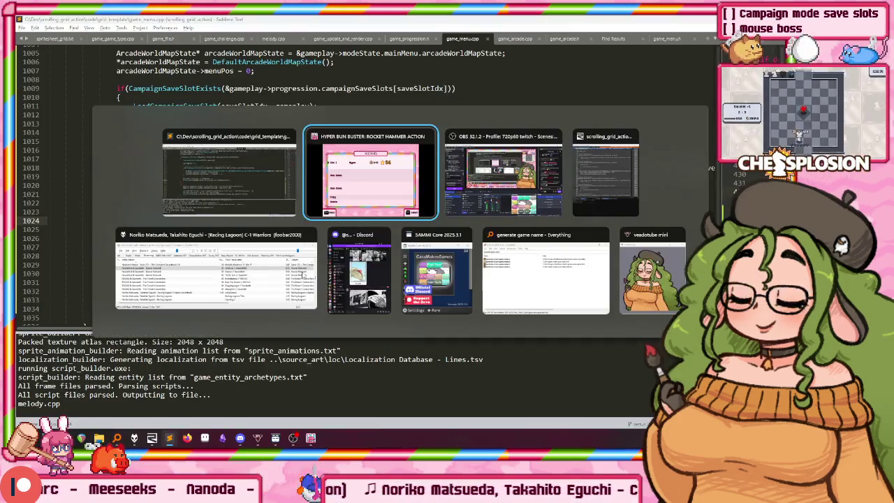
key("alt+Tab")
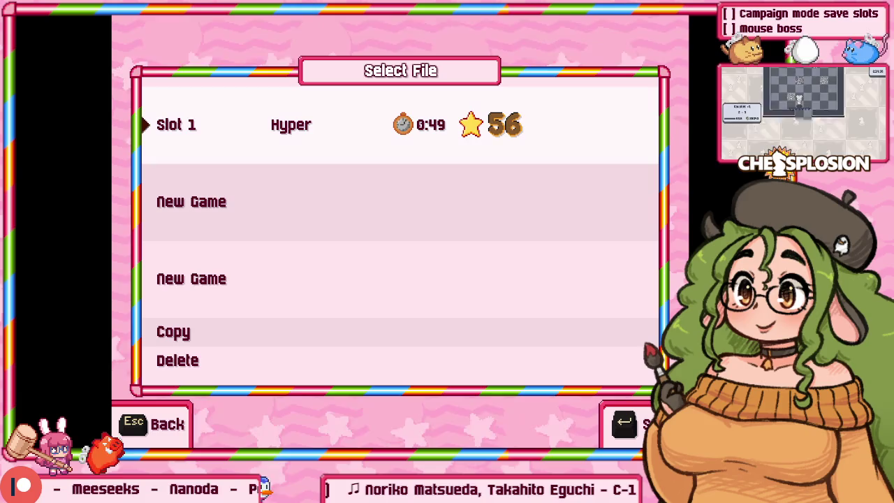
key("Return")
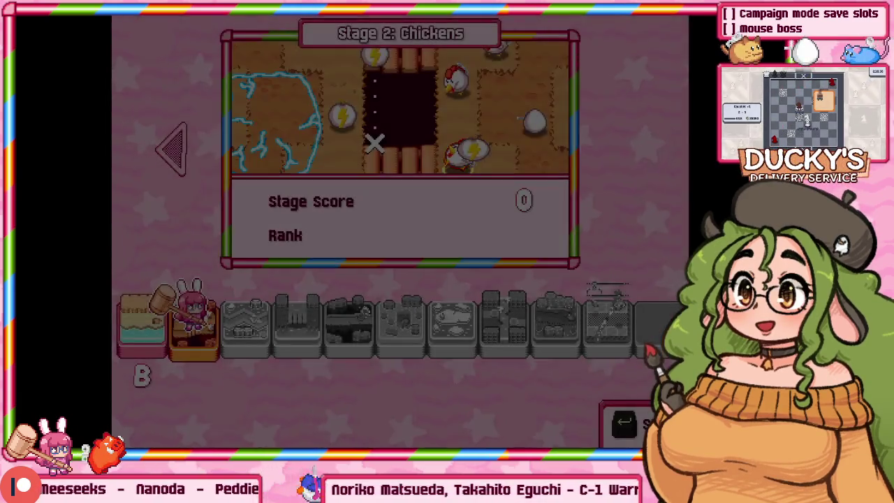
key("Escape")
key("Return")
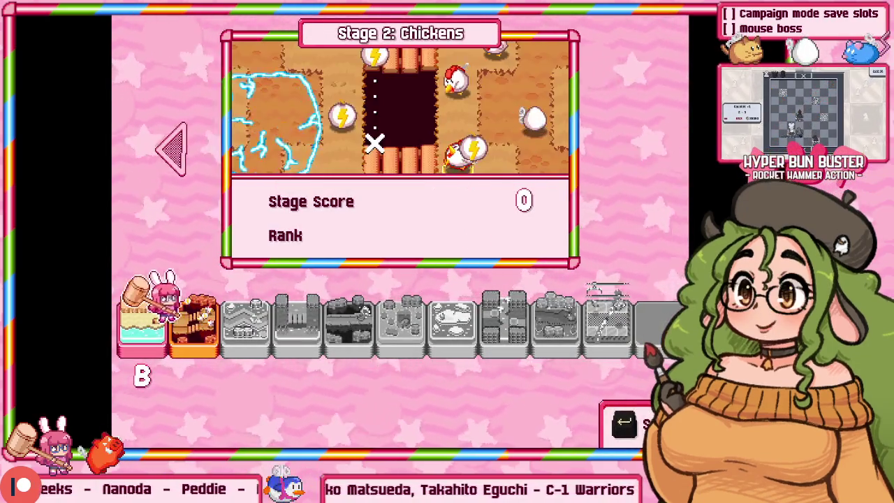
Flip between Stage 1: Intro and Stage 2: Chickens, then start Stage 2.
key("Left")
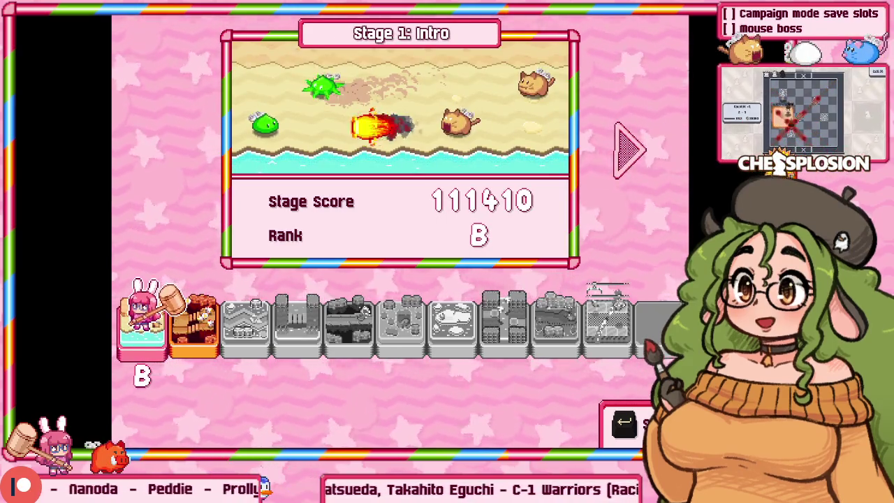
key("Right")
key("Left")
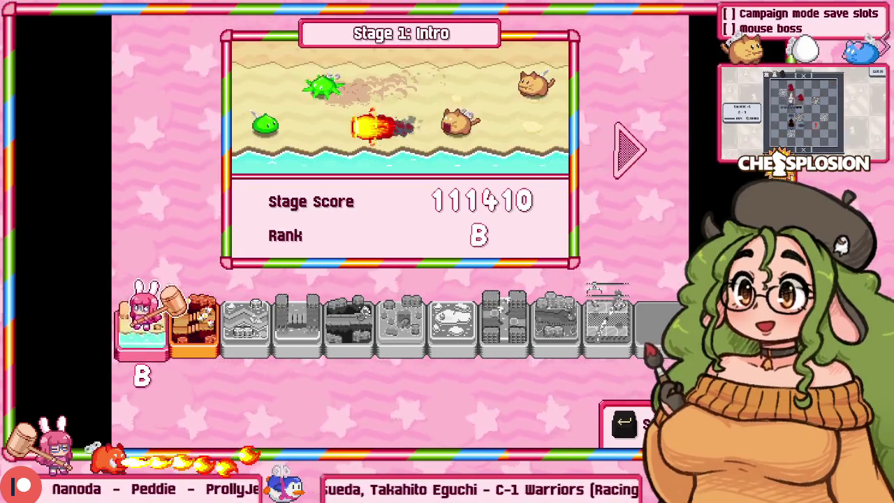
key("Right")
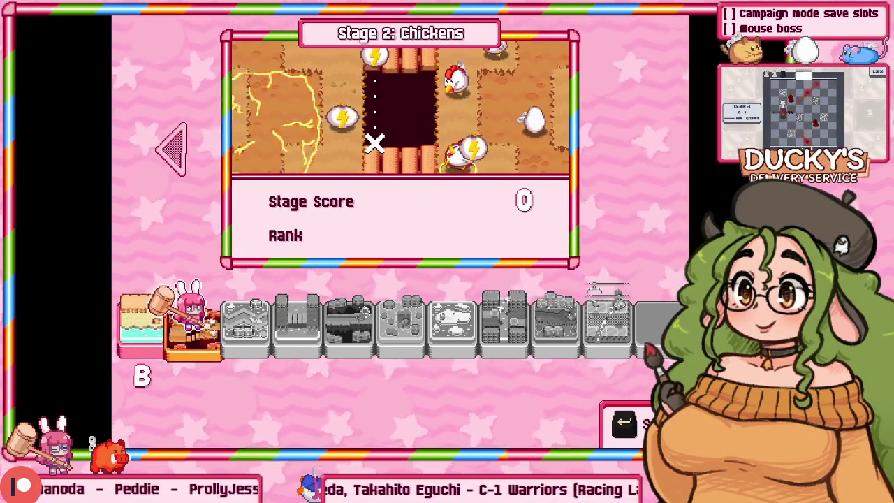
key("Left")
key("Right")
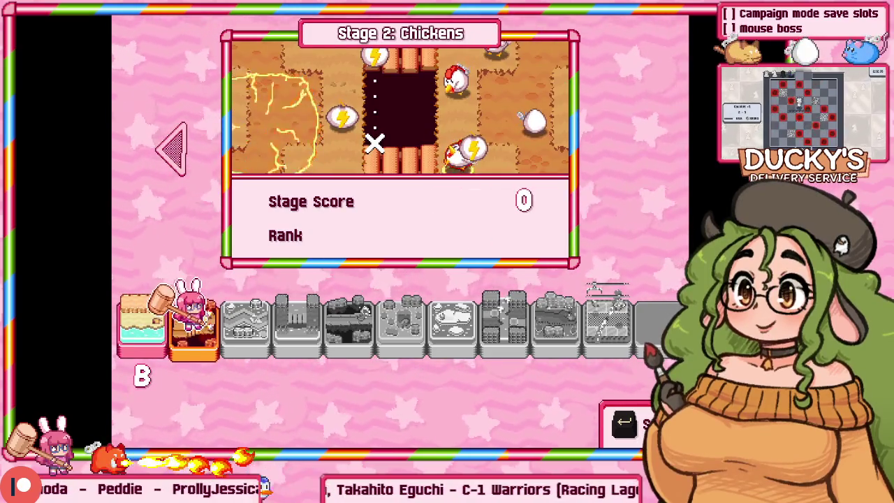
key("Return")
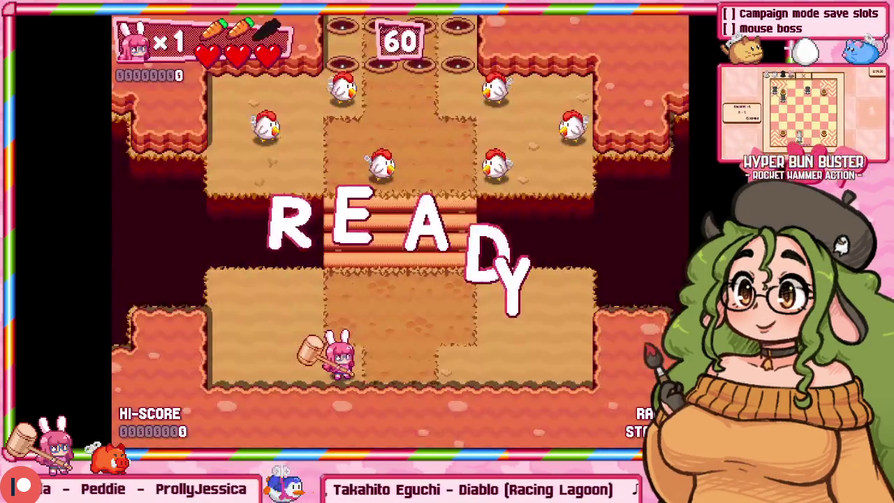
Smash the chickens around the stairs and lower area with the hammer.
key("Up")
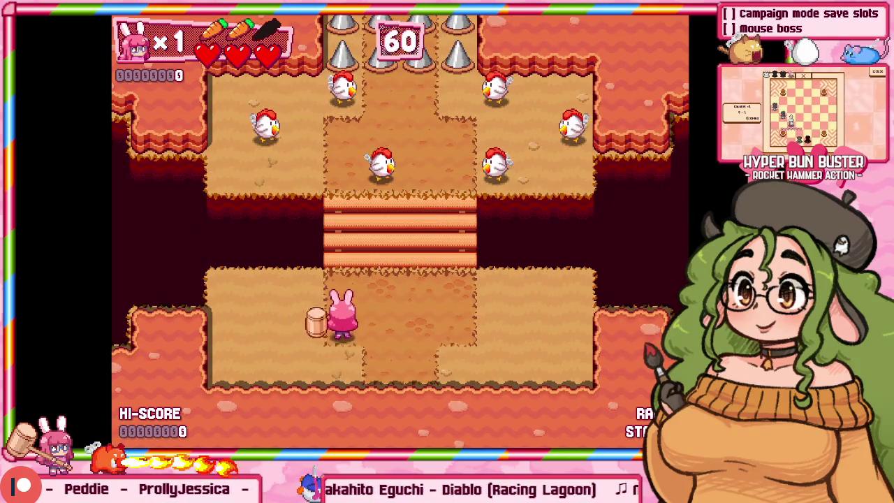
key("Left")
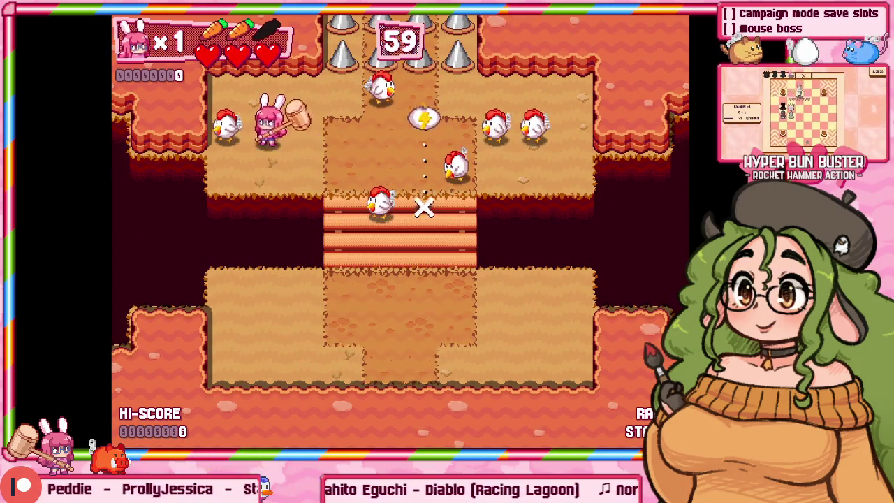
key("z")
key("Right")
key("Down")
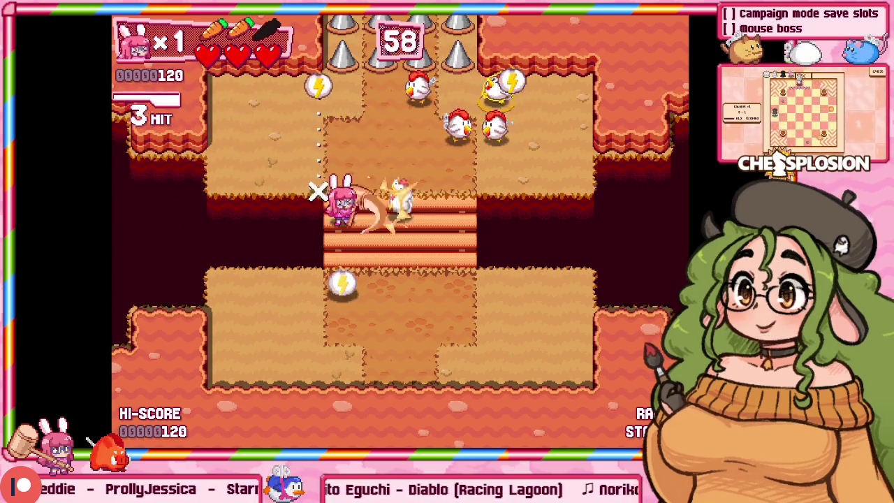
key("z")
key("z")
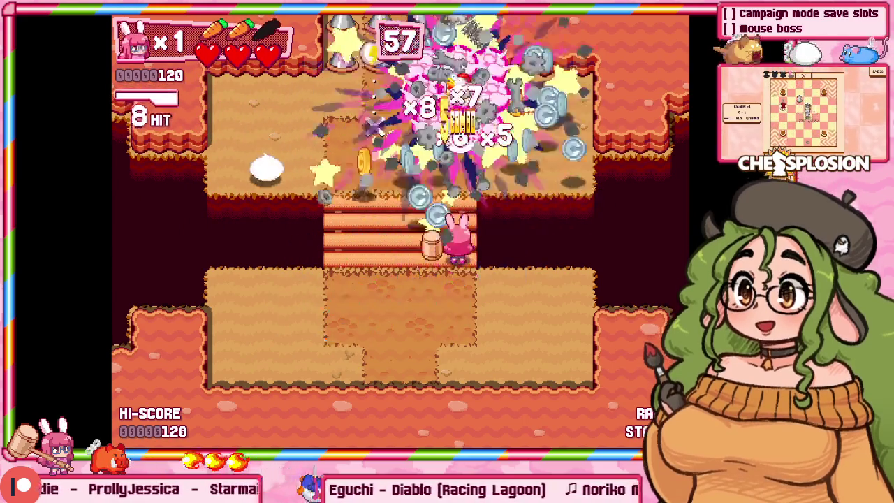
key("Down")
key("Down")
key("z")
key("Right")
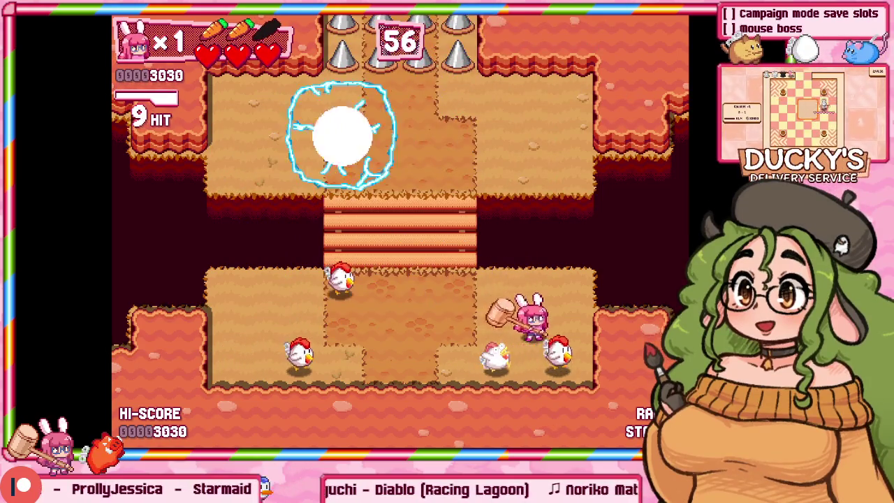
key("z")
key("Up")
key("z")
key("Left")
key("Up")
key("z")
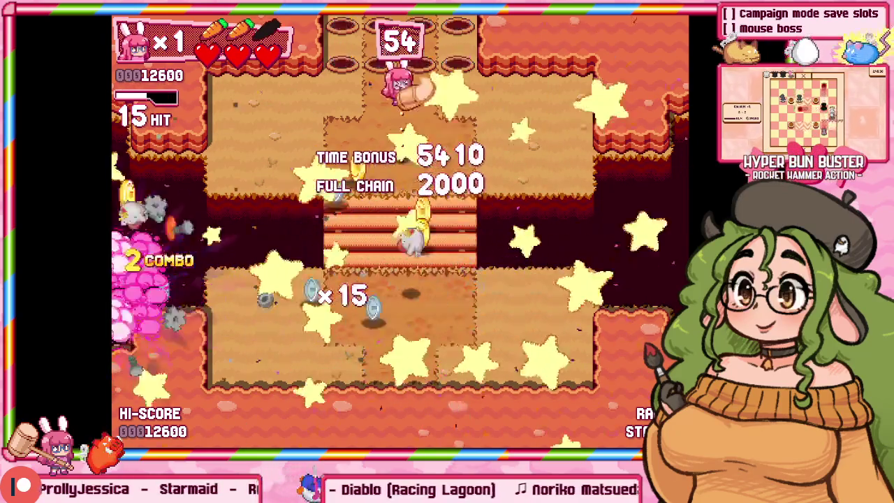
Move into the next area, blow up the barrel, and smash the chickens and slimes.
key("Left")
key("Up")
key("Up")
key("Right")
key("z")
key("z")
key("Left")
key("Up")
key("Right")
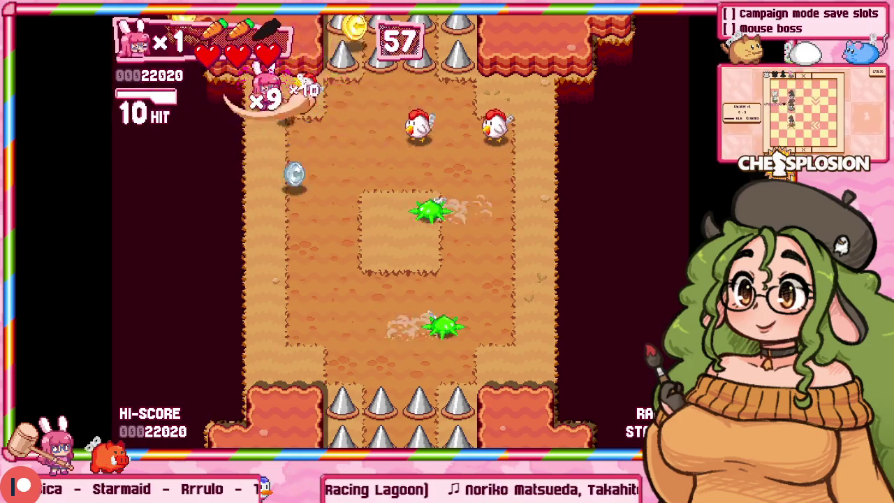
key("z")
key("Right")
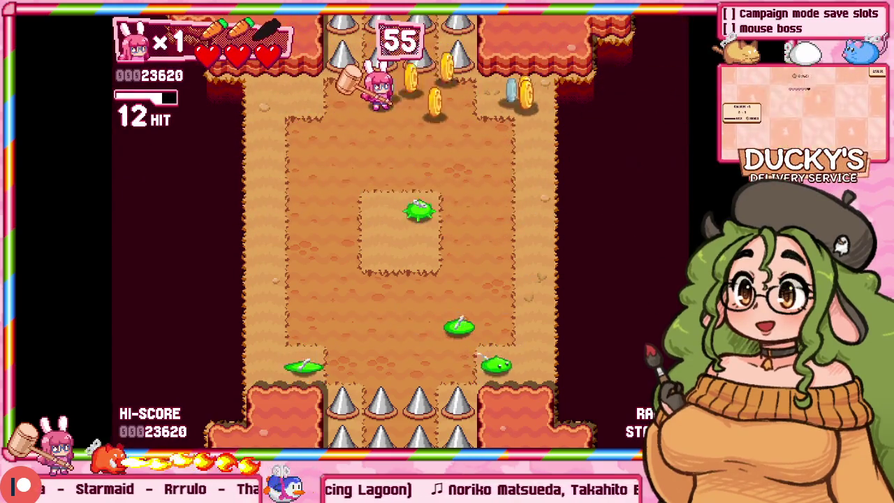
key("Right")
key("Down")
key("z")
Pause, return to the Stage 2 stage select, and reopen the pause menu.
key("Escape")
key("Up")
key("Return")
key("Escape")
key("Down")
key("Down")
key("Down")
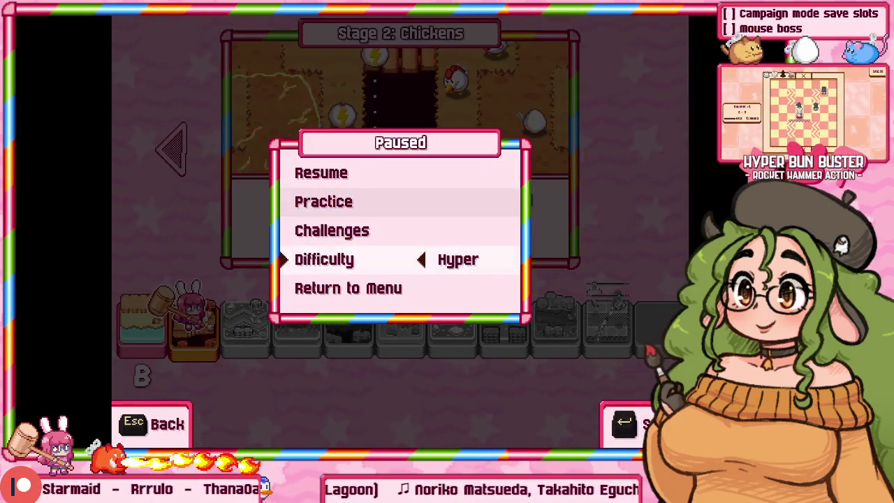
Toggle the pause menu between stages and set the difficulty to Hare.
key("Escape")
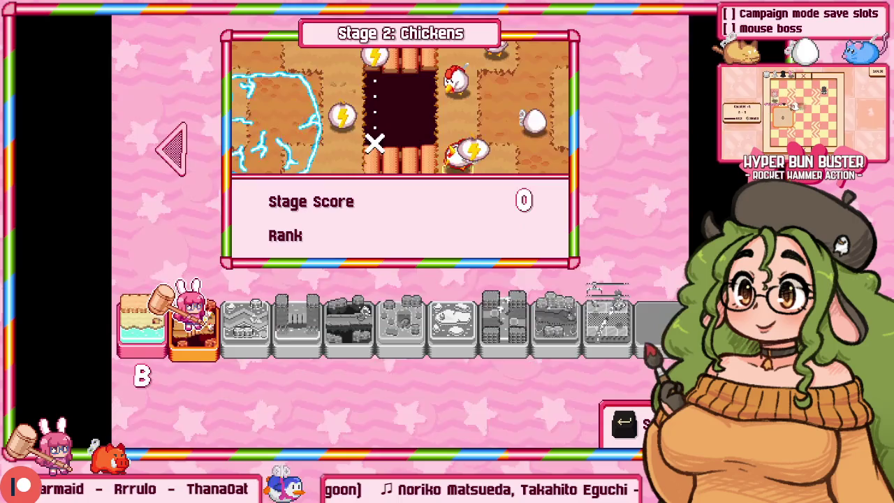
key("Left")
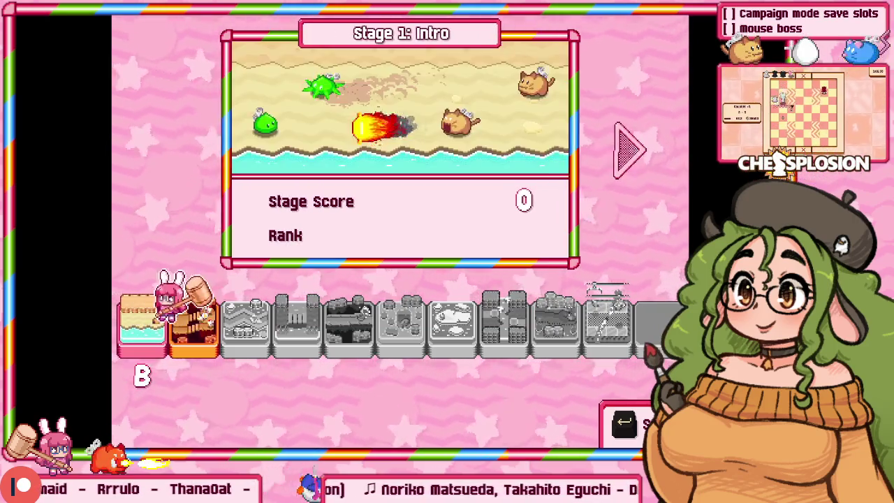
key("Right")
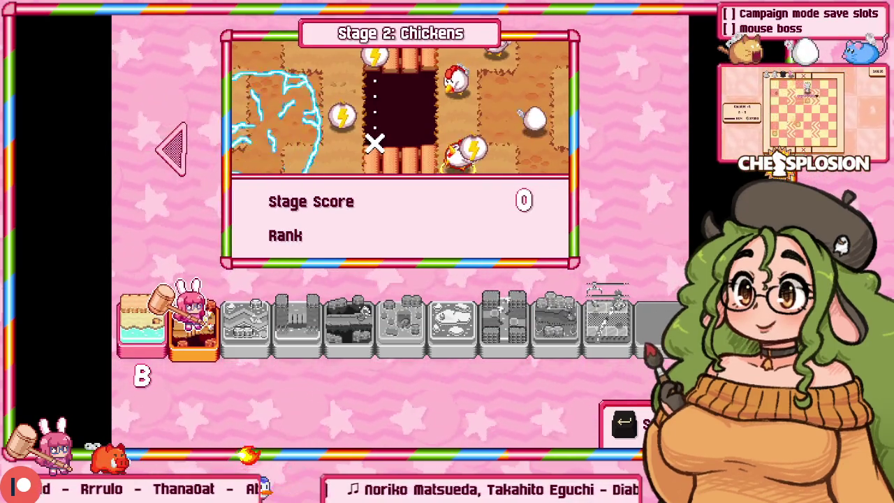
key("Escape")
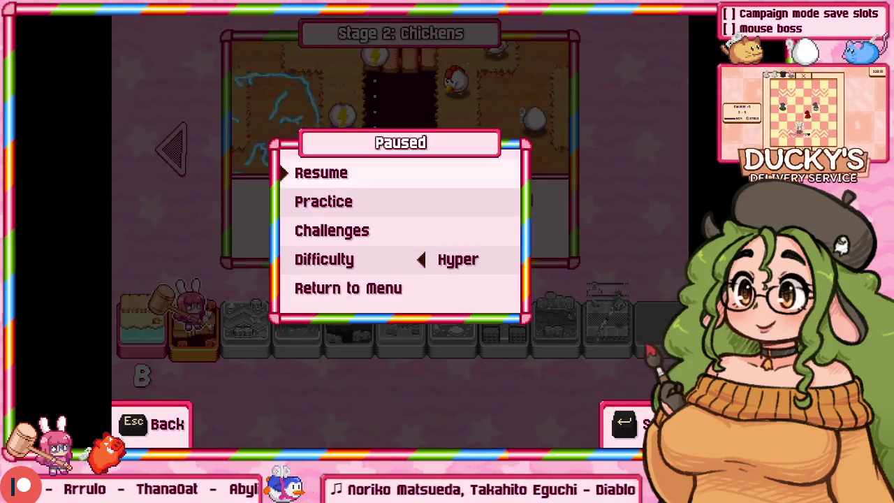
key("Down")
key("Down")
key("Down")
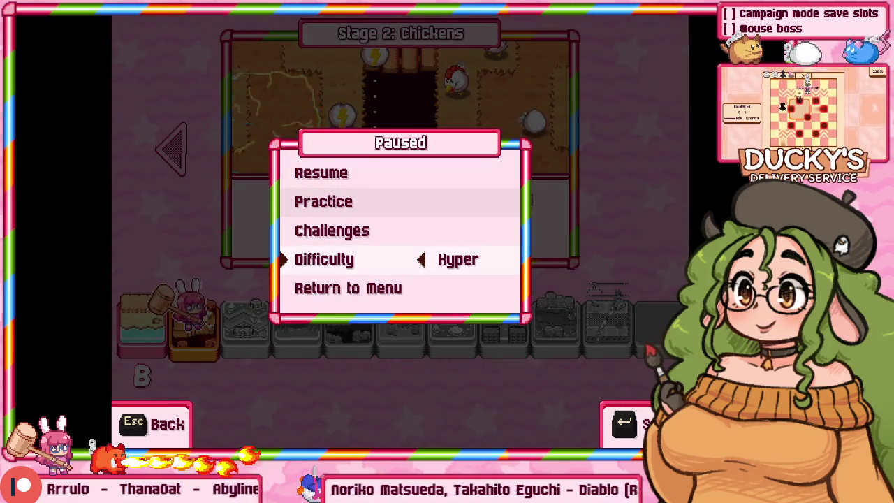
key("Escape")
key("Left")
key("Escape")
key("Down")
key("Down")
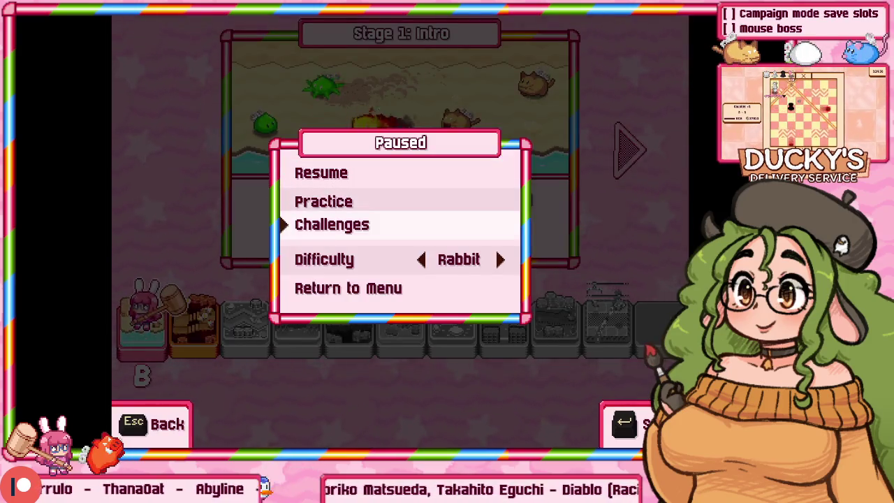
key("Down")
key("Right")
key("Escape")
key("Escape")
key("Down")
key("Down")
key("Down")
key("Escape")
key("Right")
Open the F1 debug layout and cycle the difficulty through its levels to Hyper.
key("F1")
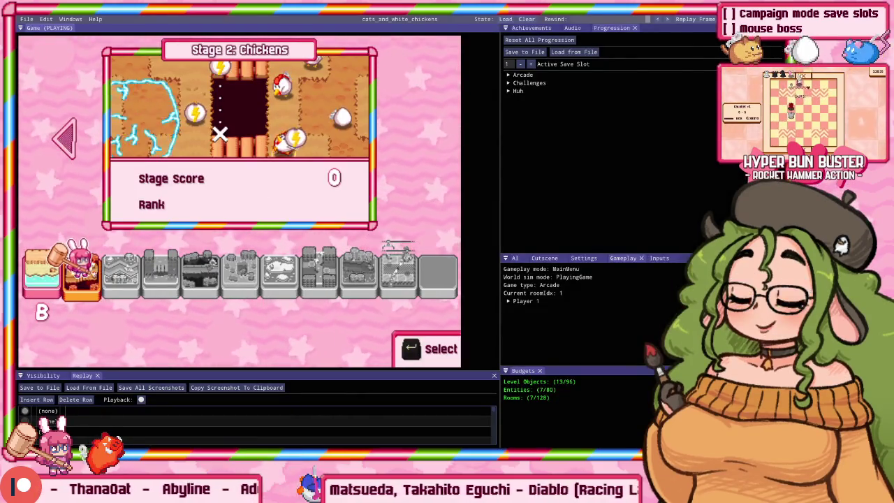
key("Escape")
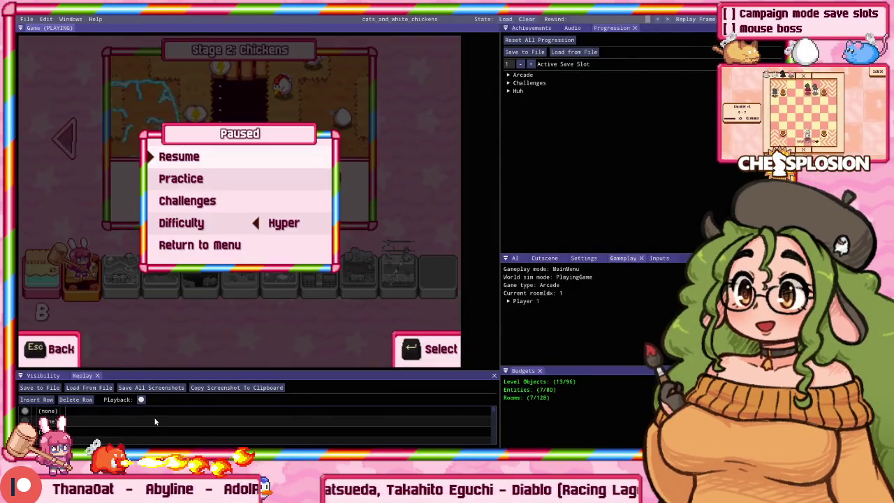
key("Down")
key("Down")
key("Down")
key("Left")
key("Left")
key("Right")
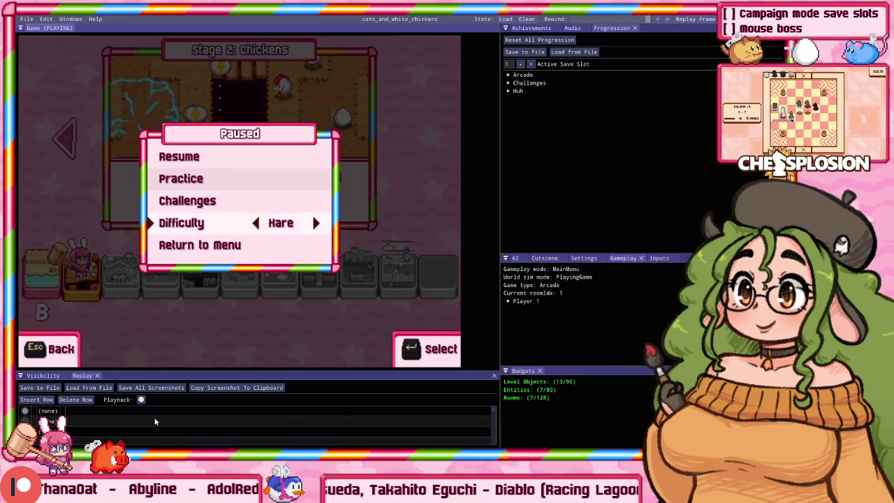
key("Left")
key("Left")
key("Right")
key("Right")
key("Right")
key("Left")
key("Left")
key("Right")
key("Right")
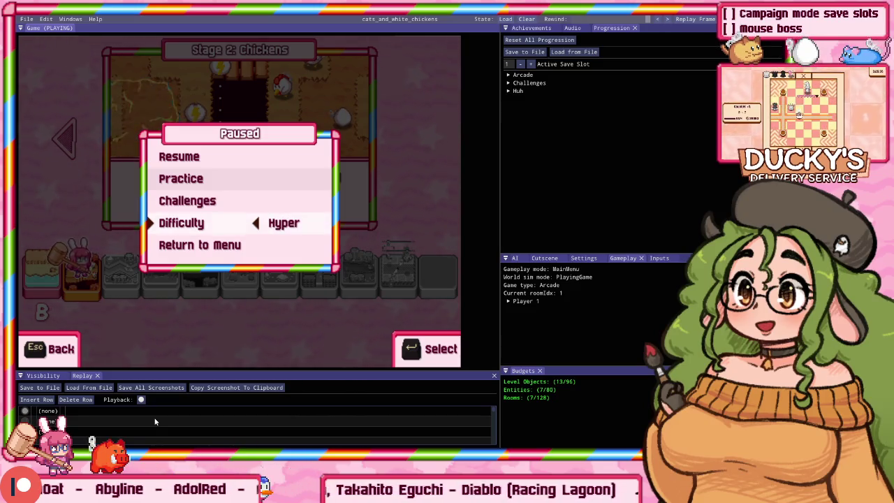
key("alt+Tab")
key("alt+Tab")
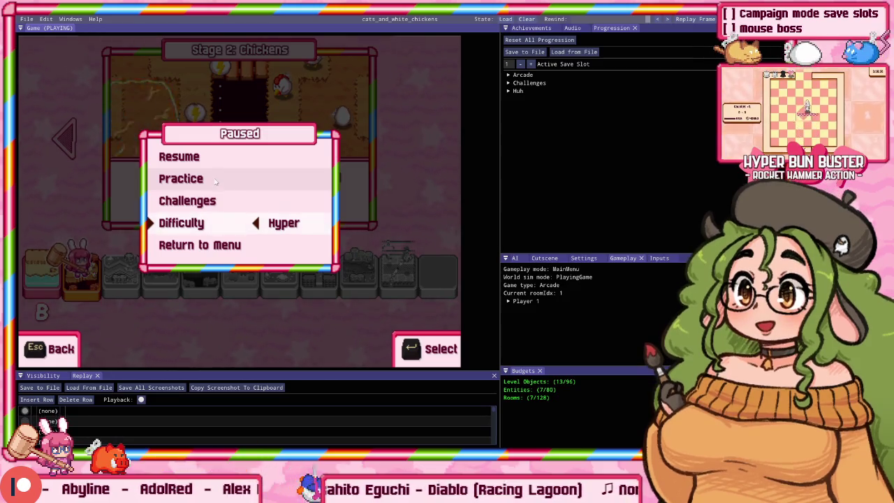
Step difficulty to Bunny and Rabbit, toggle F3 localization keys, then switch to Sublime Text.
key("Left")
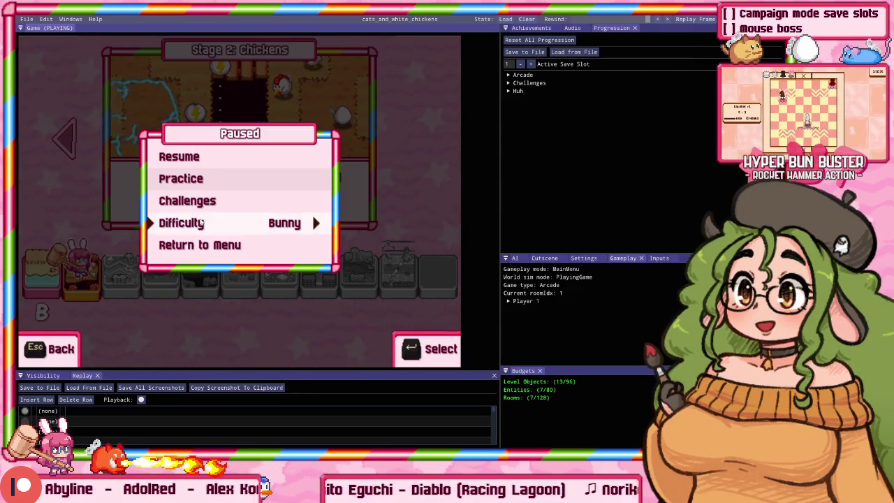
key("Left")
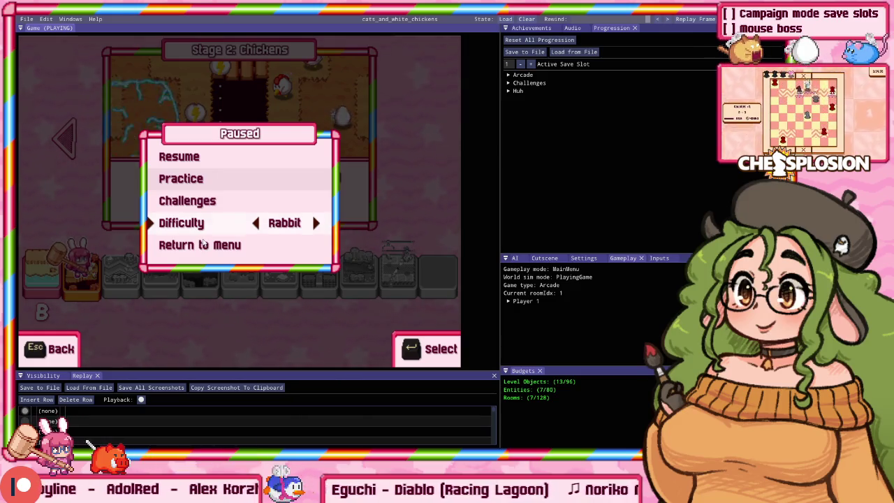
key("F3")
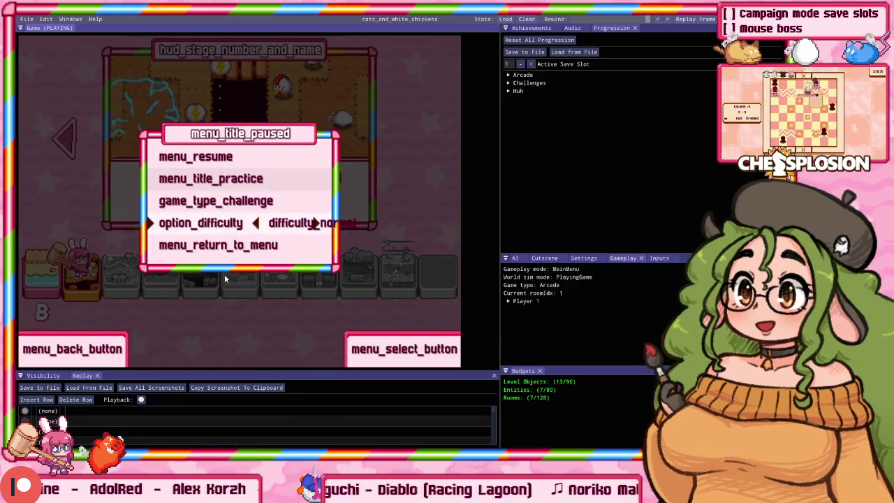
key("F3")
key("alt+Tab")
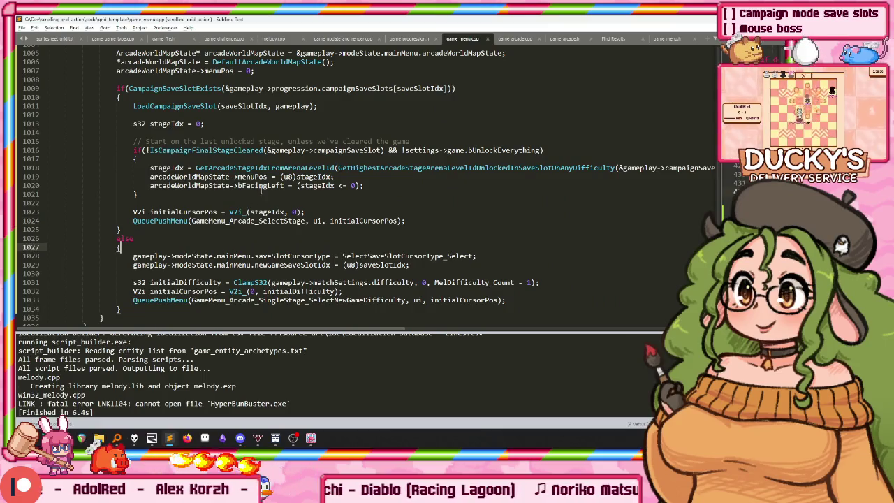
Search the code for 'arcade_select', then 'subui', to reach the option_difficulty line.
scroll(258, 192, "up", 4)
key("ctrl+f")
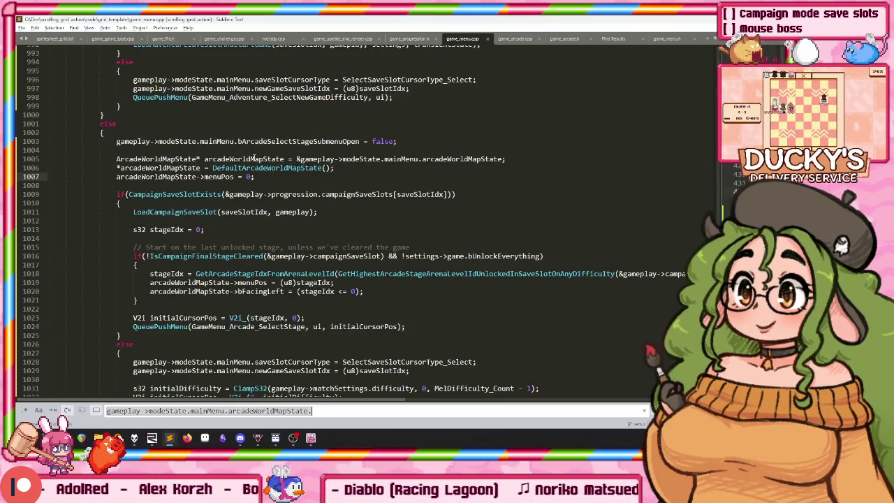
type("arcade")
type("_singles")
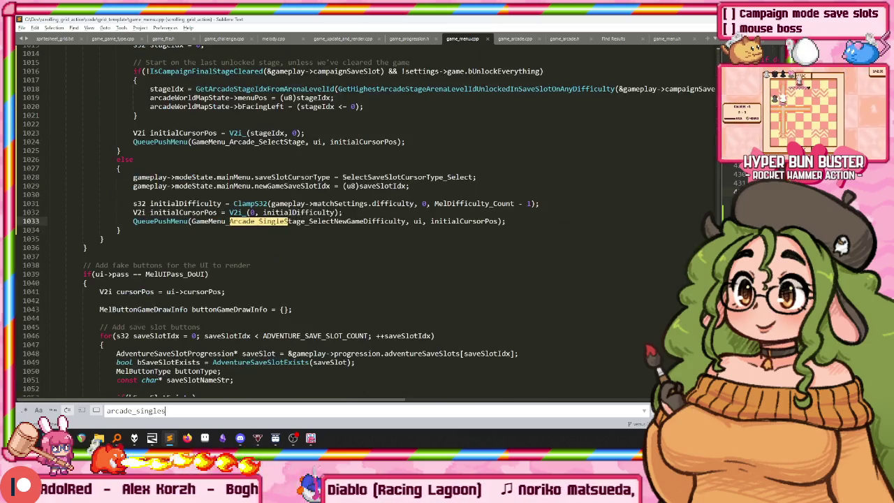
type("tage_selectstage")
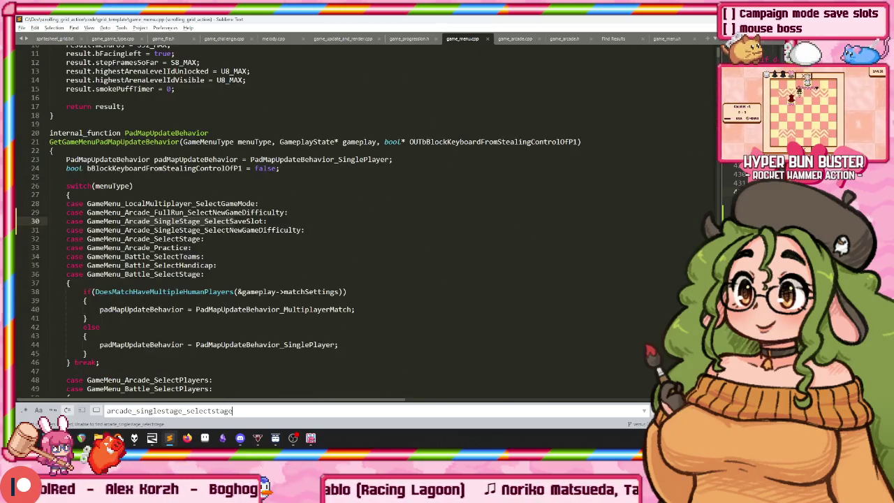
key("BackSpace")
key("BackSpace")
key("BackSpace")
key("BackSpace")
key("BackSpace")
key("BackSpace")
type("ect")
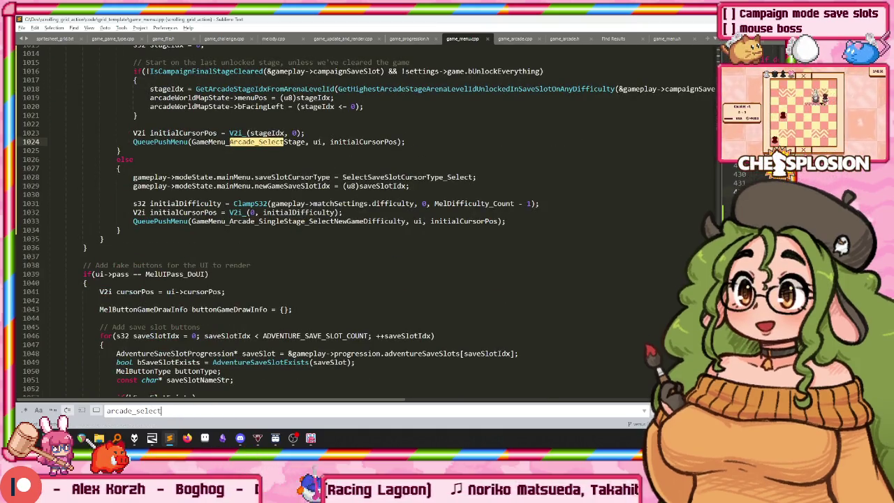
key("Return")
scroll(349, 223, "down", 3)
scroll(349, 224, "down", 2)
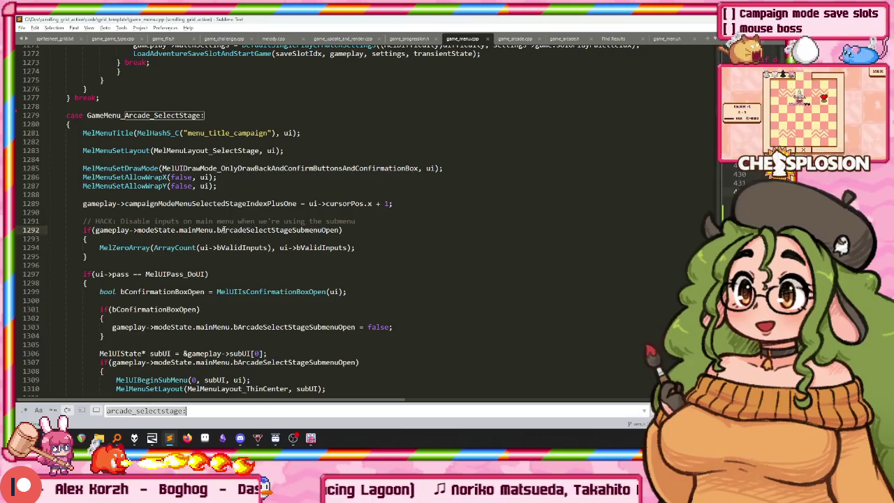
type("si")
key("BackSpace")
type("ubui")
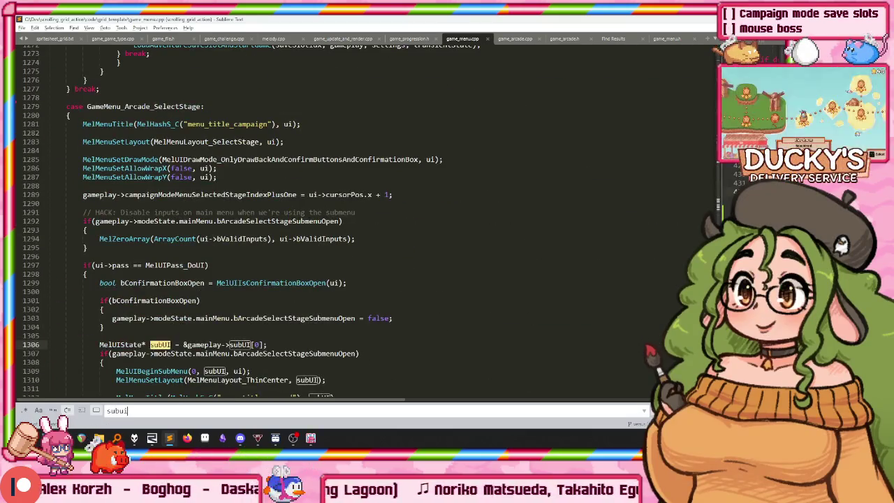
scroll(230, 215, "down", 5)
scroll(230, 214, "down", 3)
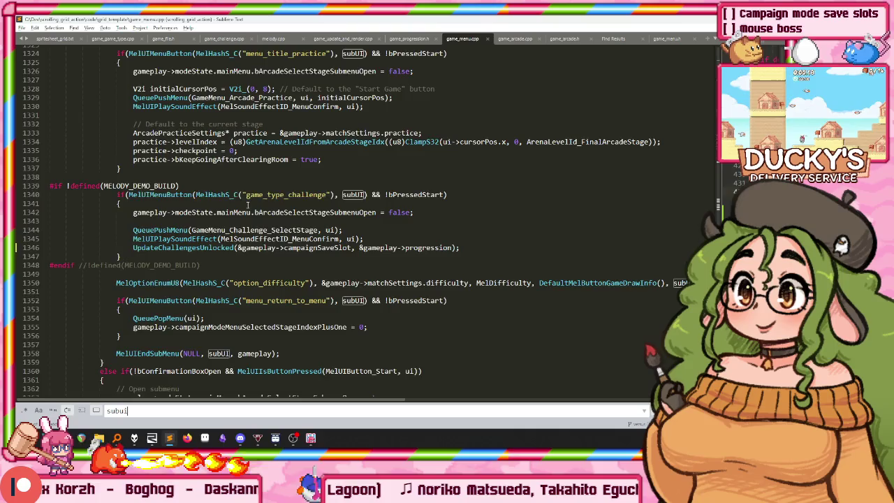
scroll(248, 205, "down", 3)
Wrap the option_difficulty MelOptionEnumU8 call in an if(...) condition with a braced block.
left_click(332, 204)
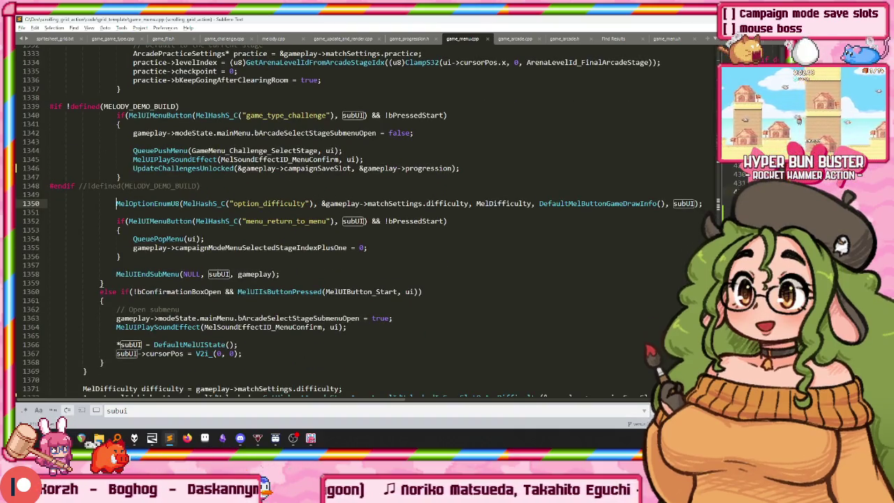
type("if(")
key("End")
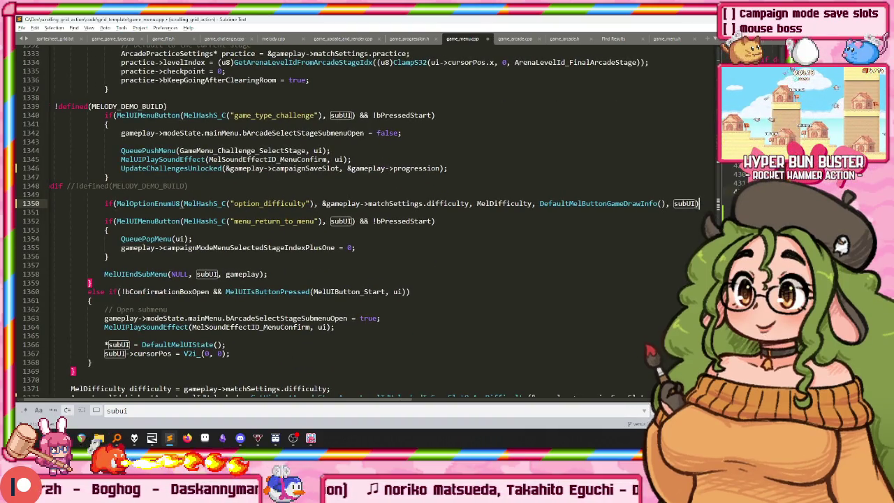
type(")")
key("Return")
type("{")
key("Return")
Add gameplay->campaignSaveSlot.difficulty = gameplay->matchSettings.difficulty inside the block and build.
type("gameplay")
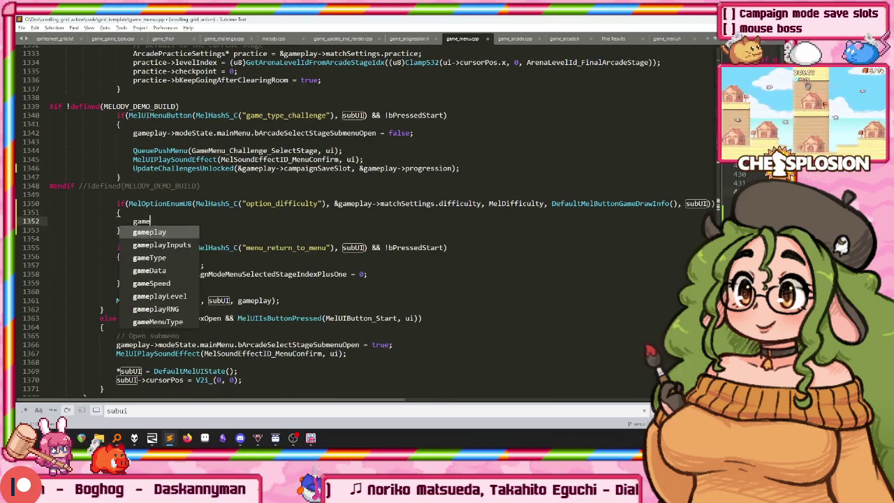
key("Tab")
type("->campai")
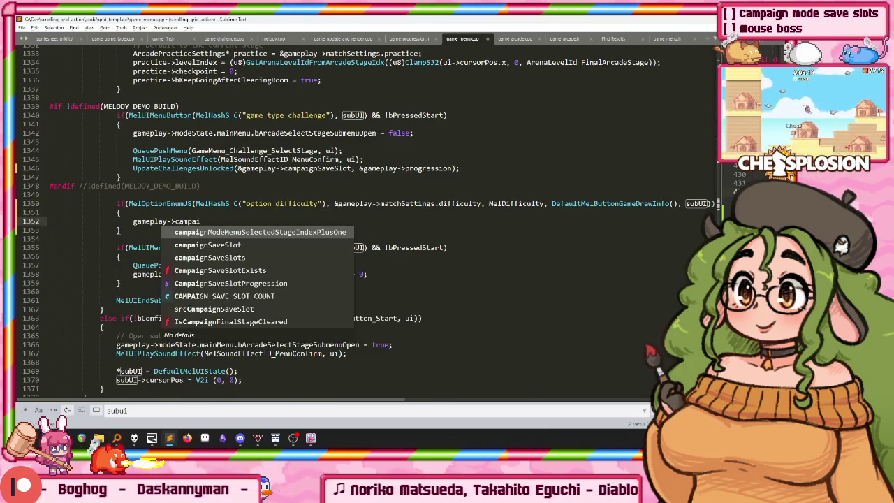
key("Down")
key("Tab")
type(".diff")
key("Tab")
type("=")
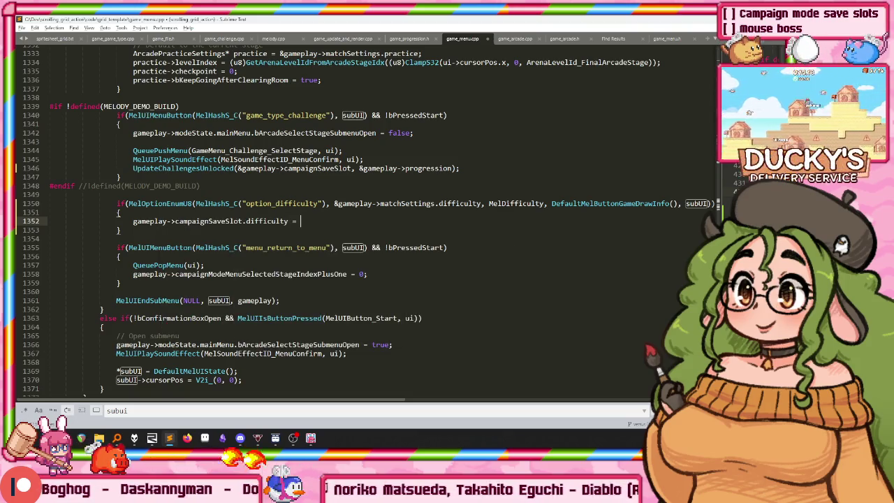
left_click_drag(335, 203, 482, 203)
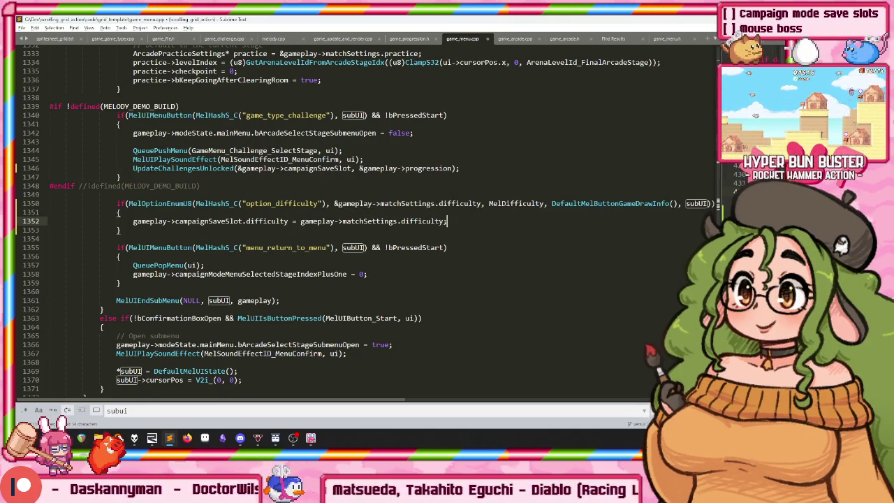
key("ctrl+b")
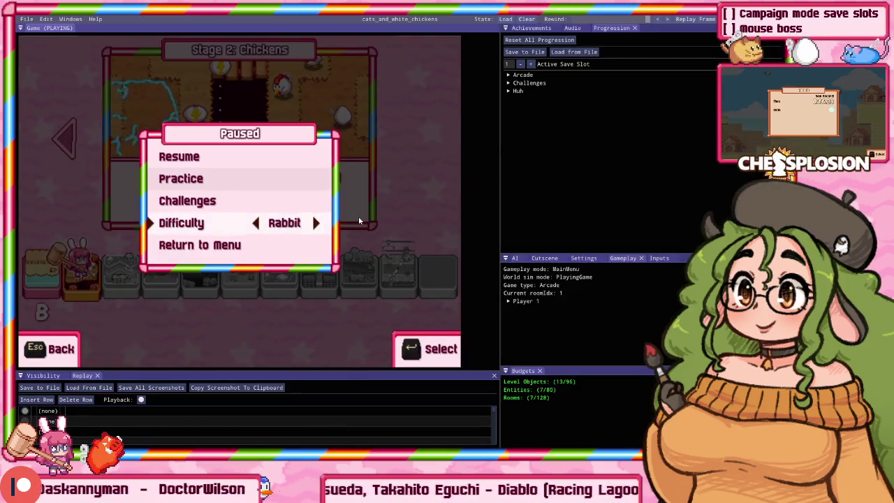
Cycle the pause-menu Difficulty through Hare, Rabbit and Bunny, settle on Hyper, and resume.
key("Right")
key("Left")
key("Left")
key("Right")
key("Left")
key("Right")
key("Right")
key("Right")
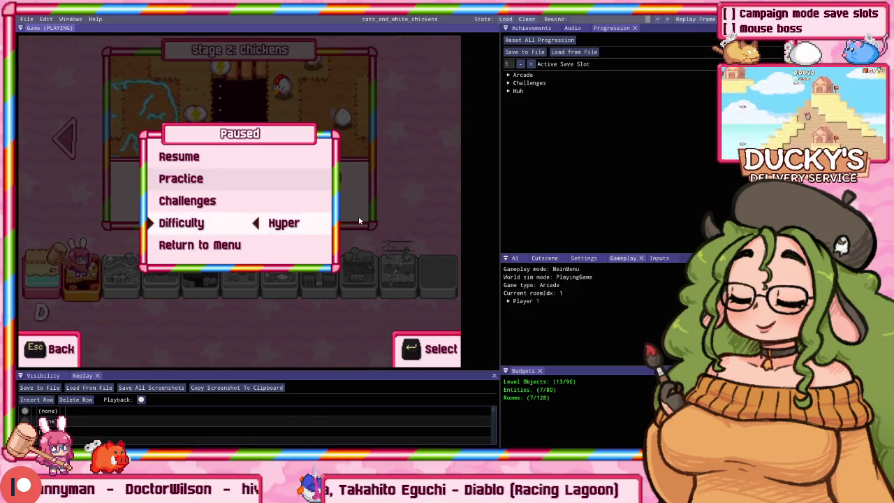
key("Left")
key("Left")
key("Left")
key("Right")
key("Right")
key("Right")
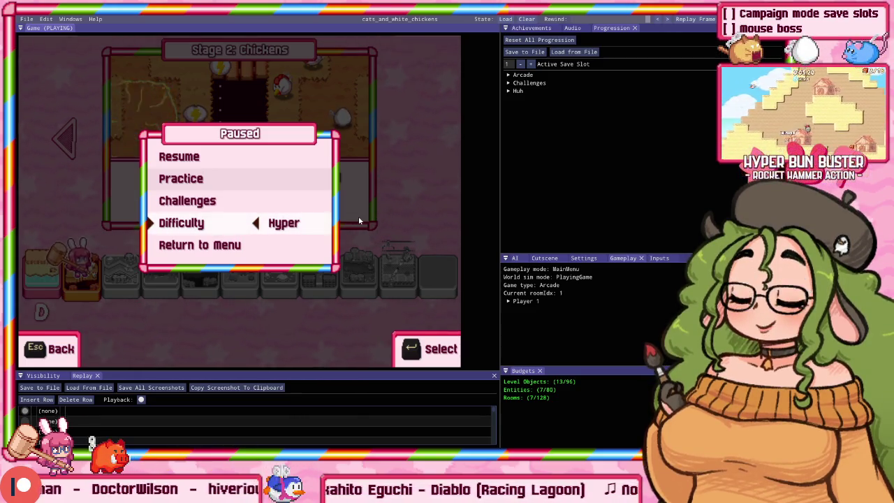
key("Left")
key("Left")
key("Right")
key("Right")
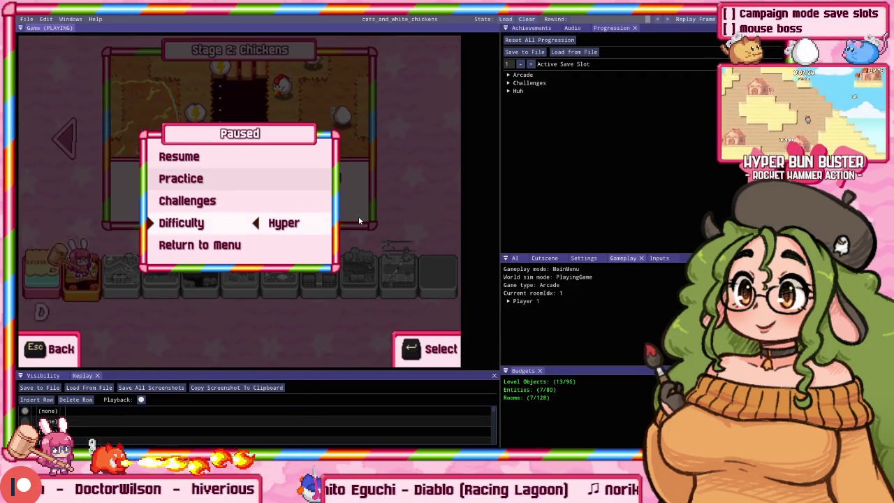
key("Escape")
key("Left")
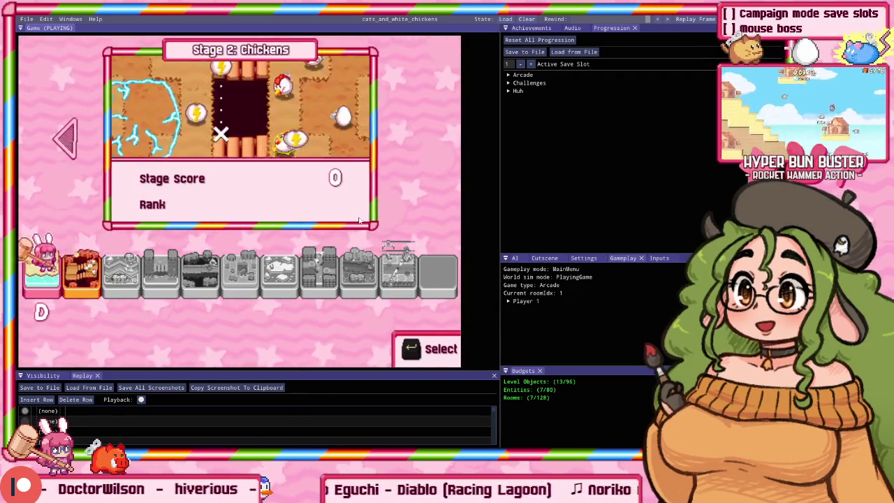
Toggle the stage choice between Intro and Chickens, then quit to the Single Player menu.
key("Right")
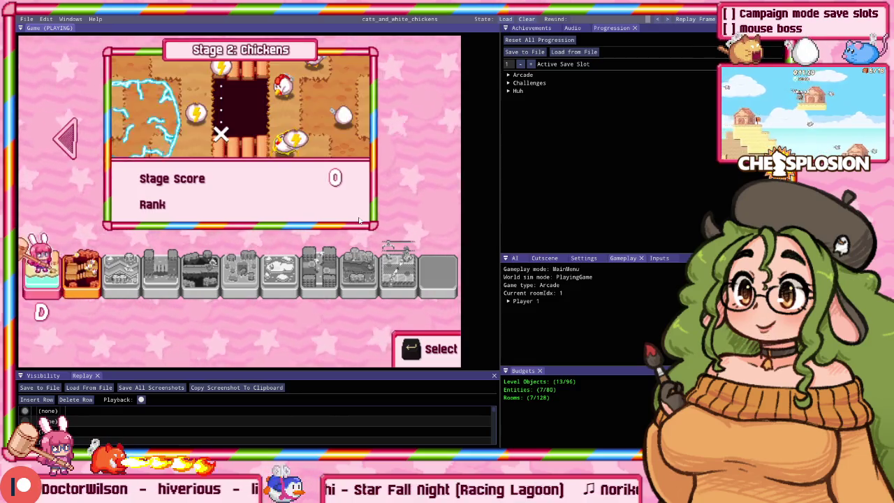
key("Left")
key("Right")
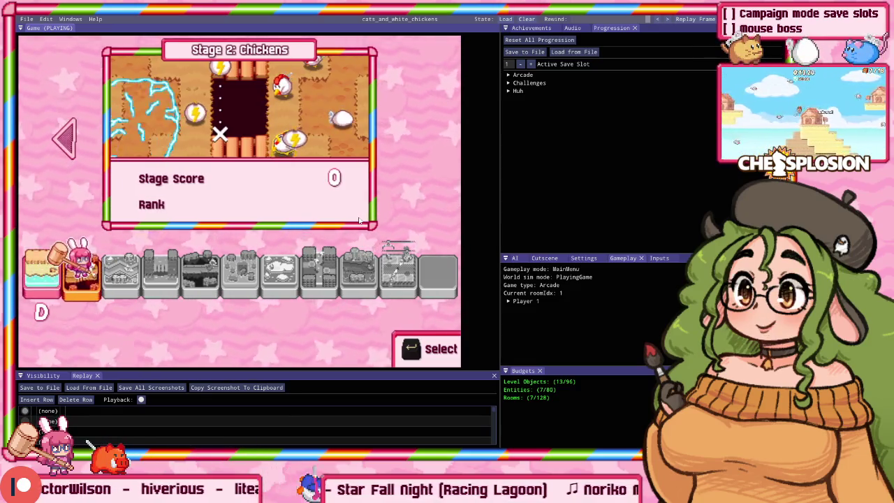
key("Left")
key("Escape")
key("Down")
key("Down")
key("Down")
key("Left")
key("Escape")
key("Escape")
key("Up")
key("Return")
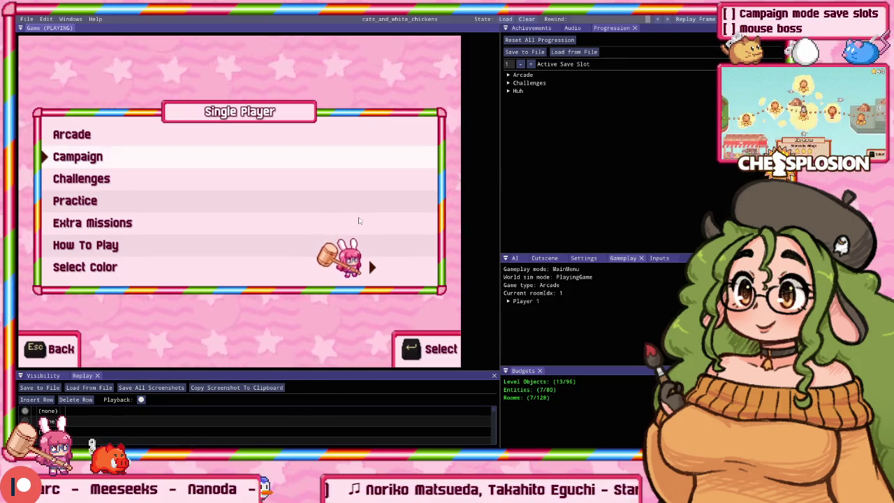
Re-enter Select File and load Slot 1 into the stage-select screen.
key("Return")
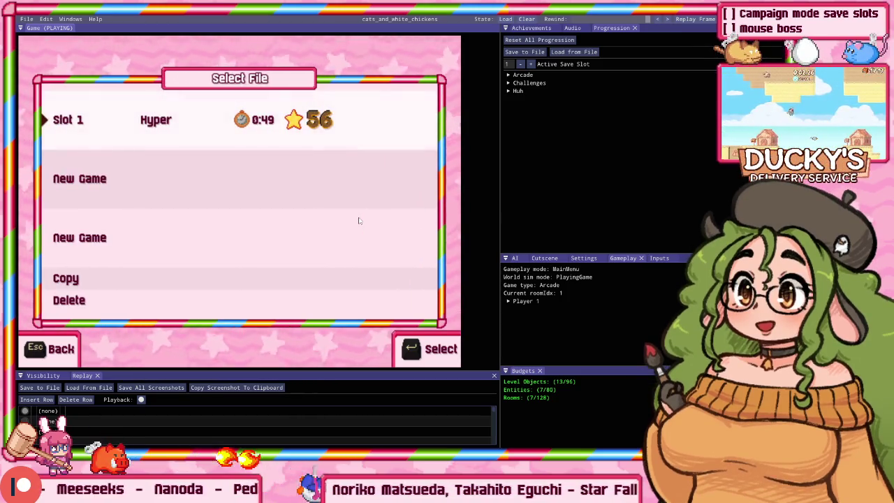
key("Down")
key("Down")
key("Up")
key("Up")
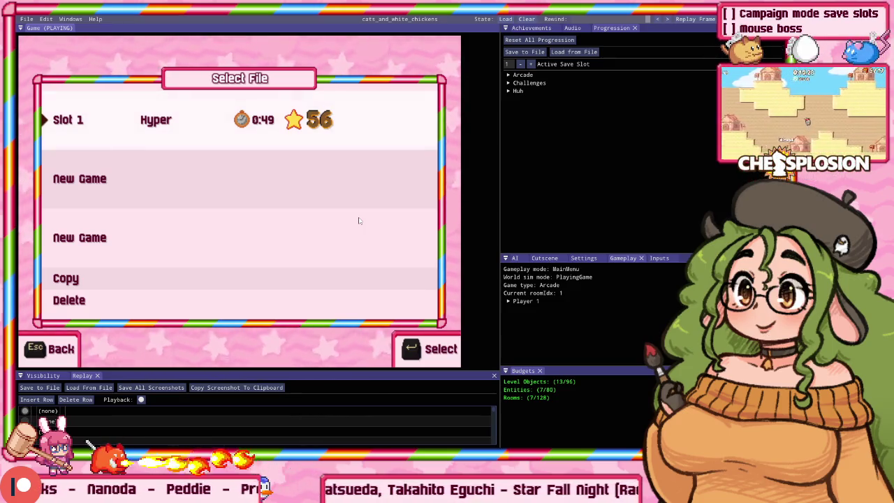
key("Escape")
key("Return")
key("Return")
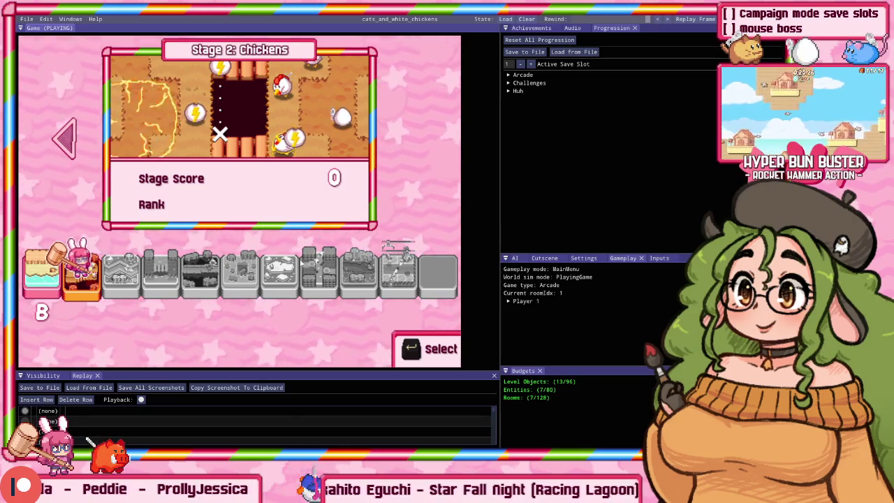
key("super")
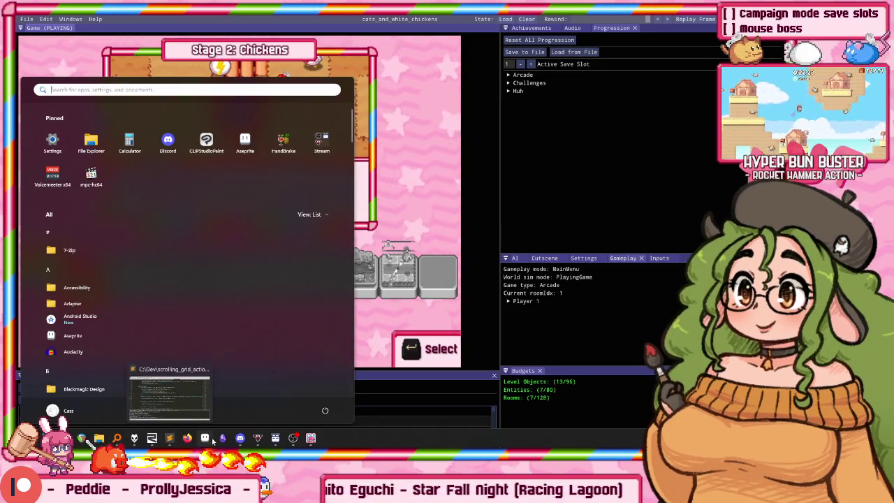
Create a new Aseprite sprite from the clipboard game screenshot, undoing a stray magenta stroke.
left_click(205, 438)
key("ctrl+n")
key("Return")
key("ctrl+v")
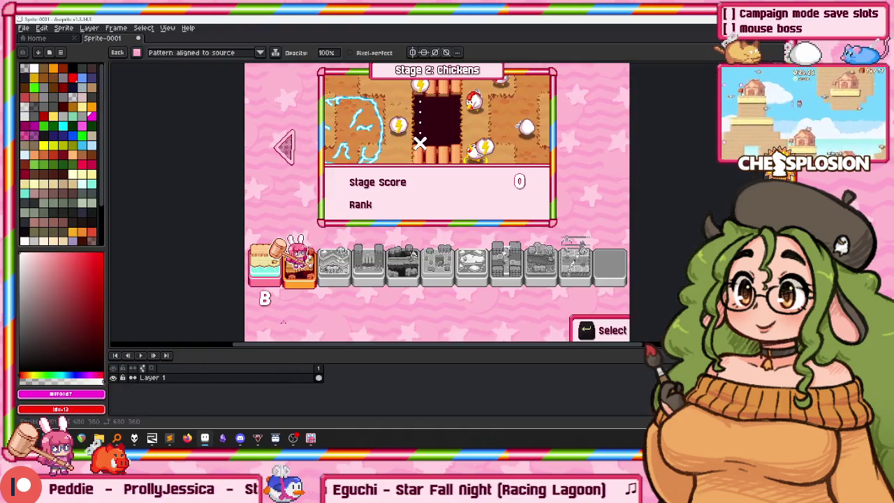
scroll(402, 202, "down", 3)
scroll(208, 253, "down", 1)
scroll(208, 253, "up", 1)
left_click_drag(208, 253, 651, 269)
key("ctrl+z")
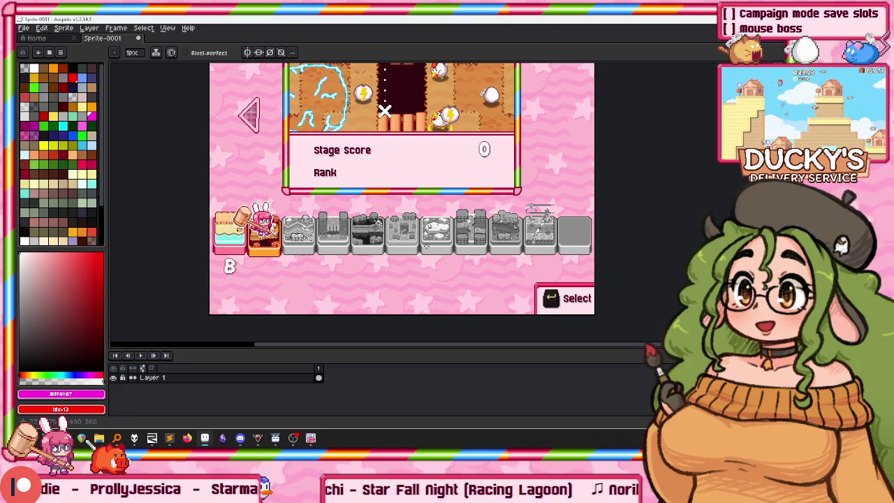
Try moving the level thumbnail row, cancel, then quit the game to its Select File screen.
key("m")
left_click_drag(208, 238, 589, 280)
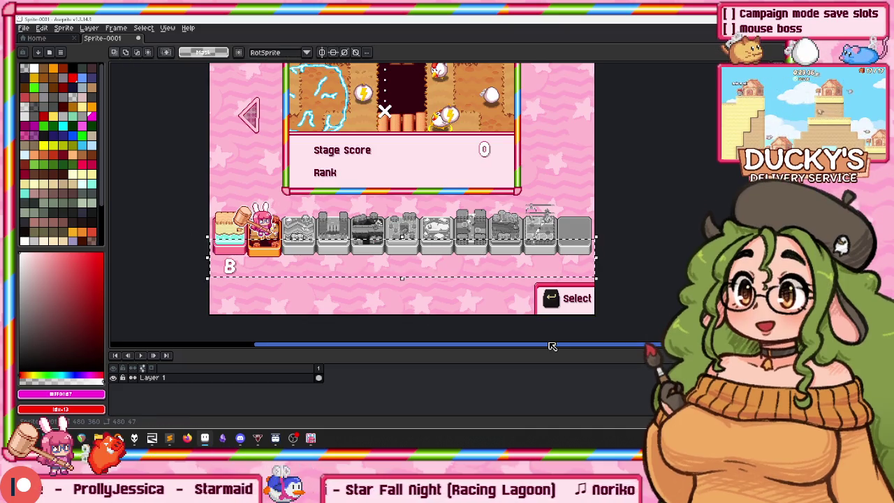
left_click_drag(470, 276, 492, 252)
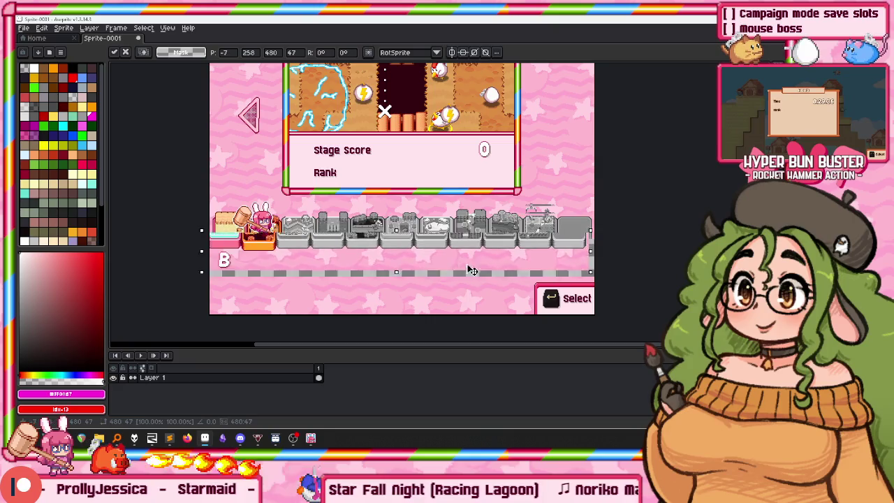
key("Escape")
key("alt+Tab")
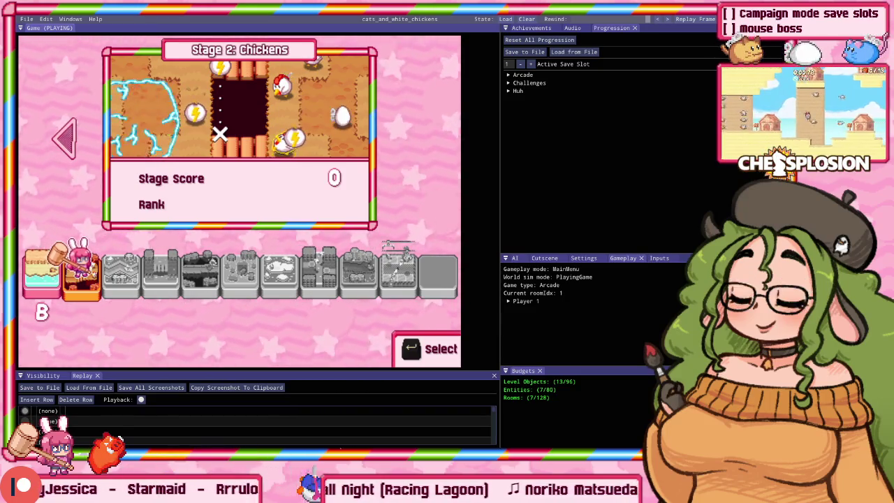
key("Escape")
key("Up")
key("Return")
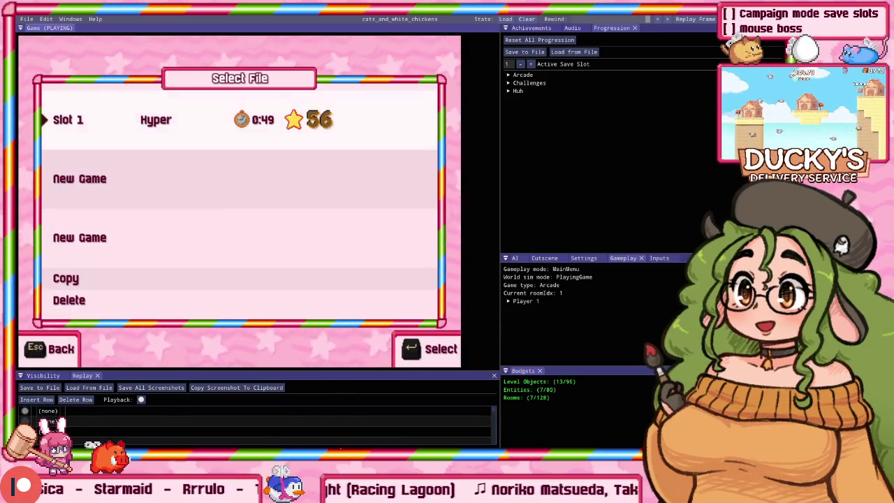
Create a new sprite from the copied Select File screenshot and open the bottom layer's properties.
key("alt+Tab")
scroll(294, 190, "up", 2)
key("alt+Tab")
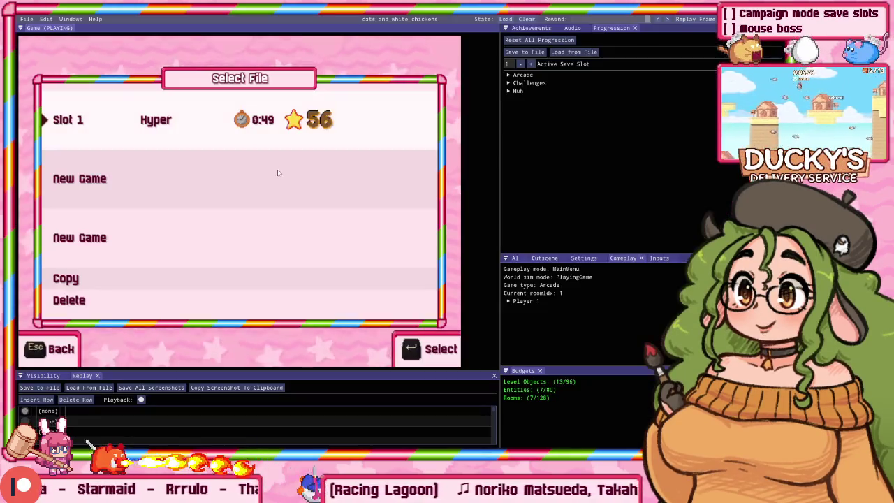
key("alt+Tab")
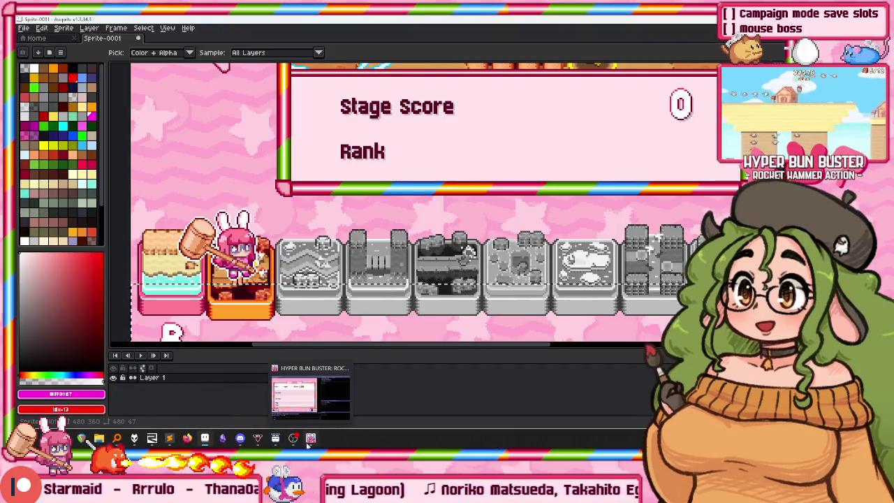
left_click(204, 440)
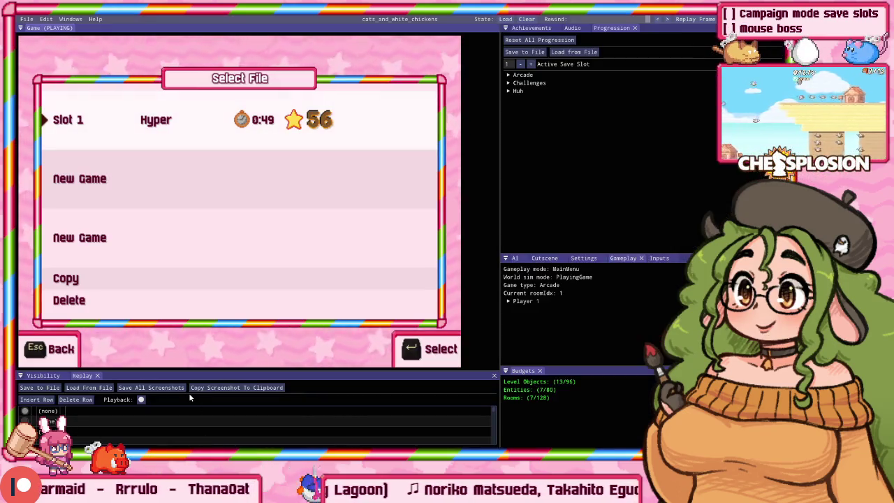
key("alt+Tab")
key("ctrl+n")
key("Return")
key("ctrl+v")
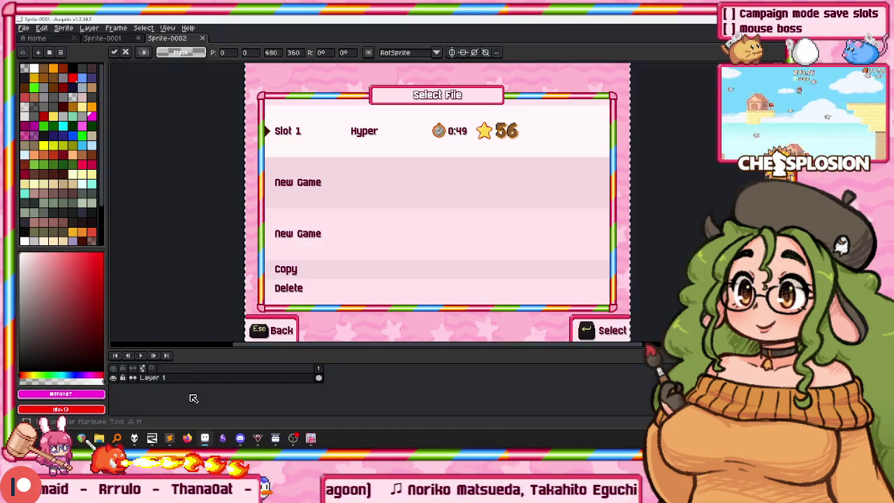
double_click(160, 389)
Name the bottom layer BG, then erase the star and 56 score on Layer 2.
type("BG")
key("Return")
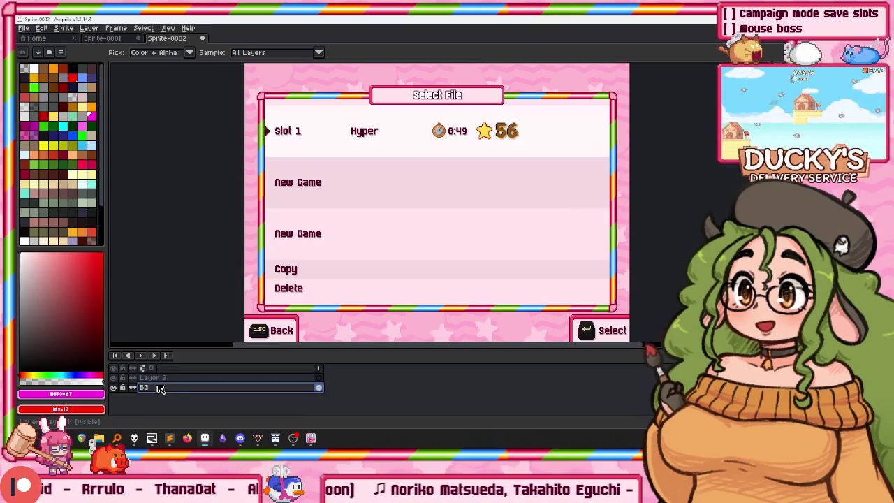
left_click(177, 383)
left_click_drag(373, 217, 344, 208)
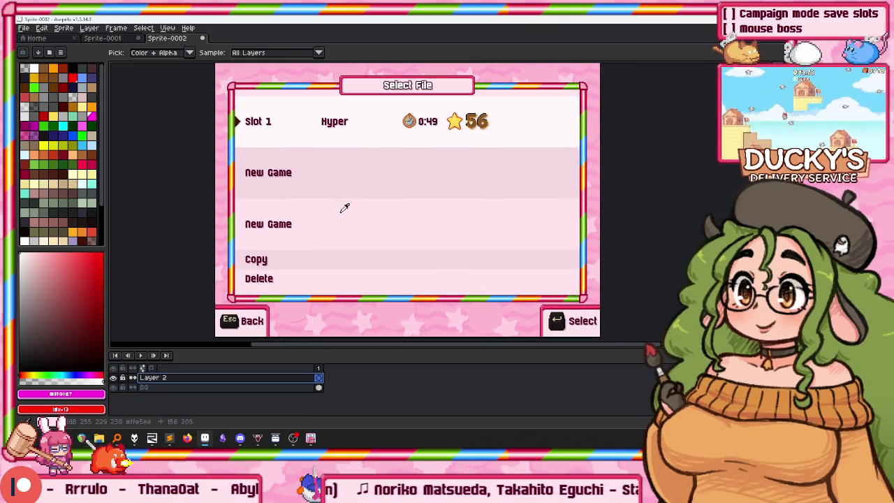
scroll(475, 105, "up", 1)
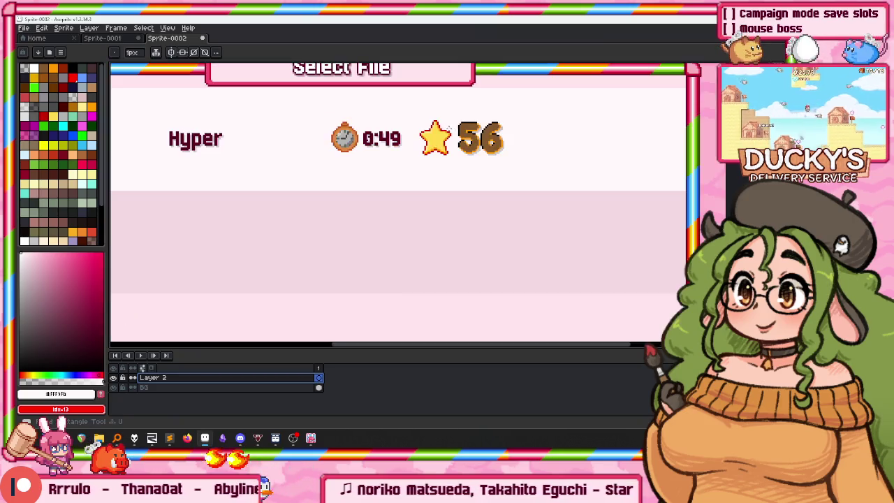
scroll(420, 145, "down", 1)
scroll(419, 137, "up", 1)
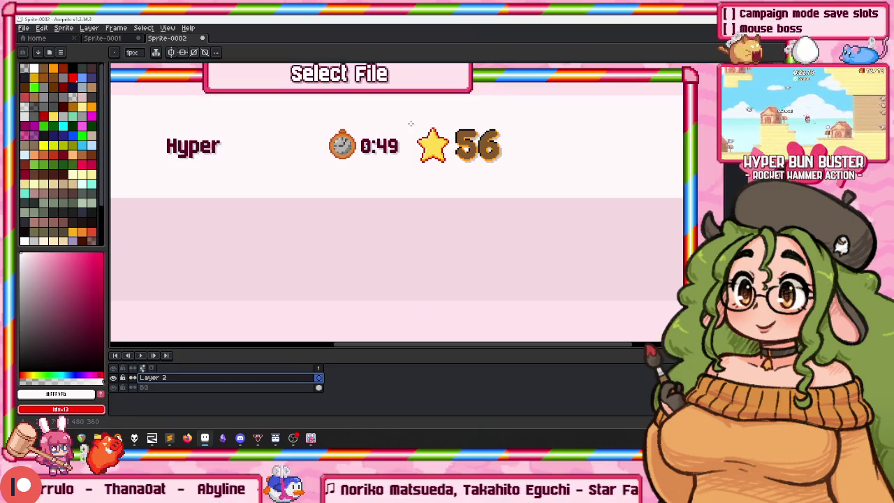
mouse_move(423, 143)
left_mouse_down()
mouse_move(521, 167)
mouse_move(329, 145)
left_mouse_up()
Copy the timer and score area from BG onto a new layer placed above Layer 2.
left_click(175, 388)
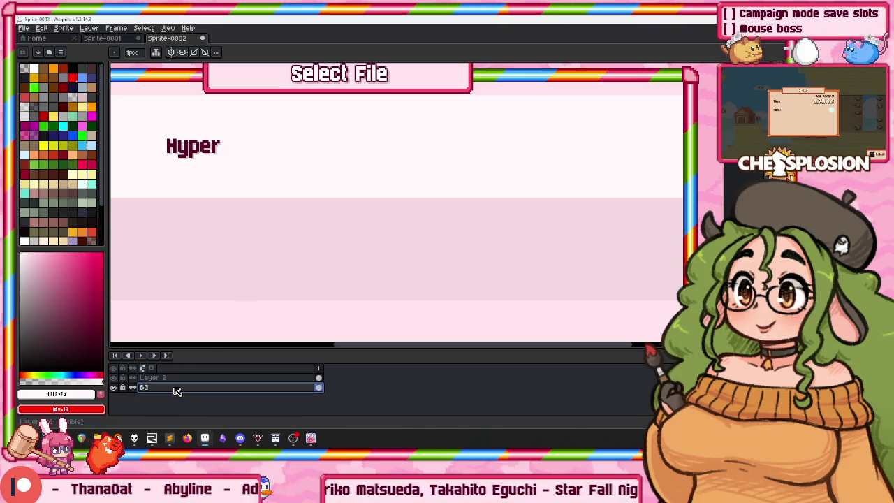
key("m")
left_click_drag(520, 153, 603, 186)
key("shift+n")
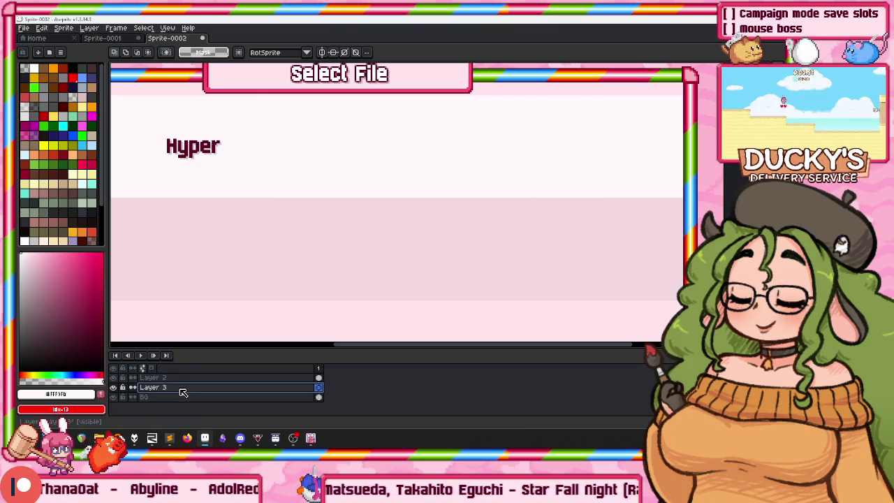
left_click(154, 381)
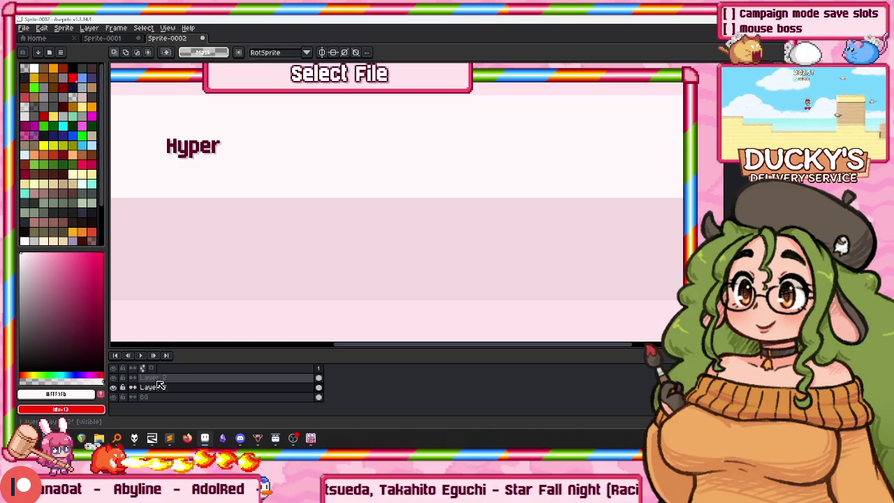
left_click_drag(158, 385, 168, 398)
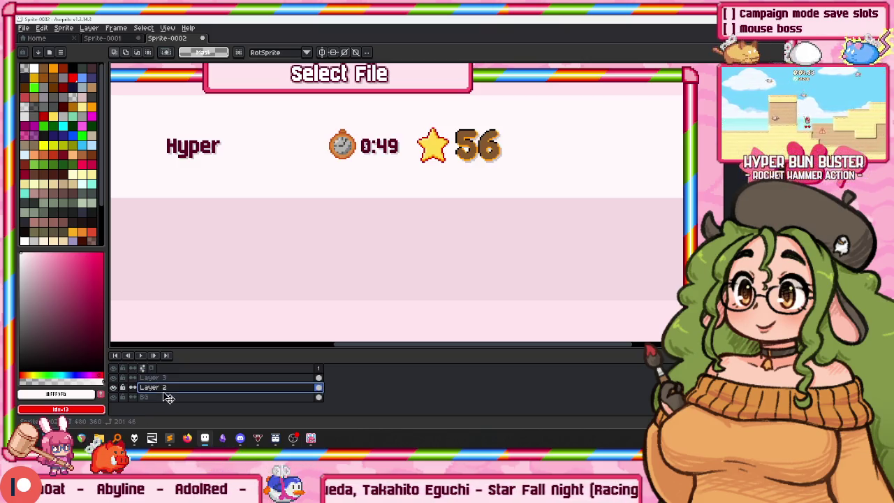
Rename Layer 2 to Hide, fixing a 'Hider' typo, and hide it.
double_click(168, 390)
type("Hider")
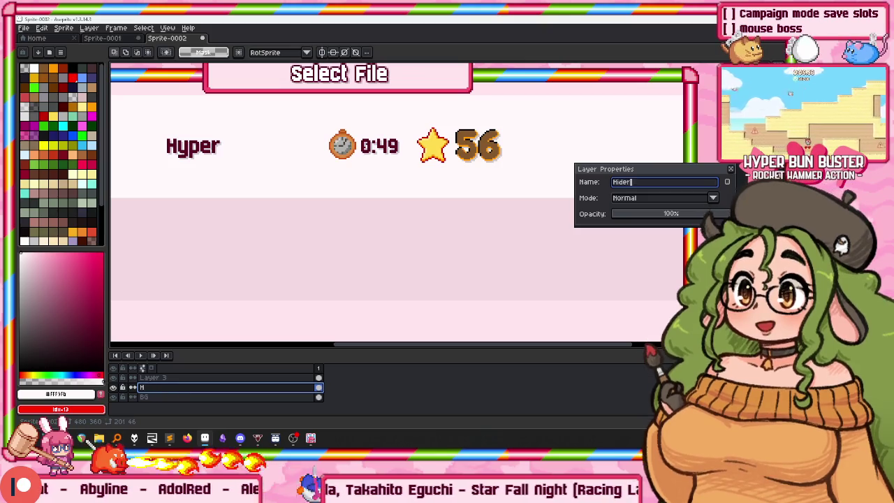
key("Return")
double_click(168, 392)
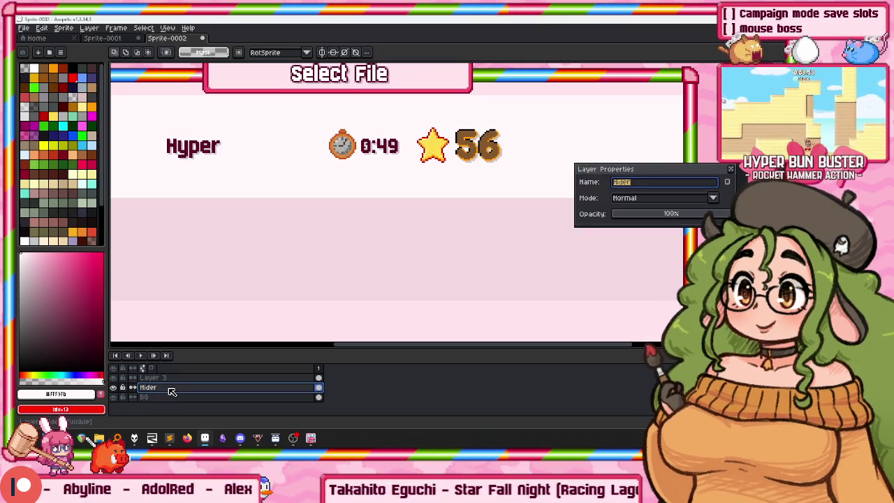
type("Hide")
key("Return")
left_click(114, 387)
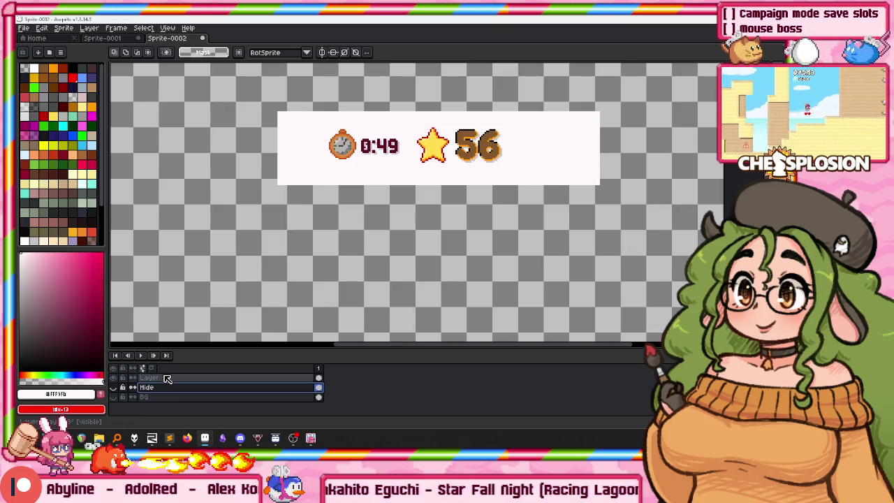
Delete the star and 56 score on Layer 3, leaving only the 0:49 timer, and unhide the backdrop.
left_click(153, 377)
key("w")
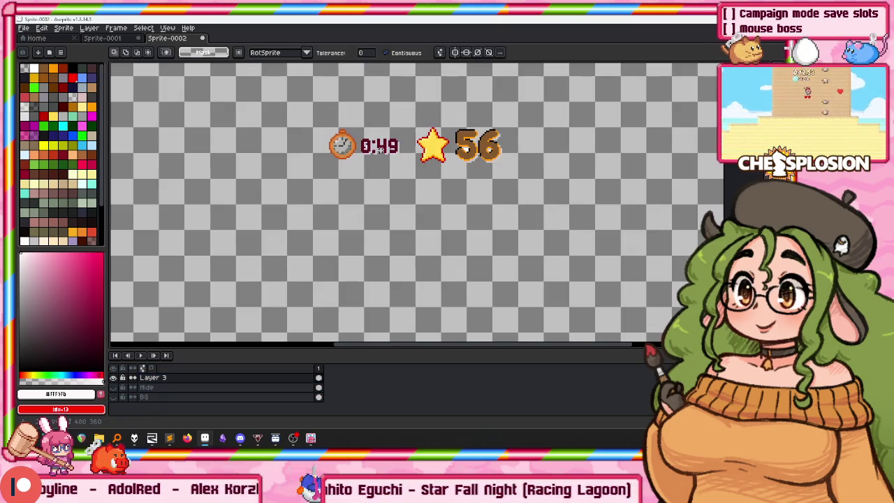
scroll(380, 147, "up", 3)
key("m")
left_click_drag(550, 106, 326, 216)
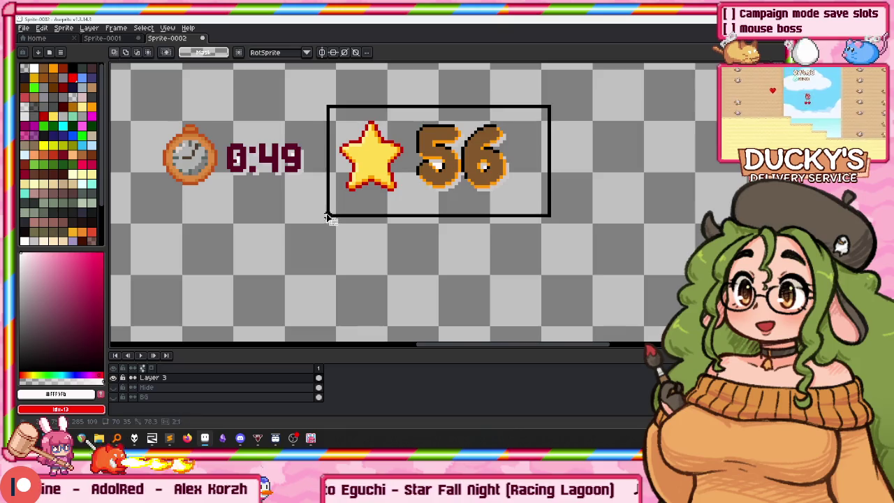
key("Delete")
left_click(114, 388)
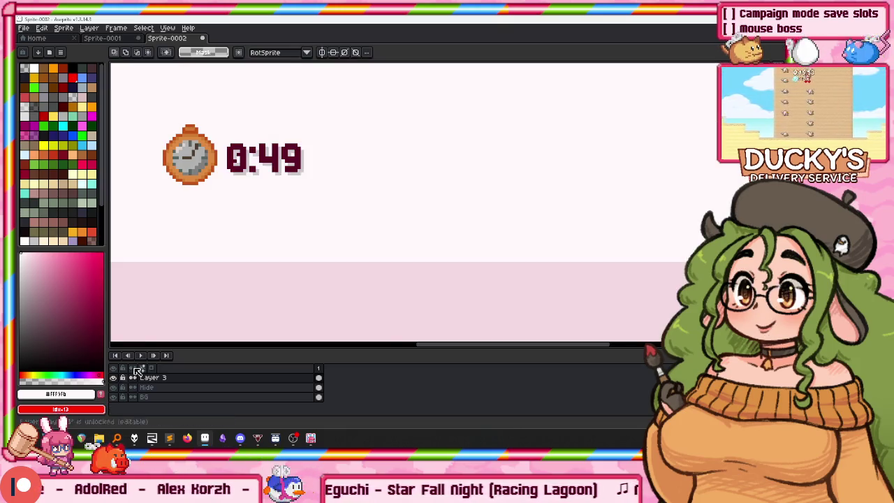
scroll(418, 210, "down", 3)
left_click_drag(391, 204, 364, 185)
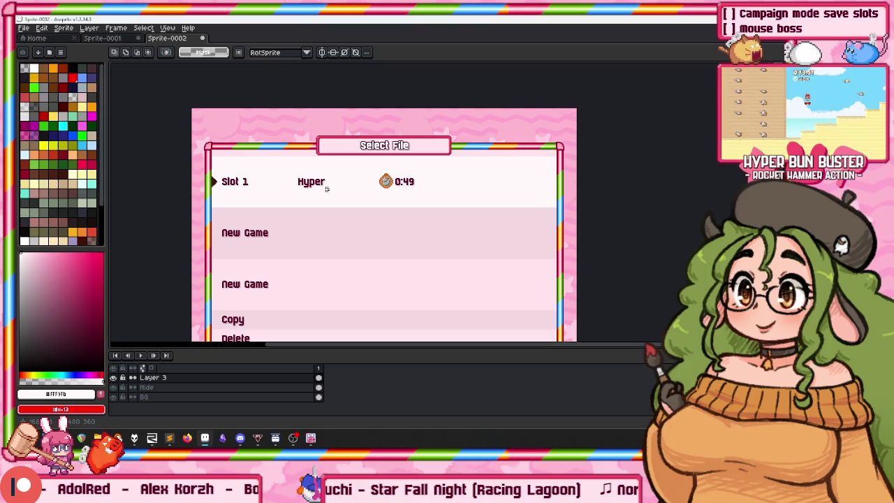
key("ctrl+shift+Tab")
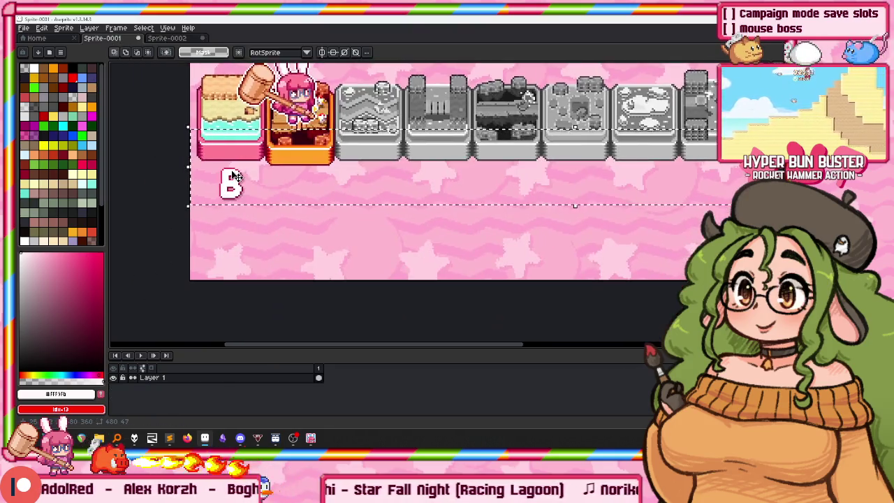
Copy the B rank badge from the stage-select screenshot into a new sprite.
scroll(235, 176, "up", 1)
scroll(235, 178, "up", 1)
scroll(234, 180, "up", 1)
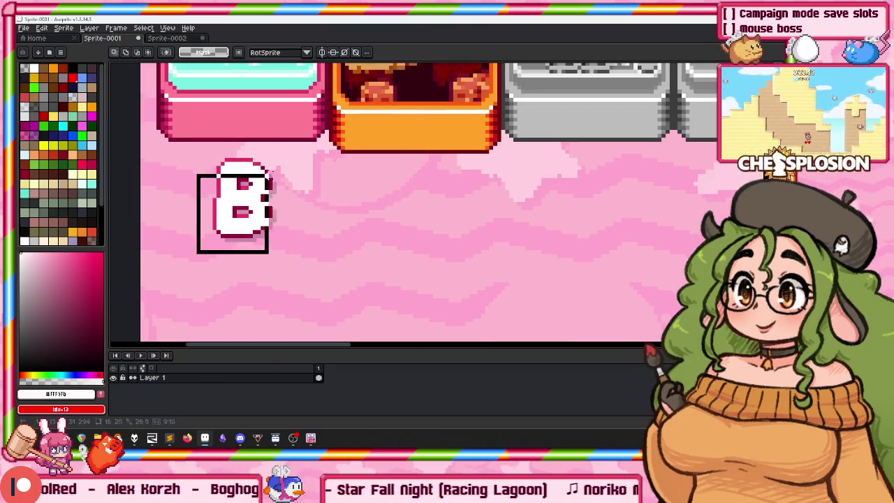
left_click_drag(283, 156, 283, 155)
key("ctrl+c")
key("ctrl+n")
key("Return")
key("ctrl+v")
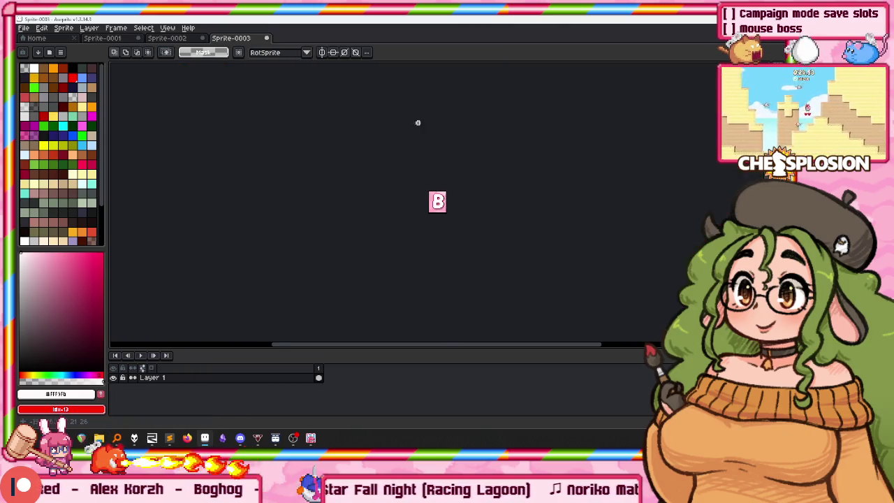
Magic-wand the light-pink background with Contiguous off and delete it around the B badge.
scroll(388, 260, "up", 3)
key("w")
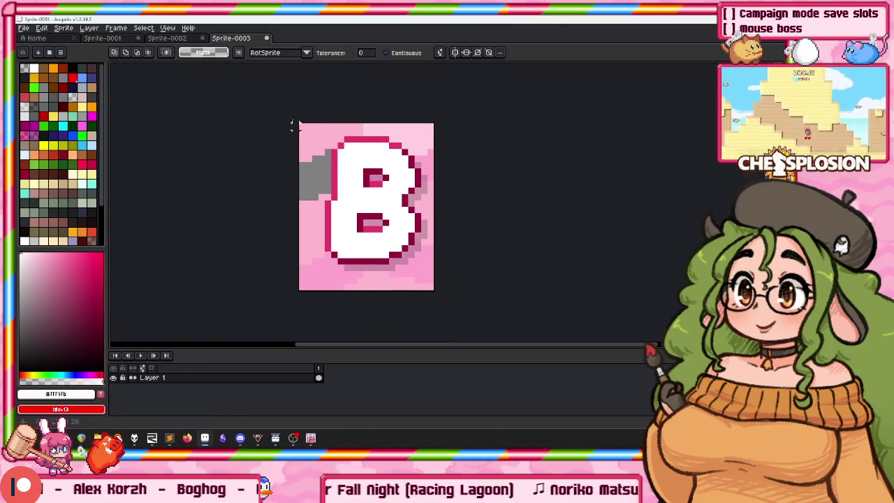
left_click(385, 52)
left_click(419, 134)
key("Delete")
left_click(321, 152)
key("Delete")
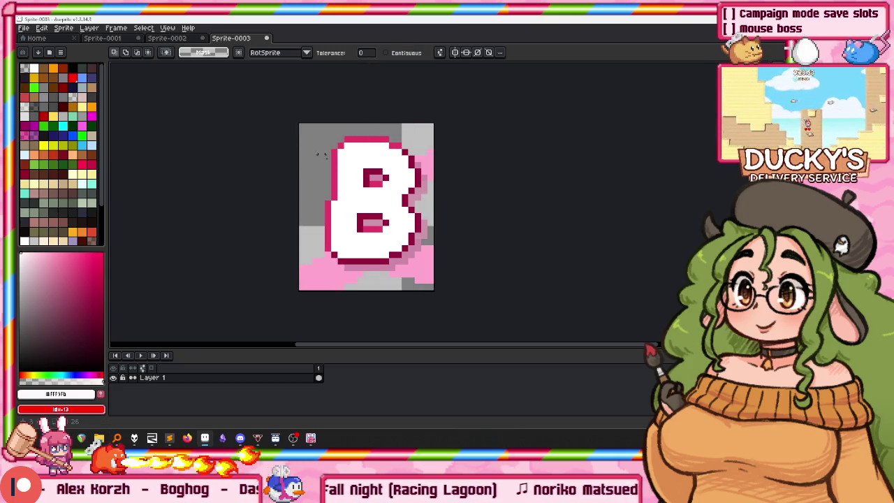
left_click(334, 274)
key("Delete")
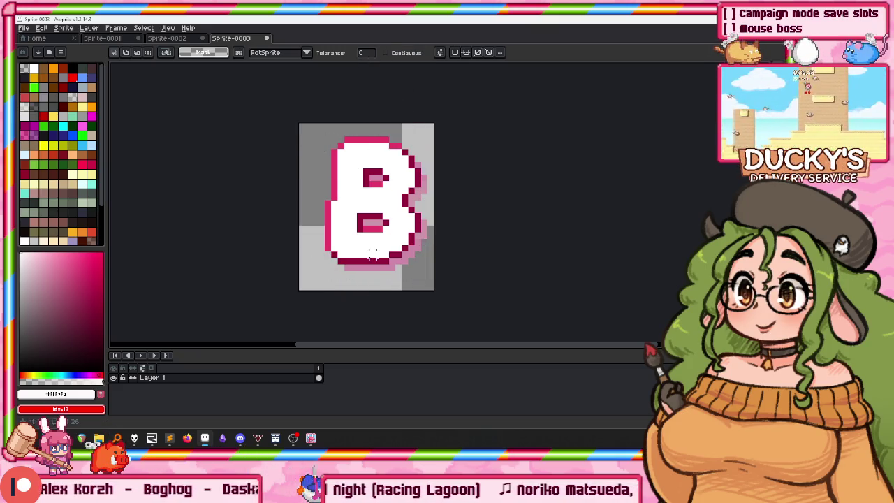
left_click(361, 264, "shift")
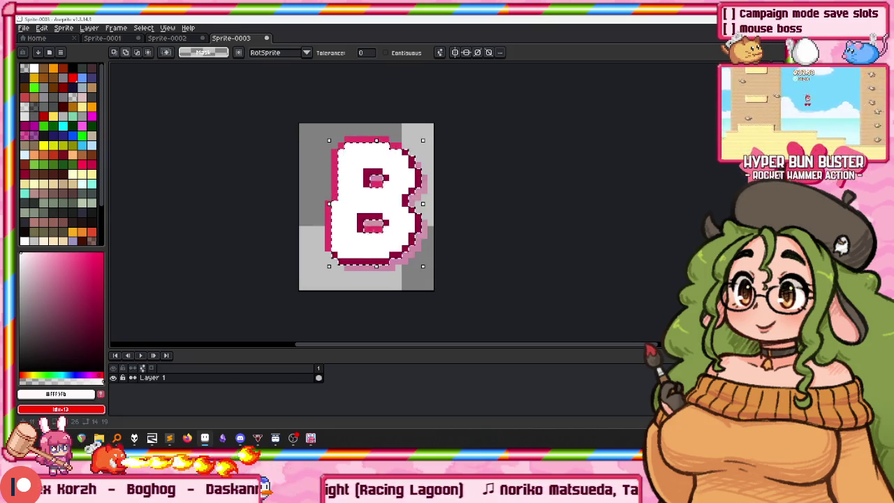
key("ctrl+a")
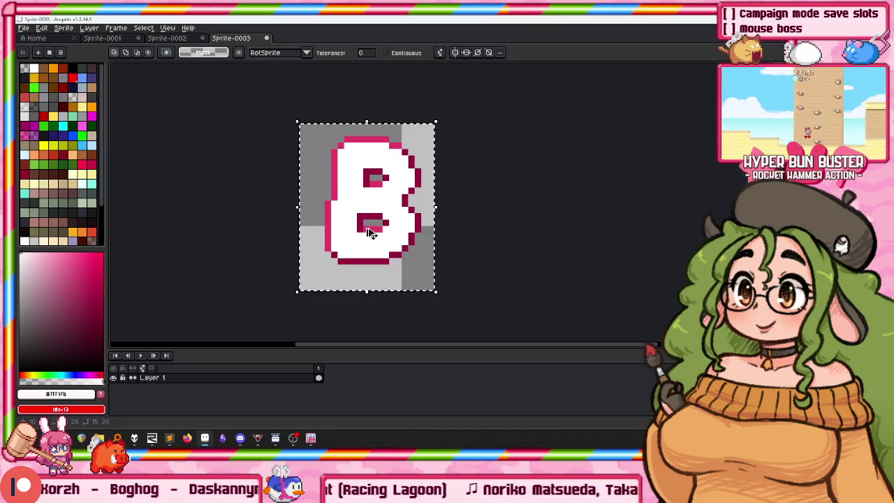
left_click(167, 37)
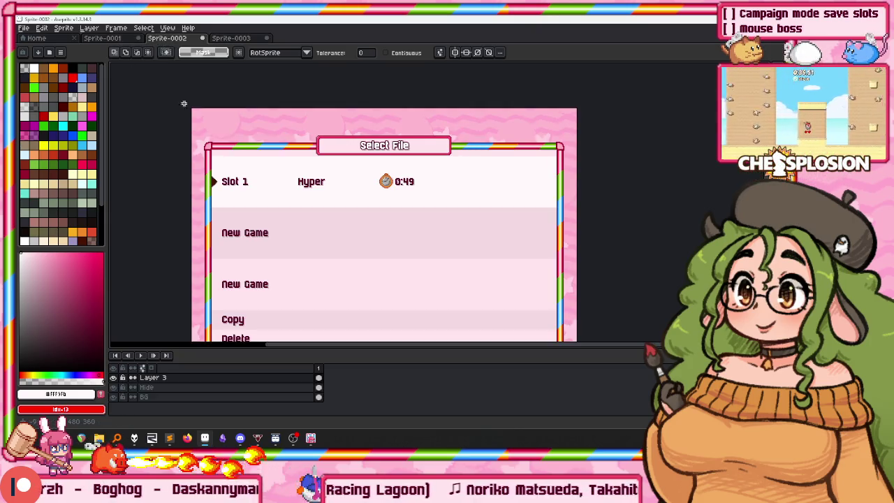
Shift the BG layer's artwork right and down.
scroll(255, 114, "down", 2)
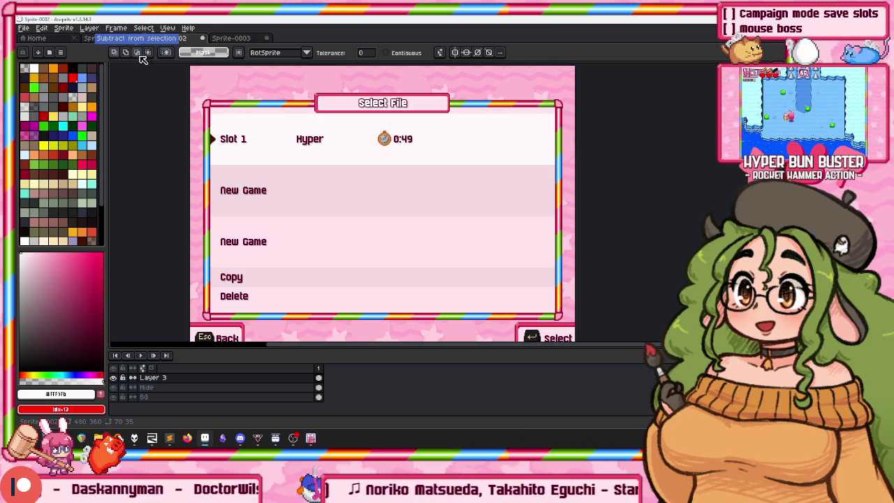
scroll(401, 93, "down", 2)
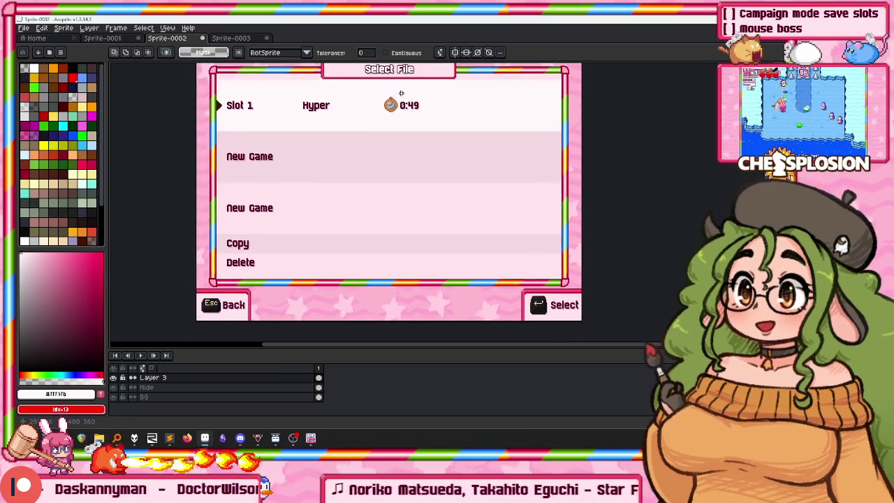
scroll(222, 116, "up", 2)
scroll(310, 212, "up", 3)
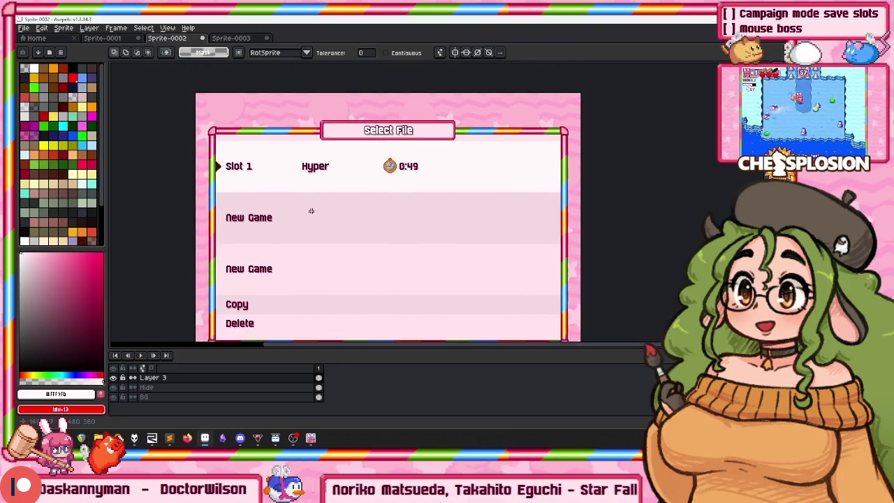
left_click(144, 397)
key("v")
mouse_move(392, 215)
left_mouse_down()
mouse_move(424, 202)
mouse_move(440, 262)
left_mouse_up()
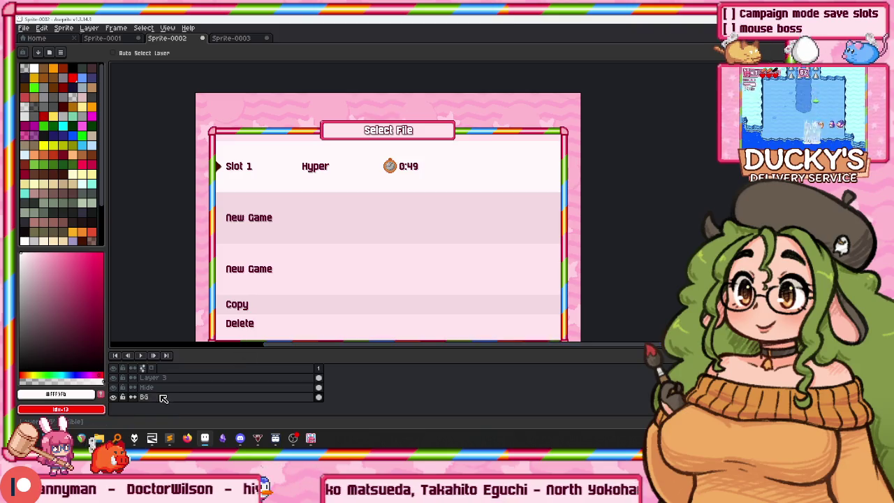
Rename Layer 3 to Time.
left_click(178, 379)
double_click(178, 379)
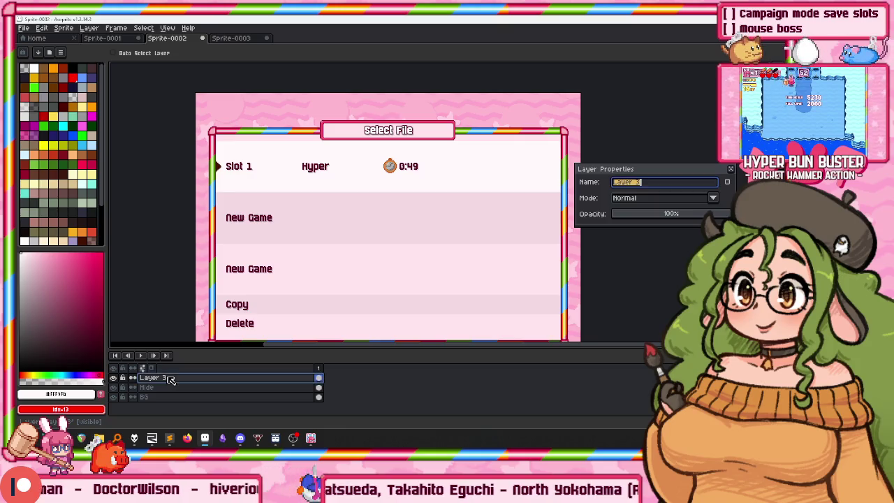
type("Time")
key("Return")
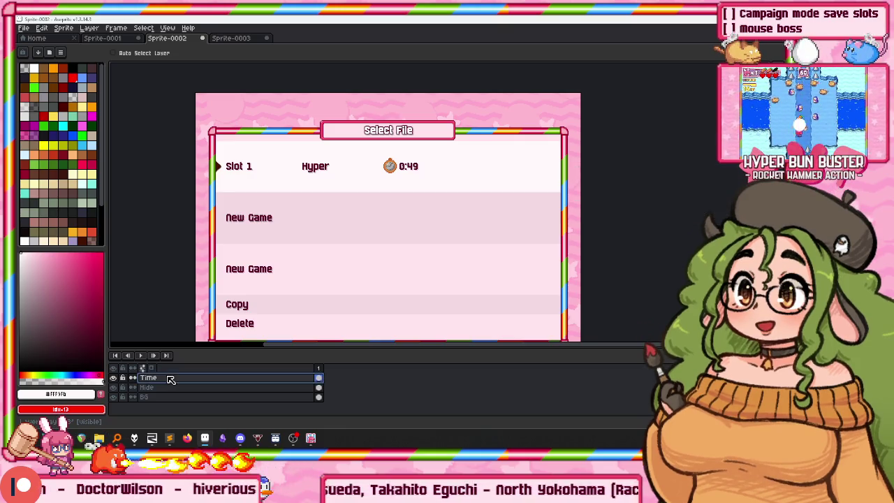
Add two new layers above Time, named Ranks and Current Stage.
key("shift+n")
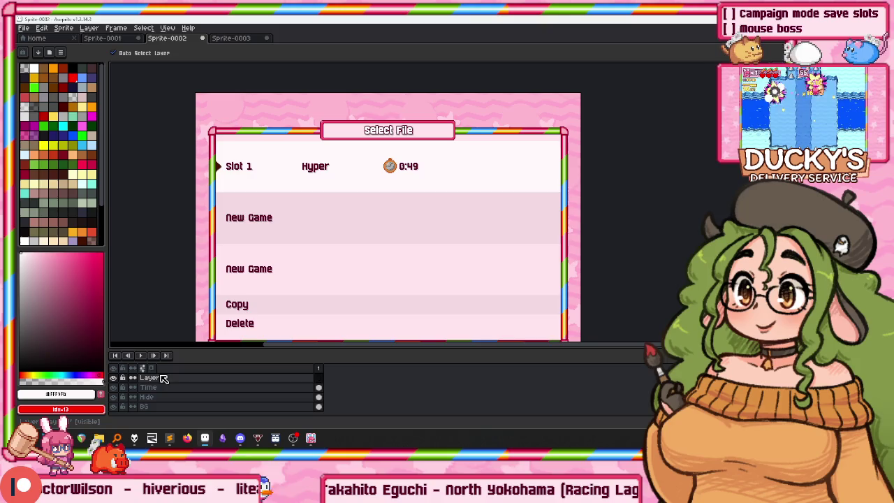
double_click(162, 378)
type("ks")
key("Return")
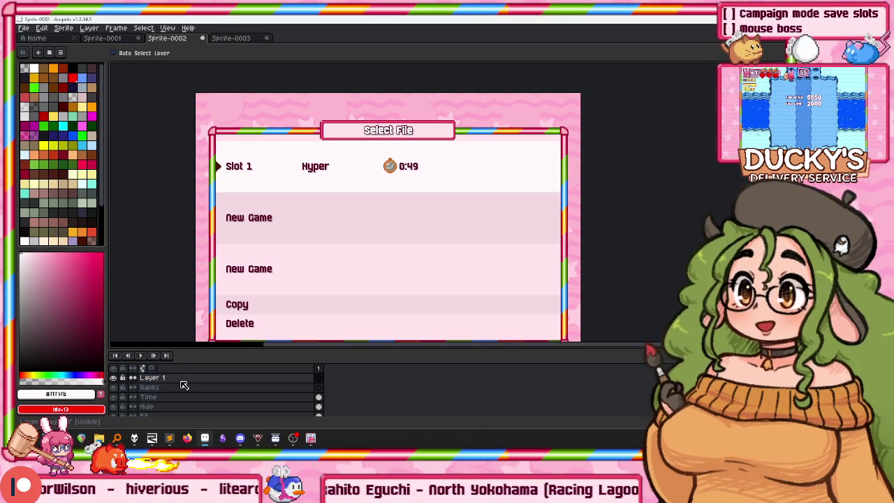
key("shift+n")
double_click(175, 381)
type("Current Stage")
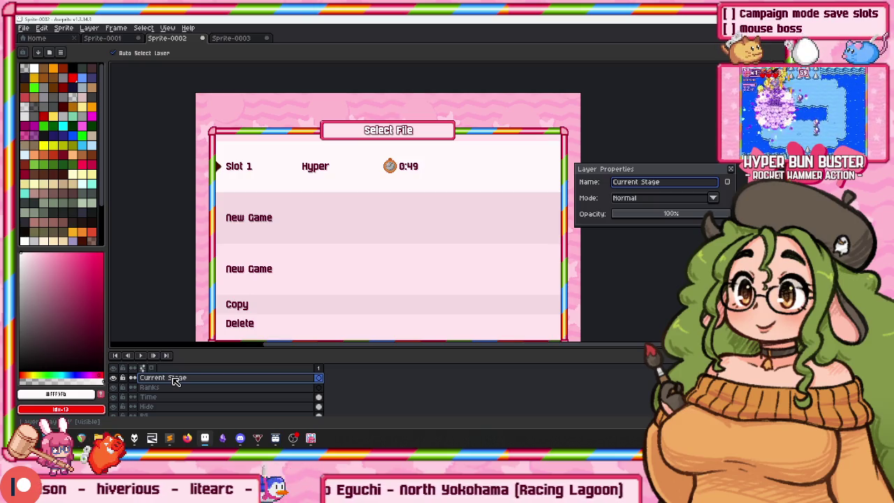
key("Return")
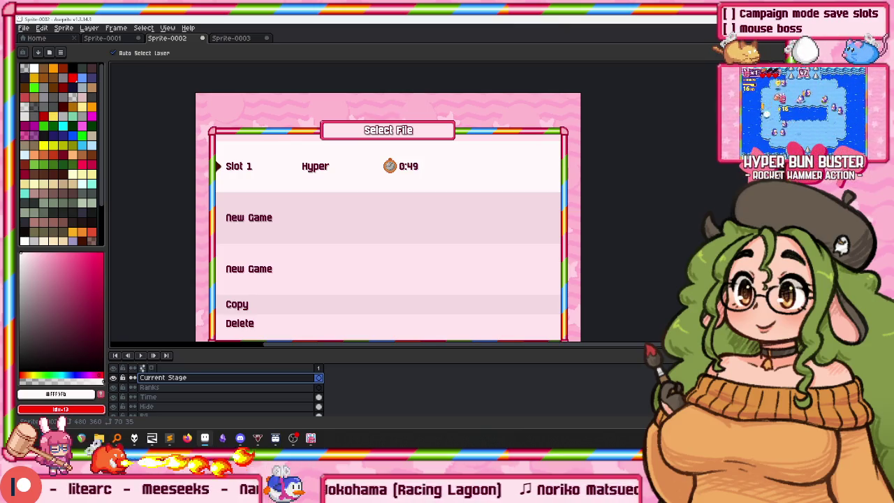
On the Ranks layer, move the B letter to the right end of Slot 1's row.
left_click(160, 397)
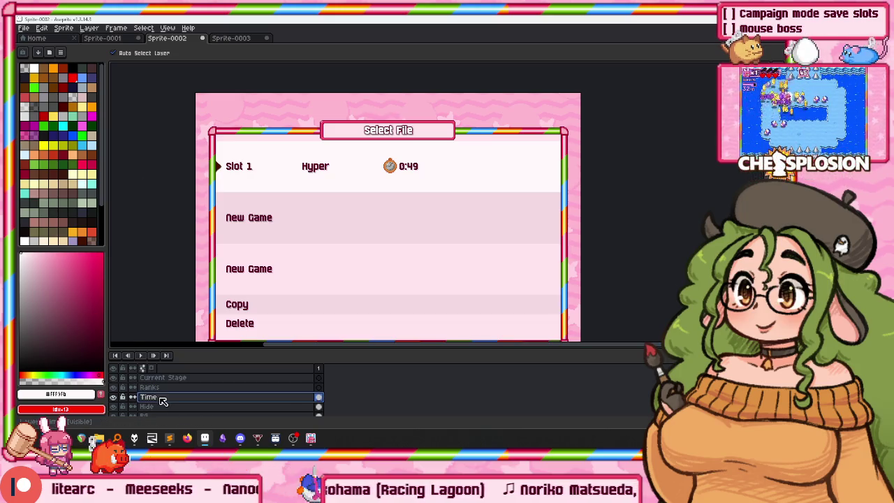
left_click(161, 387)
scroll(442, 165, "up", 1)
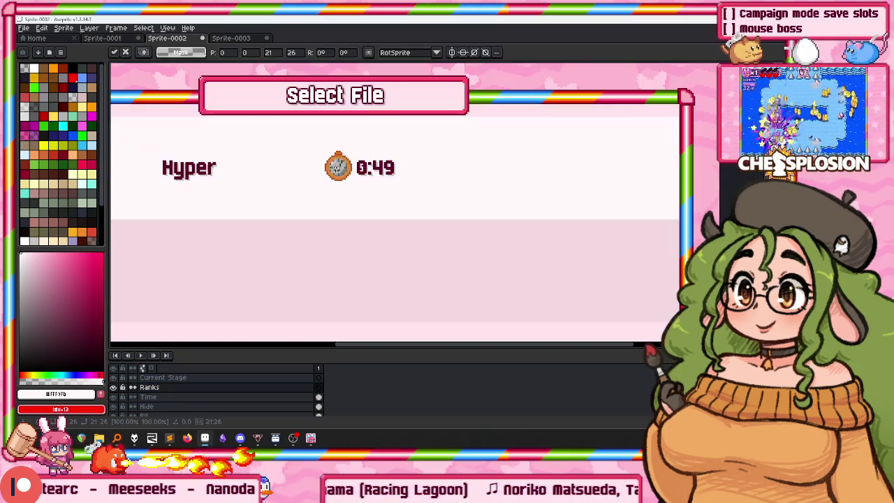
scroll(252, 140, "down", 1)
scroll(305, 160, "down", 1)
scroll(203, 105, "up", 3)
scroll(419, 209, "right", 5)
mouse_move(492, 182)
left_mouse_down()
mouse_move(549, 260)
mouse_move(575, 278)
left_mouse_up()
scroll(303, 256, "down", 2)
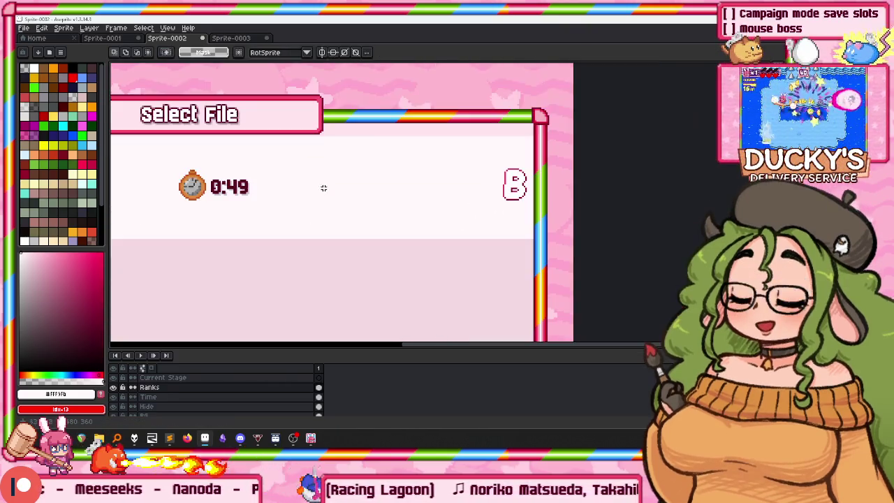
scroll(323, 188, "up", 1)
scroll(377, 219, "up", 1)
scroll(375, 202, "down", 1)
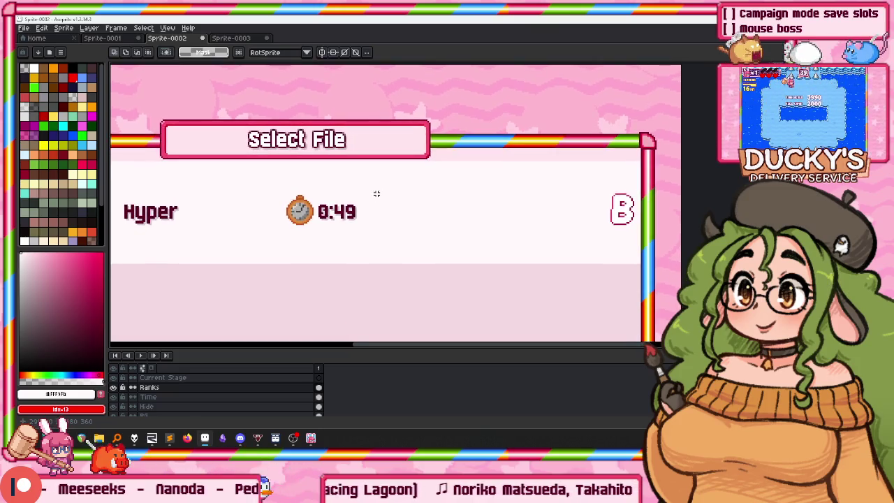
scroll(315, 216, "down", 2)
scroll(296, 220, "up", 1)
Make the Time layer active again and look over the stage tiles mockup document.
key("Down")
scroll(303, 249, "down", 1)
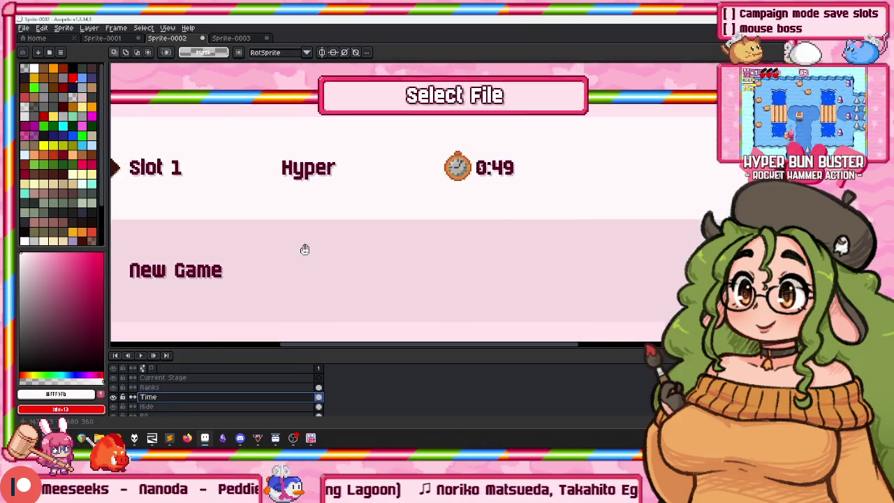
scroll(304, 249, "left", 2)
key("ctrl+shift+Tab")
scroll(277, 171, "down", 1)
scroll(278, 172, "down", 1)
scroll(280, 182, "up", 1)
scroll(279, 182, "up", 1)
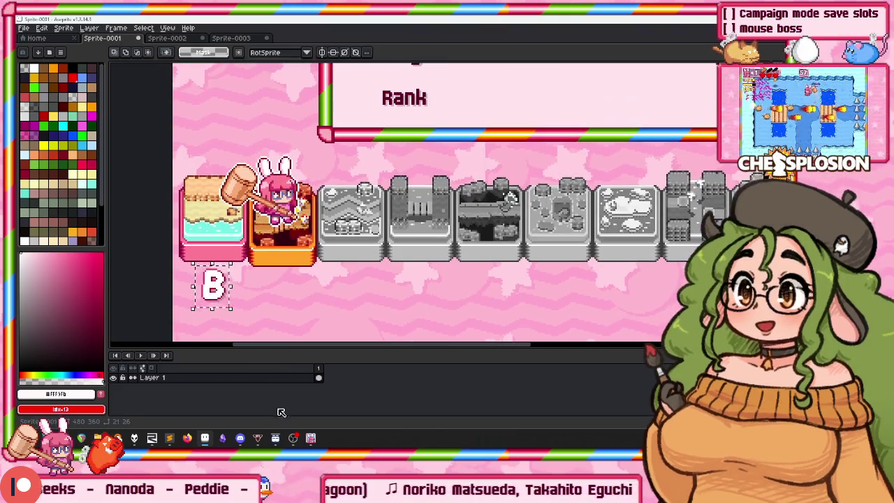
Return to Hyper Bun Buster and open a mode from the Single Player menu.
key("alt+Tab")
key("Escape")
key("Up")
key("Up")
key("Up")
key("Return")
Start the Arcade run and skip stages with the N debug key until Stage 7: Ice.
key("Return")
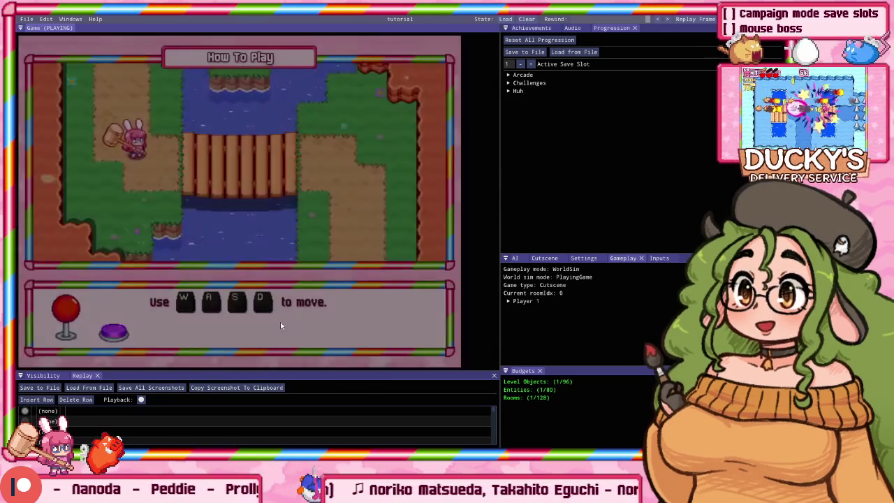
key("Return")
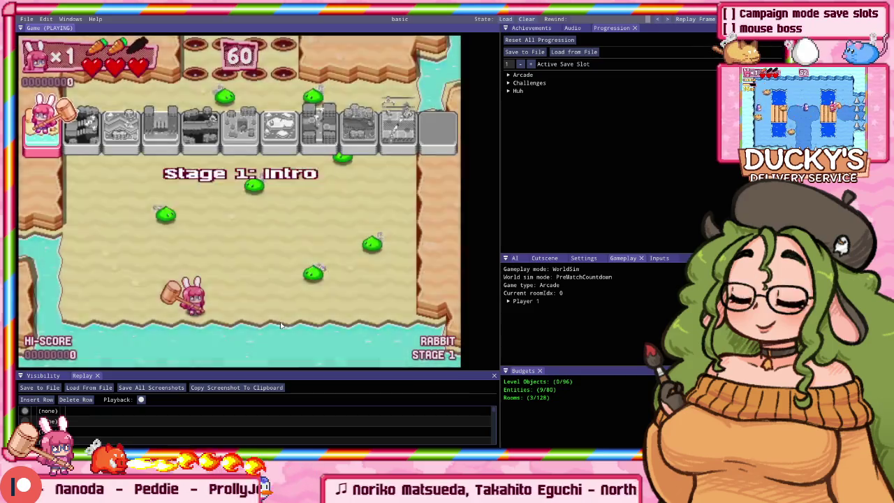
key("n")
key("n")
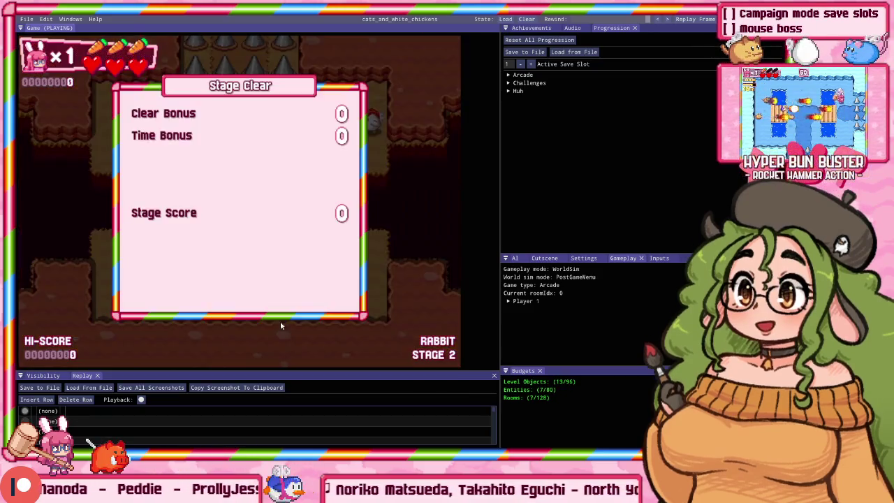
key("n")
key("n")
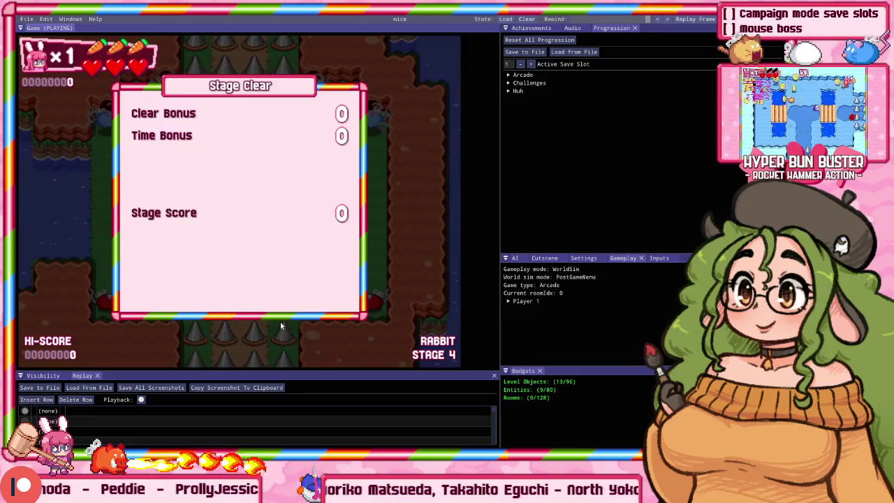
key("n")
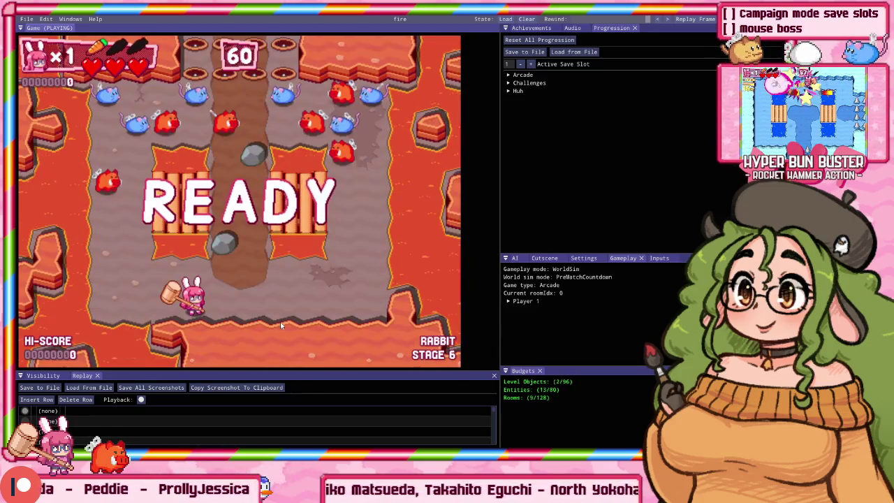
key("n")
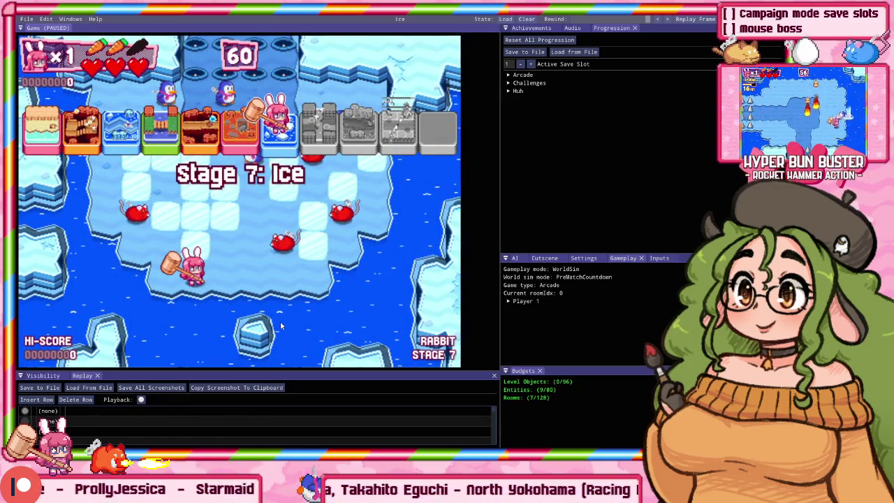
key("super")
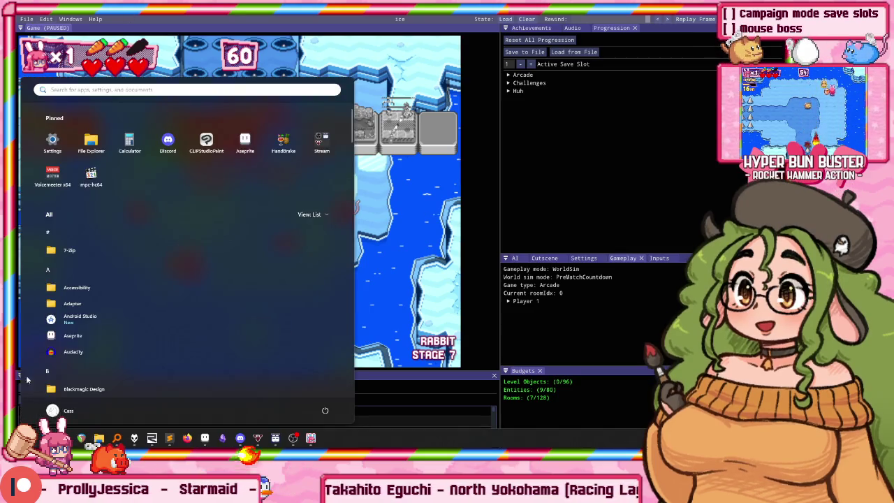
Paste the Stage 7: Ice game screenshot into a new sprite, Sprite-0004.
left_click(153, 438)
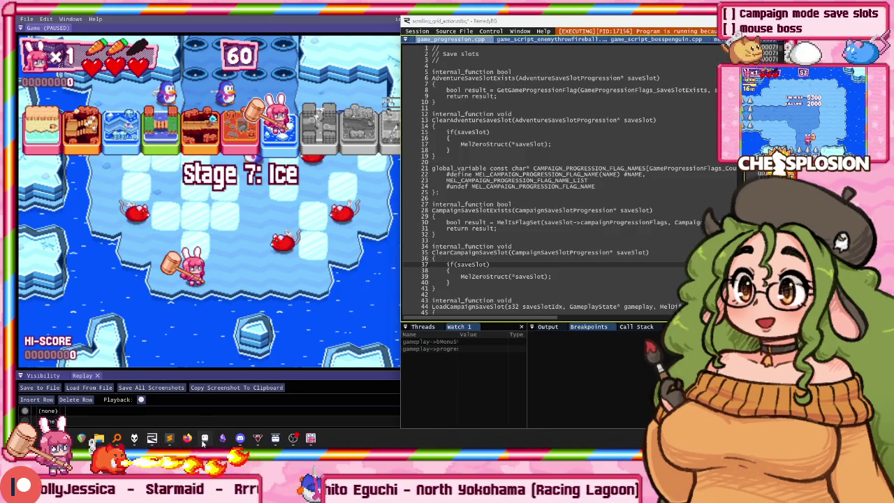
left_click(169, 438)
key("Return")
key("ctrl+v")
left_click(163, 378)
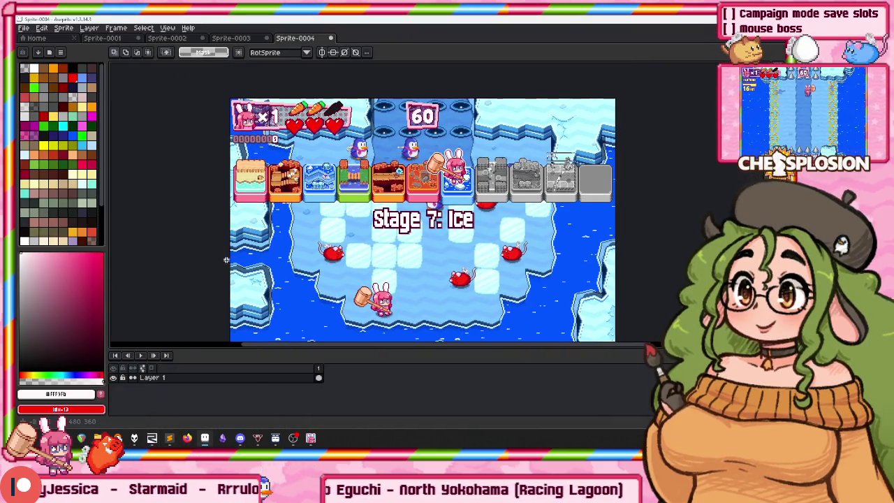
Marquee-select the rabbit on the ice stage tile and copy it.
scroll(278, 115, "up", 3)
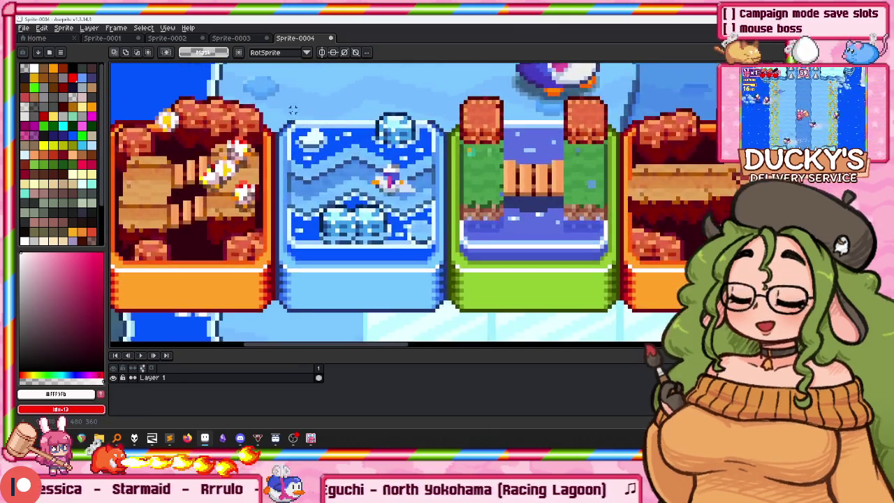
scroll(278, 115, "up", 2)
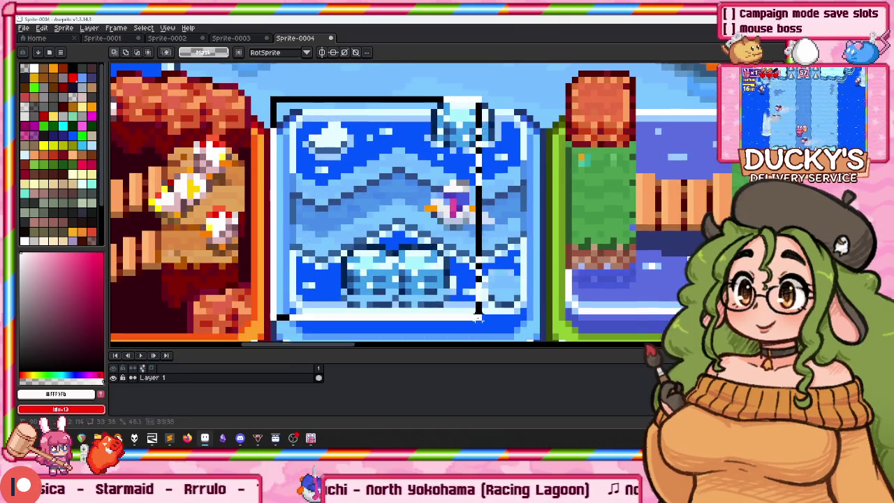
scroll(272, 110, "down", 3)
scroll(566, 208, "up", 3)
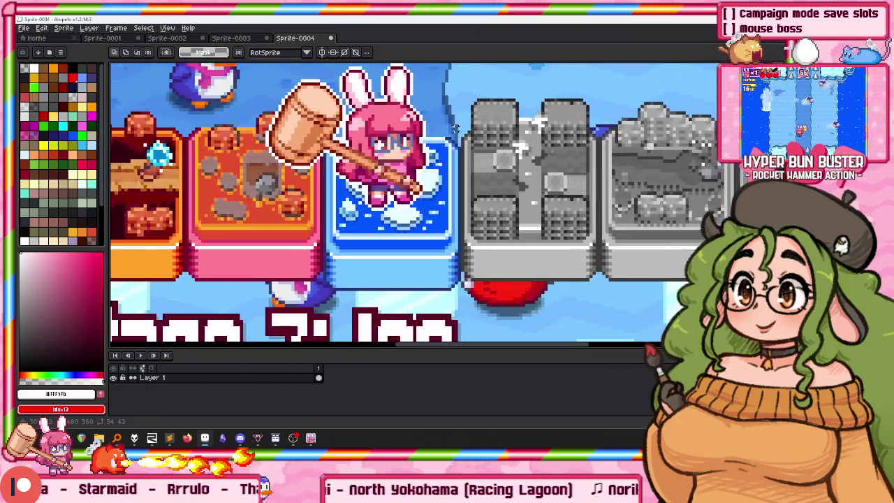
scroll(458, 291, "up", 3)
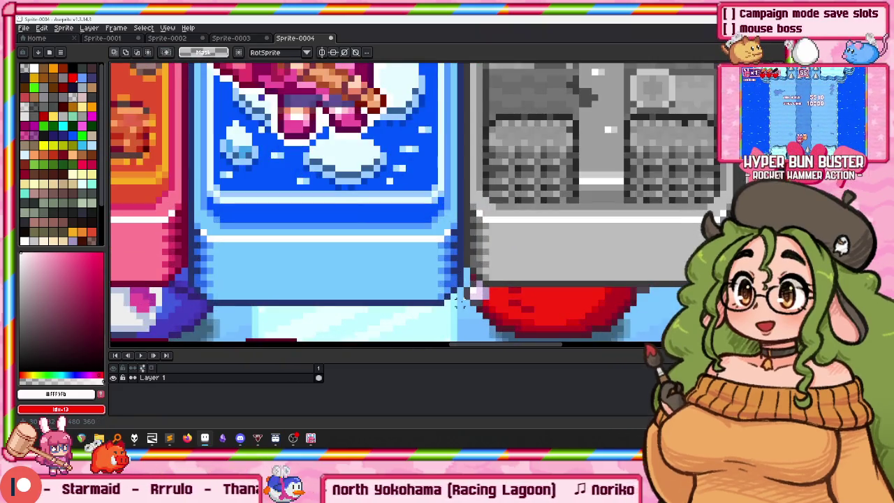
scroll(460, 290, "down", 3)
left_click_drag(449, 285, 303, 112)
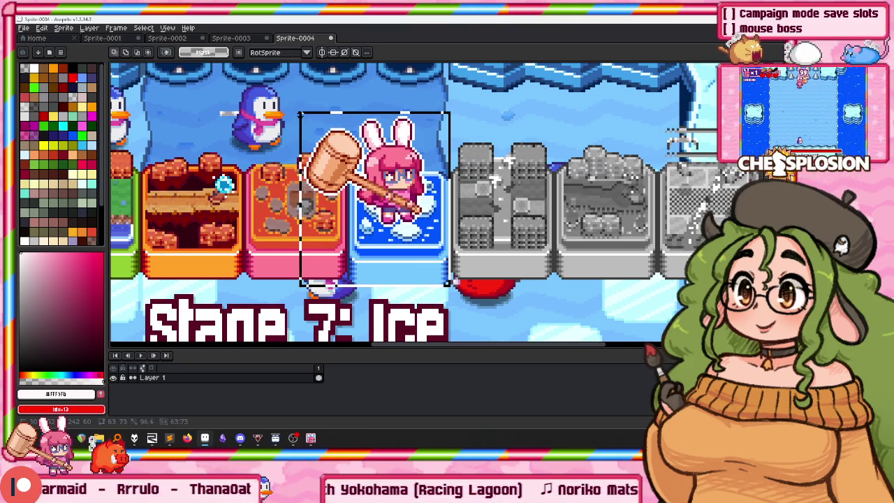
key("ctrl+c")
key("ctrl+n")
Paste the rabbit-on-ice tile into a new sprite sized from the clipboard.
key("Return")
key("ctrl+v")
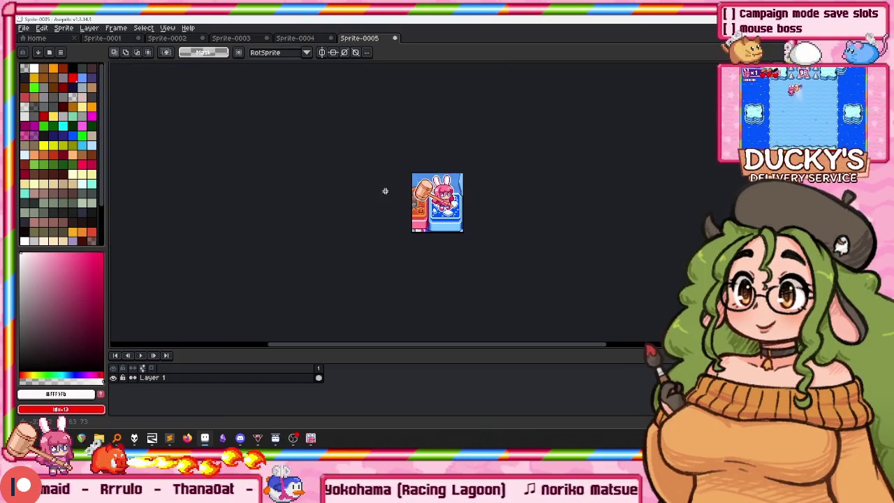
scroll(405, 189, "up", 4)
scroll(404, 189, "up", 1)
key("w")
scroll(401, 210, "up", 1)
scroll(398, 231, "up", 2)
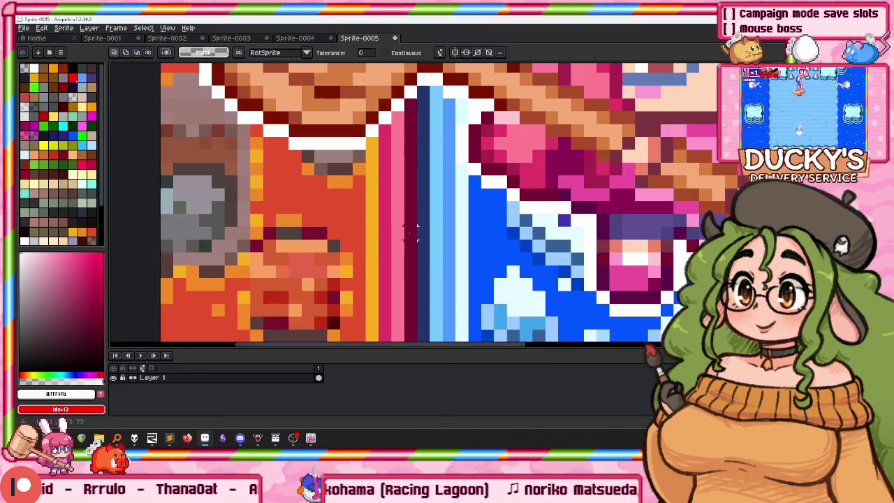
scroll(397, 230, "down", 3)
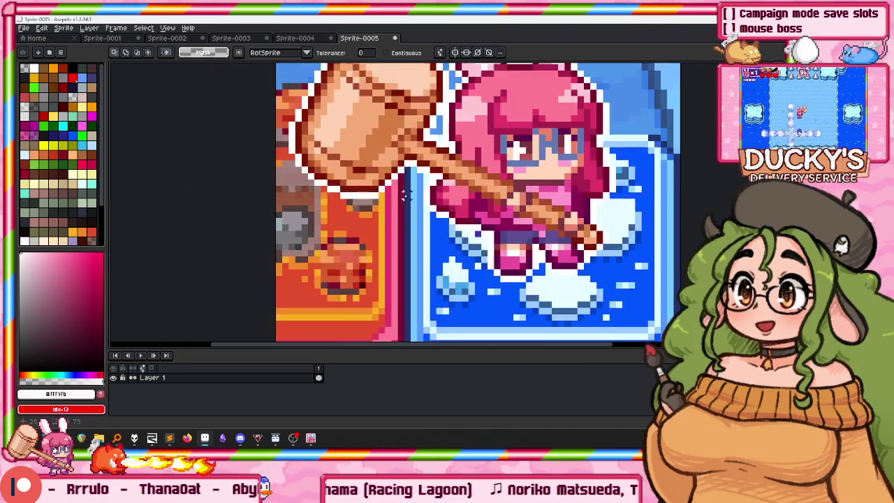
scroll(398, 161, "up", 3)
key("b")
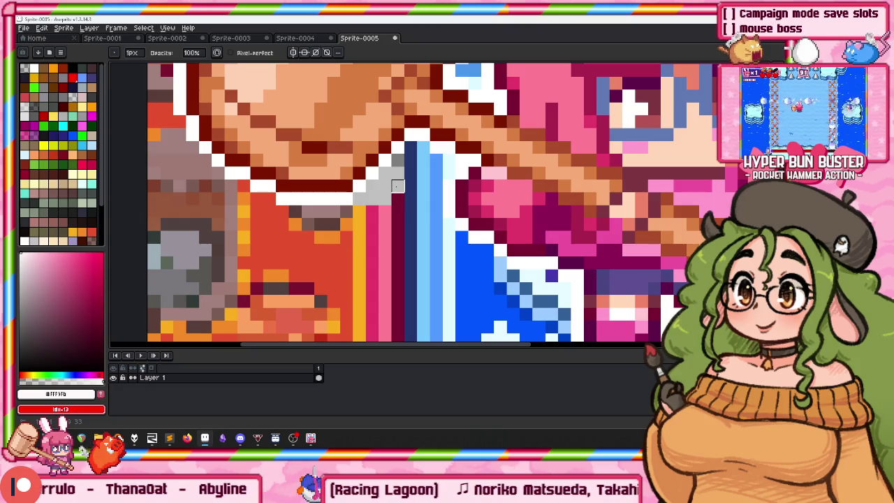
Delete the leftover neighbouring tile scrap on the left.
key("m")
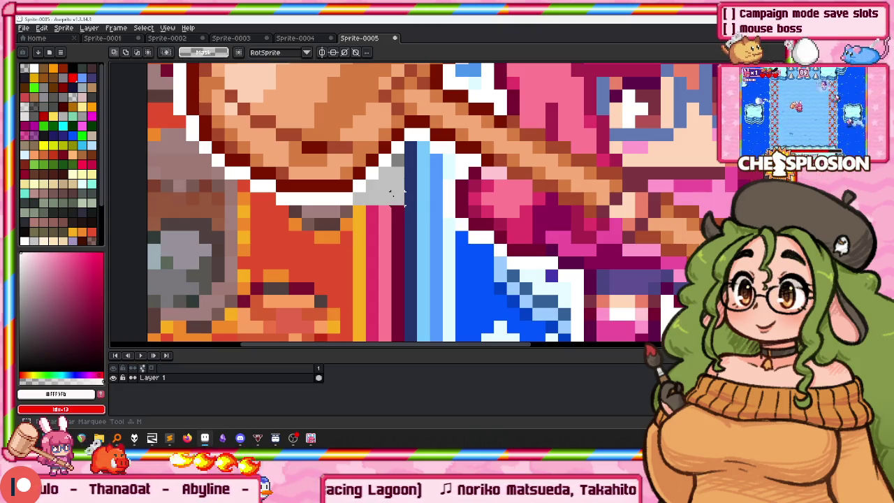
scroll(404, 194, "down", 3)
left_click_drag(266, 247, 234, 157)
key("Delete")
scroll(294, 209, "up", 3)
left_click_drag(420, 172, 398, 144)
scroll(398, 144, "up", 3)
Repaint the dark edge pixels and two bottom-corner pixels grey with the Pencil.
key("b")
left_click_drag(365, 194, 465, 246)
scroll(330, 237, "down", 2)
scroll(330, 238, "down", 2)
scroll(412, 196, "up", 2)
left_click(620, 228)
left_click(581, 228)
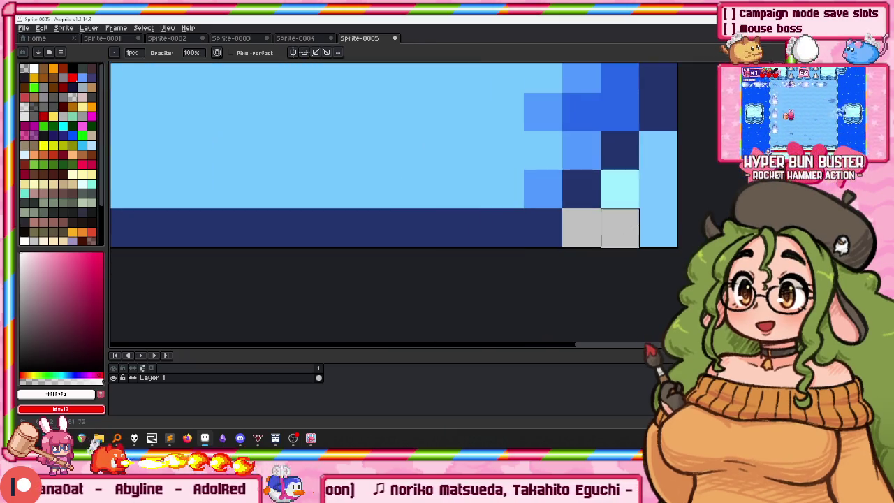
scroll(620, 189, "down", 5)
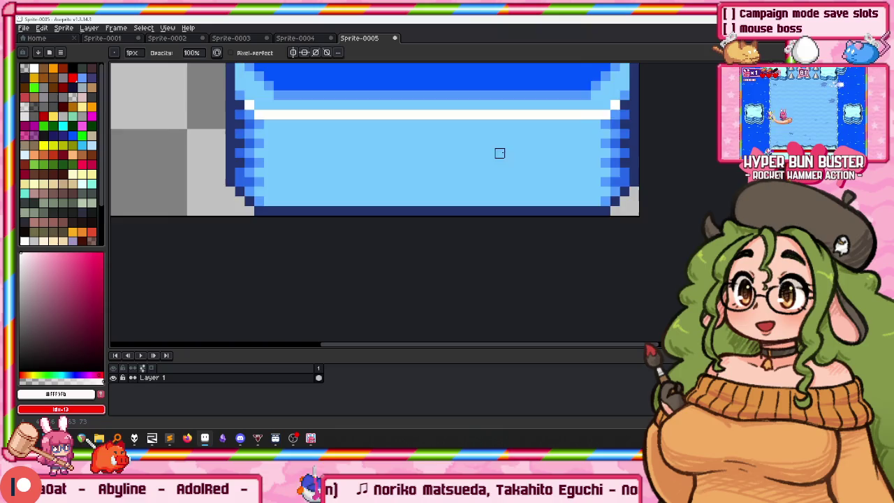
scroll(510, 152, "down", 2)
scroll(454, 196, "down", 1)
Erase the blue background above the tile and stray orange pixels beside the hammer.
key("w")
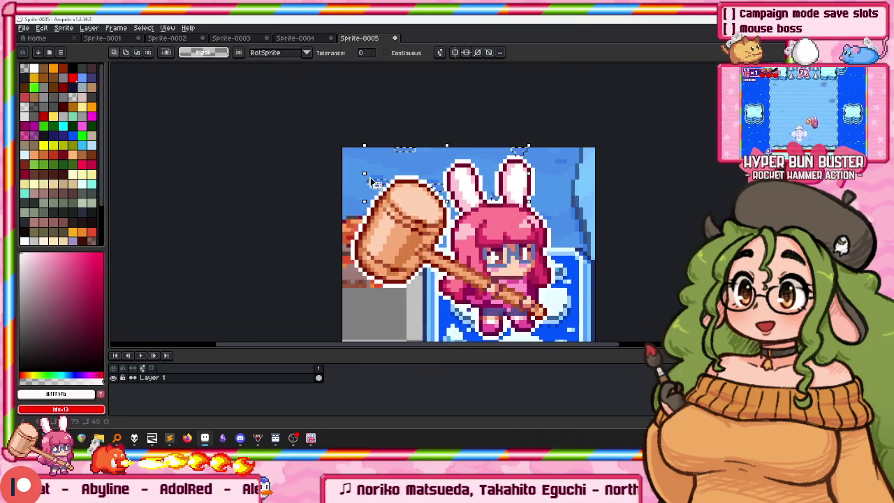
left_click_drag(556, 212, 516, 131)
left_click(532, 127)
key("Delete")
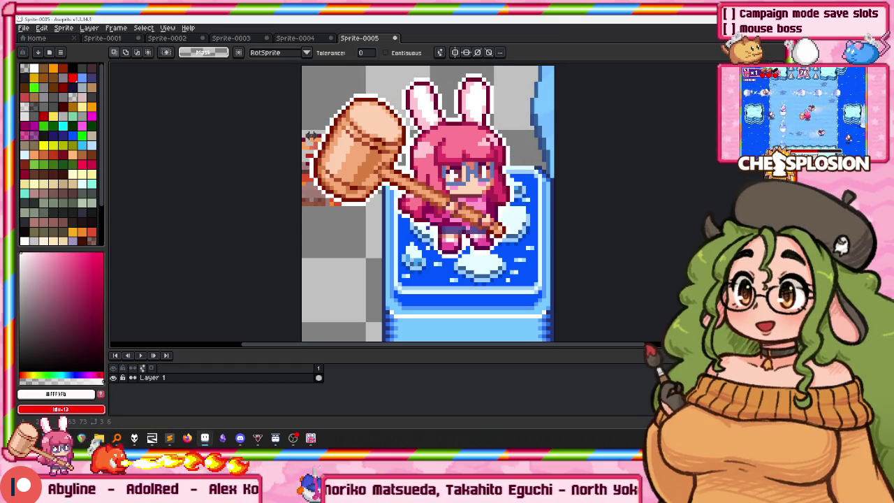
scroll(314, 136, "up", 2)
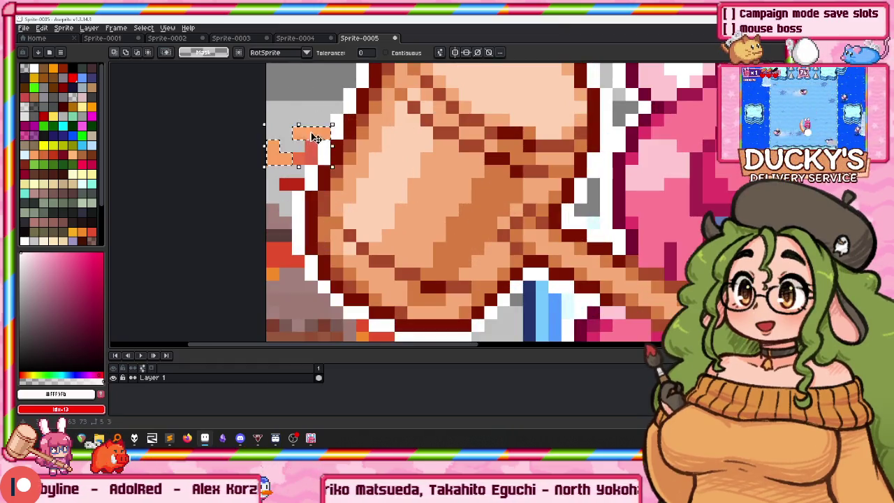
key("Delete")
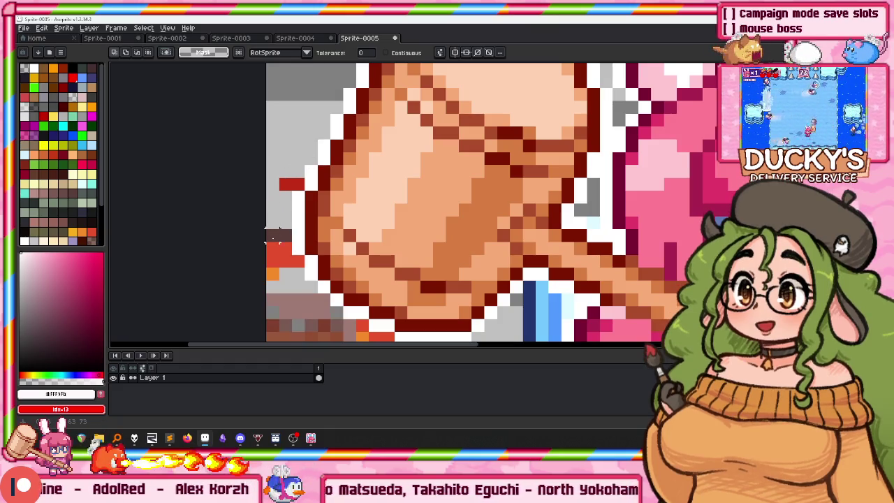
Select the stray dark-red pixels below the hammer.
left_click_drag(272, 235, 275, 187)
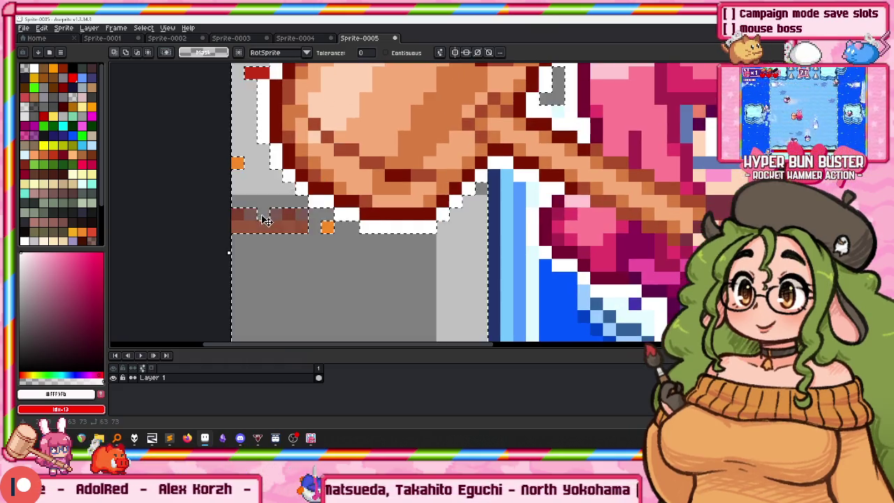
left_click(291, 218)
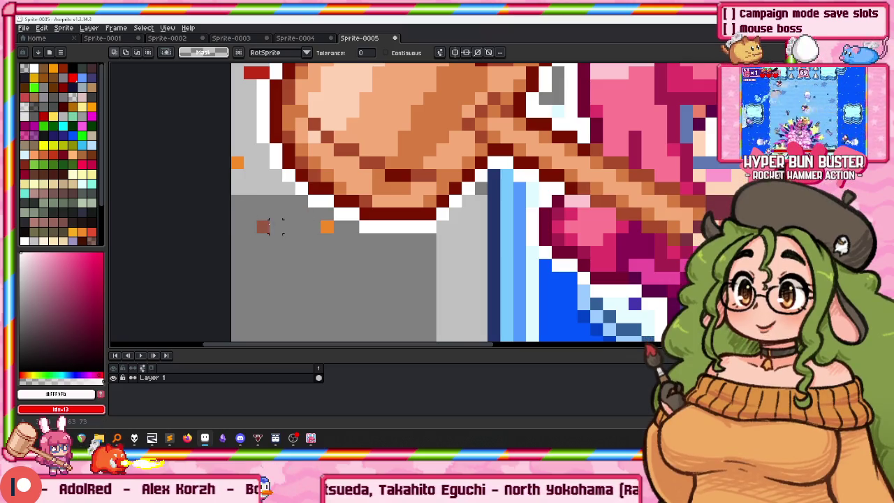
scroll(315, 153, "down", 1)
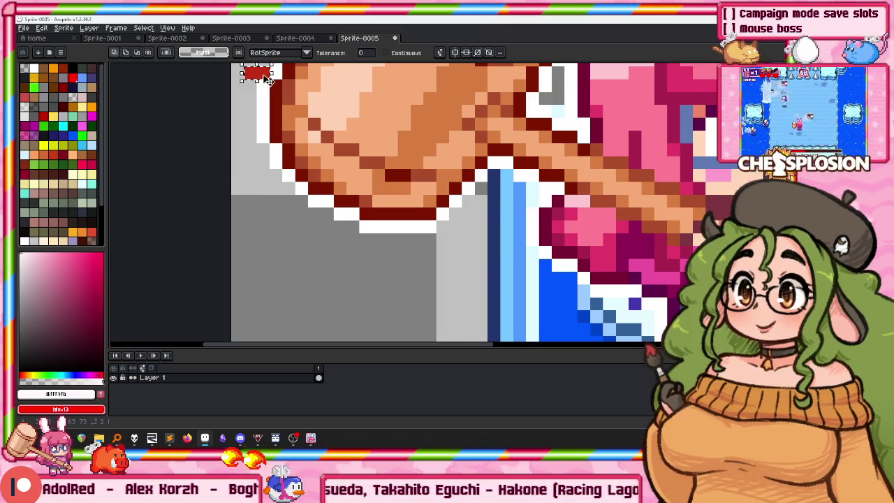
scroll(315, 153, "down", 2)
scroll(316, 153, "down", 1)
scroll(316, 152, "down", 1)
scroll(316, 152, "up", 3)
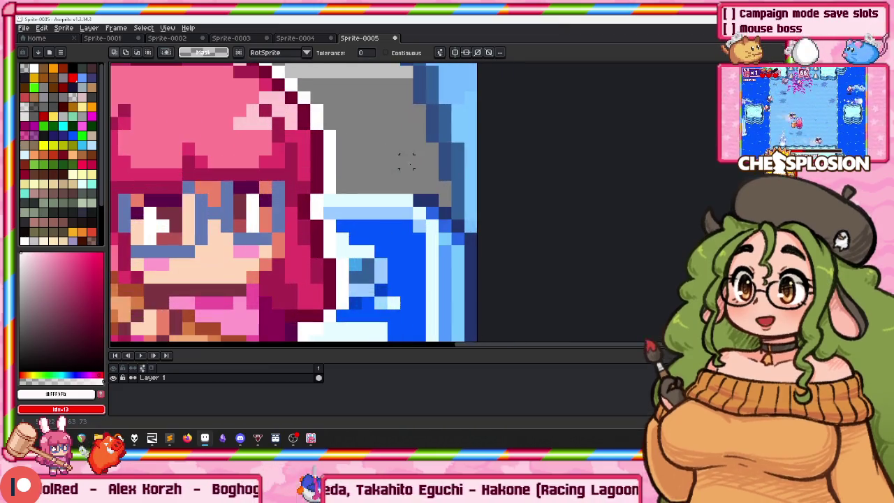
scroll(445, 148, "down", 3)
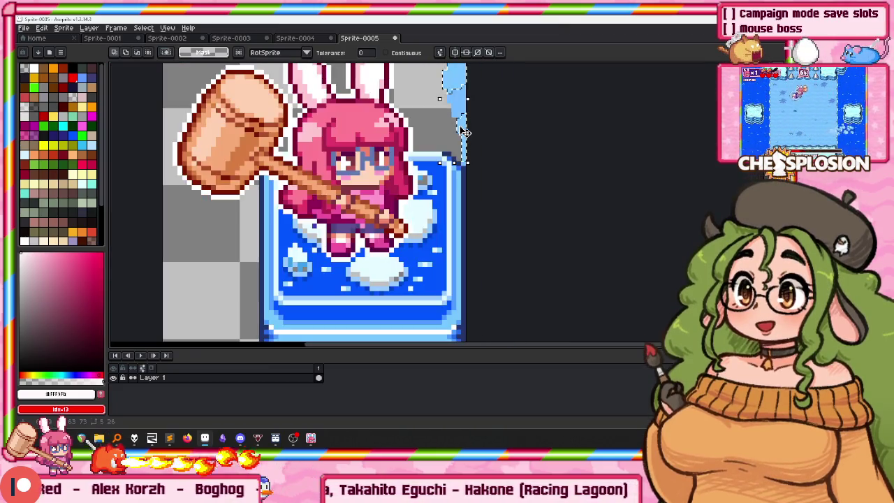
scroll(417, 129, "down", 2)
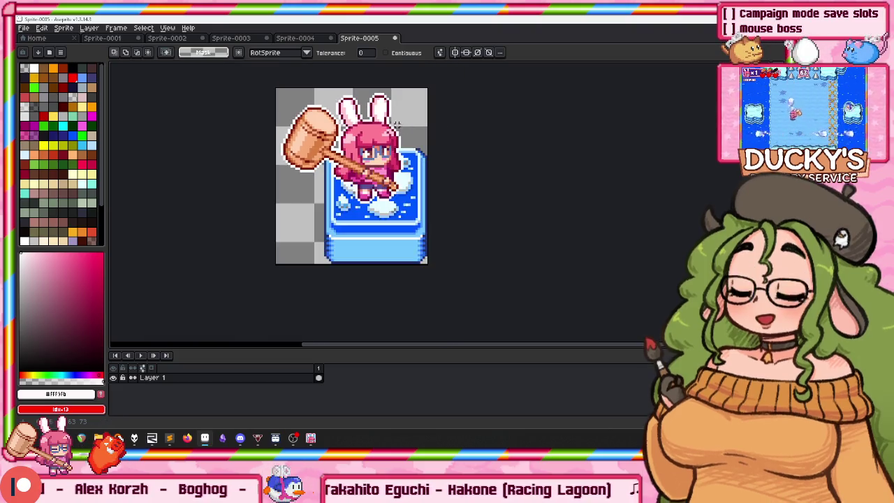
left_click(168, 38)
Nudge the Time layer's timer graphic slightly left and down.
mouse_move(299, 176)
left_mouse_down()
mouse_move(237, 119)
mouse_move(256, 147)
left_mouse_up()
left_click(159, 398)
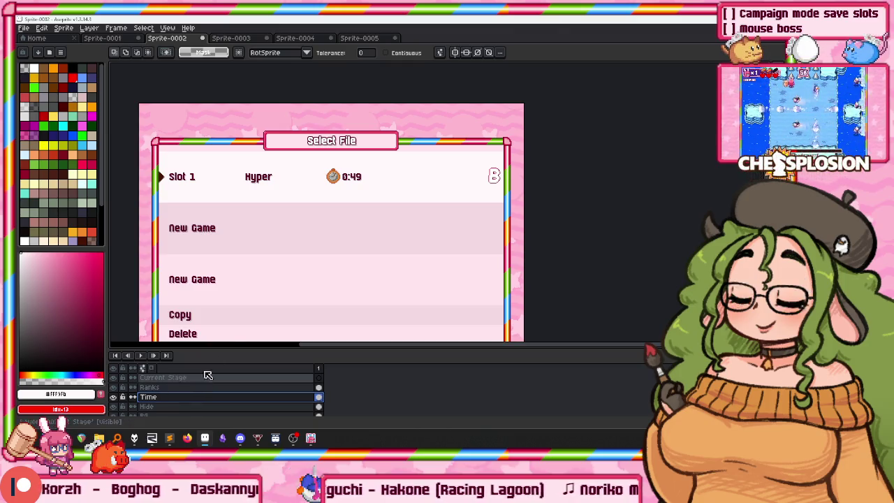
left_click_drag(571, 261, 572, 261)
left_click_drag(410, 221, 373, 230)
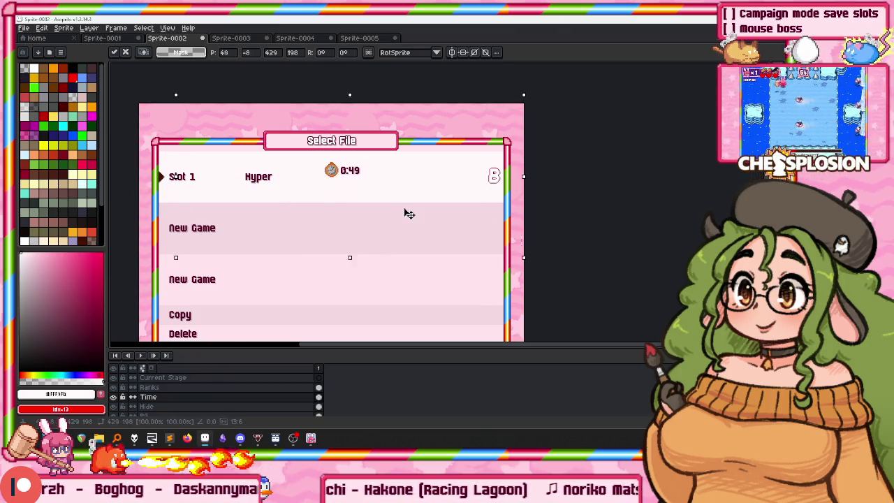
left_click(145, 389)
key("w")
left_click(347, 205)
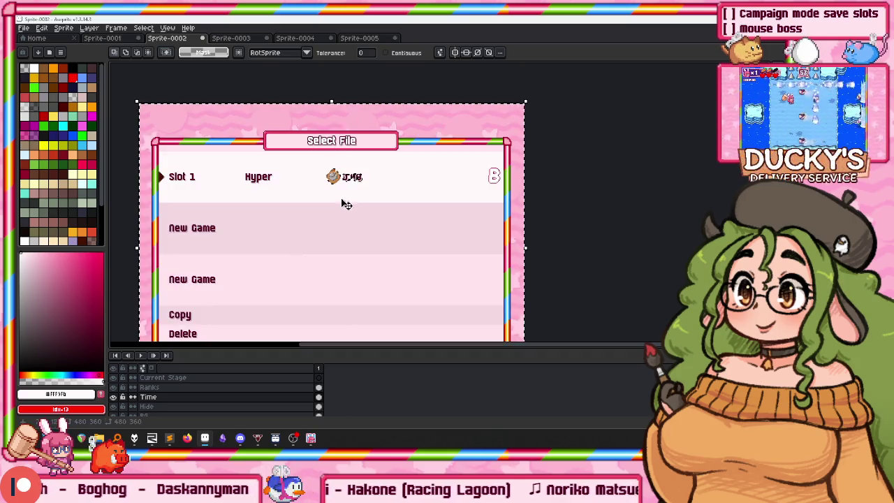
Paste the rabbit-on-ice tile on the Current Stage layer beside Slot 1's 0:49 time.
left_click(156, 387)
key("ctrl+d")
key("ctrl+v")
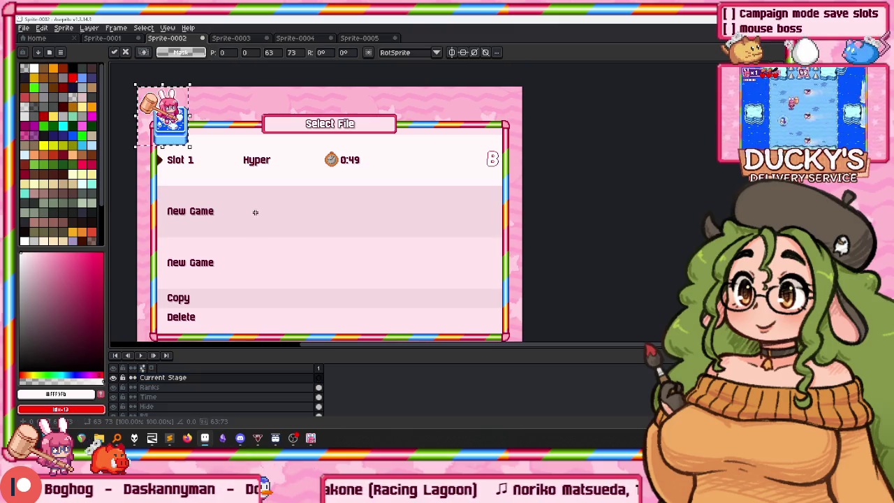
mouse_move(180, 129)
left_mouse_down()
mouse_move(257, 168)
mouse_move(304, 162)
mouse_move(306, 171)
left_mouse_up()
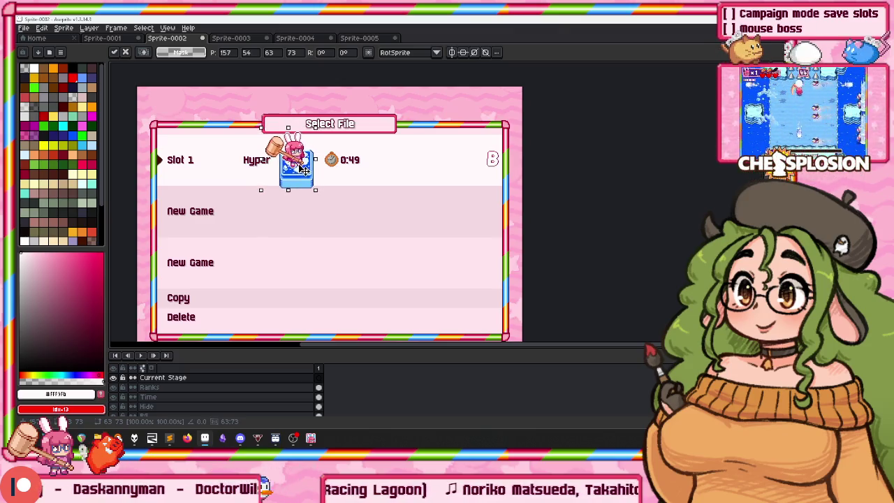
mouse_move(293, 165)
left_mouse_down()
mouse_move(310, 194)
mouse_move(237, 163)
mouse_move(263, 285)
mouse_move(369, 175)
mouse_move(299, 281)
mouse_move(219, 166)
mouse_move(297, 257)
mouse_move(403, 146)
mouse_move(314, 256)
mouse_move(211, 143)
mouse_move(288, 269)
mouse_move(468, 179)
mouse_move(337, 279)
mouse_move(225, 187)
mouse_move(433, 207)
left_mouse_up()
scroll(301, 199, "up", 3)
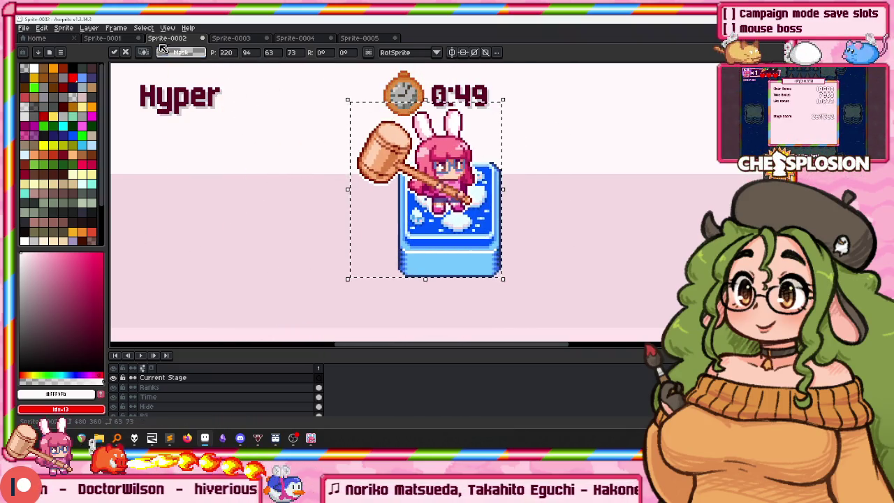
left_click(126, 37)
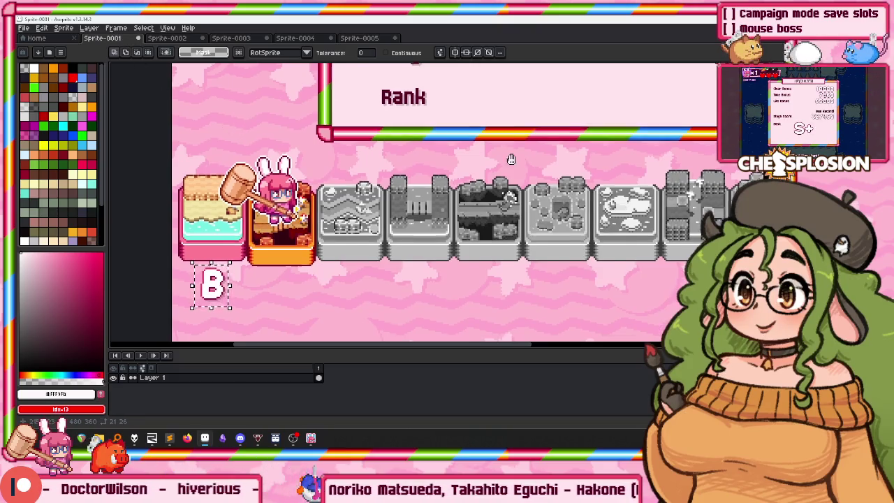
left_click(188, 39)
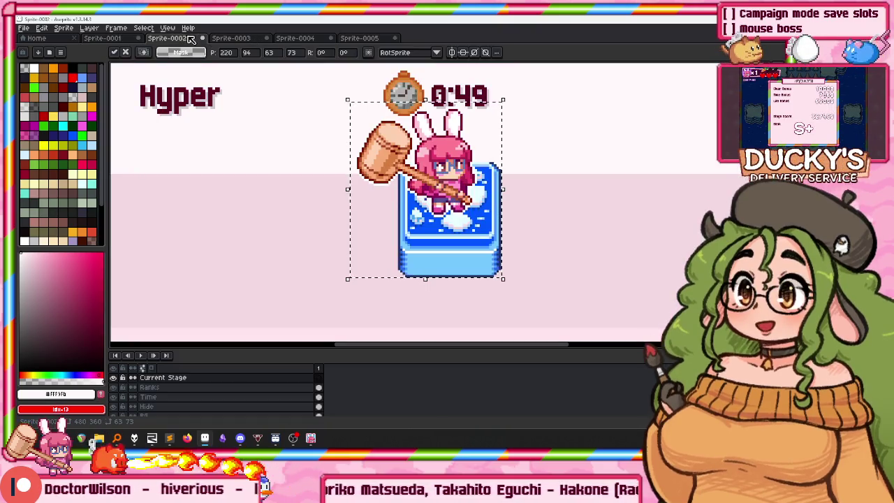
scroll(278, 145, "down", 5)
scroll(278, 145, "up", 3)
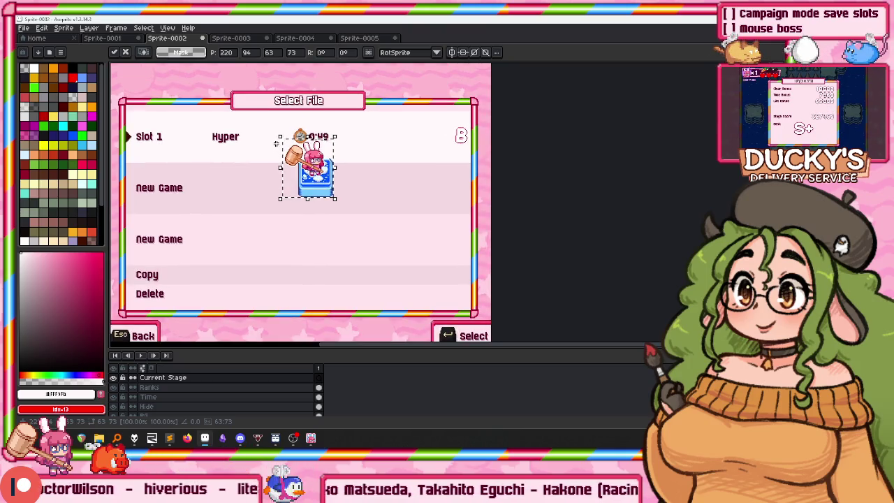
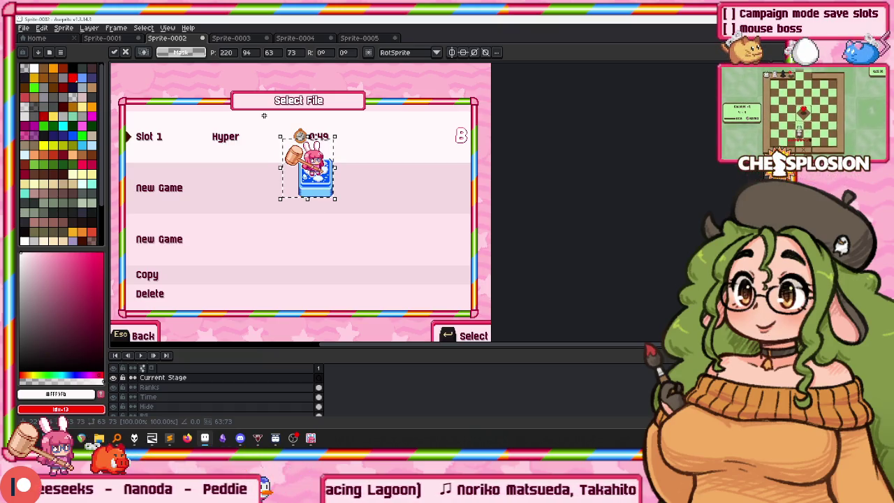
Dismiss the Frame menu, maximize the editor, and bring Sprite-0001's Stage 2: Chickens mockup forward.
left_click(116, 29)
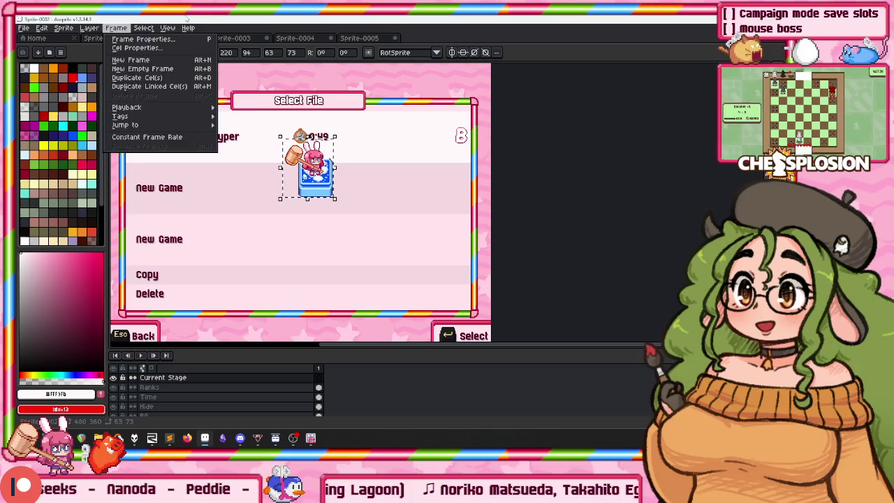
key("Escape")
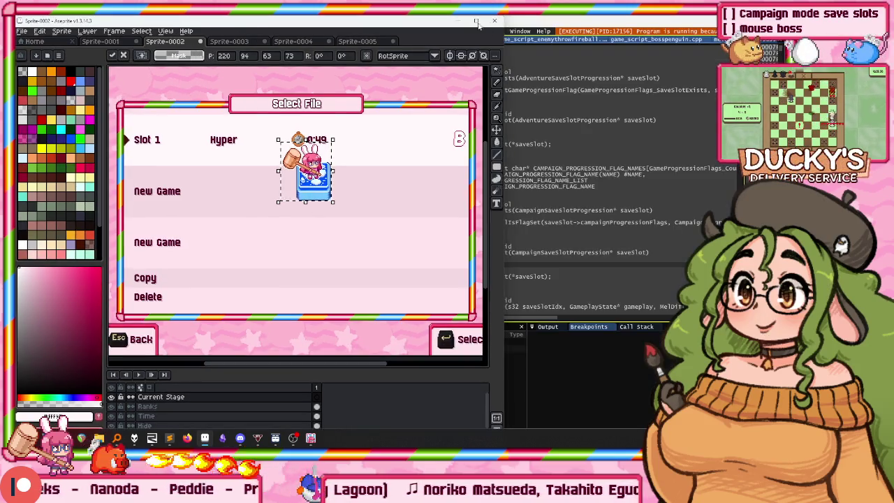
left_click(475, 21)
left_click(223, 39)
left_click(167, 38)
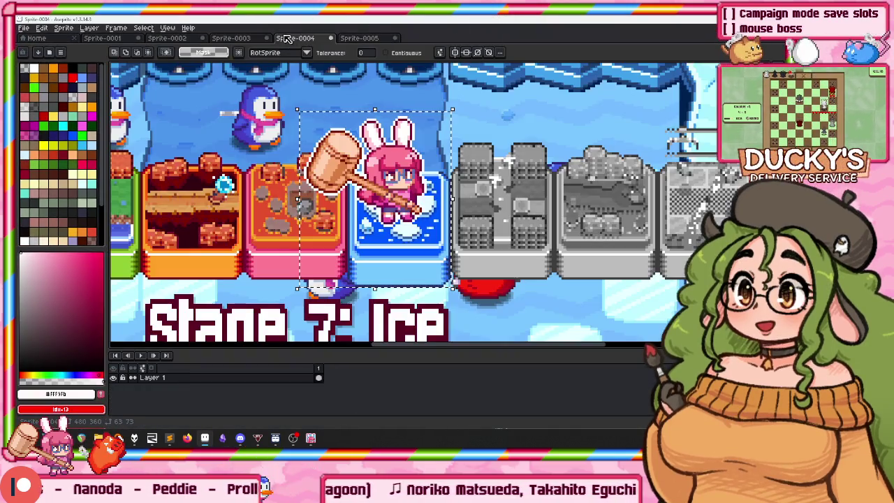
left_click(102, 39)
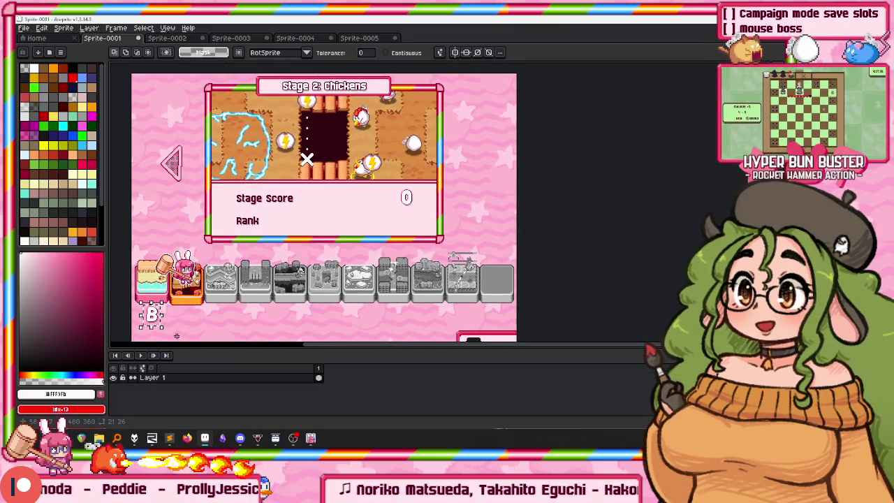
Clear the selection, rename Layer 1 to BG, and add a new layer above it.
key("ctrl+d")
double_click(164, 378)
type("BG")
key("Return")
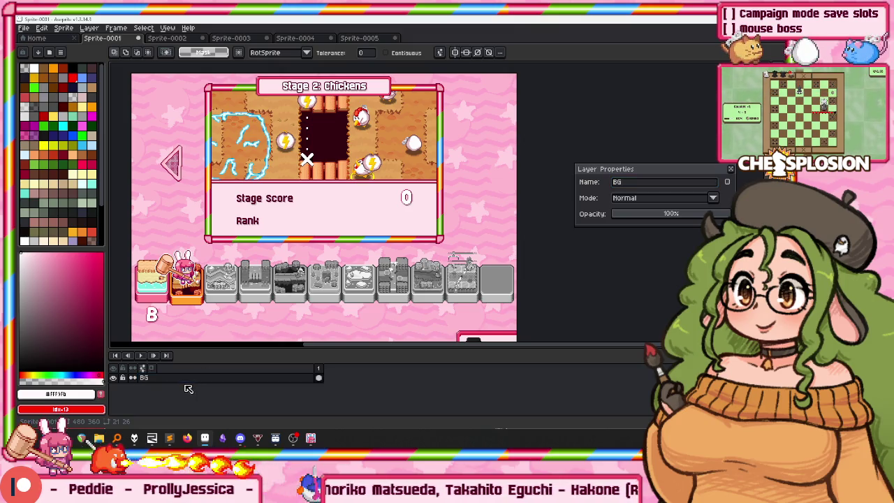
key("shift+n")
left_click(168, 378)
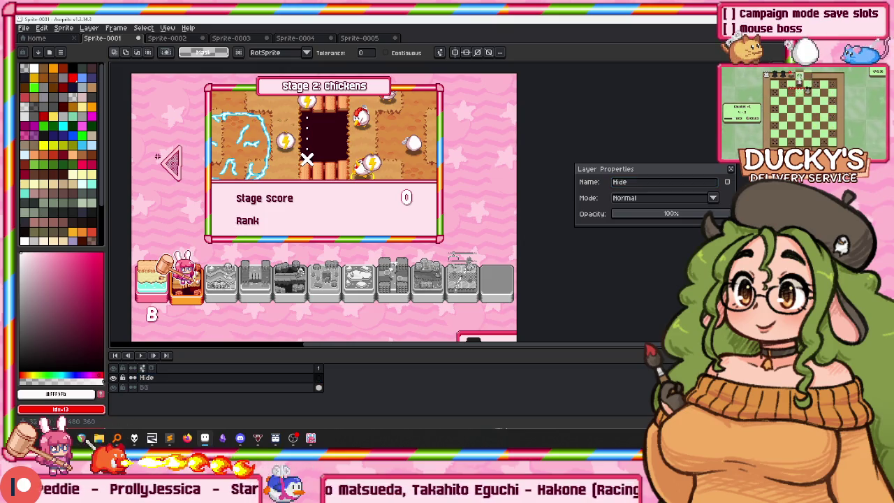
Hide the layer holding the Stage 2: Chickens panel.
scroll(159, 126, "up", 2)
scroll(173, 141, "down", 2)
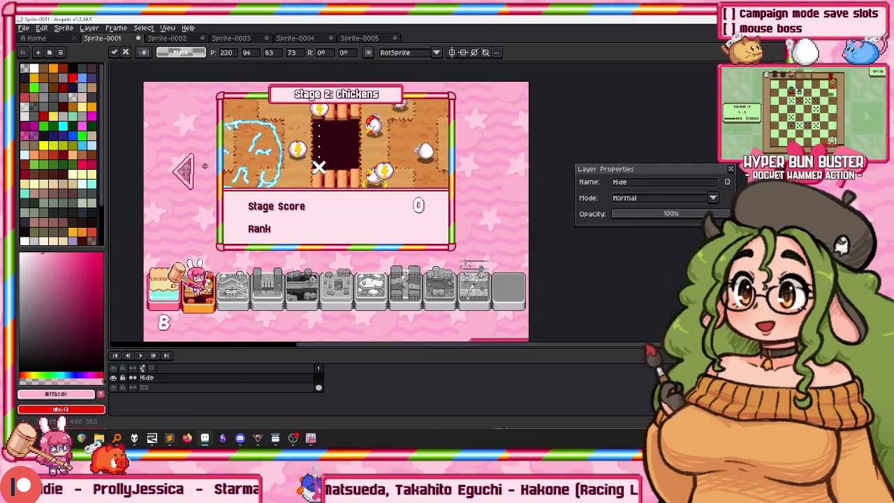
key("u")
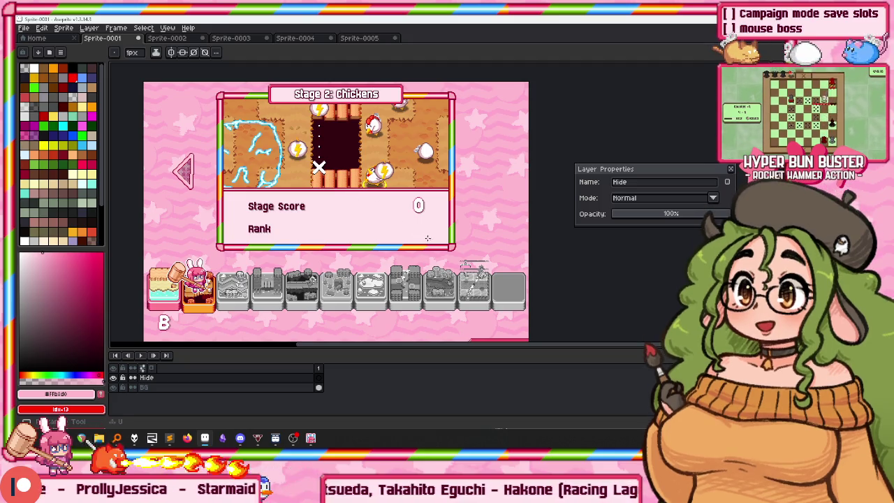
scroll(448, 251, "up", 1)
scroll(448, 250, "down", 1)
scroll(343, 157, "down", 1)
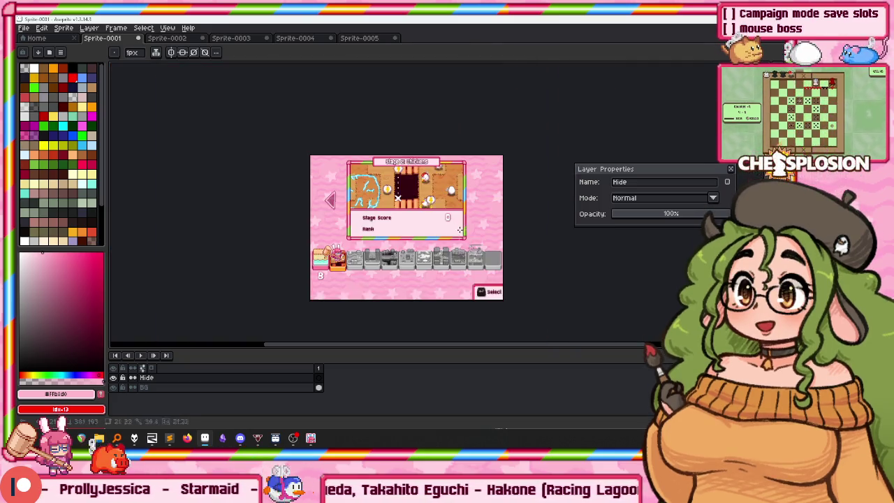
scroll(414, 258, "up", 1)
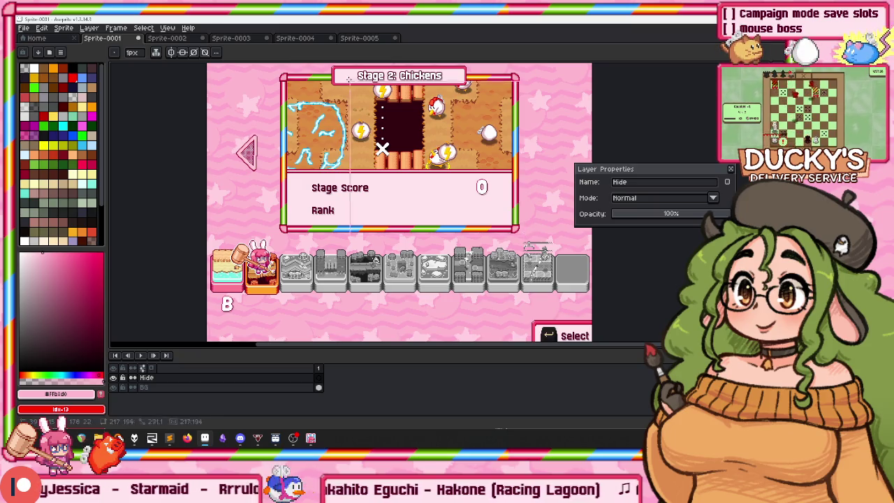
scroll(351, 81, "up", 2)
left_click(113, 377)
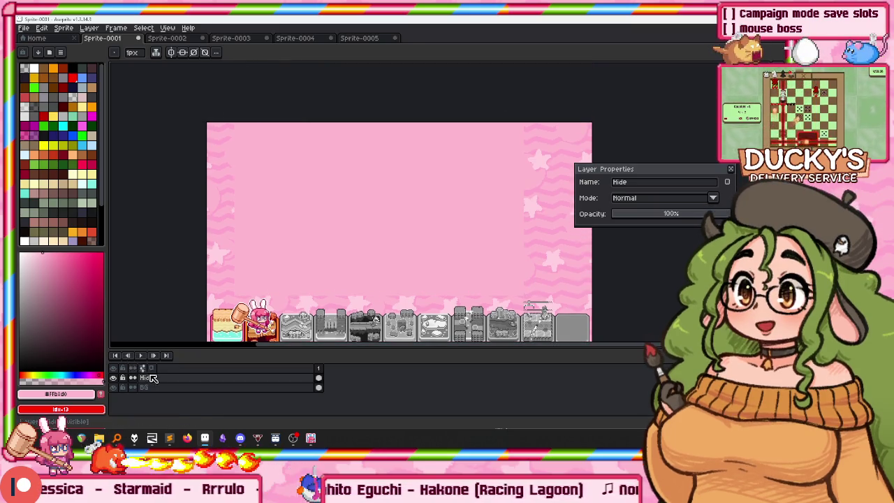
Add a layer, then marquee-select the Select File panel in Sprite-0002.
key("shift+n")
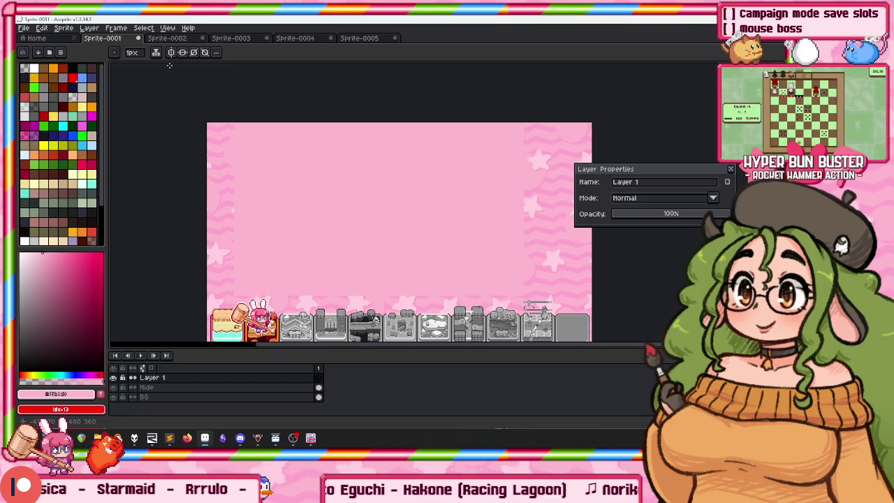
key("ctrl+Tab")
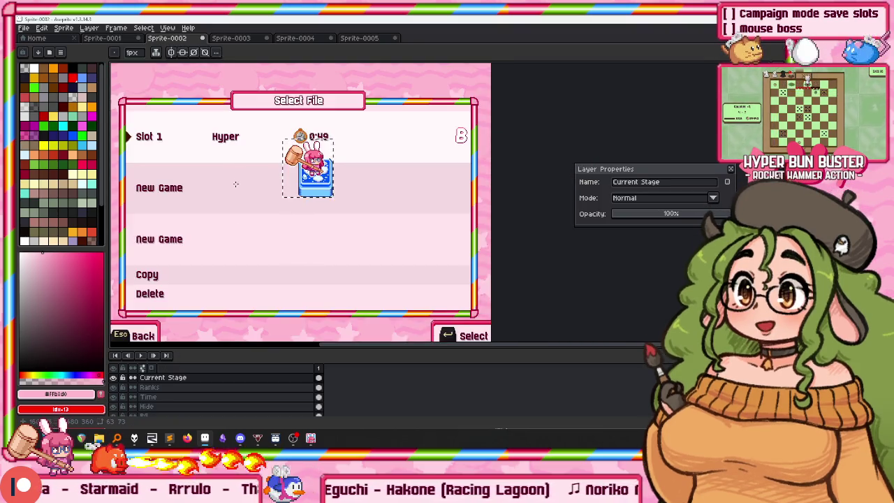
scroll(225, 241, "down", 2)
scroll(210, 412, "down", 1)
left_click(199, 401)
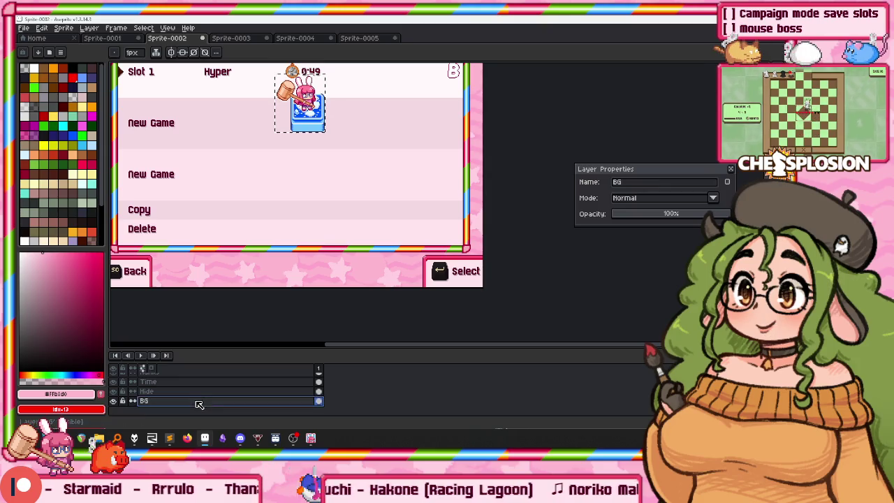
left_click_drag(200, 209, 270, 216)
scroll(557, 255, "up", 1)
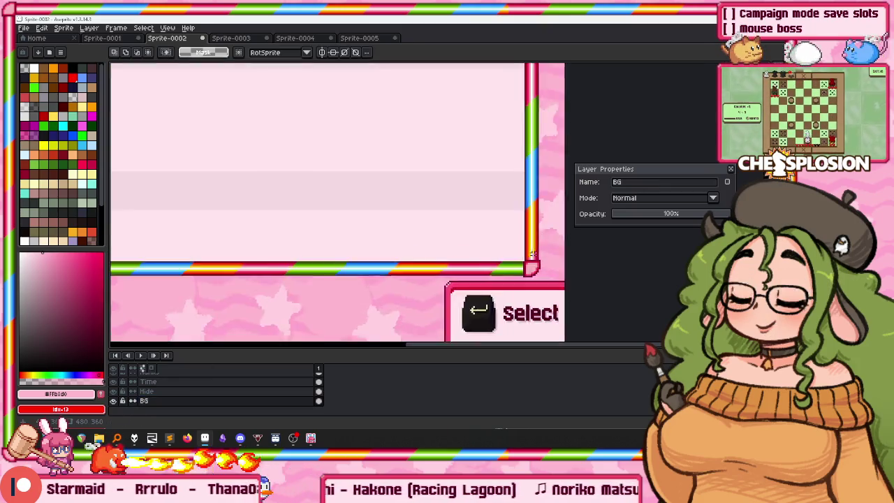
scroll(489, 248, "up", 1)
scroll(374, 238, "up", 1)
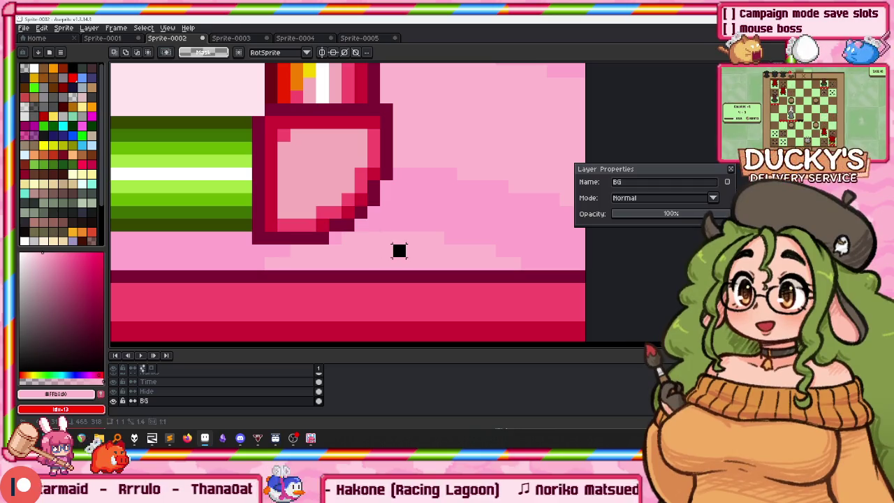
scroll(378, 227, "down", 2)
scroll(370, 218, "up", 5)
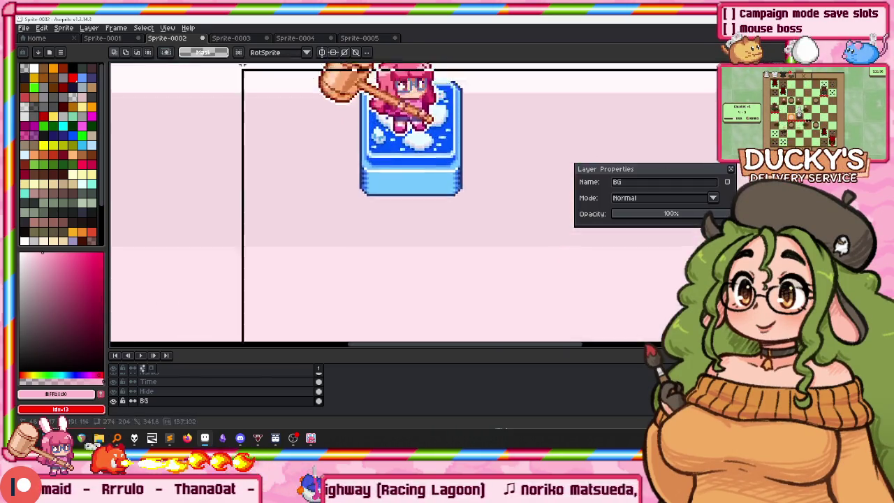
scroll(165, 241, "left", 3)
scroll(166, 241, "up", 1)
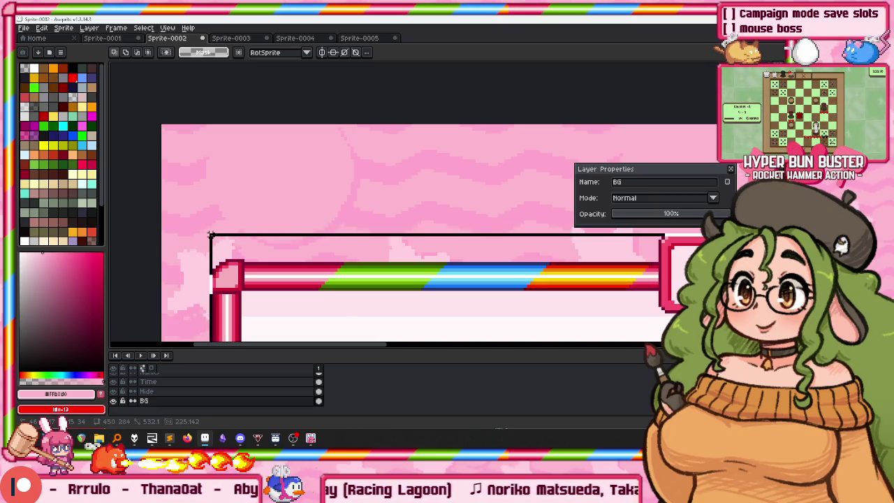
left_click_drag(210, 232, 208, 232)
Paste the Select File panel into Sprite-0001 on a new layer.
left_click(114, 39)
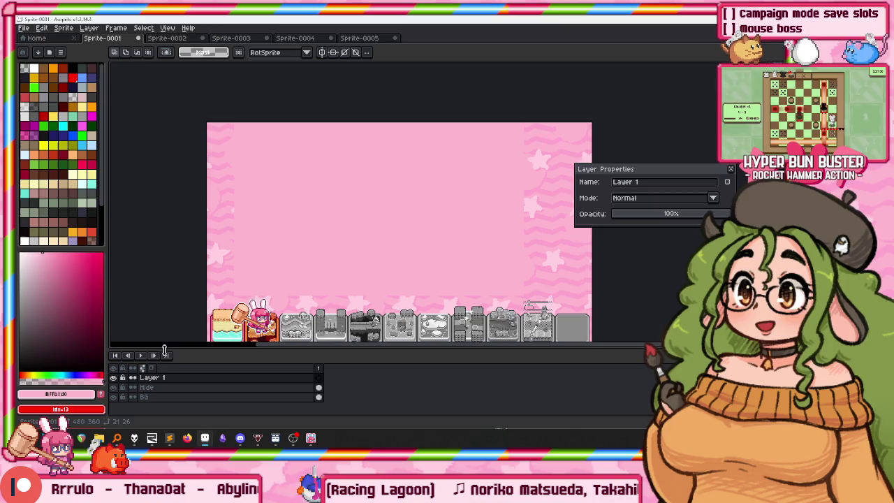
key("shift+n")
left_click(259, 397)
key("ctrl+v")
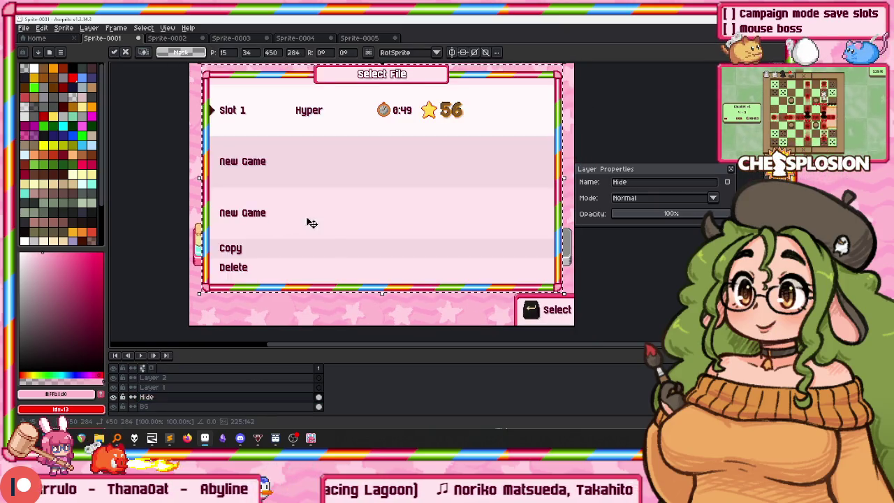
Position the pasted Select File panel above the stage icons and drop it onto Layer 1.
left_click_drag(323, 188, 323, 162)
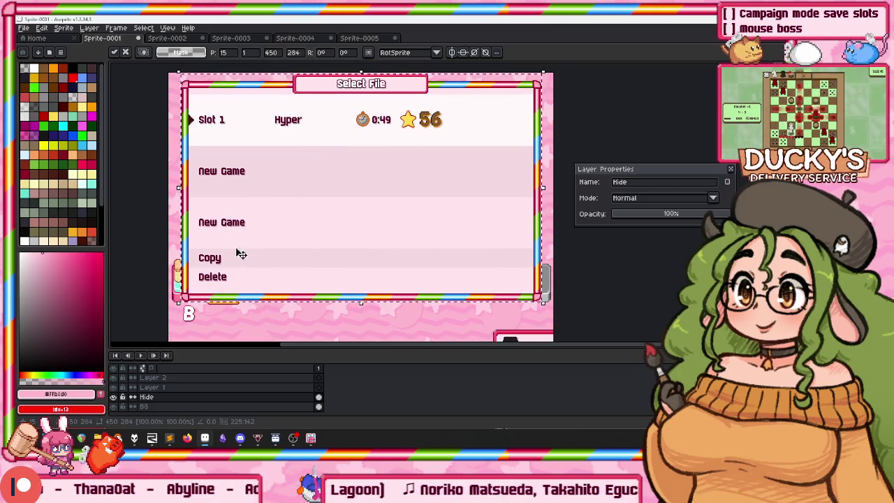
key("Return")
scroll(159, 244, "up", 2)
scroll(159, 243, "down", 5)
scroll(160, 243, "up", 1)
scroll(160, 243, "up", 2)
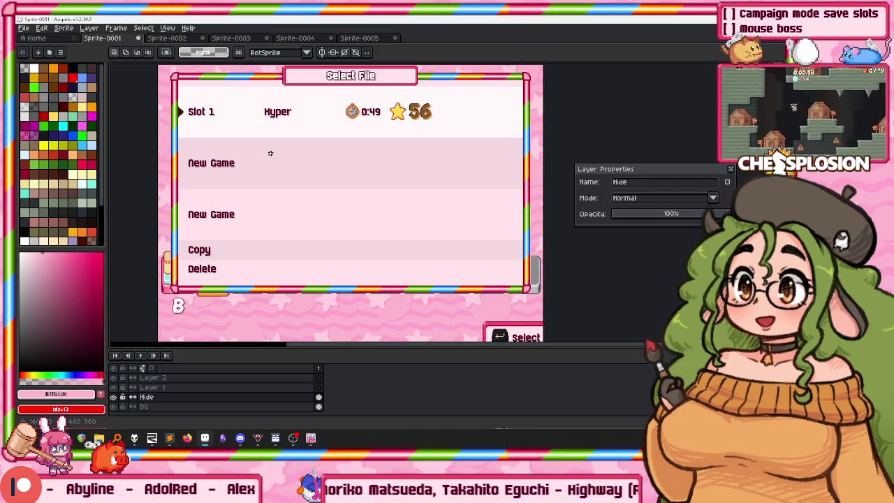
left_click_drag(169, 302, 134, 312)
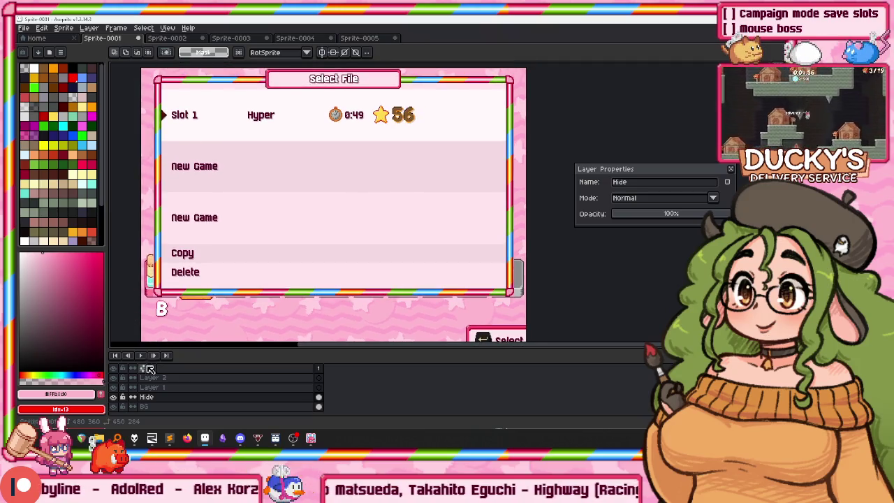
left_click(147, 378)
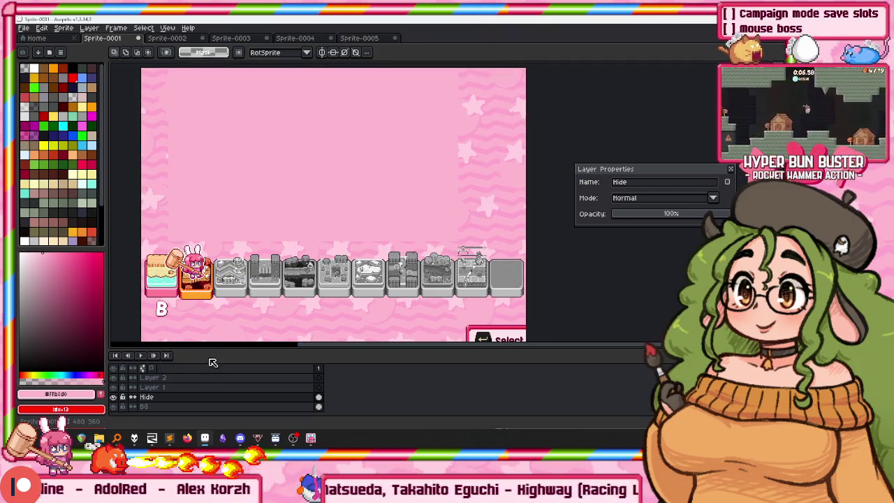
left_click(201, 388)
key("ctrl+d")
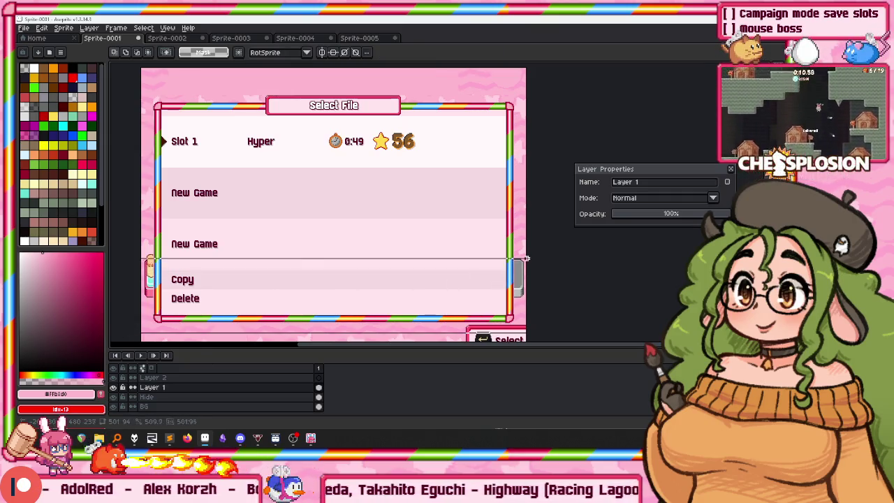
Move the Copy and Delete rows up closer to the New Game rows.
left_click_drag(432, 272, 517, 257)
scroll(240, 253, "up", 2)
scroll(239, 253, "down", 2)
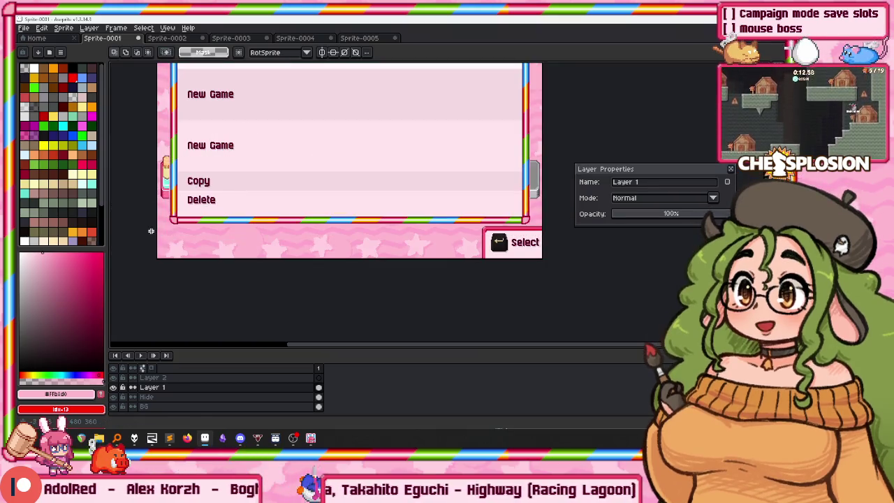
scroll(248, 249, "up", 2)
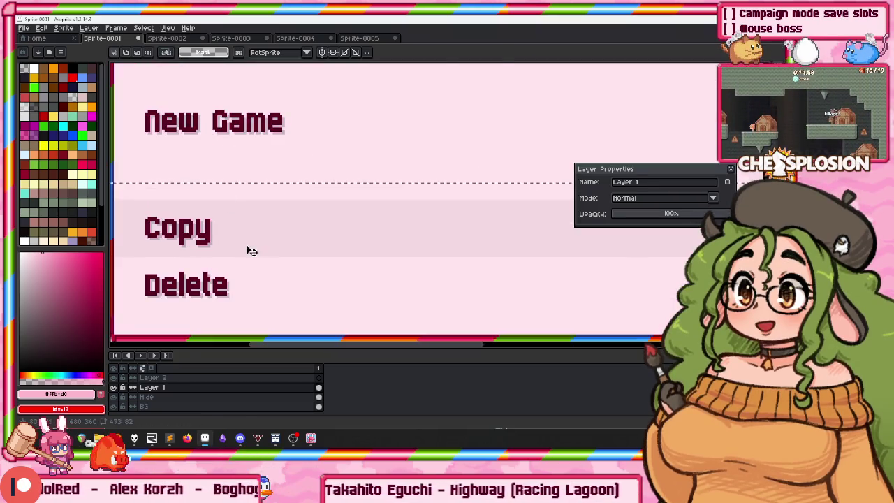
left_click_drag(248, 249, 258, 206)
scroll(258, 205, "down", 1)
scroll(258, 205, "down", 1)
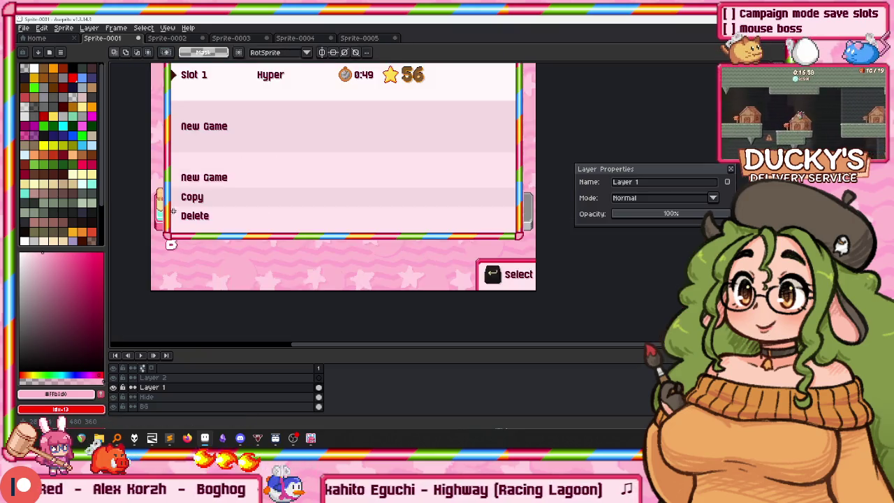
key("Return")
scroll(208, 197, "up", 2)
left_click_drag(229, 189, 244, 152)
scroll(239, 167, "down", 1)
scroll(239, 168, "down", 1)
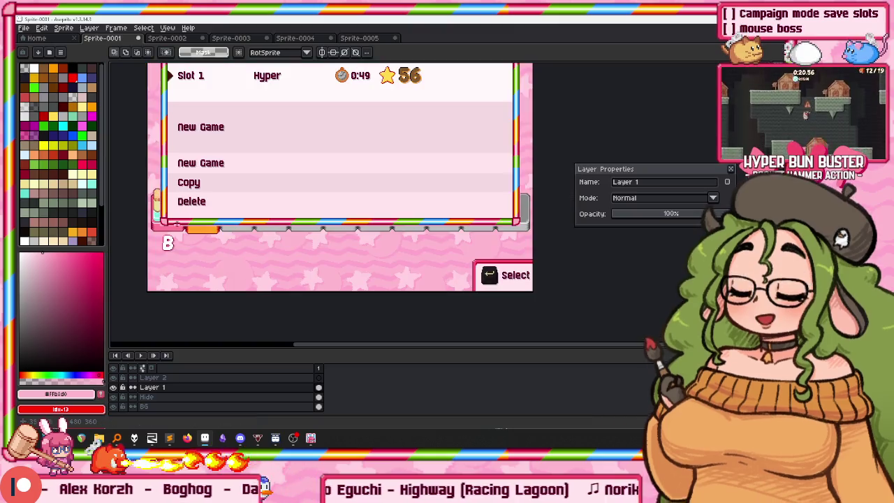
left_click_drag(151, 233, 518, 162)
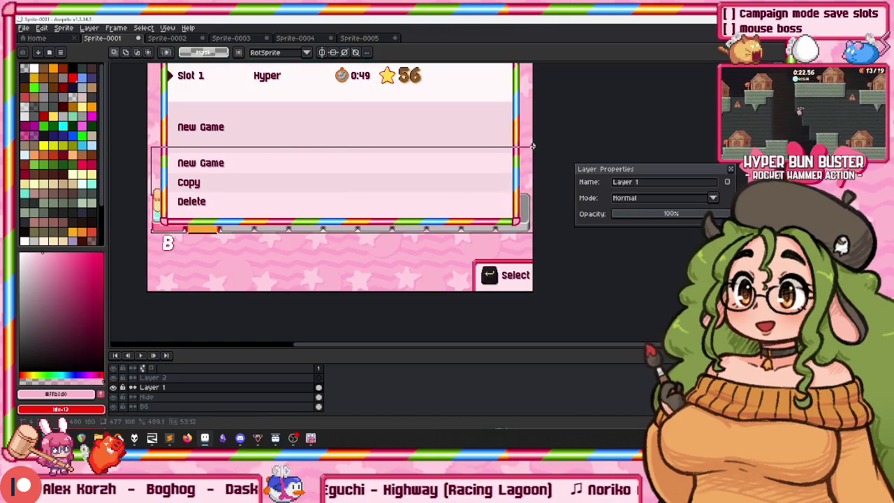
left_click_drag(421, 186, 430, 175)
key("ctrl+d")
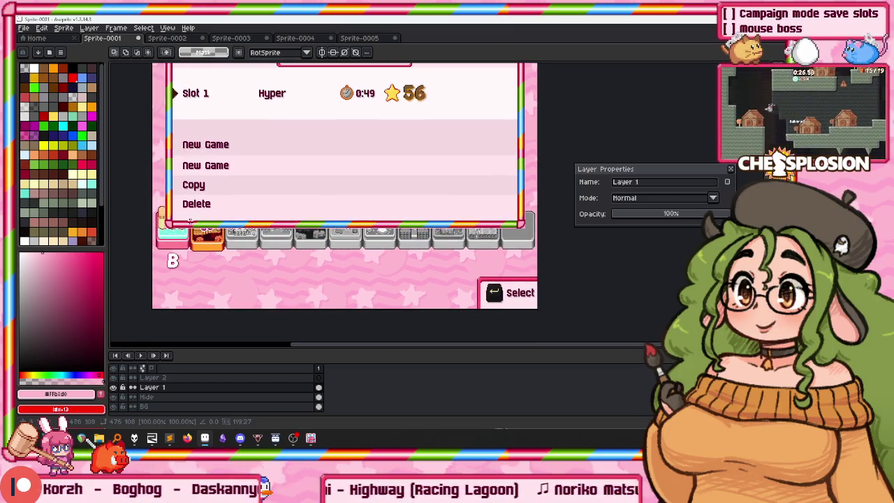
Move the New Game, Copy and Delete block up a few more pixels.
left_click_drag(152, 244, 538, 136)
mouse_move(437, 194)
left_mouse_down()
mouse_move(437, 167)
mouse_move(434, 179)
left_mouse_up()
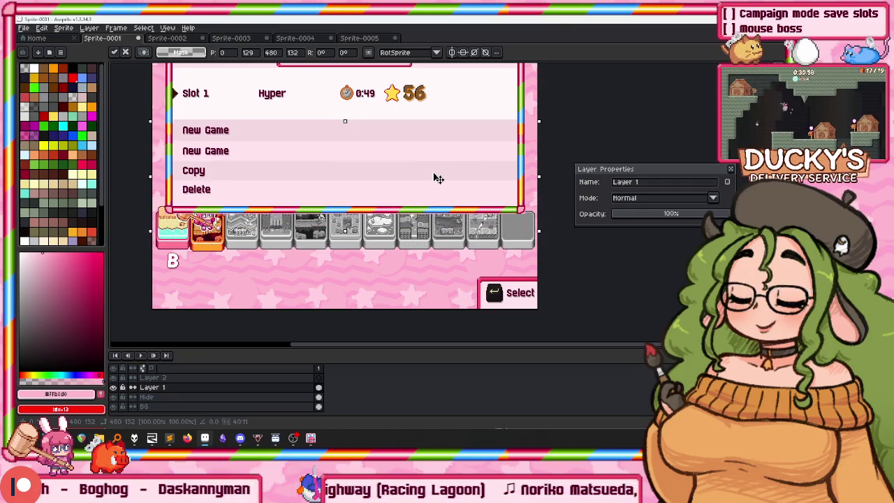
left_click_drag(325, 176, 325, 171)
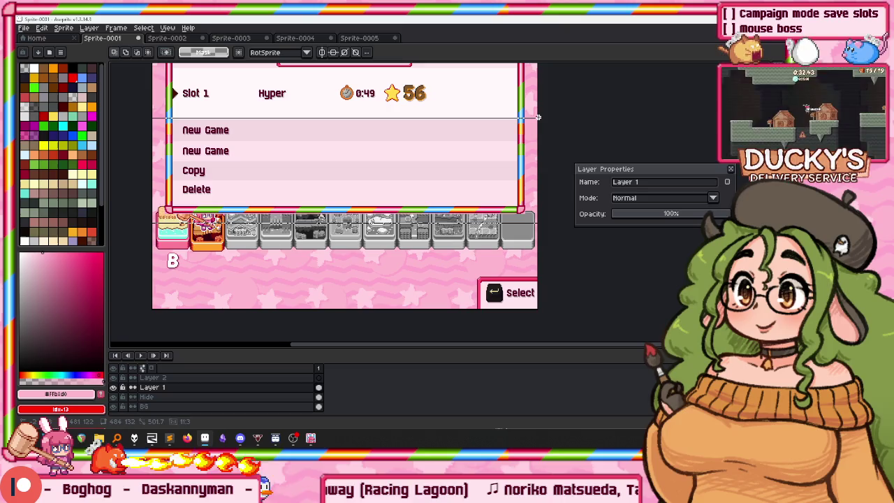
key("Escape")
scroll(373, 130, "up", 2)
scroll(345, 190, "down", 1)
scroll(293, 161, "up", 1)
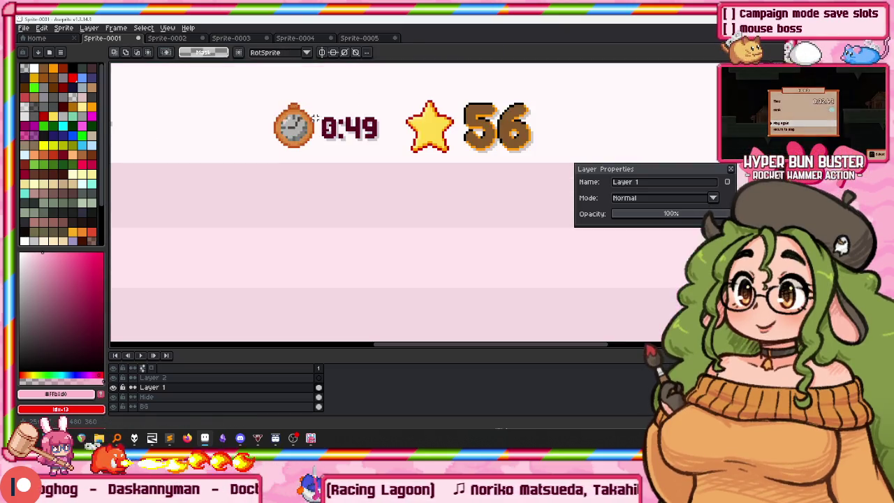
Erase the star and the 56 score from the Slot 1 row.
left_click_drag(242, 142, 221, 161)
key("b")
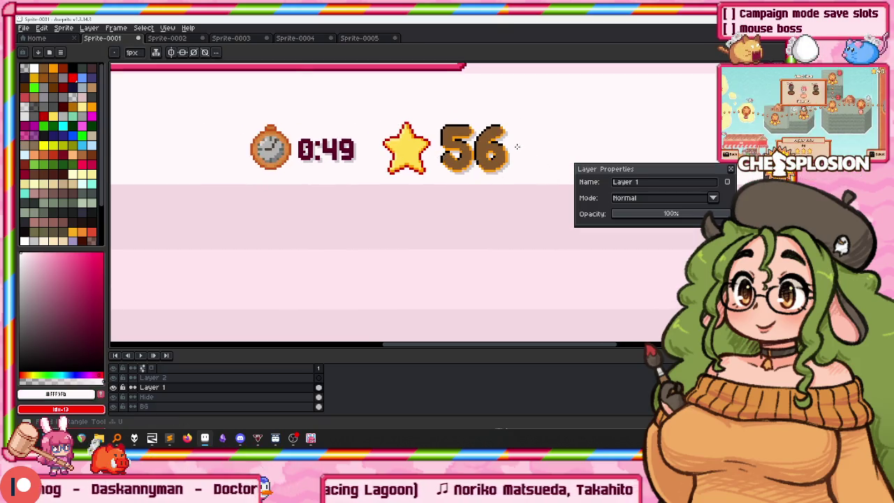
left_click_drag(458, 142, 399, 130)
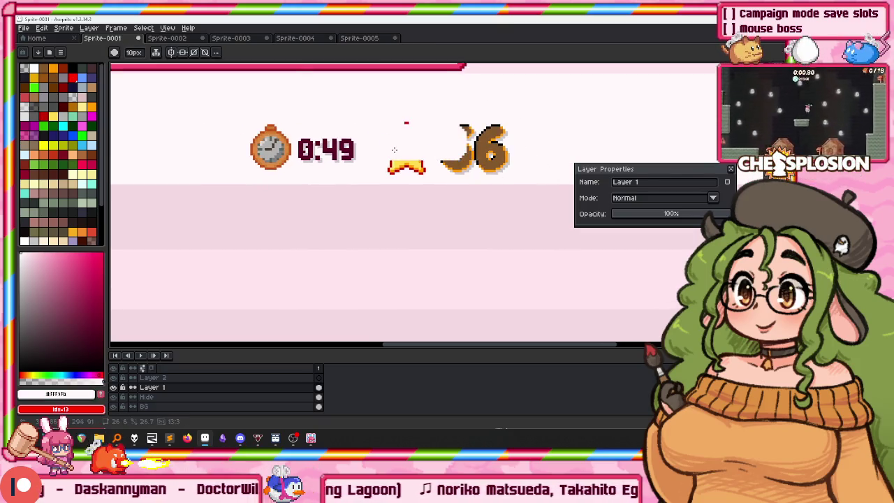
left_click_drag(487, 123, 503, 164)
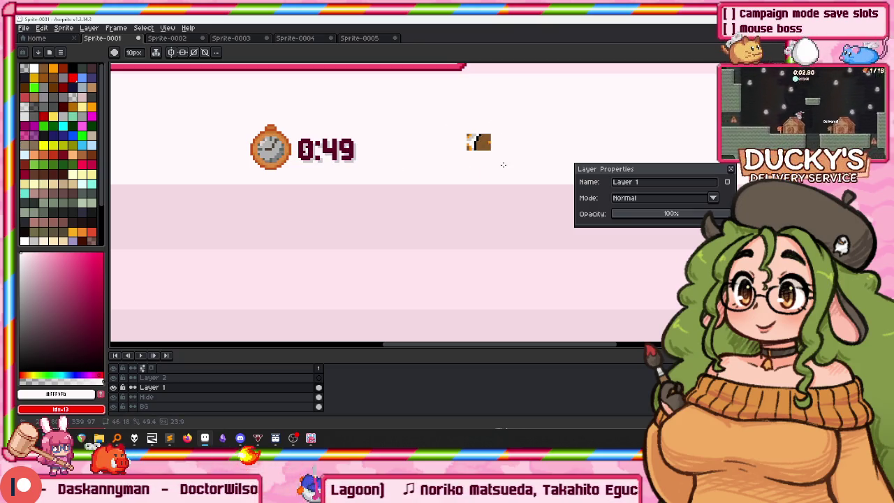
scroll(496, 136, "up", 1)
scroll(454, 160, "down", 1)
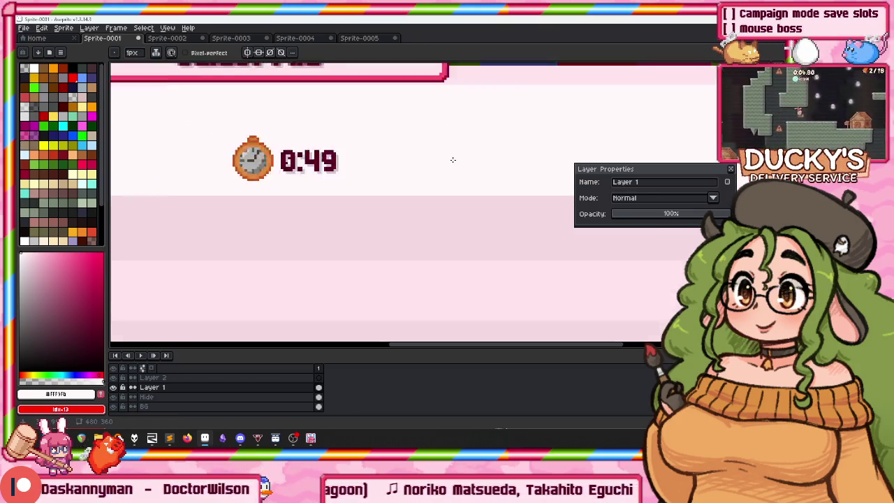
scroll(394, 172, "down", 1)
Shift the slot list up about 20 px plus a small nudge.
key("m")
scroll(393, 172, "down", 2)
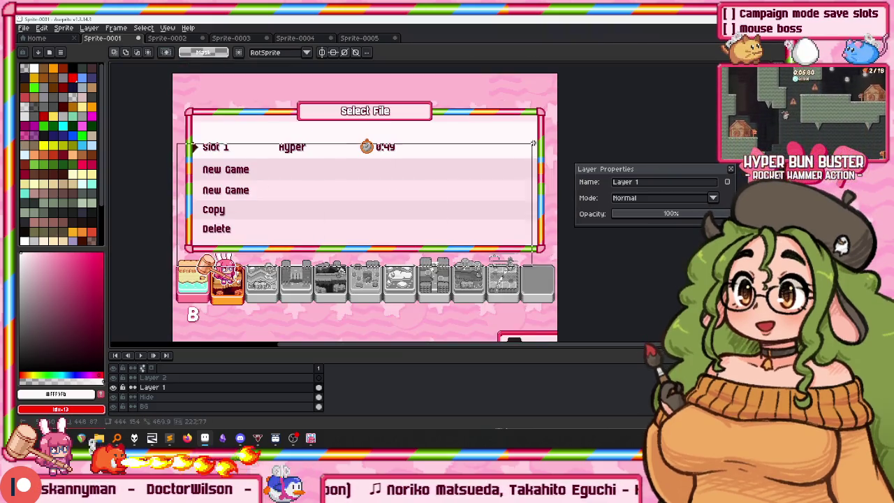
mouse_move(439, 193)
left_mouse_down()
mouse_move(444, 180)
mouse_move(420, 179)
left_mouse_up()
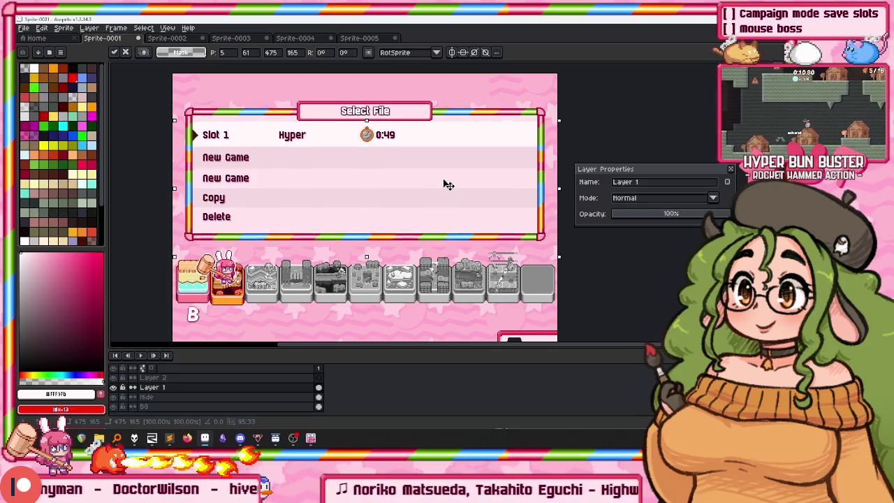
key("ctrl+d")
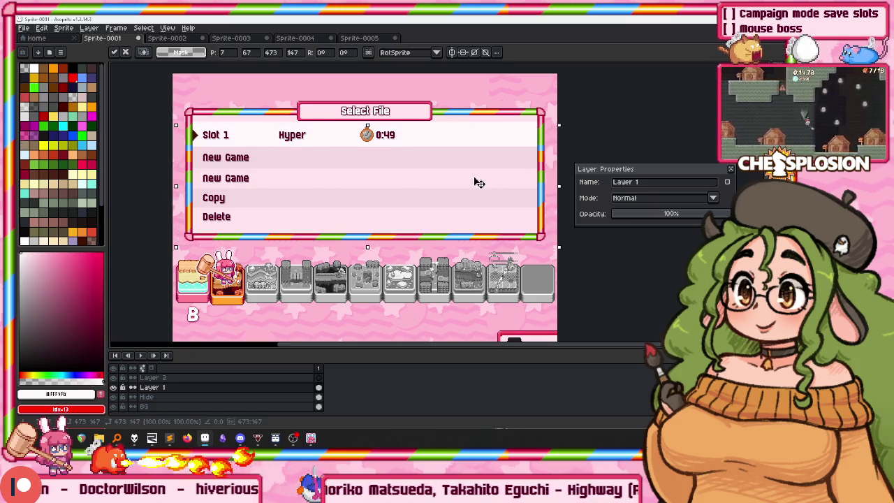
key("Up")
key("Up")
key("Up")
key("ctrl+d")
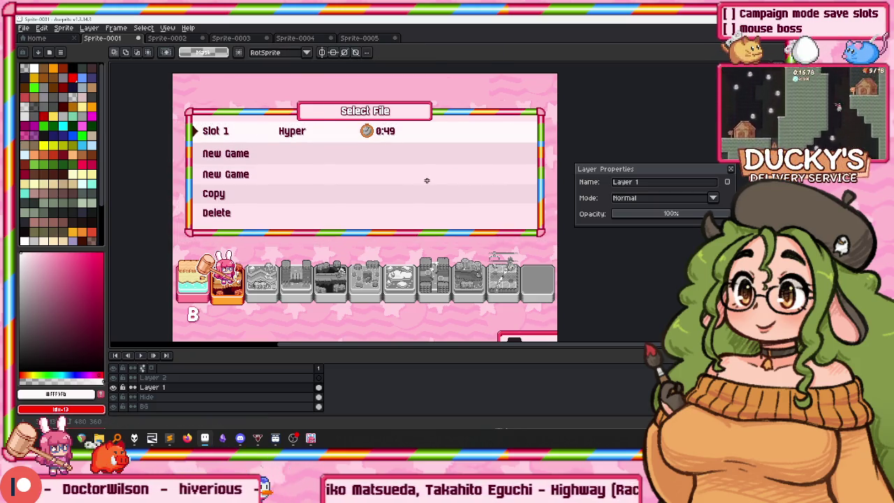
scroll(417, 178, "up", 2)
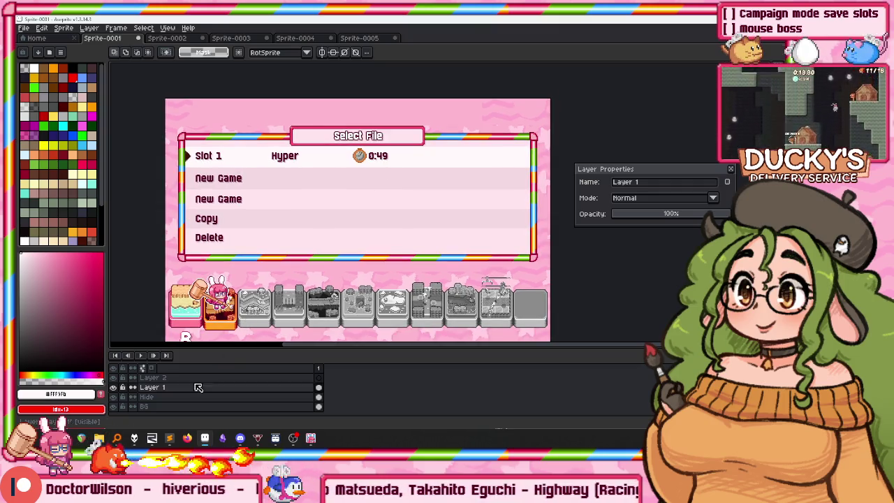
scroll(369, 165, "up", 2)
scroll(369, 165, "up", 2)
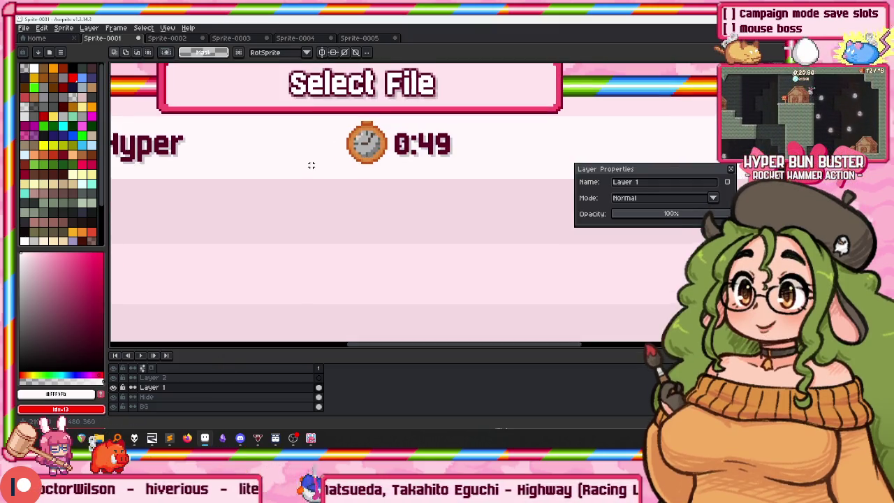
scroll(358, 126, "up", 3)
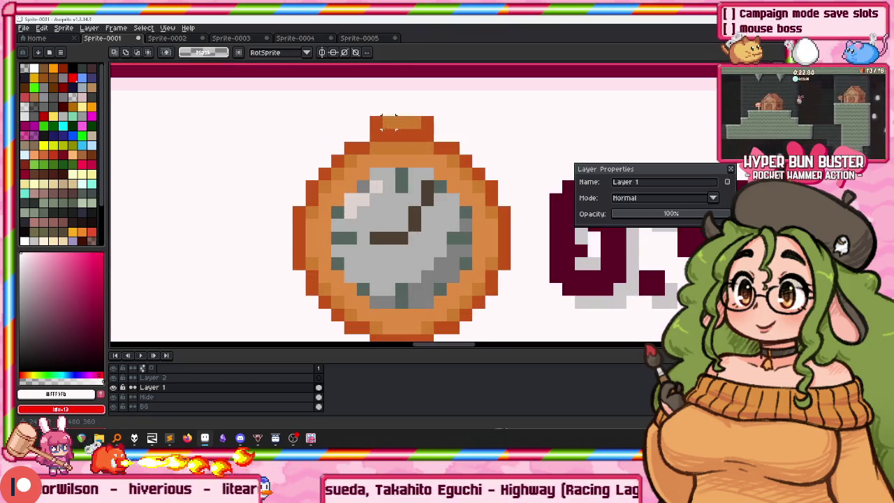
Sample the clock icon's orange and select the clock icon with the 0:49 timer.
key("b")
left_click(415, 106, "alt")
scroll(386, 175, "down", 2)
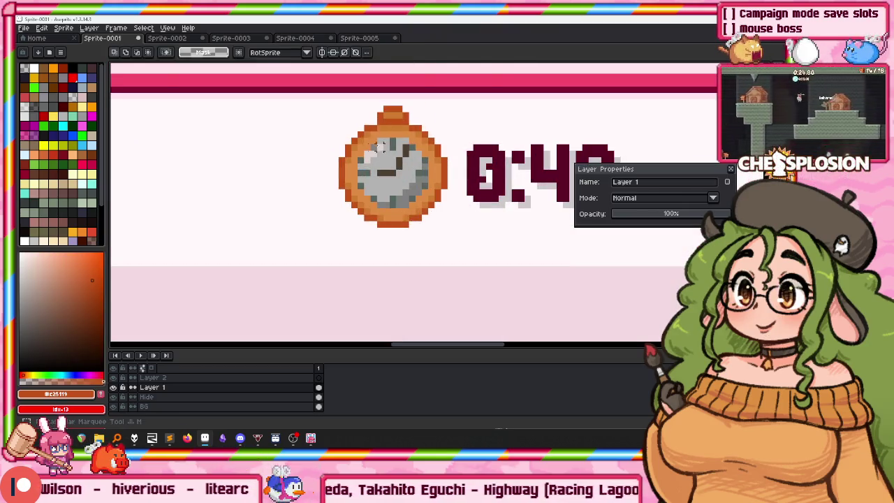
scroll(386, 174, "down", 1)
key("m")
left_click_drag(296, 219, 557, 120)
scroll(468, 139, "down", 1)
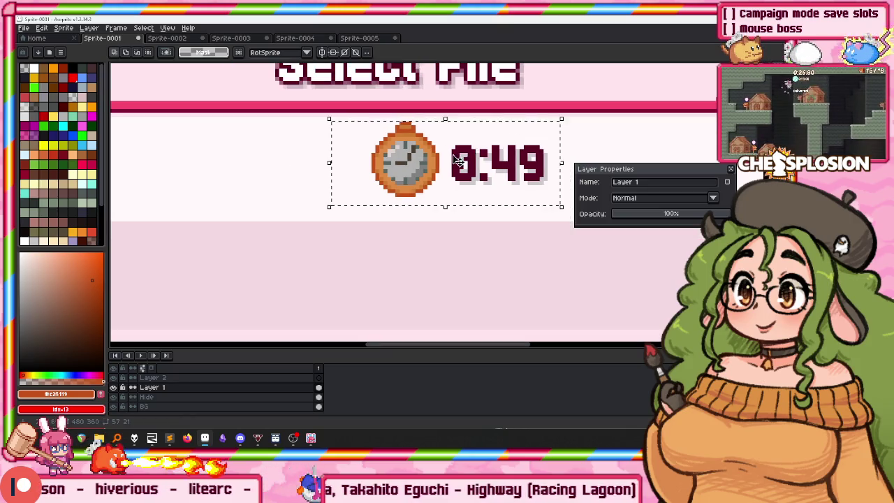
Move the clock and timer left and fill the leftover pink hole with the light row colour.
scroll(468, 139, "down", 1)
left_click_drag(458, 163, 283, 162)
key("g")
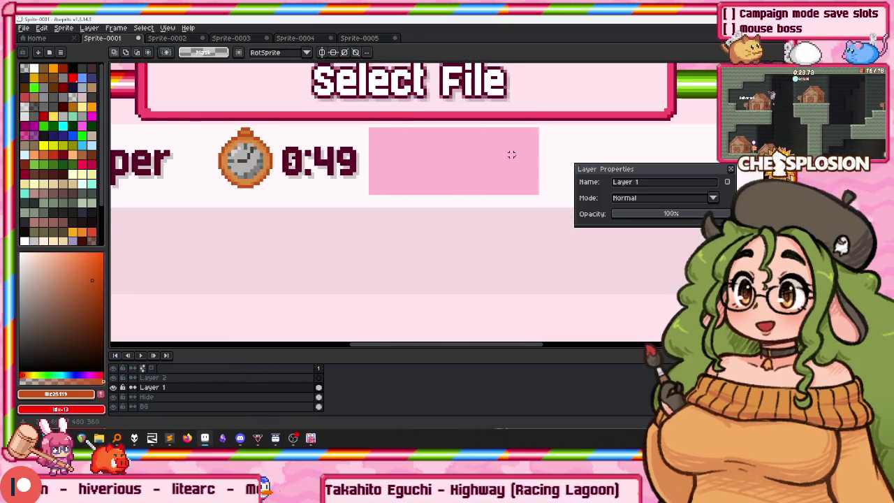
scroll(517, 150, "up", 1)
left_click(551, 144, "alt")
left_click(427, 162)
scroll(420, 162, "down", 2)
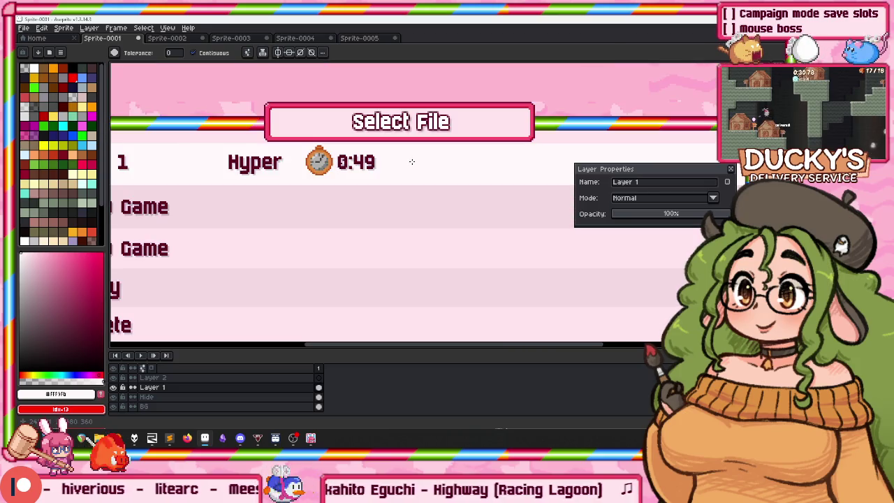
scroll(410, 161, "down", 2)
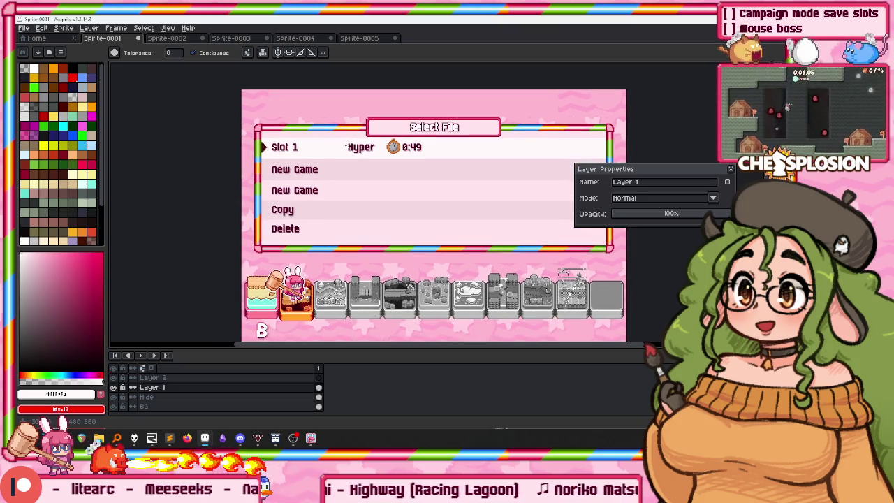
Move the clock and timer about 72 px right and fill the pink gap beside them.
key("m")
scroll(424, 155, "up", 2)
left_click_drag(424, 155, 363, 156)
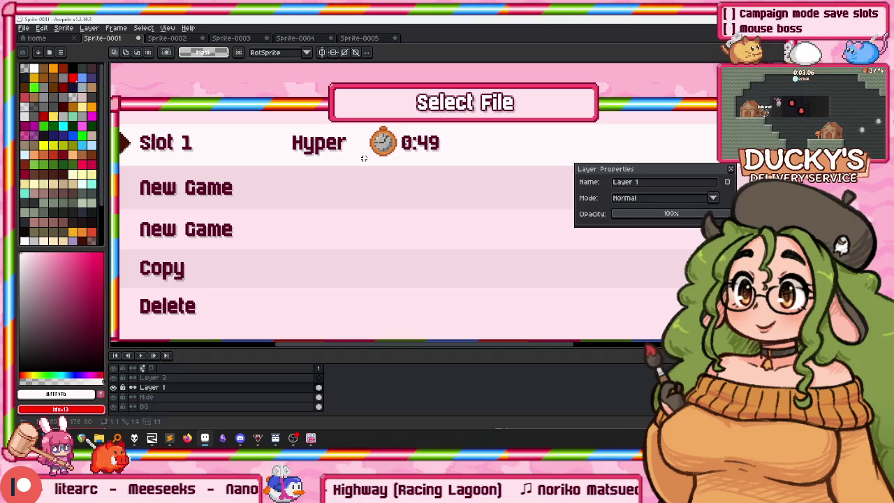
left_click_drag(423, 143, 473, 143)
key("g")
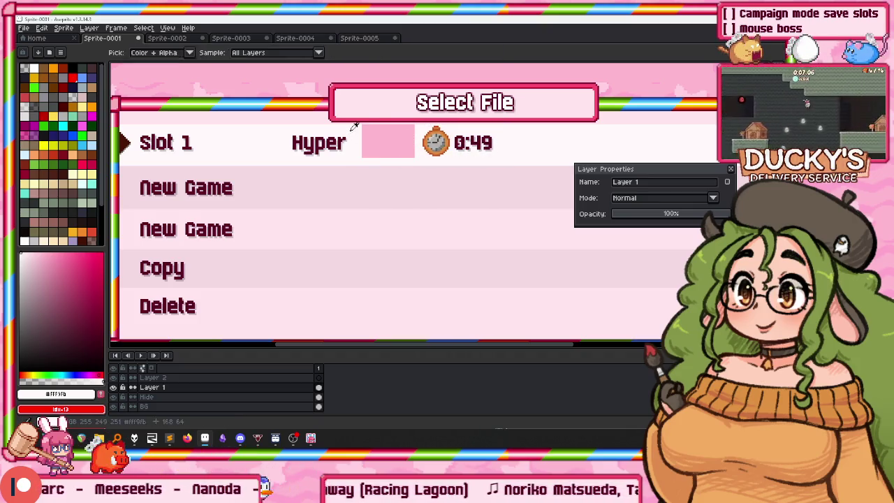
left_click(379, 140)
scroll(374, 125, "down", 3)
scroll(368, 115, "up", 2)
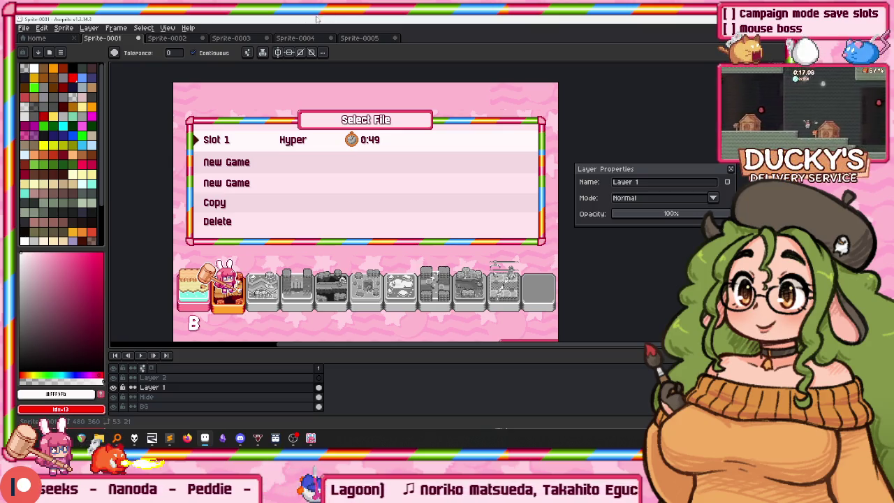
Close the layer properties panel, pick black, and box-select both New Game rows.
left_click_drag(414, 166, 433, 141)
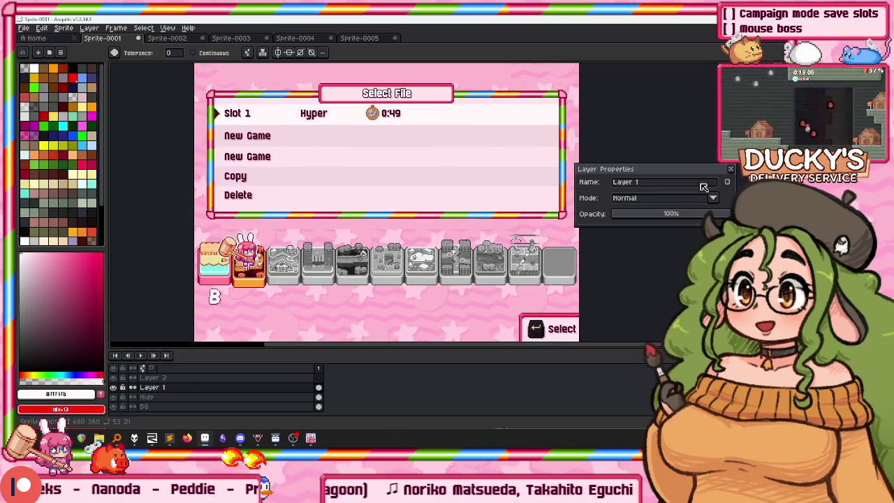
left_click(732, 170)
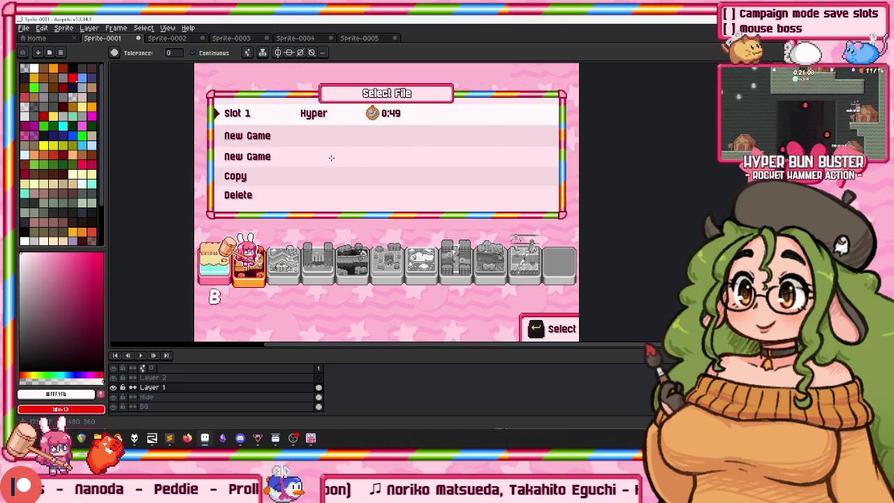
scroll(276, 105, "down", 2)
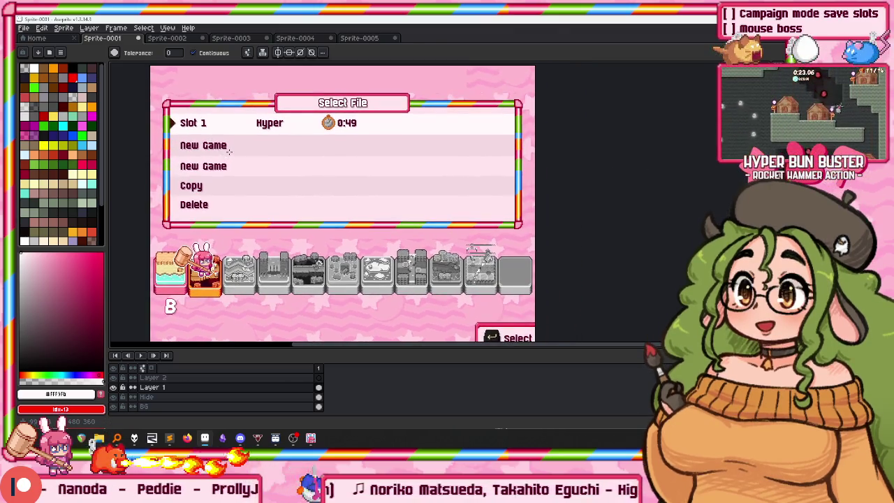
left_click_drag(276, 105, 251, 118)
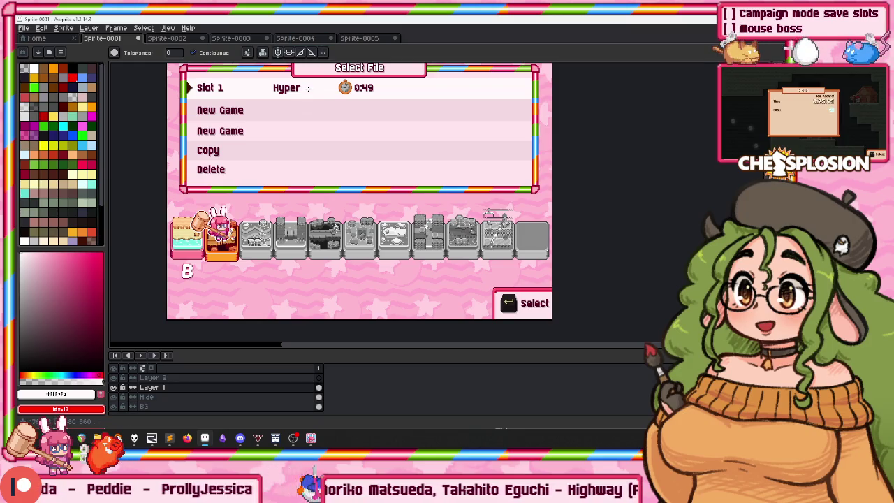
mouse_move(165, 118)
left_mouse_down()
mouse_move(188, 114)
mouse_move(208, 125)
left_mouse_up()
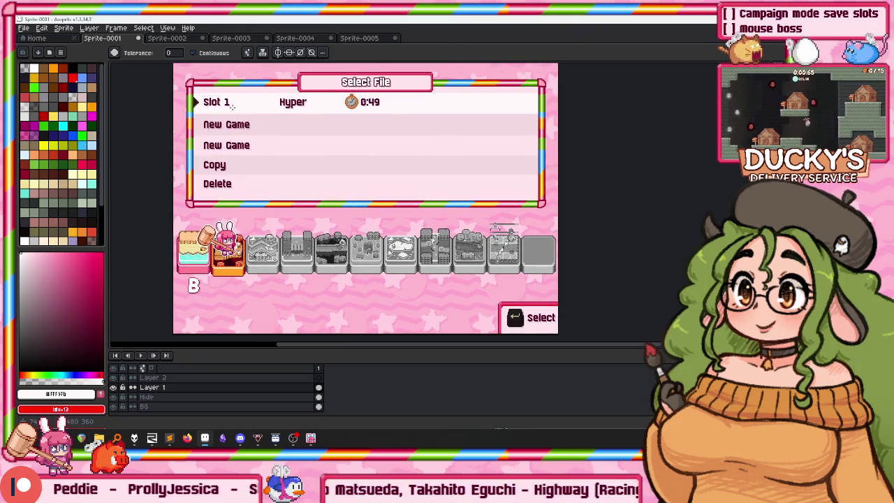
key("m")
scroll(209, 98, "up", 1)
scroll(209, 96, "down", 1)
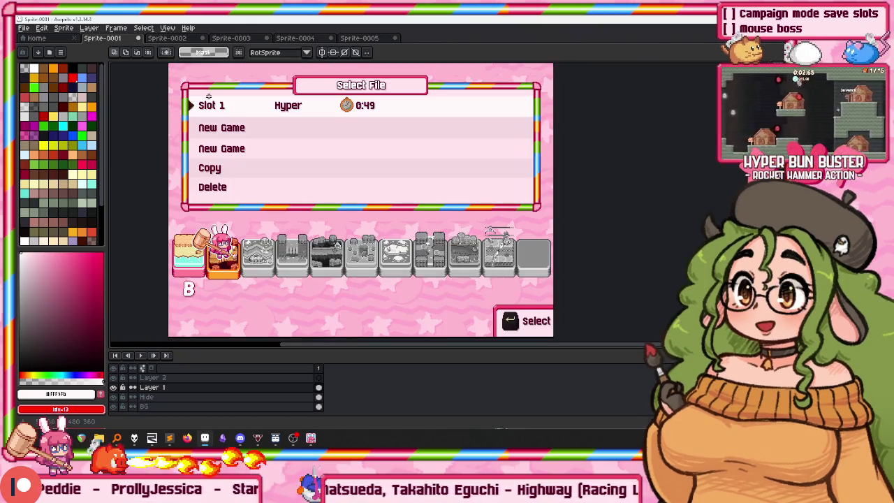
scroll(208, 97, "up", 1)
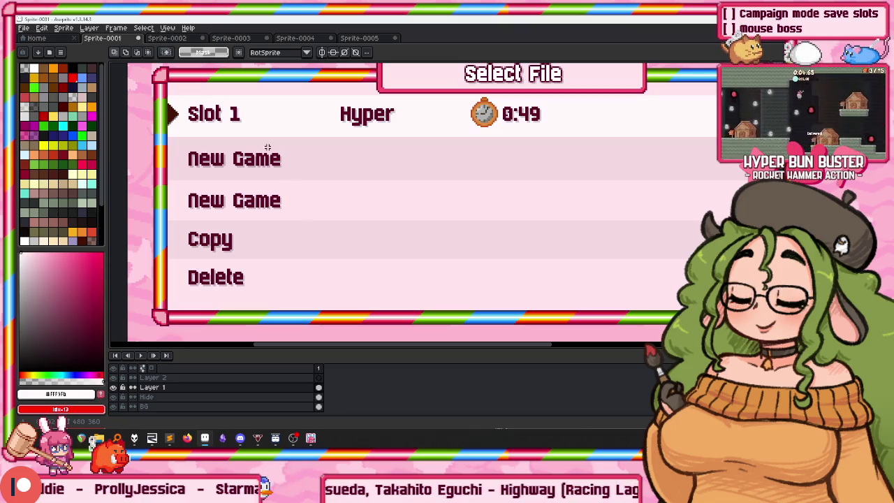
left_click(249, 111, "alt")
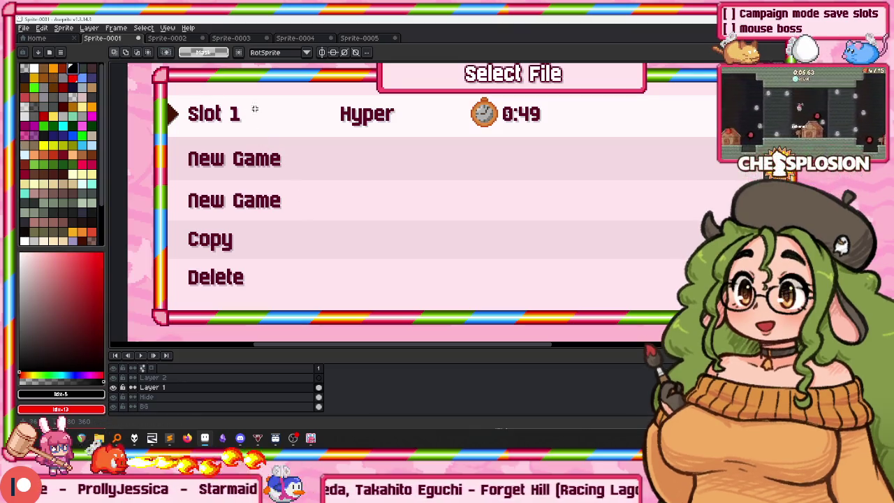
left_click_drag(182, 156, 420, 217)
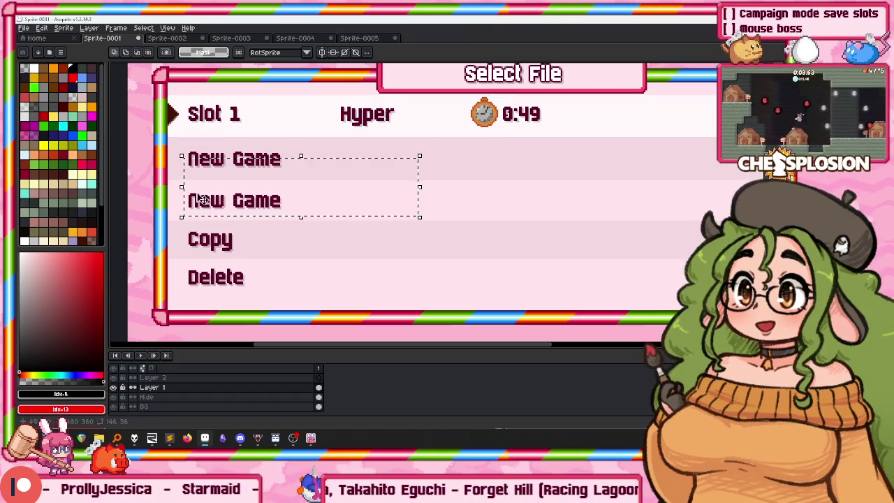
Reshape the marquee around the menu rows and timer, then hide Layer 1 holding the menu.
left_click_drag(167, 86, 421, 208)
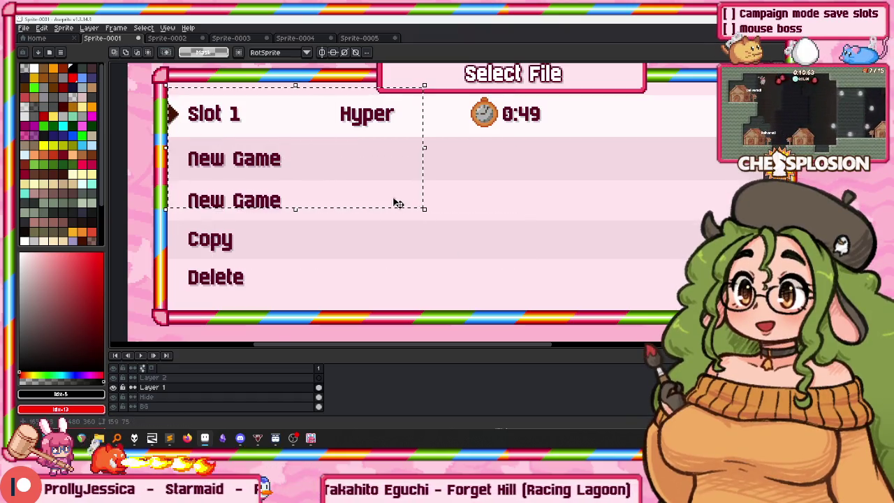
scroll(333, 191, "down", 1)
left_click_drag(338, 135, 456, 203)
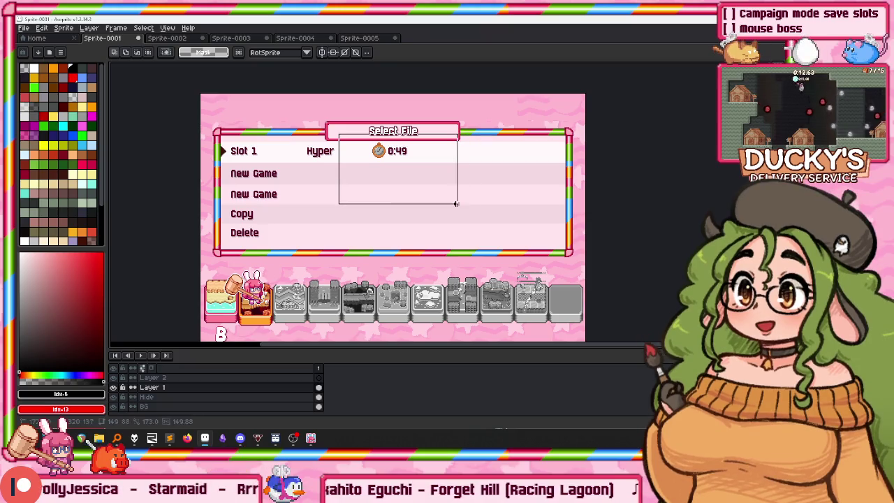
mouse_move(570, 194)
left_mouse_down()
mouse_move(553, 203)
mouse_move(466, 134)
left_mouse_up()
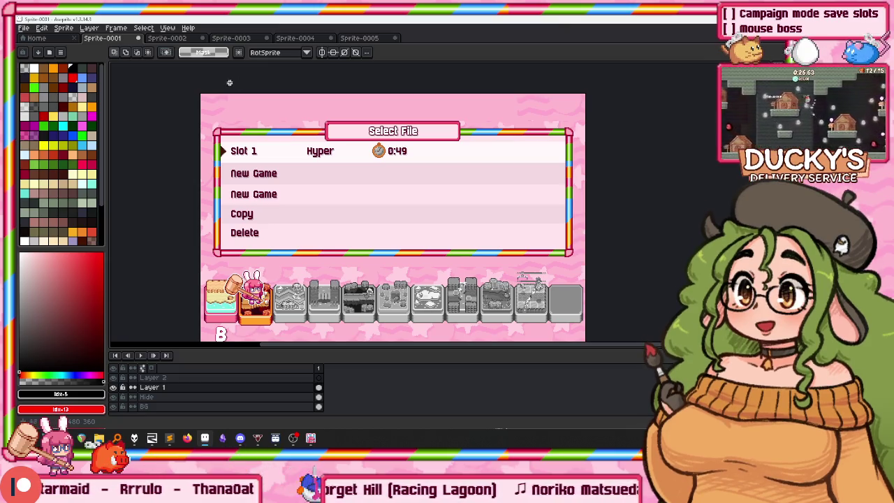
left_click(114, 387)
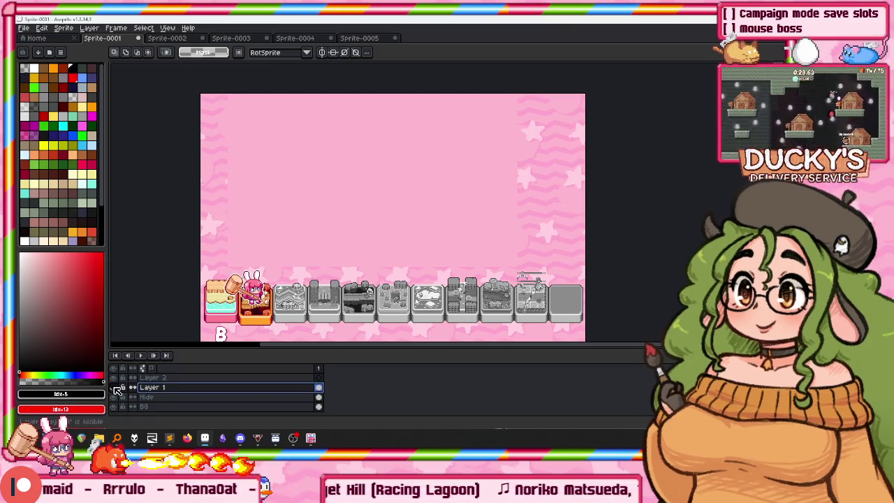
Show the menu layer again and rename it 'Save Slot Menu', and the layer above 'Reorder'.
left_click(114, 387)
double_click(161, 390)
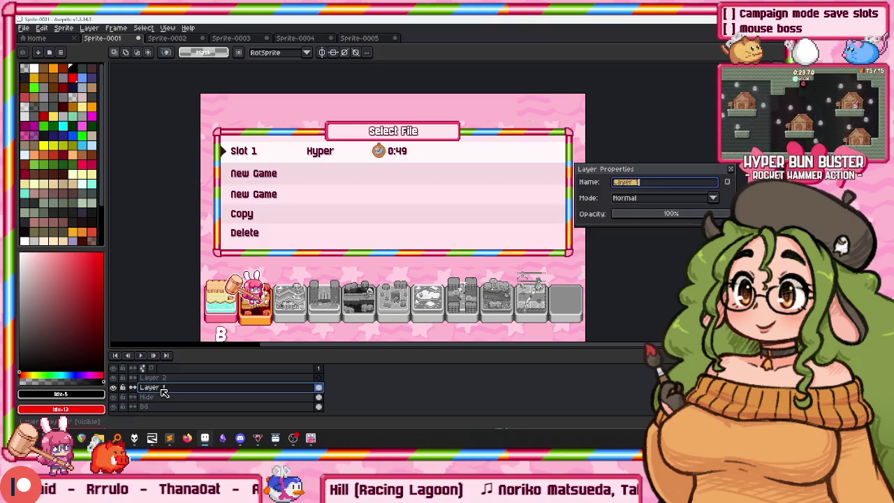
type("ve Slot Menu")
key("Return")
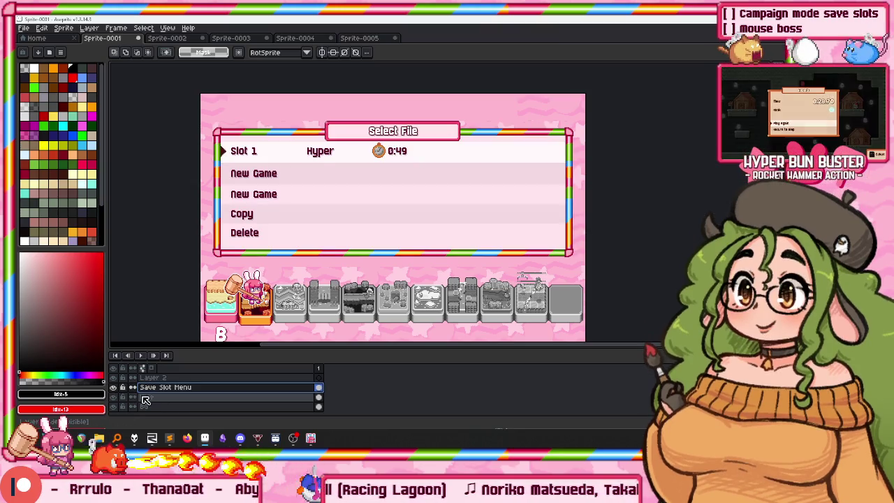
double_click(157, 378)
type("Reorder")
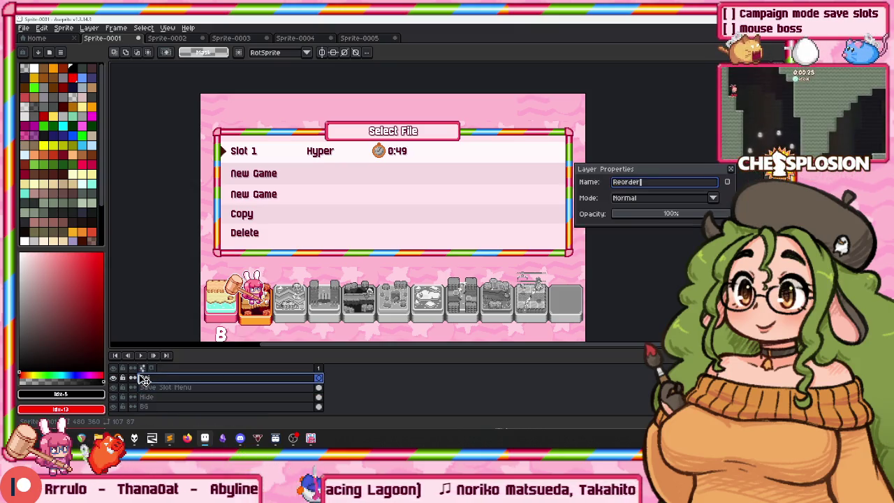
key("Return")
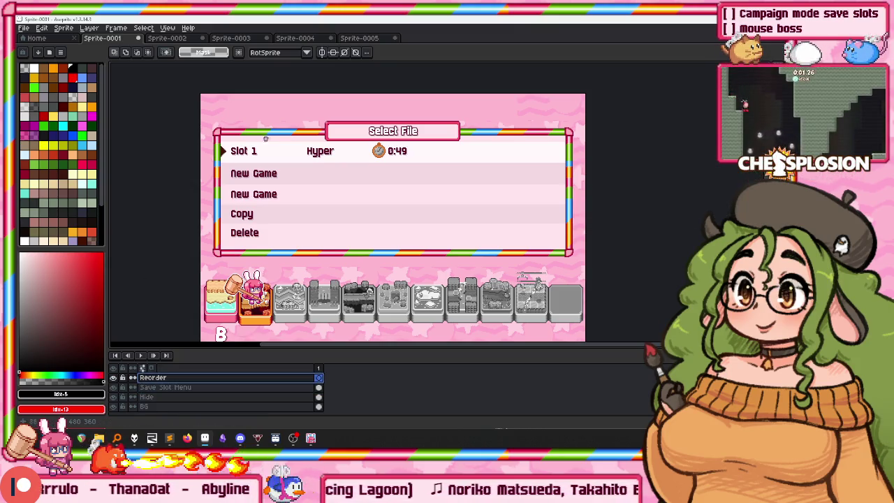
scroll(260, 174, "up", 2)
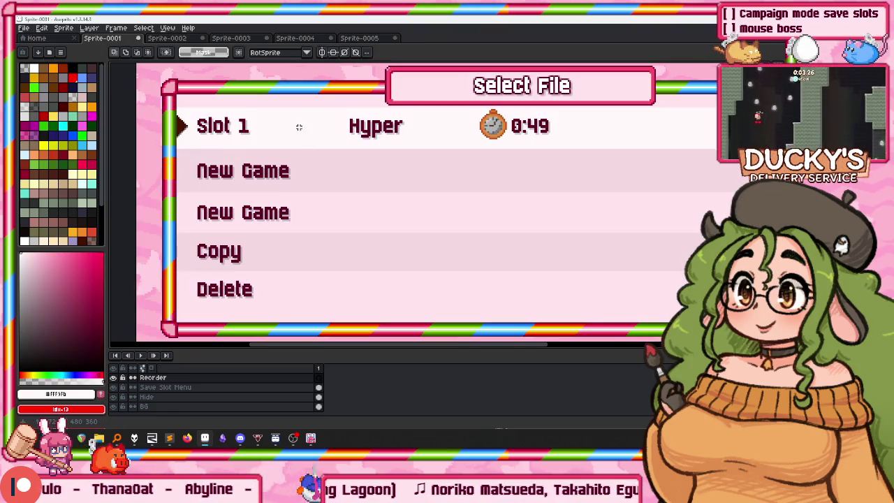
Select the Slot 1 and New Game rows and delete their text.
scroll(210, 168, "down", 2)
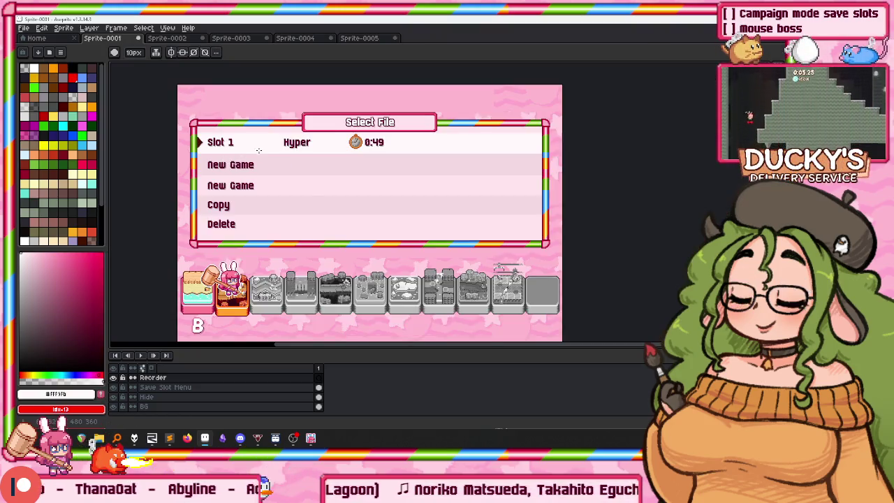
scroll(259, 148, "up", 2)
key("u")
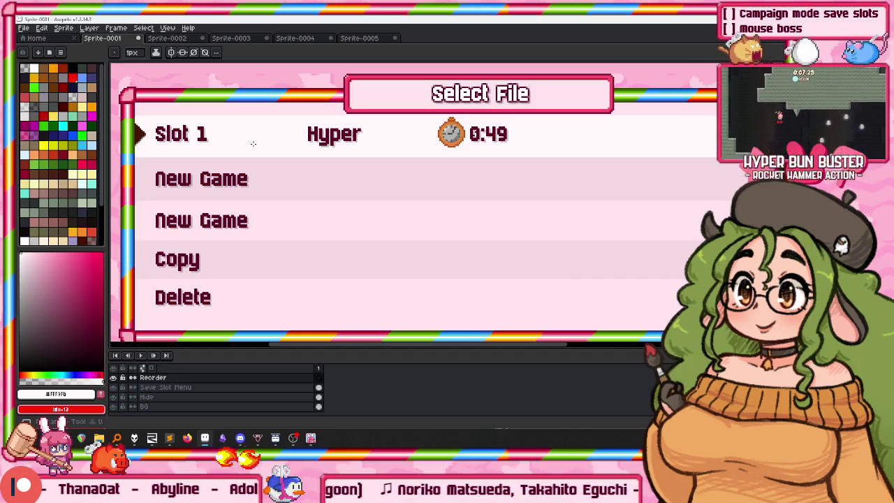
key("v")
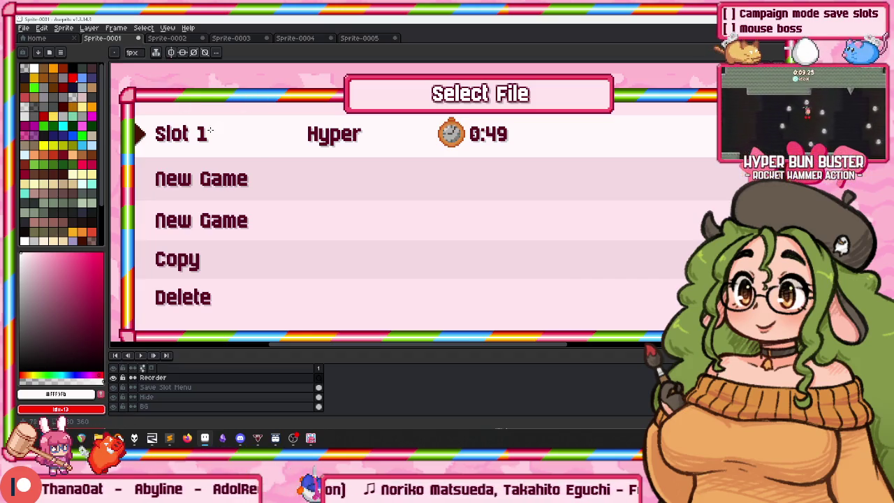
scroll(188, 122, "up", 1)
scroll(181, 114, "up", 2)
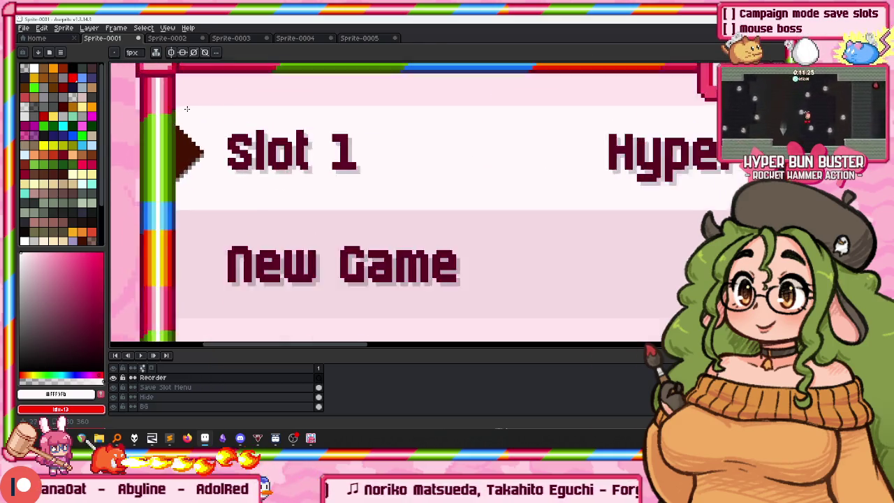
scroll(175, 106, "up", 1)
scroll(175, 106, "down", 2)
left_click_drag(362, 274, 491, 300)
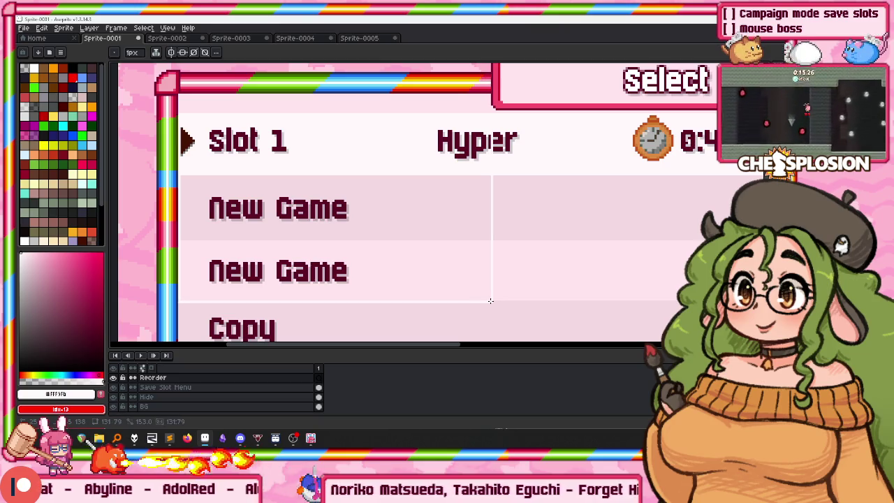
key("Delete")
Pan the canvas to view the left side of the cleared slot rows.
scroll(435, 230, "down", 1)
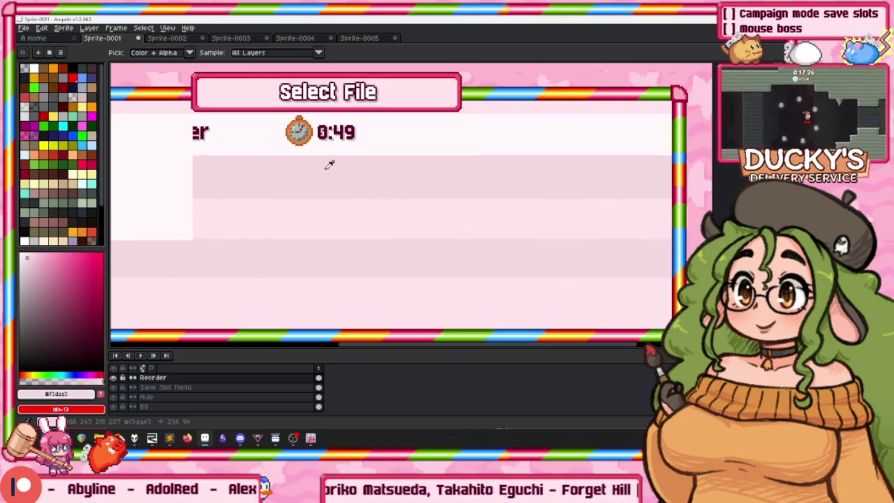
scroll(196, 228, "up", 2)
left_click_drag(168, 274, 508, 249)
key("i")
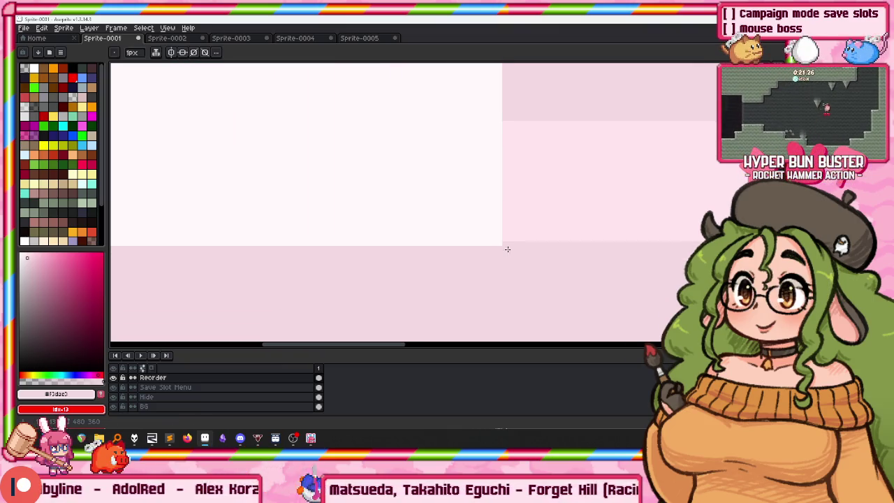
scroll(492, 243, "left", 5)
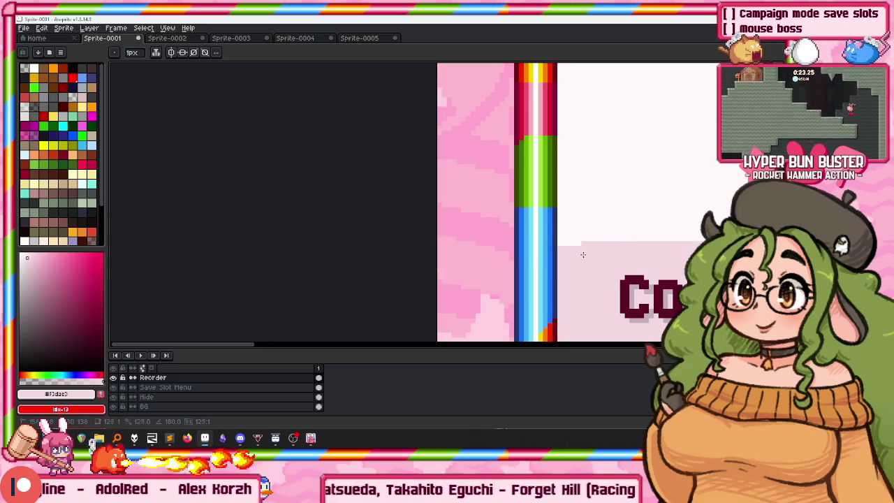
scroll(564, 251, "down", 1)
scroll(538, 246, "down", 1)
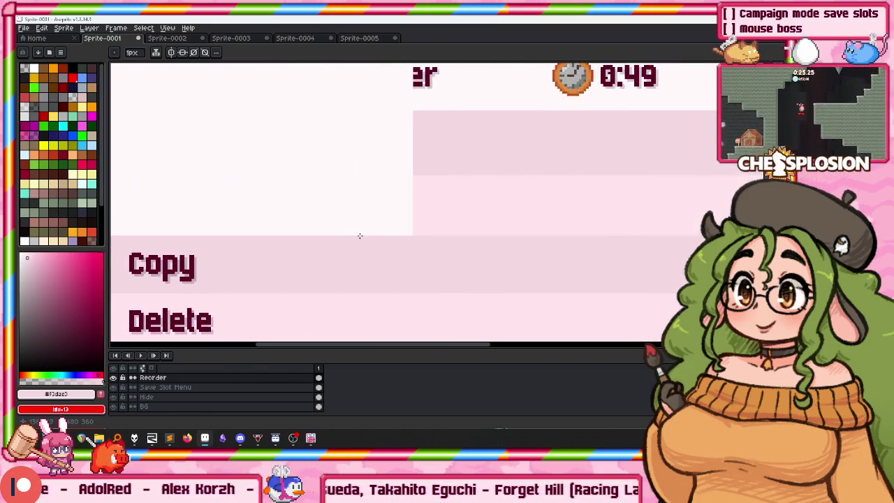
scroll(505, 242, "down", 1)
scroll(503, 239, "up", 1)
scroll(492, 222, "down", 1)
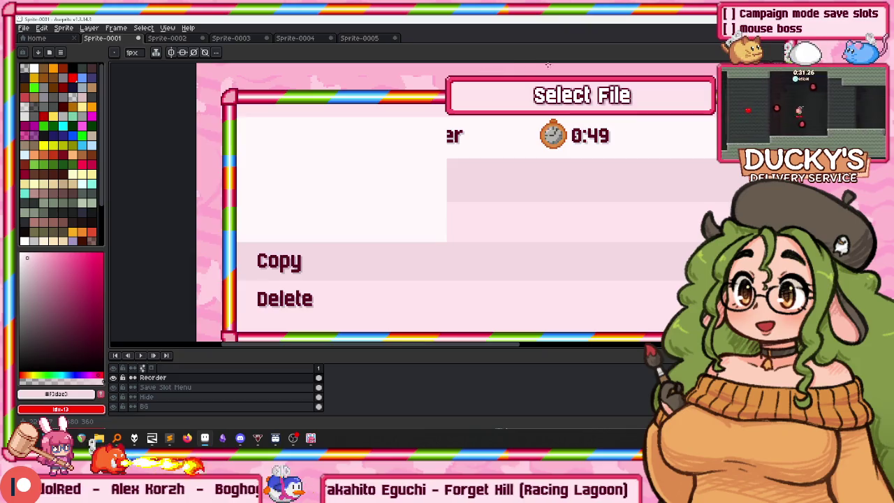
Sample the pale pink slot-row colour with the eyedropper.
scroll(489, 126, "right", 3)
scroll(420, 167, "right", 2)
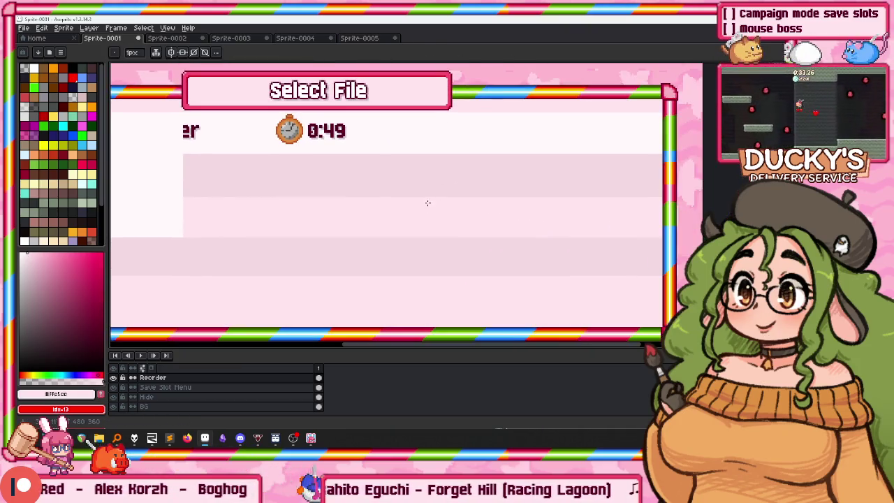
scroll(616, 211, "up", 1)
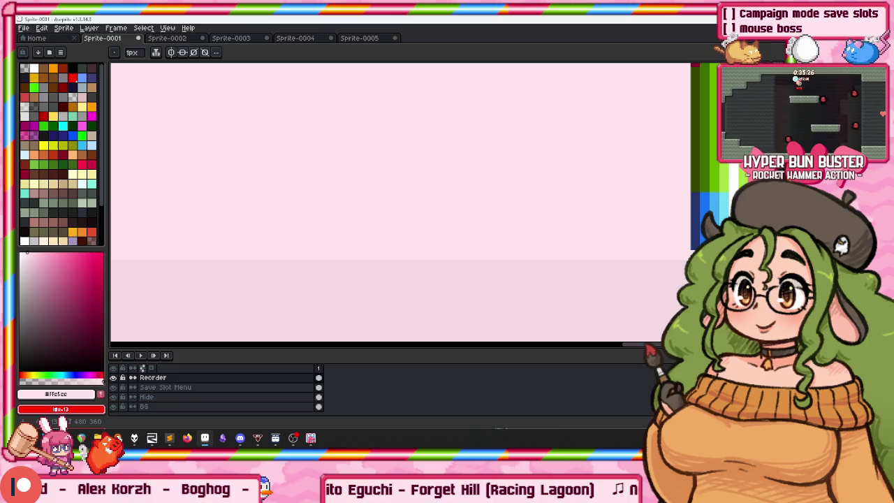
scroll(501, 173, "down", 1)
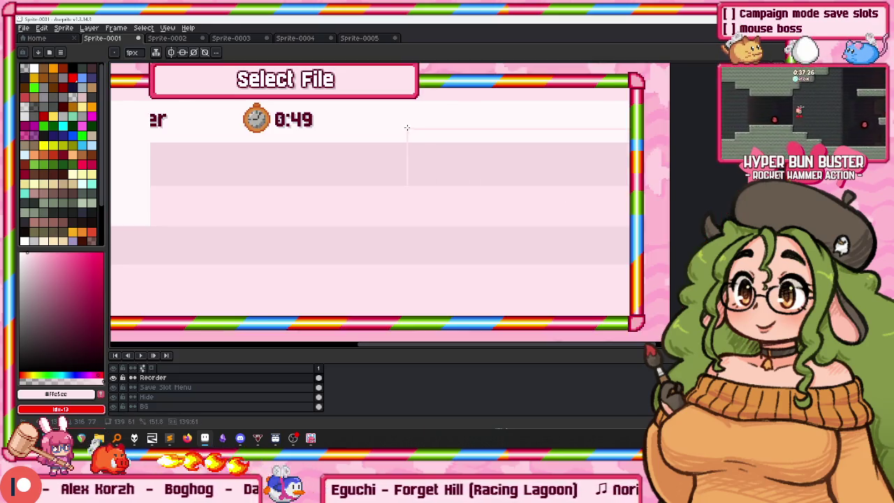
scroll(407, 128, "up", 1)
scroll(409, 104, "up", 1)
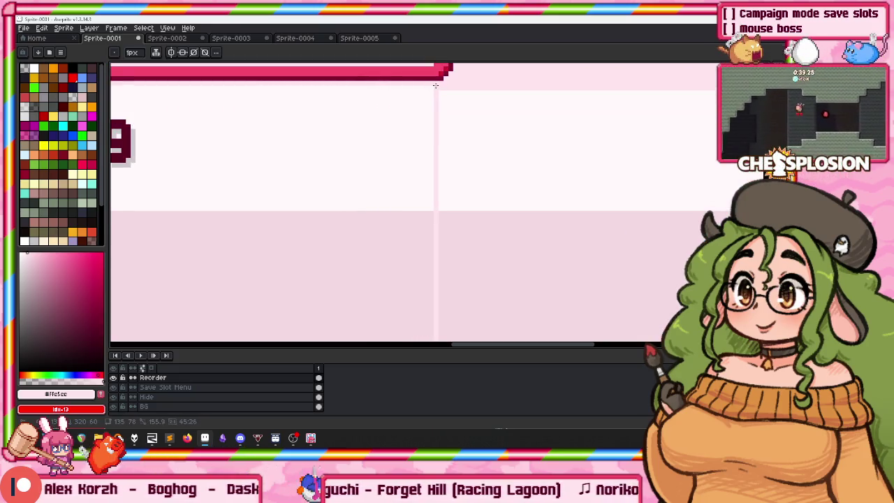
scroll(447, 126, "down", 1)
scroll(471, 180, "down", 1)
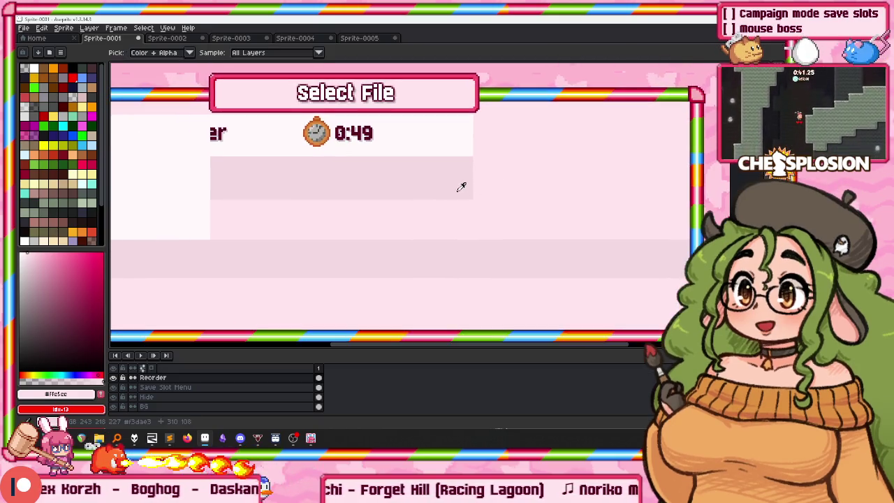
left_click(462, 187, "alt")
Select the Reorder and Save Slot Menu layers and move the panel up about 34 px.
scroll(468, 200, "up", 2)
scroll(483, 180, "down", 1)
scroll(489, 161, "down", 1)
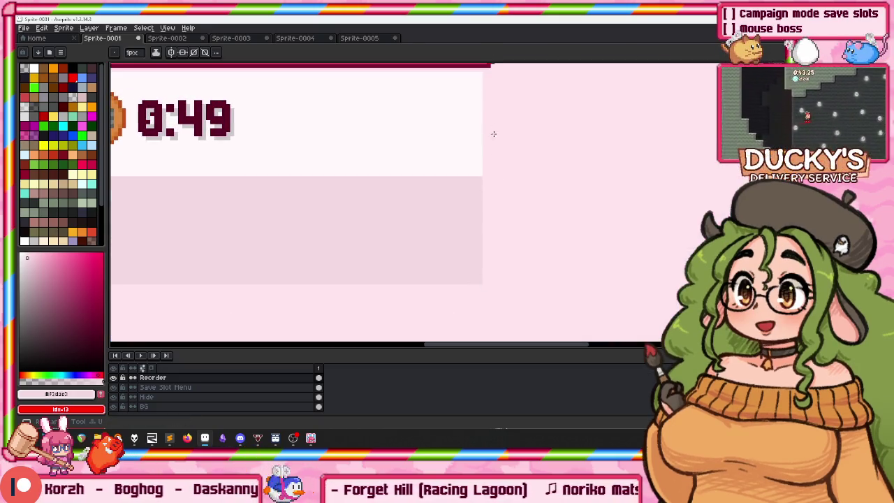
scroll(481, 74, "up", 1)
scroll(272, 199, "down", 1)
scroll(291, 185, "down", 1)
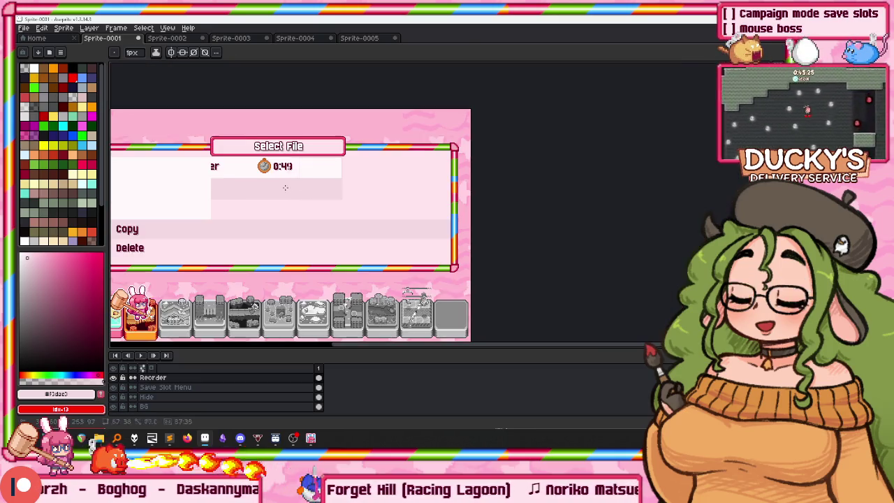
scroll(208, 206, "up", 2)
scroll(238, 99, "up", 1)
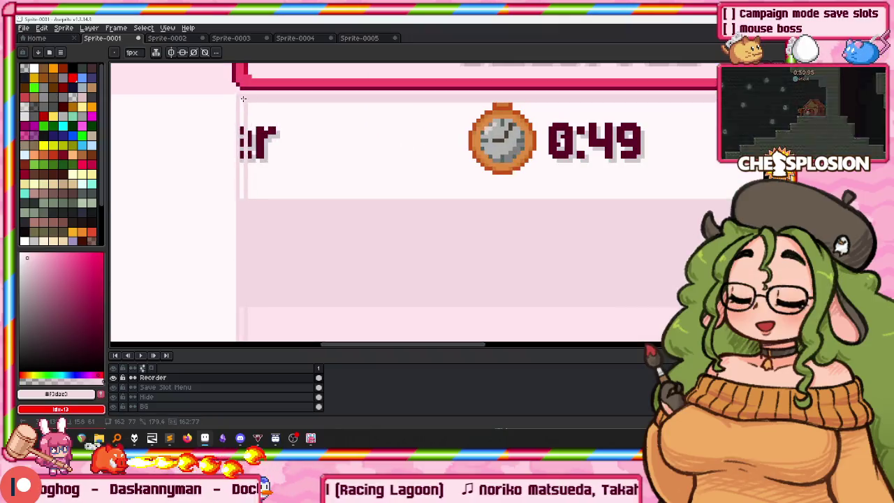
scroll(314, 134, "down", 1)
scroll(355, 144, "down", 1)
scroll(355, 135, "down", 1)
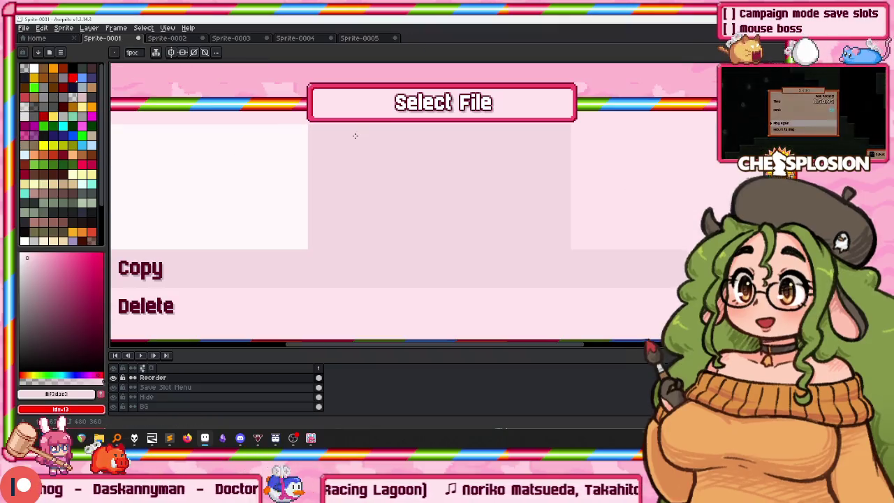
scroll(369, 147, "down", 2)
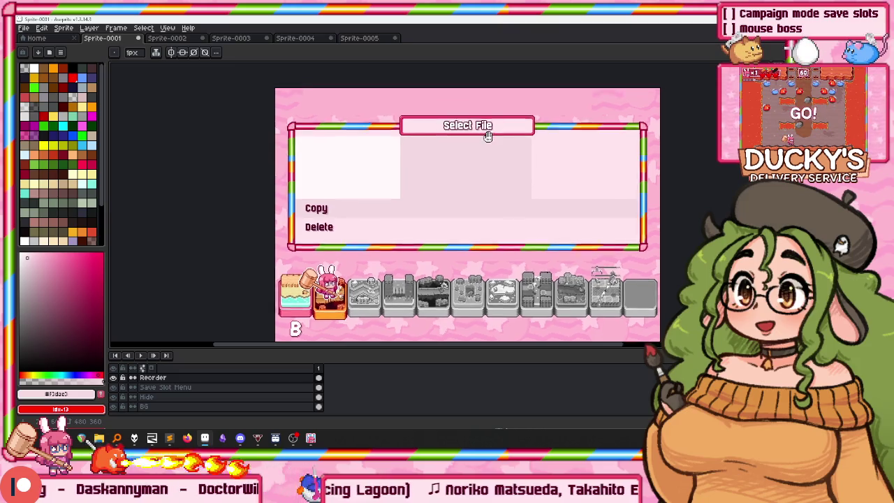
mouse_move(474, 159)
left_mouse_down()
mouse_move(434, 96)
mouse_move(364, 166)
left_mouse_up()
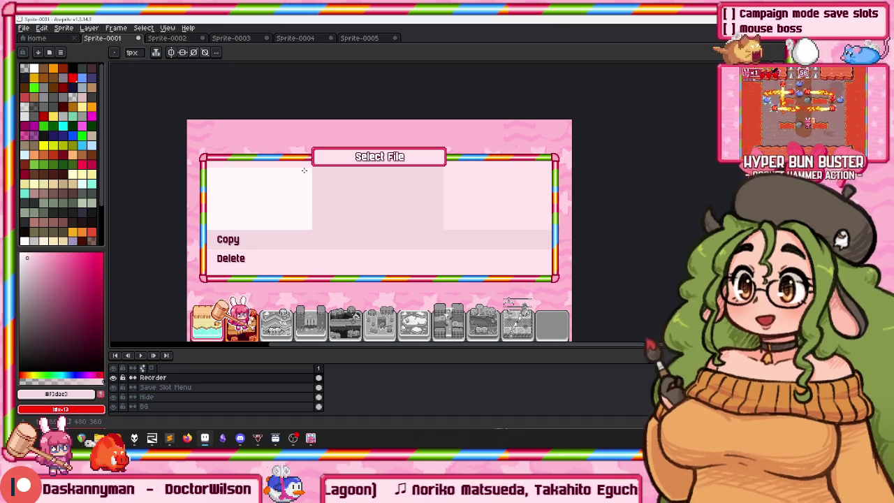
left_click_drag(157, 393, 157, 383)
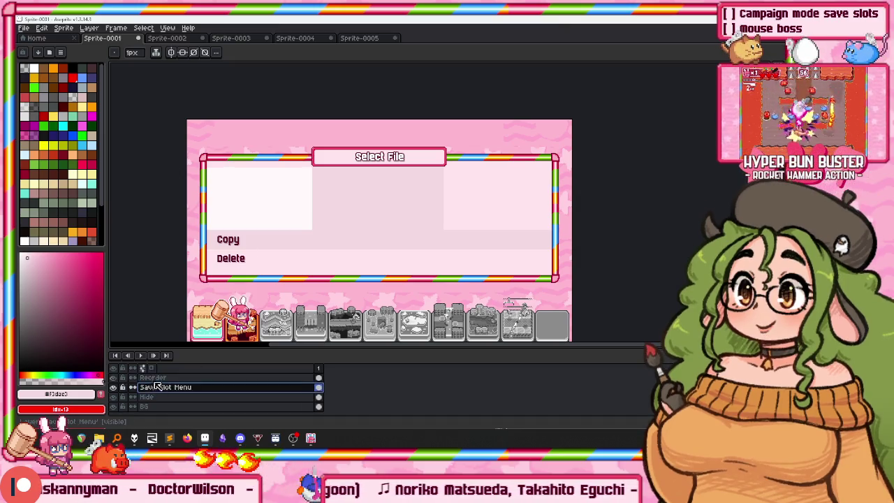
left_click_drag(257, 269, 261, 243)
Hide the Reorder layer and add a new empty layer above it.
scroll(202, 218, "down", 5)
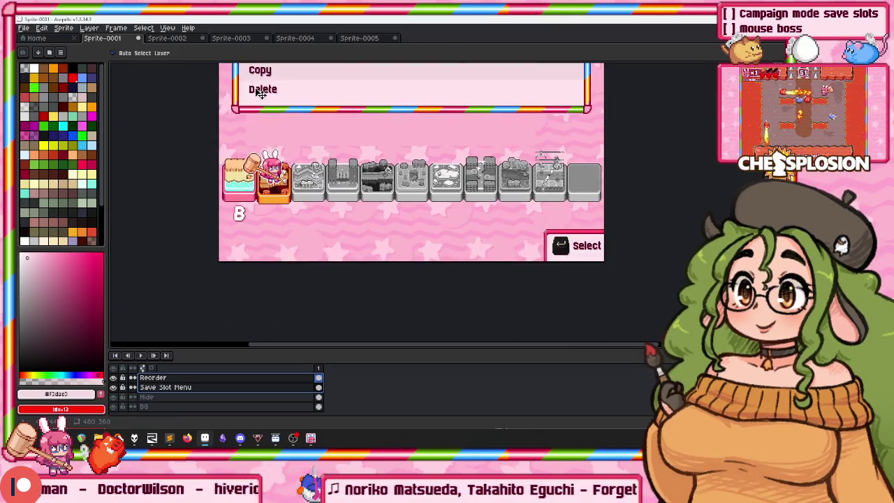
scroll(289, 165, "up", 4)
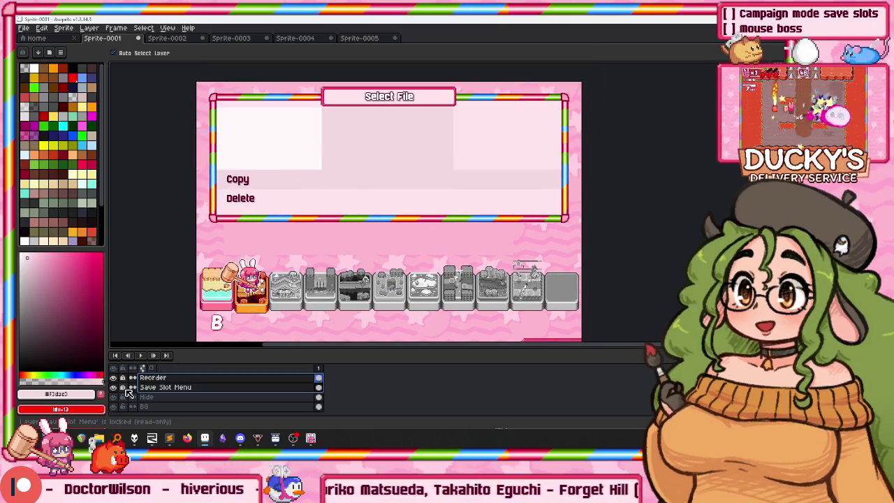
left_click(113, 377)
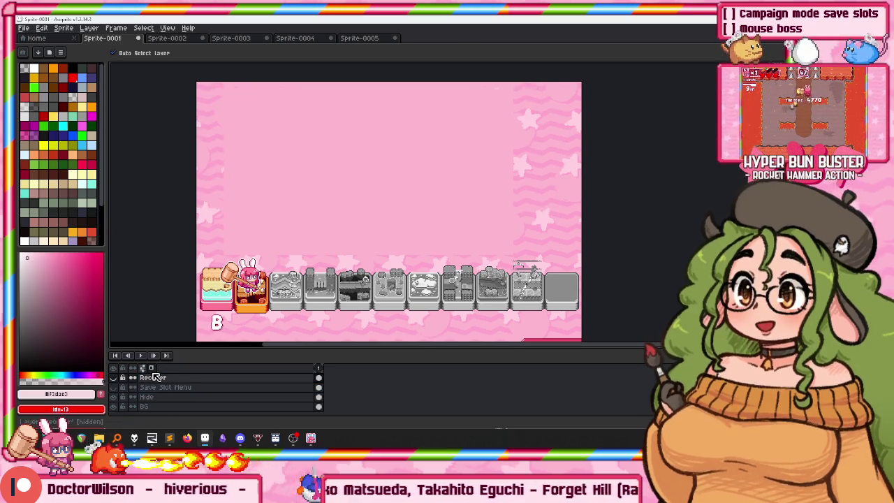
key("shift+n")
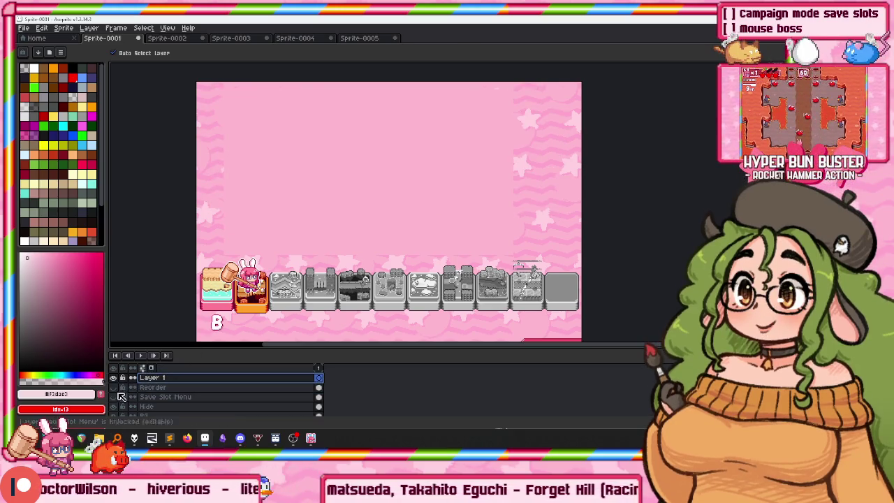
Show Reorder again and sample the dark red menu-text colour, undoing the test marks.
left_click(113, 388)
scroll(190, 199, "up", 4)
key("i")
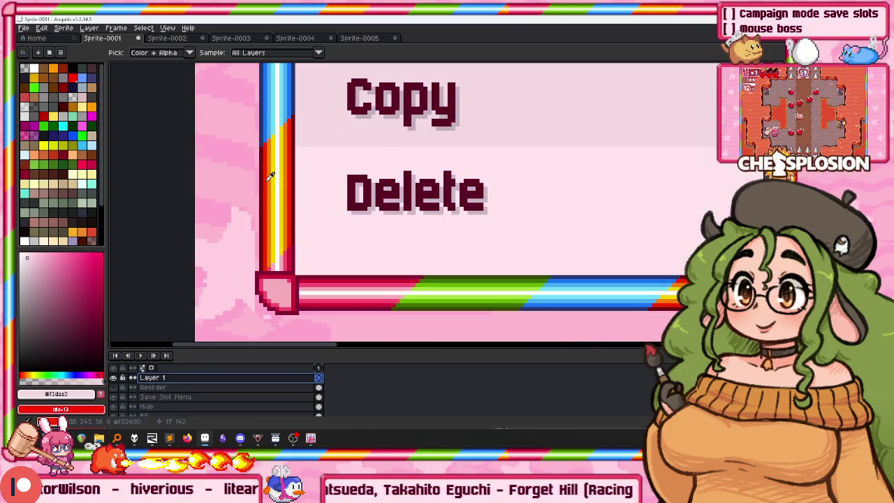
left_click(324, 278, "alt")
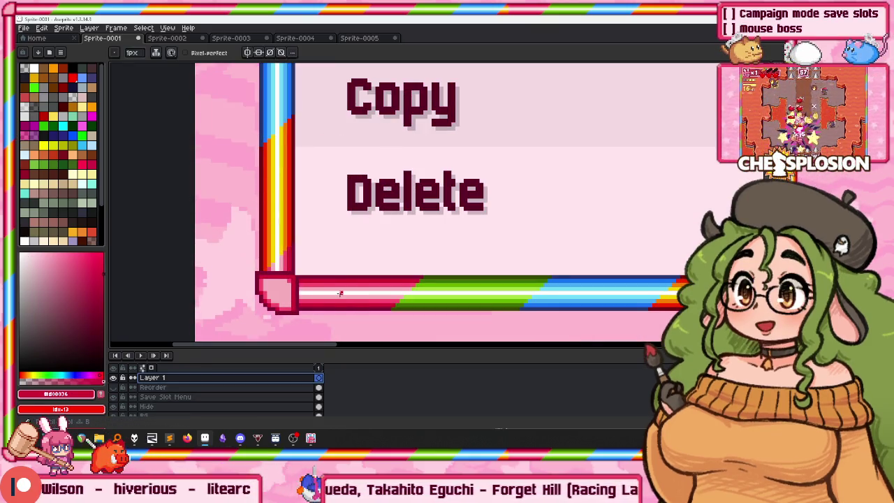
left_click(345, 293)
left_click_drag(279, 293, 301, 150)
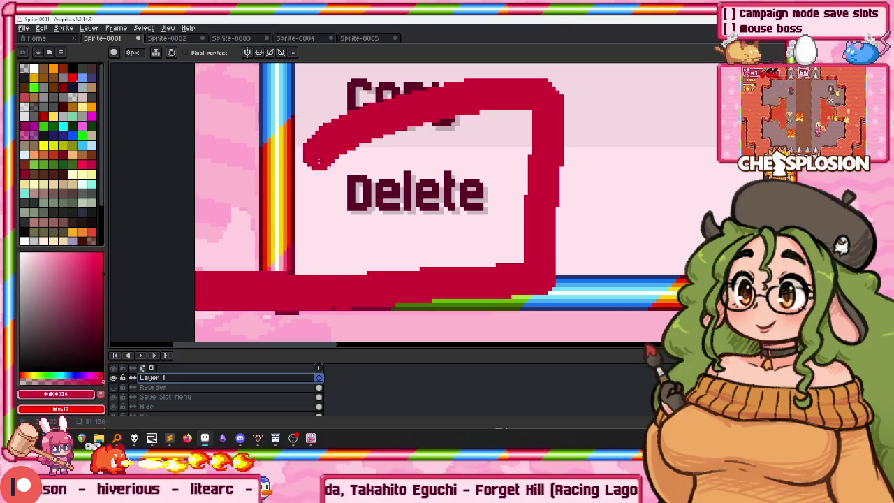
key("ctrl+z")
key("ctrl+z")
key("v")
Hide the Save Slot Menu layer and try a rough red box above the strip, then undo it.
left_click(115, 396)
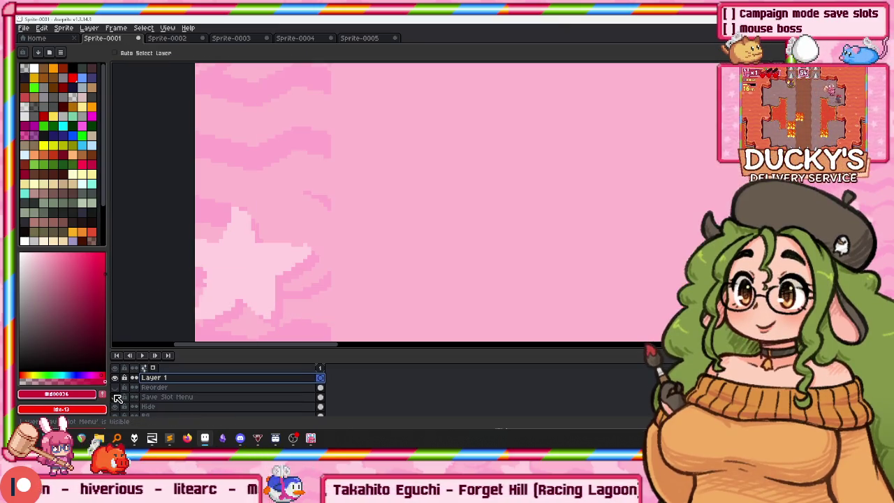
key("b")
scroll(316, 215, "down", 3)
scroll(285, 196, "up", 2)
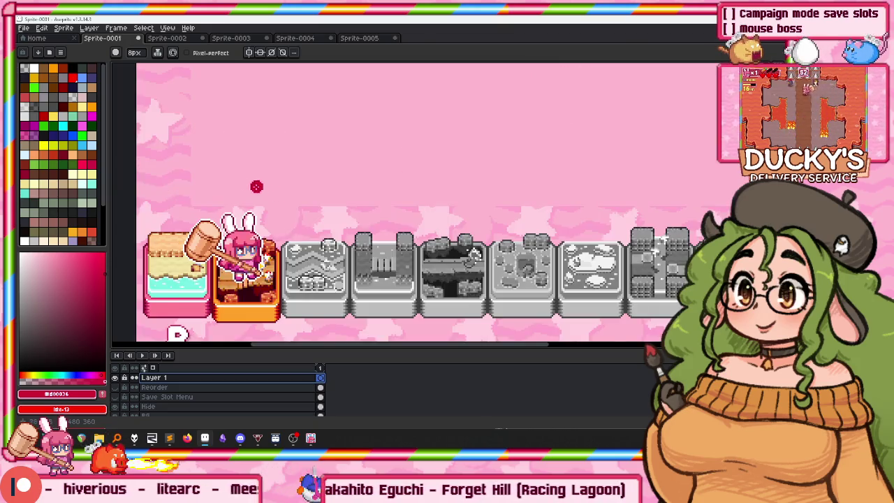
scroll(245, 178, "down", 2)
scroll(226, 188, "up", 2)
left_click_drag(329, 131, 274, 133)
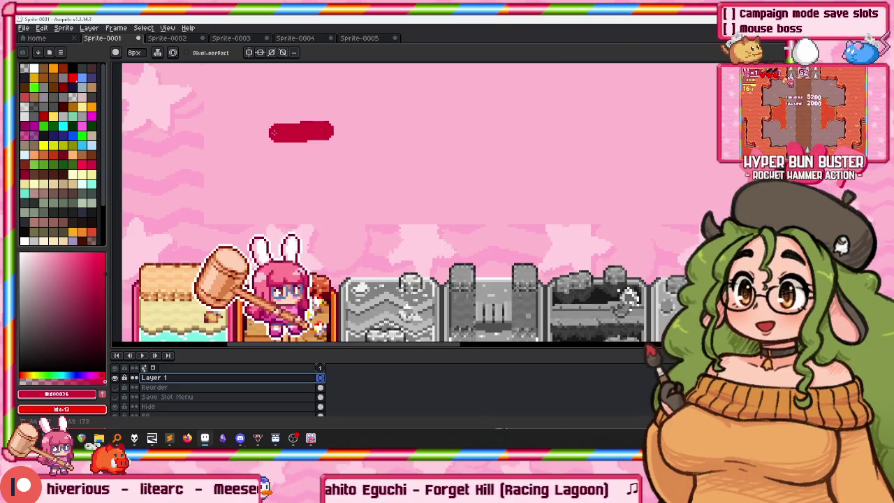
left_click_drag(175, 208, 448, 213)
left_click_drag(461, 129, 329, 137)
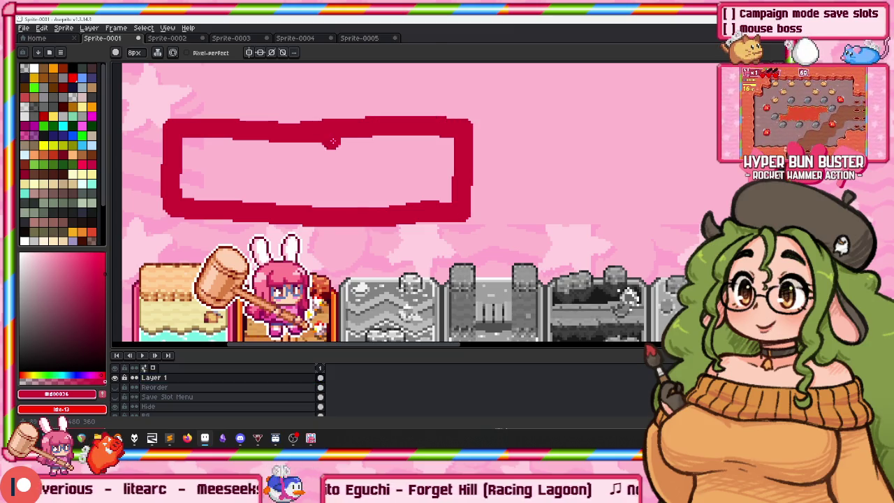
scroll(377, 151, "down", 3)
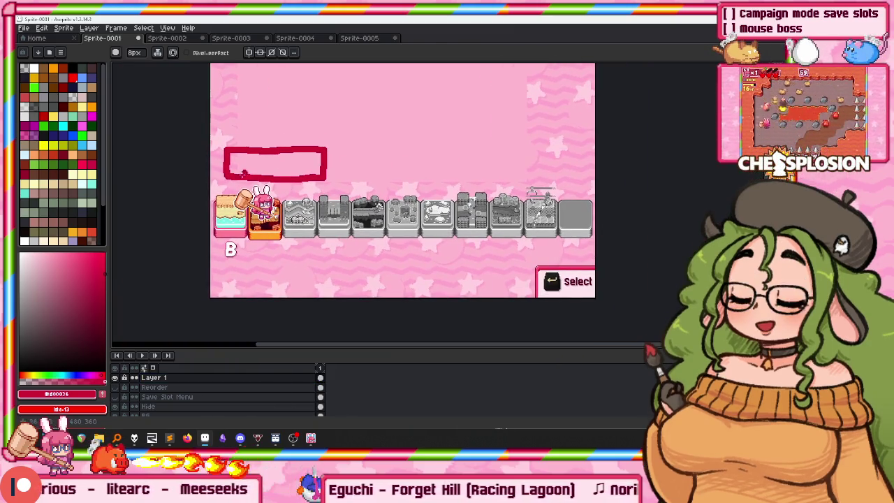
scroll(366, 175, "up", 1)
scroll(304, 164, "down", 1)
key("ctrl+z")
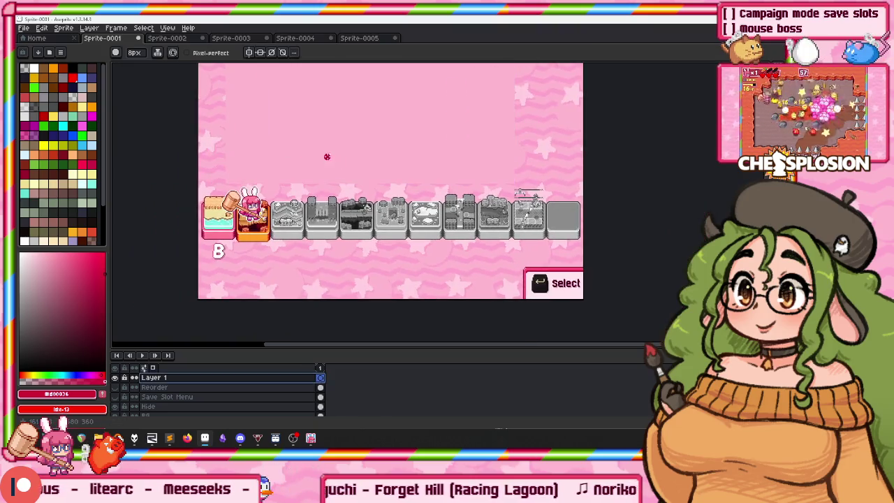
Draw two wide red box outlines side by side above the level strip.
left_click_drag(269, 183, 343, 147)
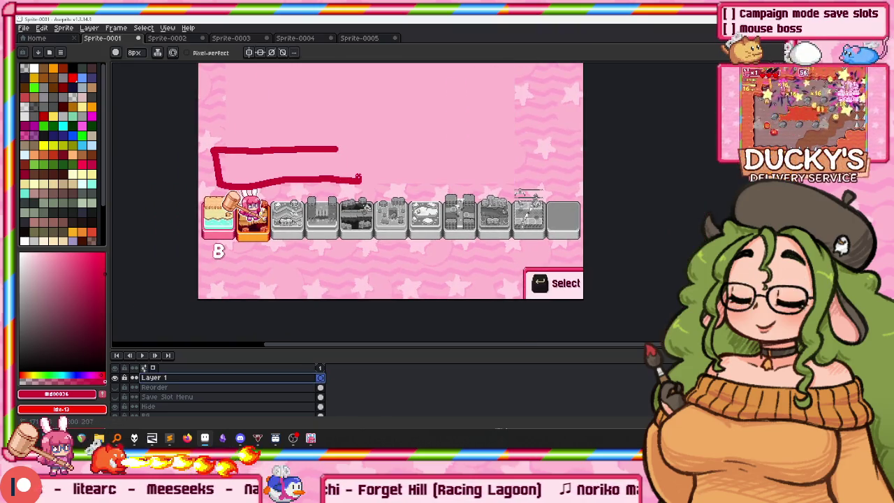
scroll(388, 157, "up", 1)
scroll(392, 156, "down", 1)
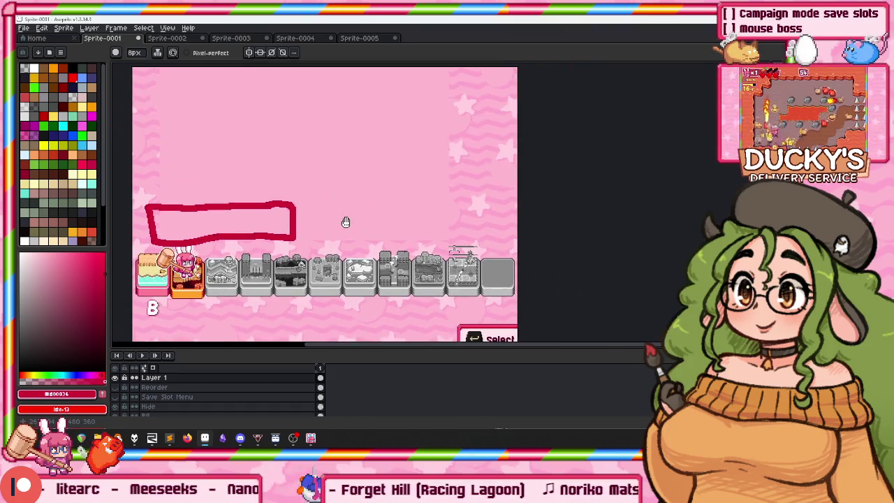
scroll(345, 222, "up", 1)
left_click_drag(300, 181, 293, 207)
left_click_drag(287, 244, 316, 183)
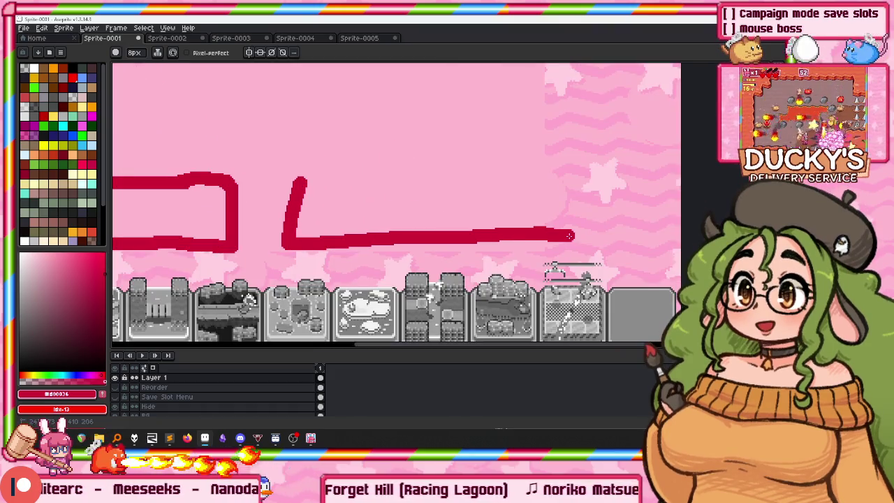
Sketch a large red square outline at the top left.
scroll(298, 182, "down", 1)
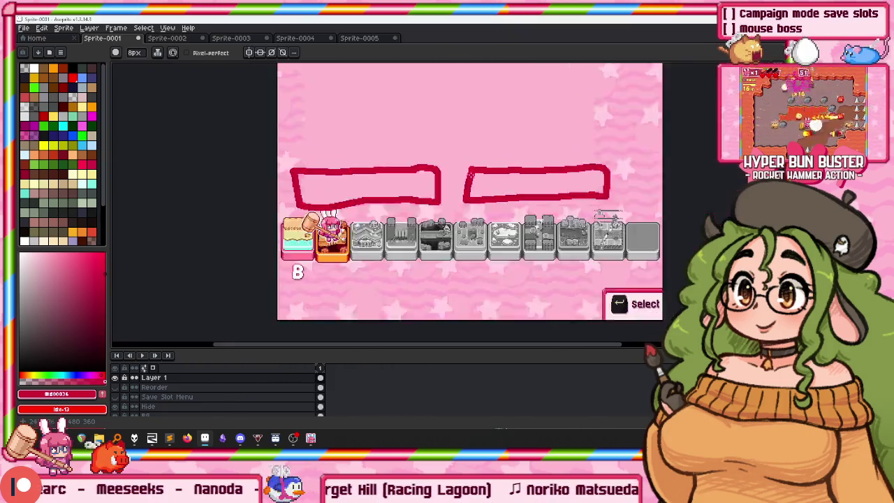
scroll(374, 180, "up", 1)
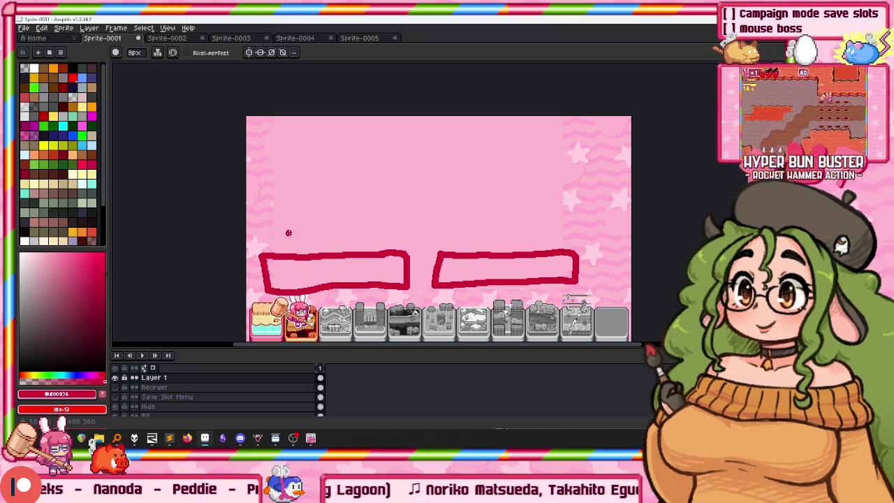
left_click_drag(368, 235, 408, 241)
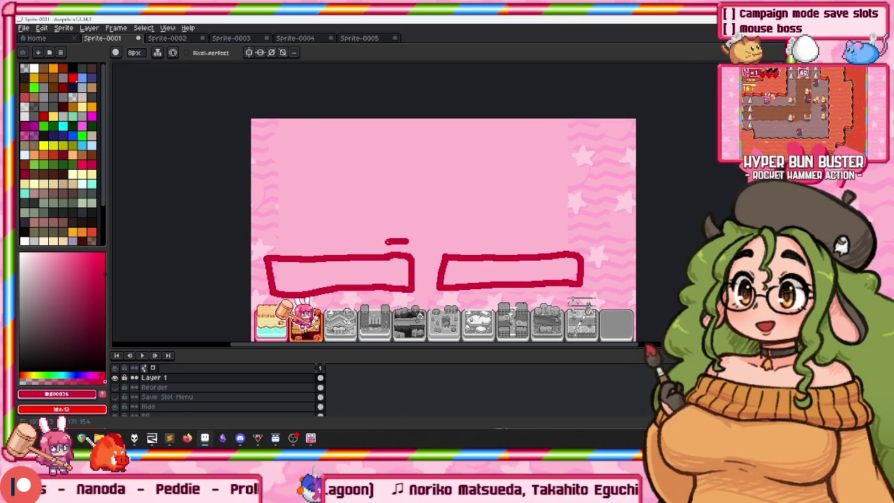
left_click_drag(268, 231, 377, 144)
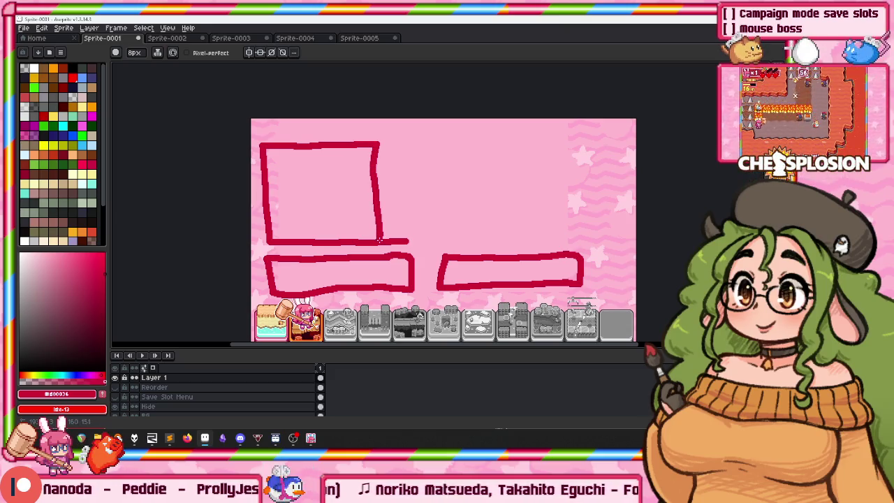
Erase the overhanging end of a sketched stroke.
scroll(383, 241, "up", 5)
key("m")
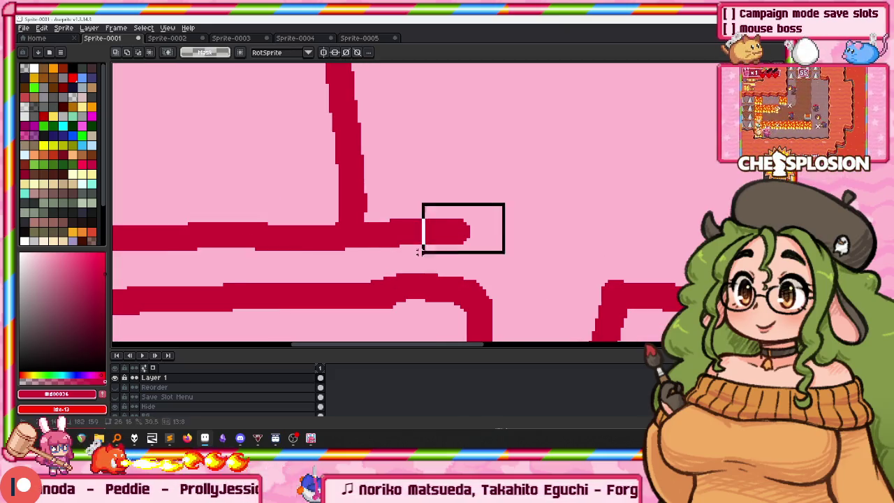
key("Delete")
key("b")
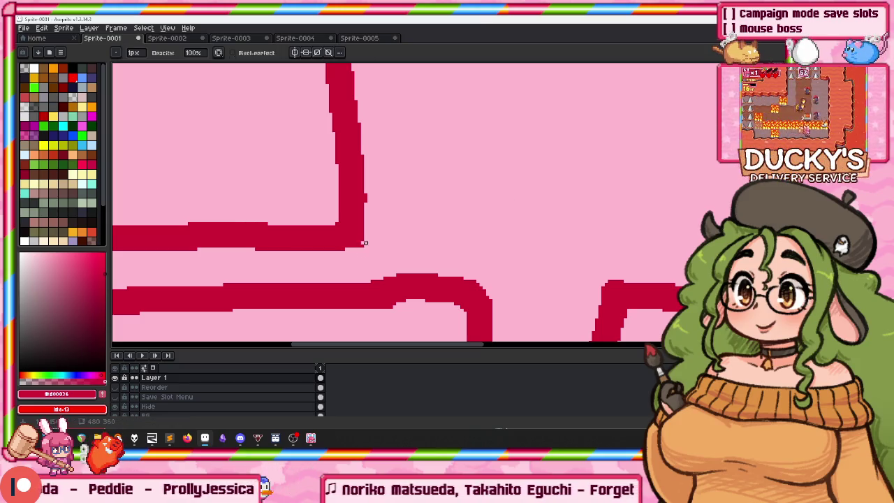
scroll(446, 234, "down", 5)
scroll(485, 194, "up", 5)
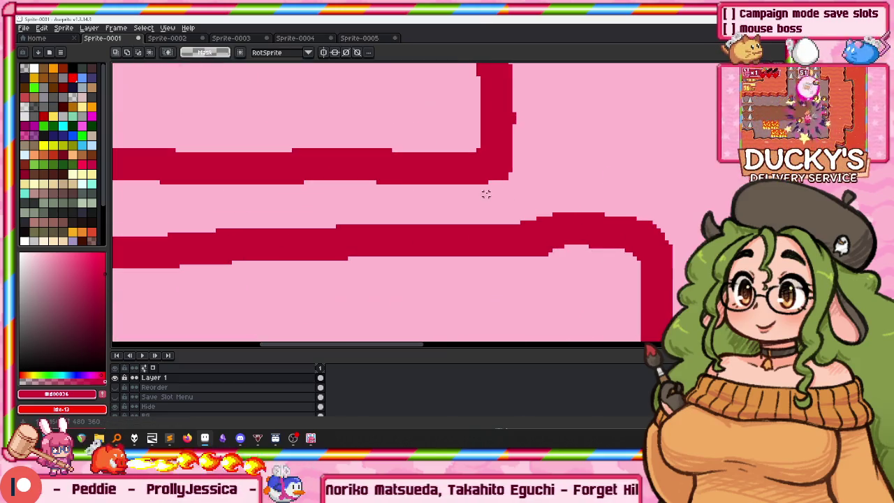
scroll(390, 185, "down", 3)
Nudge the middle square's right edge slightly left and commit it.
key("m")
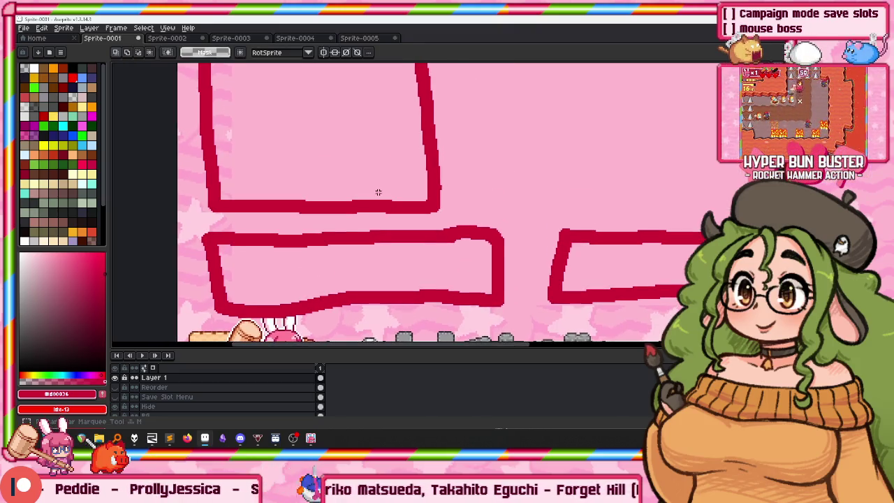
scroll(363, 185, "down", 2)
mouse_move(429, 229)
left_mouse_down()
mouse_move(417, 236)
mouse_move(515, 194)
mouse_move(413, 180)
mouse_move(635, 179)
left_mouse_up()
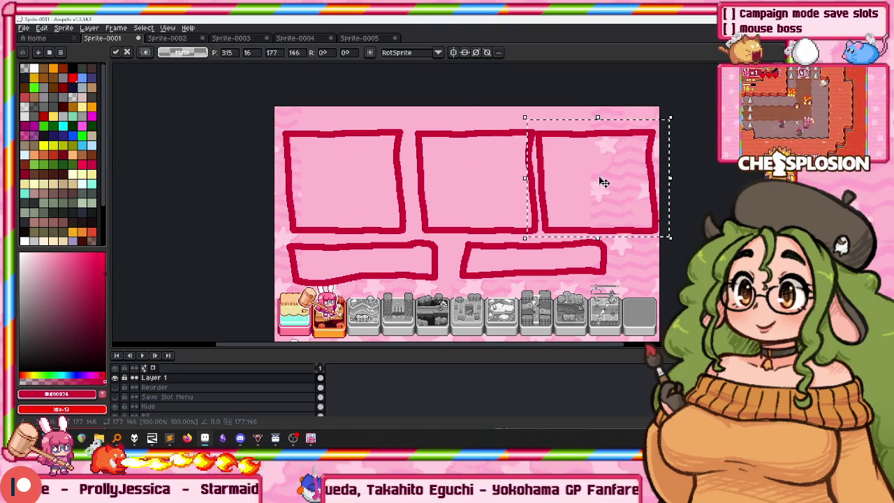
key("Escape")
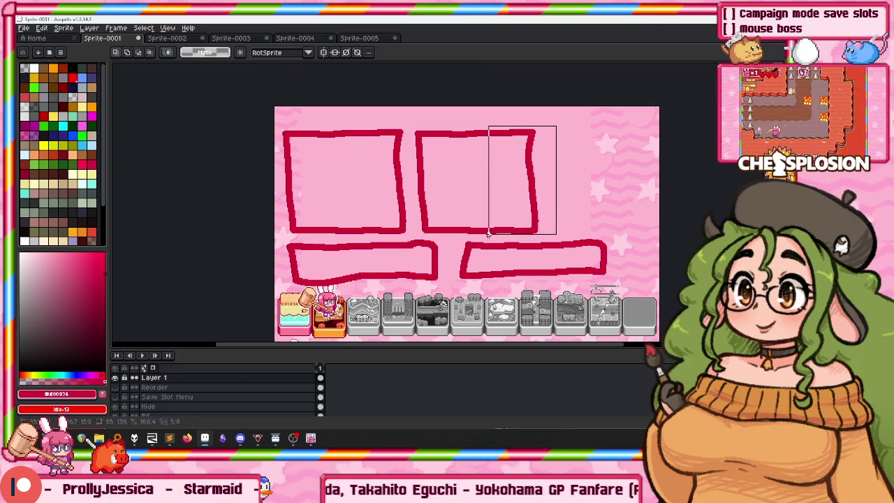
left_click_drag(489, 235, 480, 238)
key("Left")
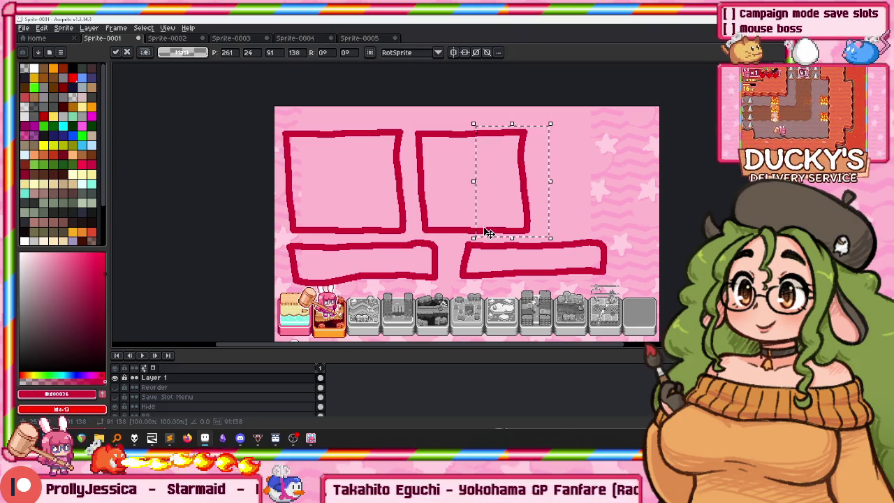
left_click(237, 114)
Copy the square outline and line the copies up across the top.
key("Delete")
mouse_move(383, 106)
left_mouse_down()
mouse_move(547, 239)
mouse_move(391, 210)
mouse_move(552, 202)
mouse_move(501, 189)
left_mouse_up()
left_click_drag(394, 189, 596, 187)
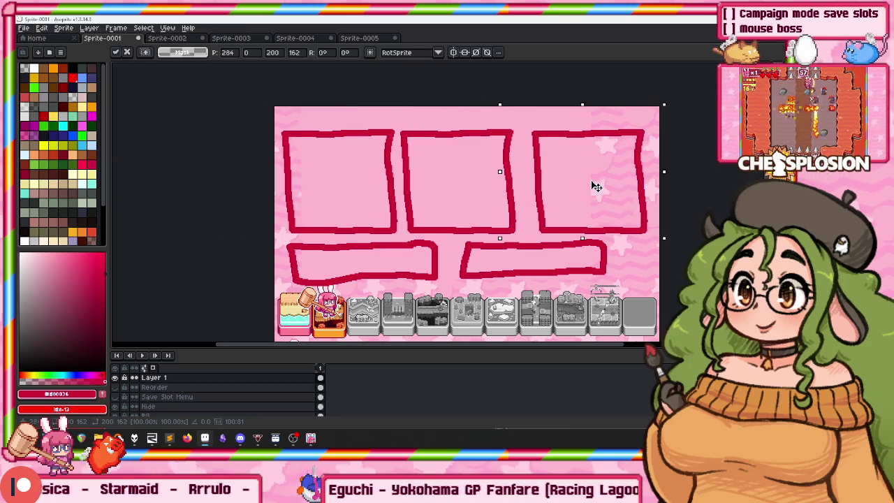
left_click(482, 171)
scroll(522, 137, "up", 1)
Shift the middle square right for even spacing and lower the top row of squares.
left_click_drag(488, 197, 276, 275)
left_click_drag(359, 227, 375, 227)
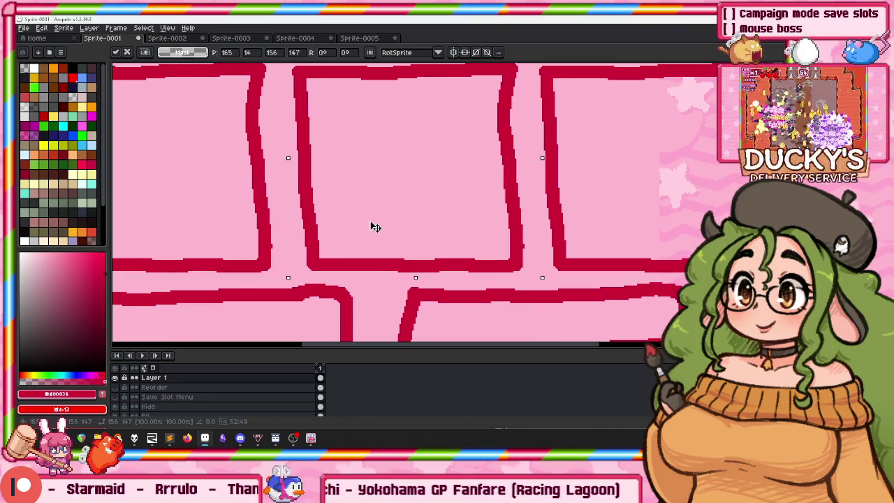
key("Return")
scroll(370, 224, "down", 3)
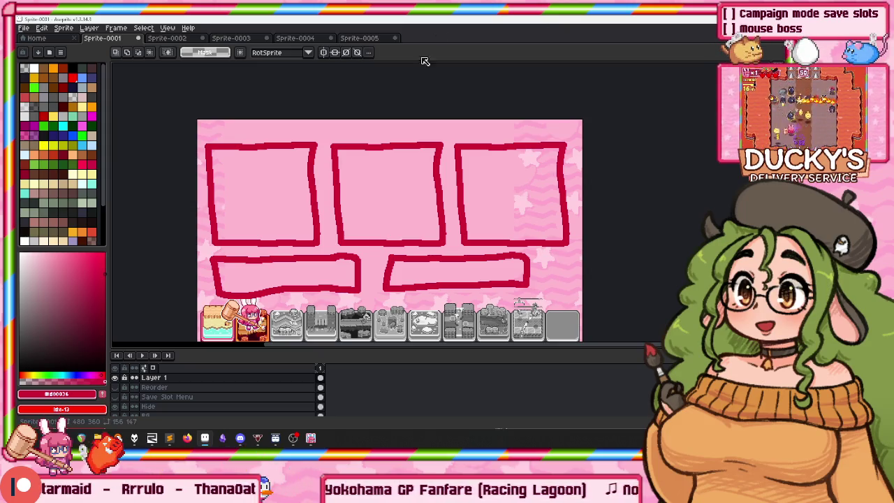
left_click_drag(193, 187, 600, 192)
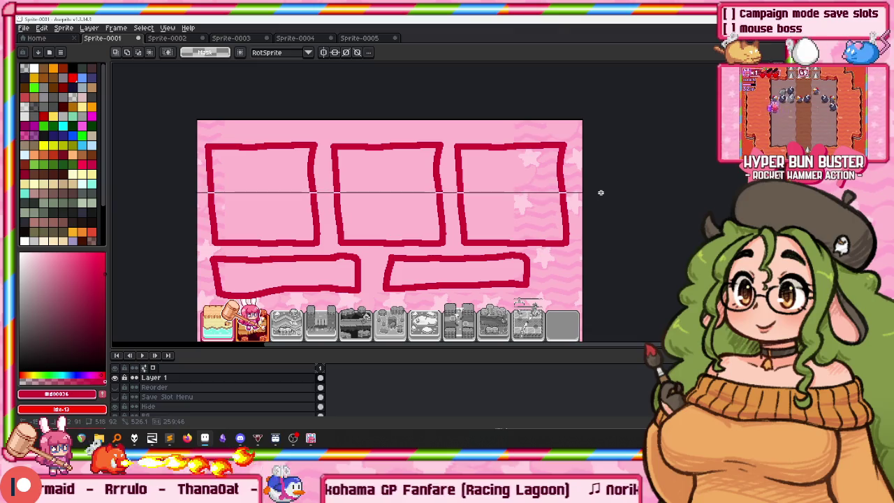
key("Down")
key("Down")
key("Down")
key("Down")
key("Down")
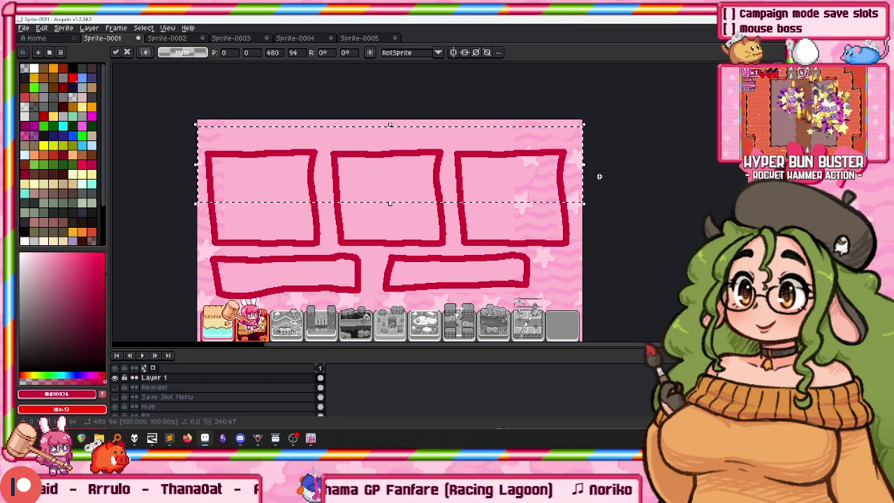
key("Return")
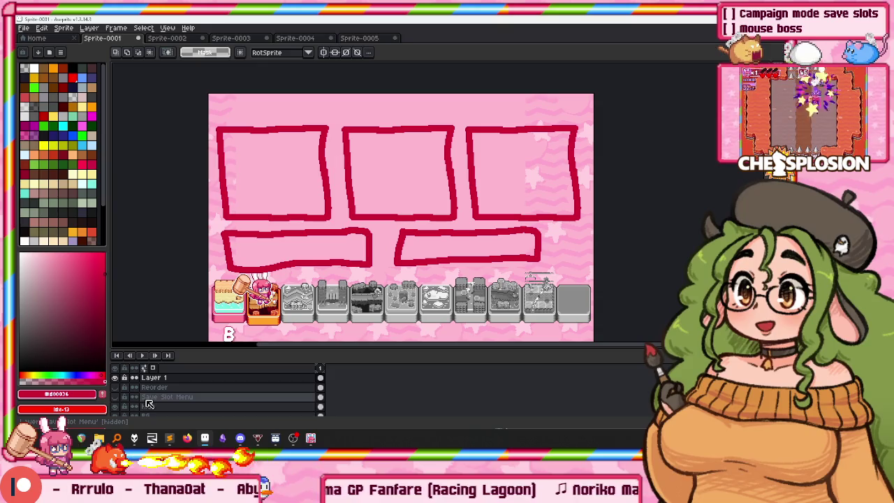
Show the Save Slot Menu layer under the sketch and make Layer 1 active for filling.
left_click(115, 398)
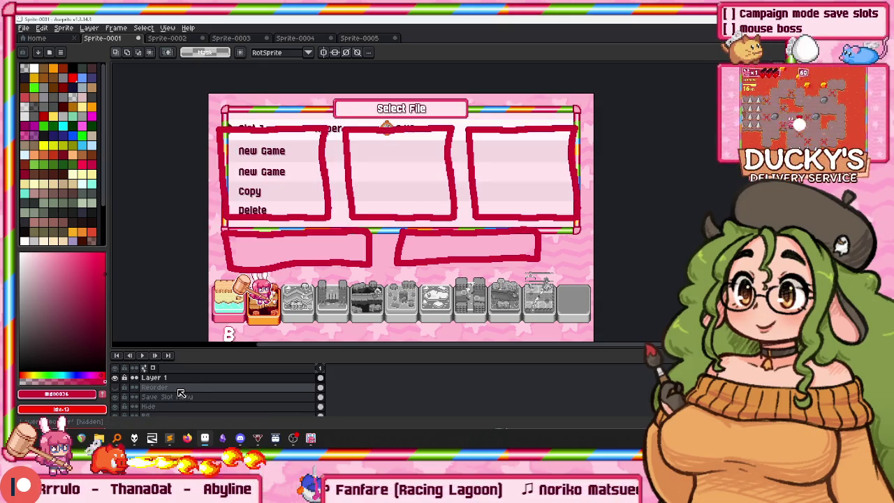
left_click_drag(380, 147, 316, 129)
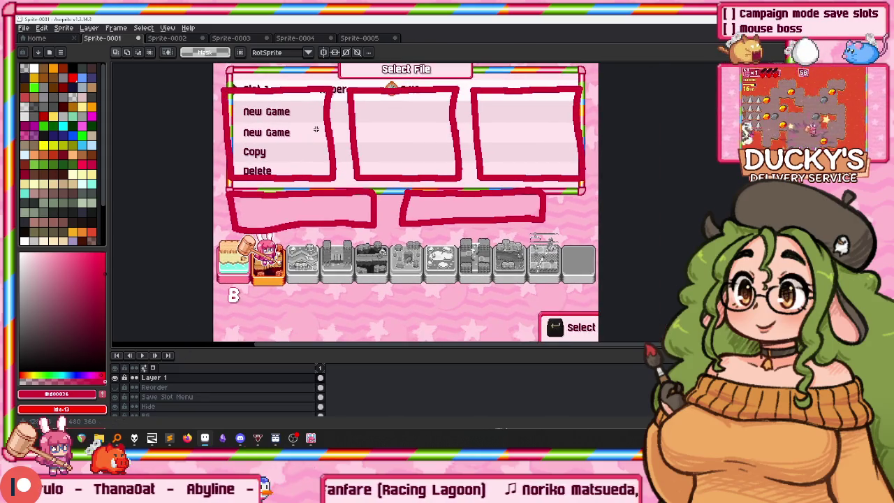
scroll(265, 114, "up", 3)
scroll(266, 114, "up", 1)
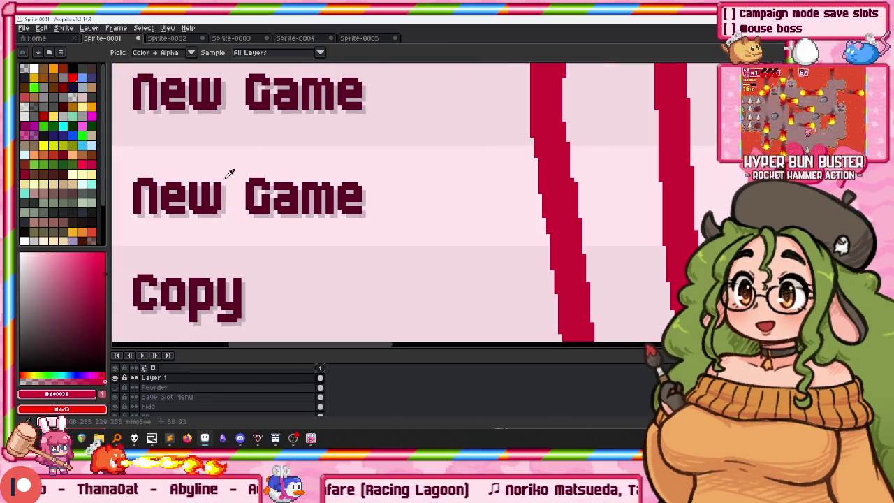
scroll(326, 171, "down", 2)
scroll(379, 230, "down", 1)
scroll(433, 167, "up", 1)
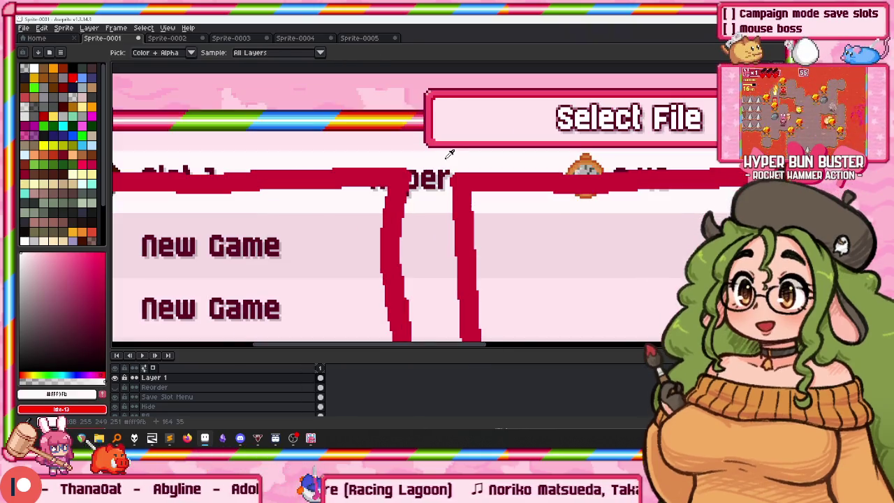
scroll(405, 225, "down", 1)
scroll(405, 225, "down", 2)
left_click(156, 388)
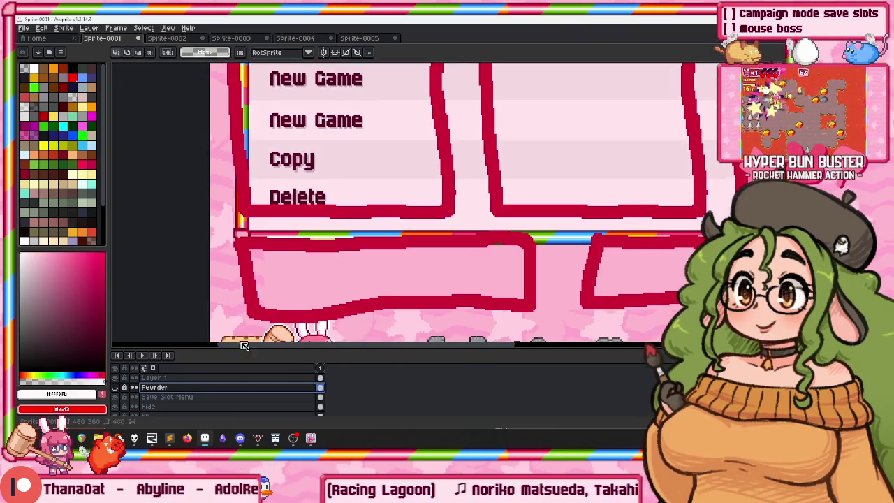
key("g")
scroll(314, 196, "up", 2)
left_click(167, 378)
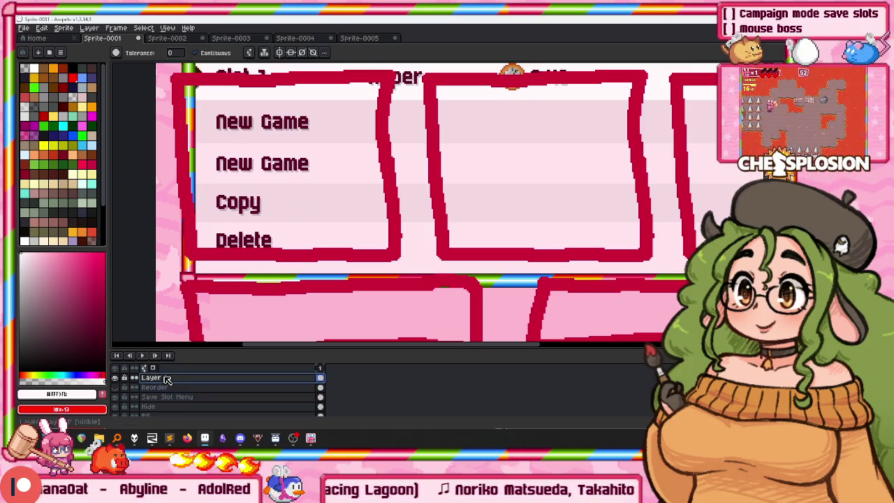
Fill the three square slot boxes with white, pink and off-white tints.
left_click(299, 220)
scroll(401, 210, "right", 3)
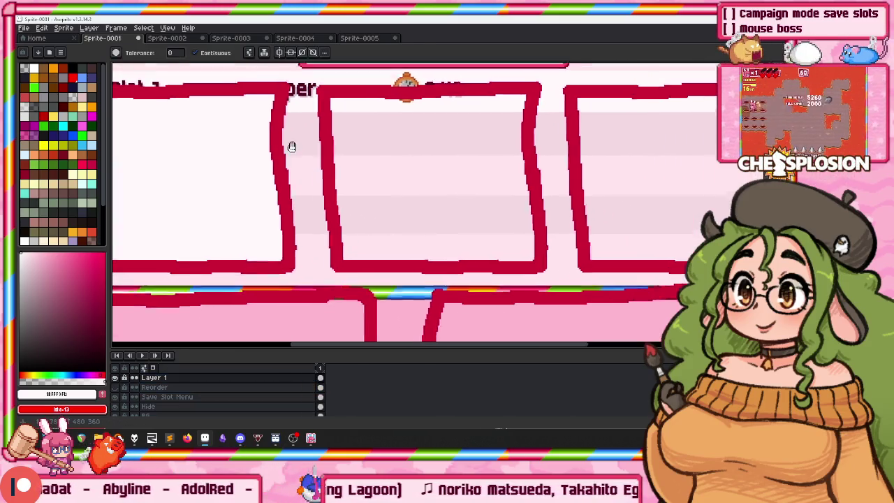
left_click(343, 158, "alt")
left_click(344, 158)
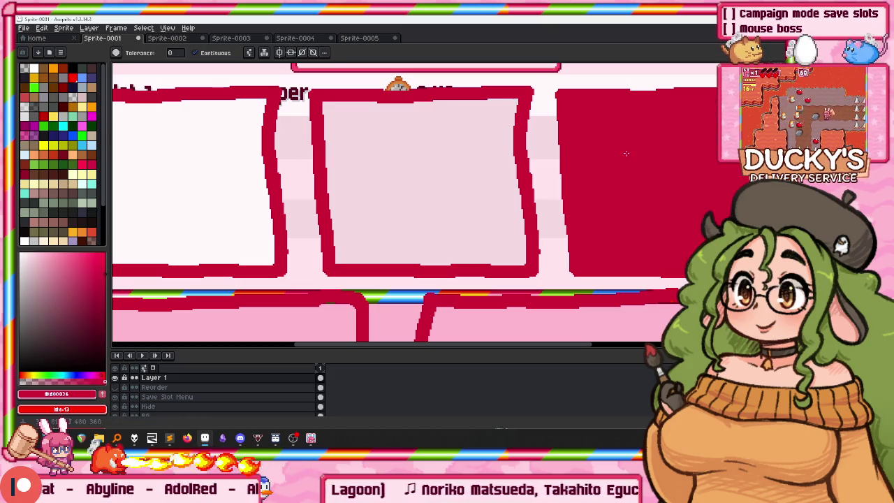
left_click(647, 150)
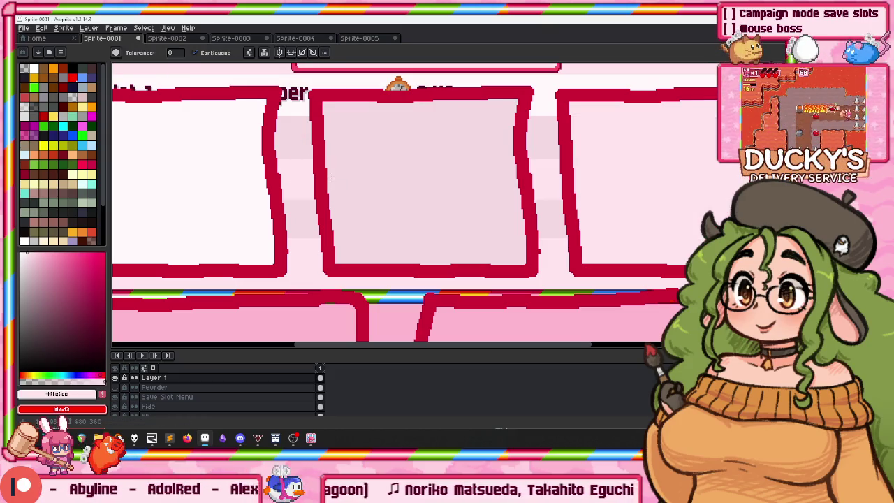
scroll(495, 150, "down", 2)
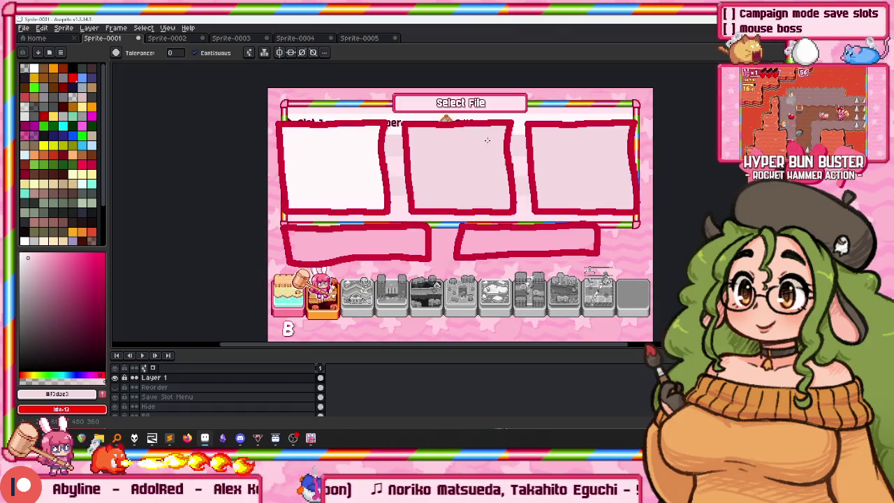
scroll(487, 141, "up", 2)
left_click(596, 153)
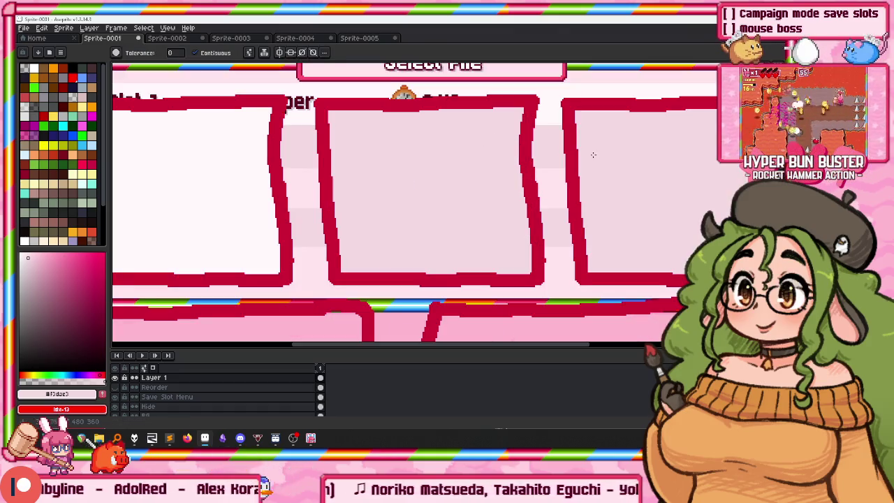
left_click(289, 179, "alt")
left_click(406, 173)
Fill the lower button box with the sampled pale pink.
scroll(405, 173, "down", 2)
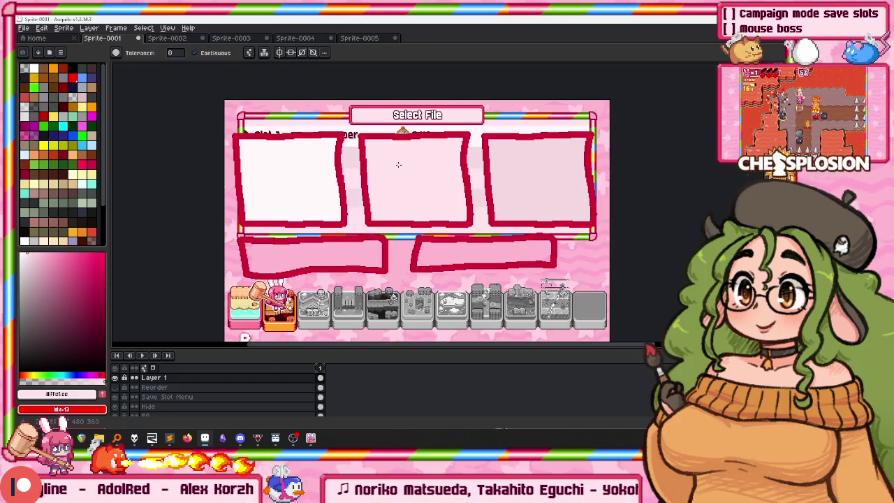
scroll(406, 171, "up", 2)
left_click_drag(605, 168, 439, 107)
scroll(439, 107, "down", 2)
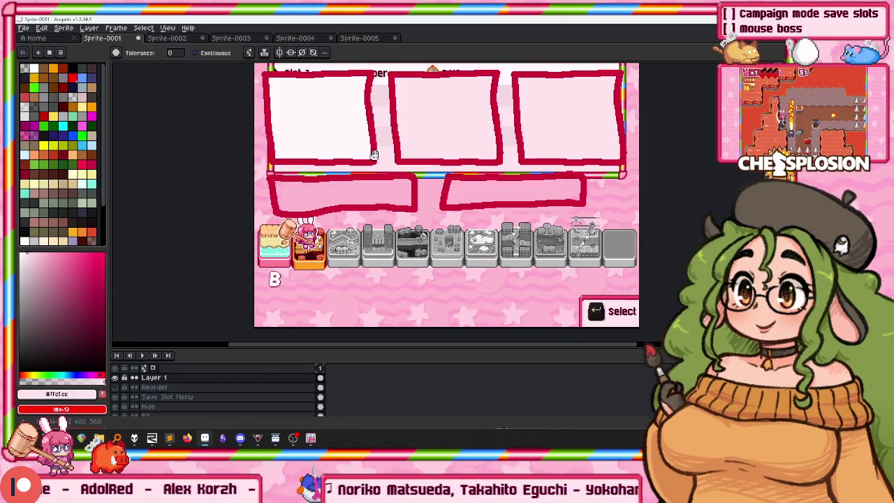
scroll(438, 107, "up", 2)
left_click(381, 195, "alt")
left_click(427, 253)
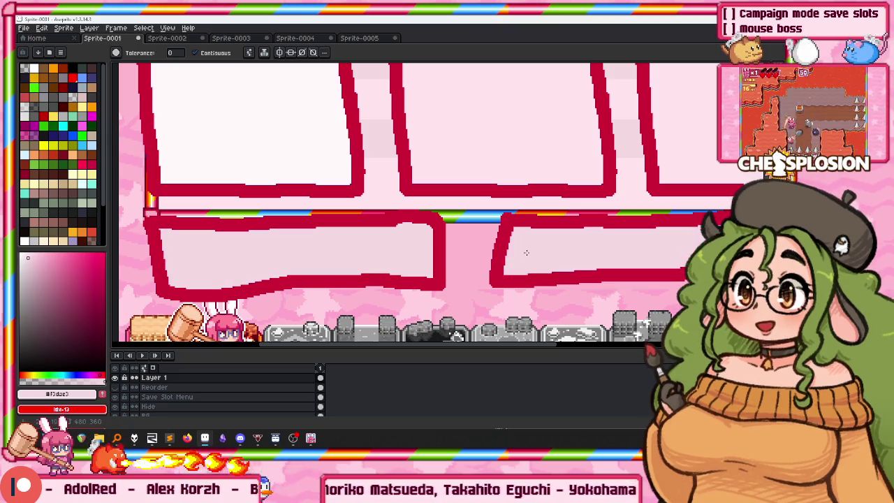
scroll(437, 155, "down", 2)
scroll(396, 96, "up", 3)
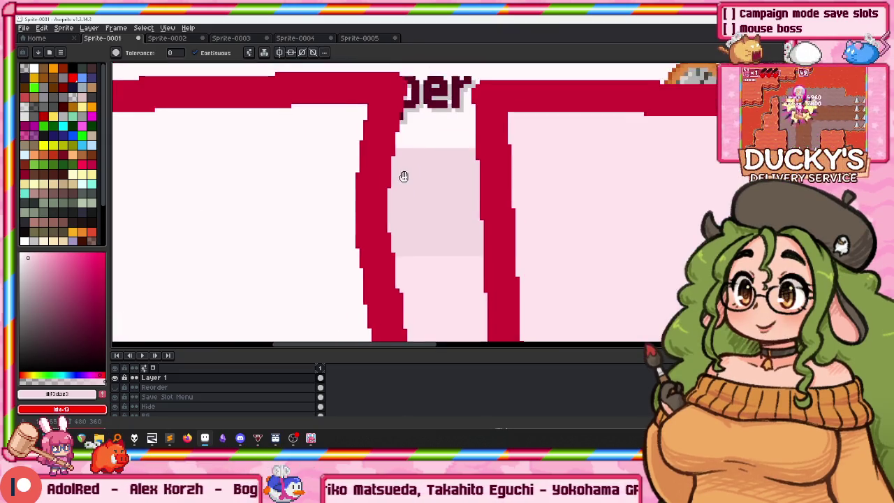
Eyedrop the menu's dark text colour and type the Copy label in the left button box.
left_click(437, 103)
scroll(437, 103, "down", 1)
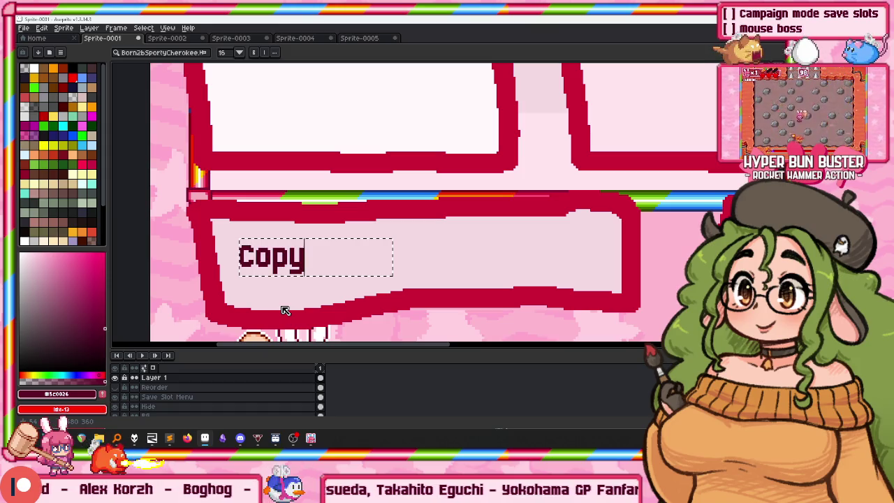
scroll(510, 227, "right", 5)
type("O")
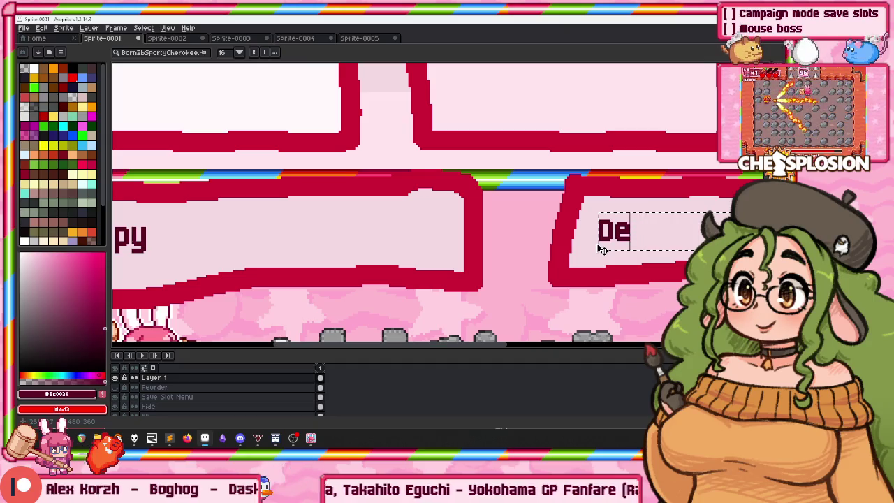
Cancel the unfinished right-box label and add a new layer above Layer 1.
key("Escape")
scroll(599, 249, "left", 5)
scroll(412, 239, "right", 5)
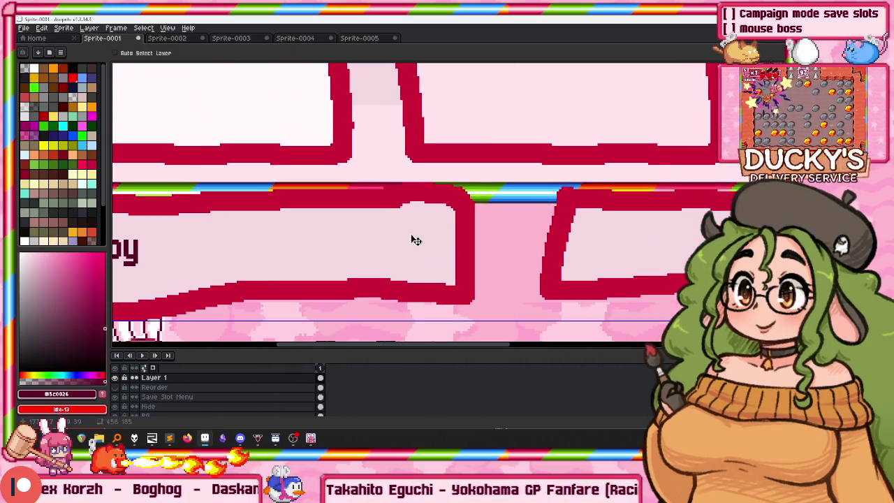
scroll(416, 240, "left", 5)
key("shift+n")
Name the newly added layer Text.
double_click(162, 378)
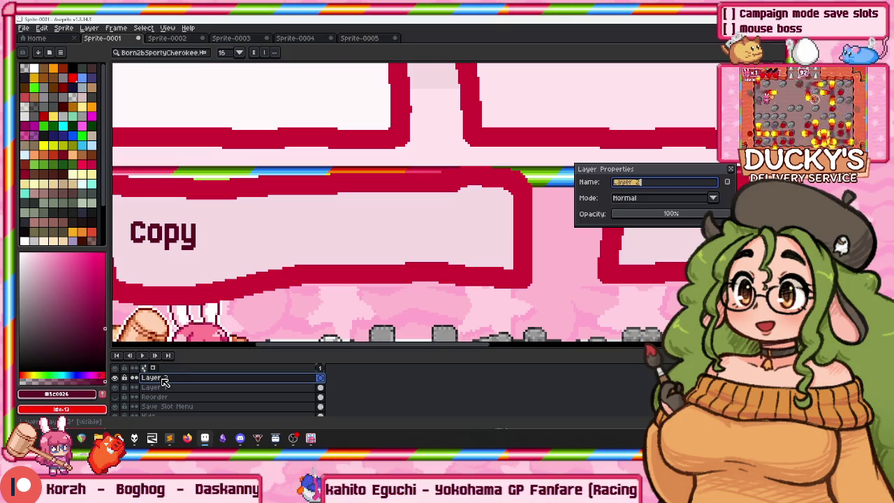
type("ext")
key("Return")
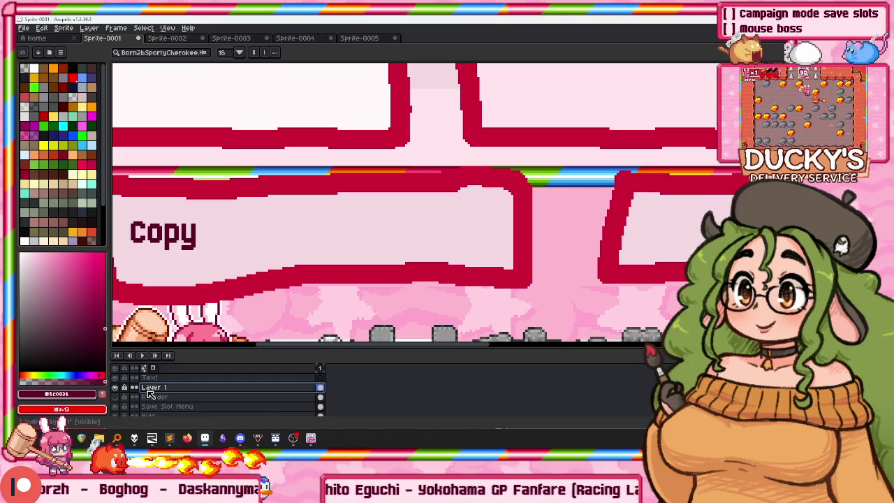
Rename the original Layer 1 to Button Backgrounds.
double_click(154, 387)
type("Button Background")
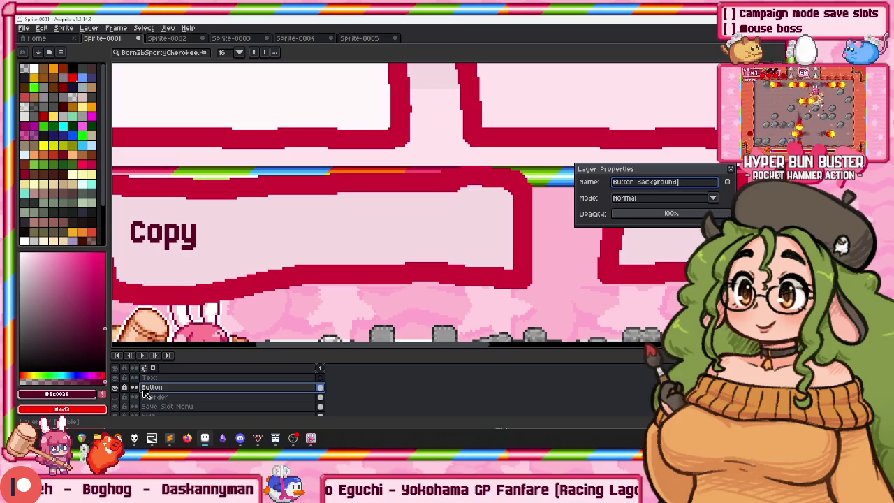
key("Return")
double_click(225, 386)
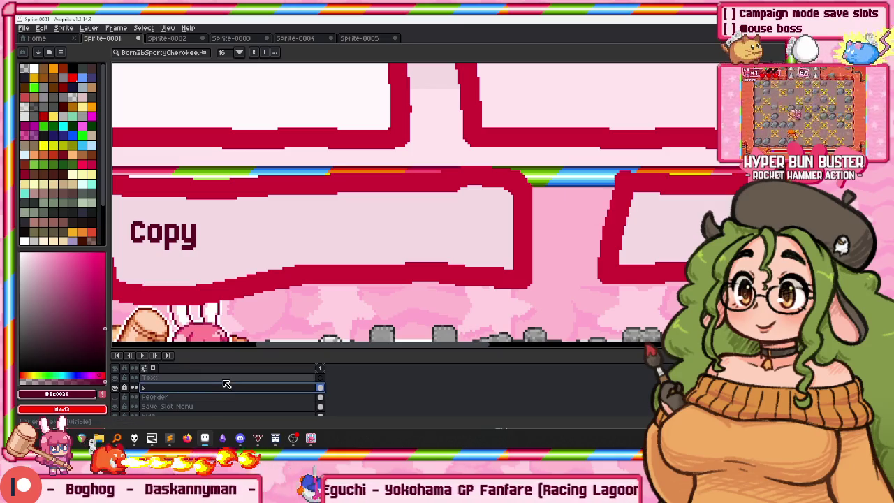
double_click(222, 384)
type("Button Backgrounds")
key("Return")
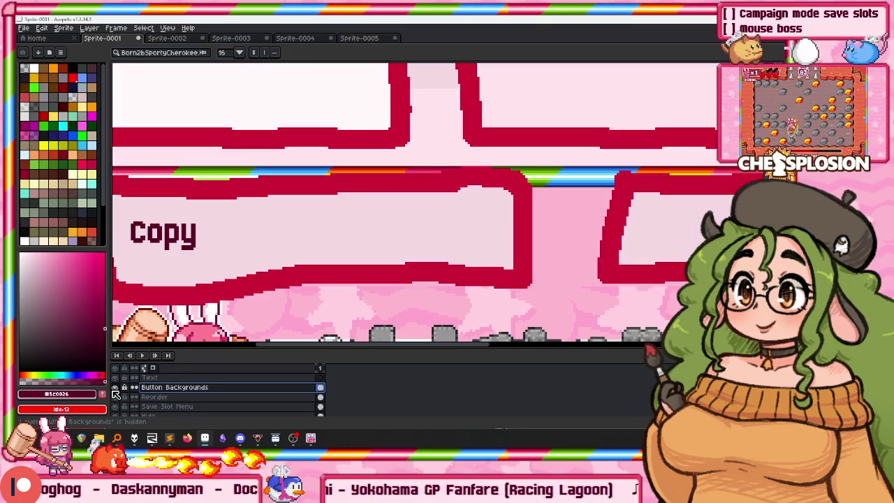
Pencil over the old Copy lettering with the light pink button fill colour.
key("b")
left_click(188, 264, "alt")
left_click_drag(187, 253, 193, 241)
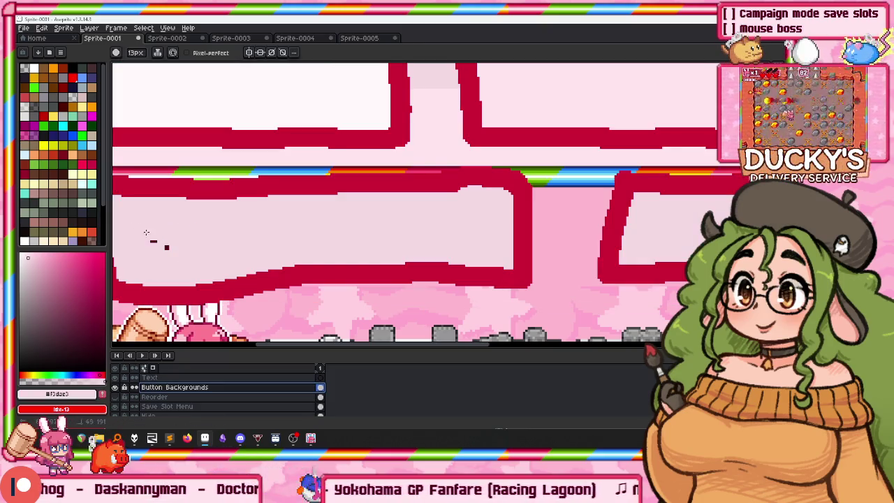
On the Text layer, type dark red #5c0026 Copy and Delete button labels.
scroll(200, 253, "down", 5)
scroll(221, 91, "up", 5)
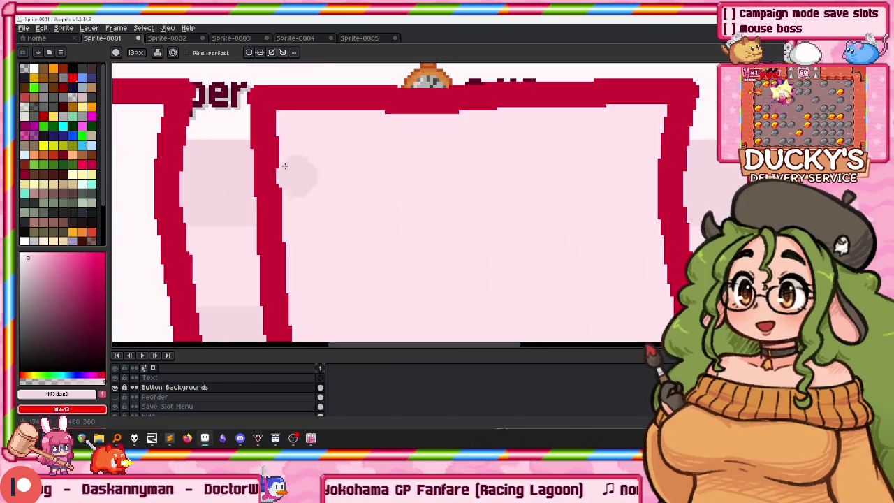
left_click(221, 91, "alt")
scroll(315, 74, "down", 3)
left_click(149, 377)
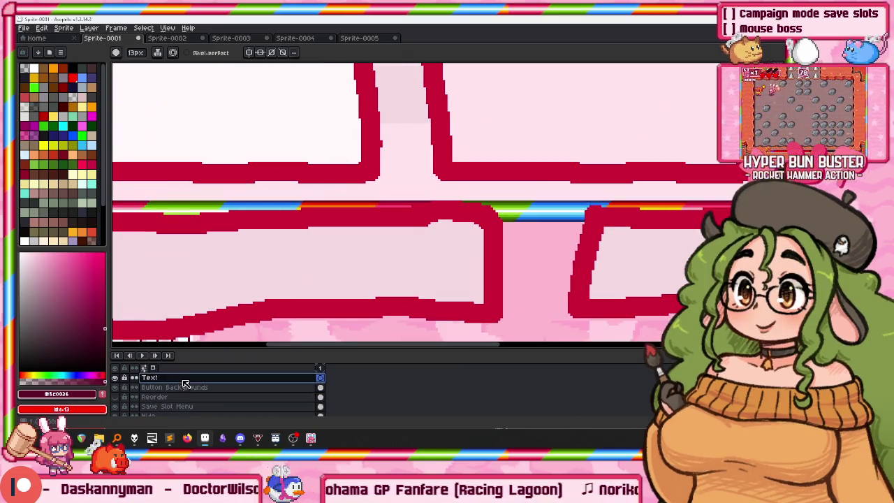
scroll(318, 193, "down", 2)
type("t")
type("Copy")
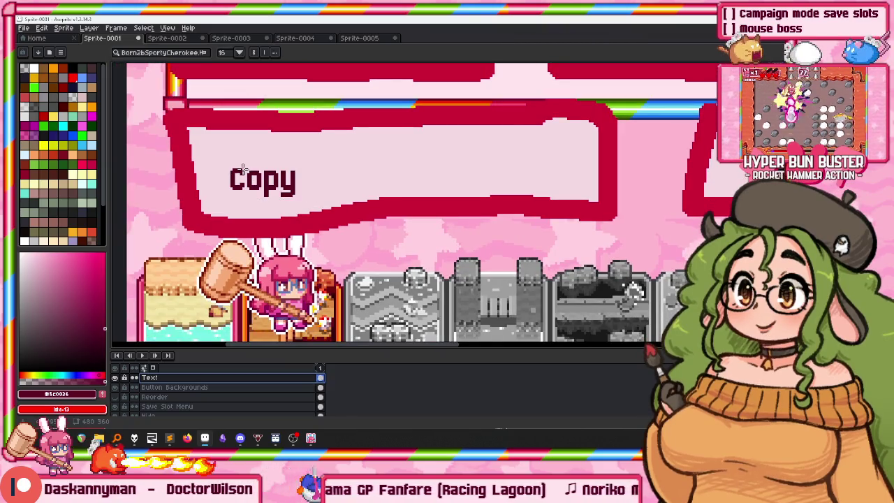
scroll(514, 151, "down", 1)
left_click(520, 170)
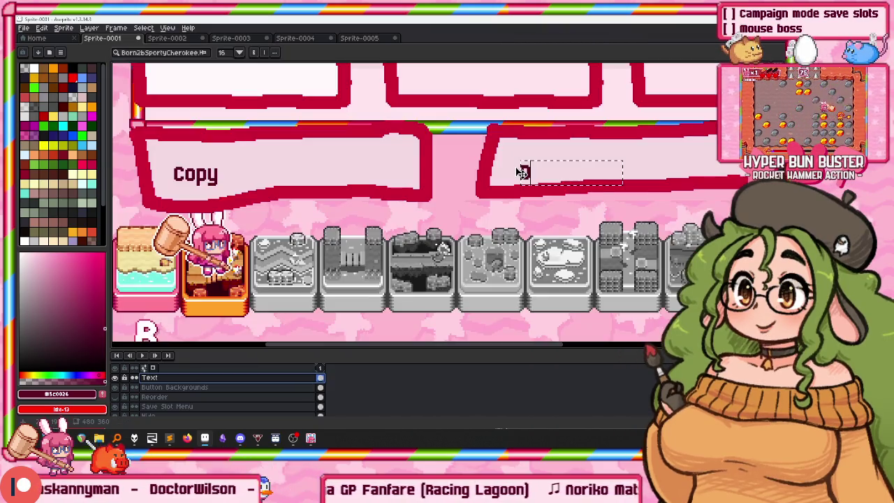
type("Delete")
Add New Game labels to the middle and right slots, Slot 1 and Hyper to the left.
scroll(419, 182, "up", 2)
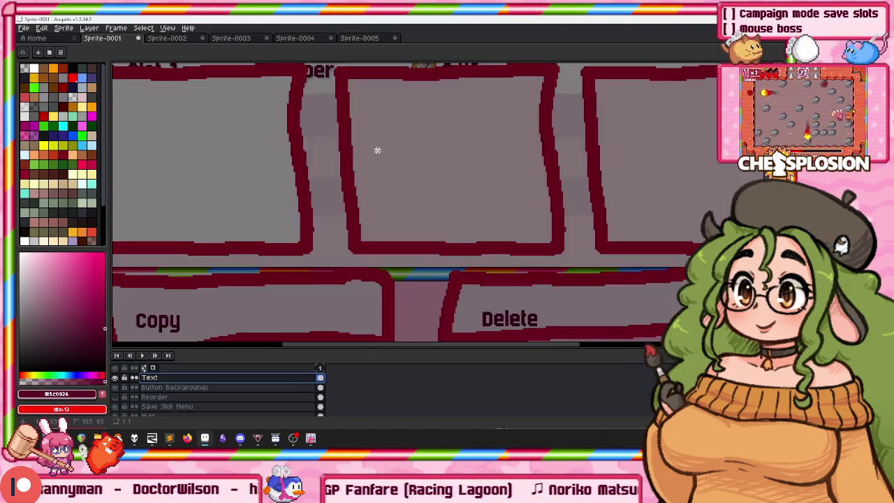
left_click(378, 158)
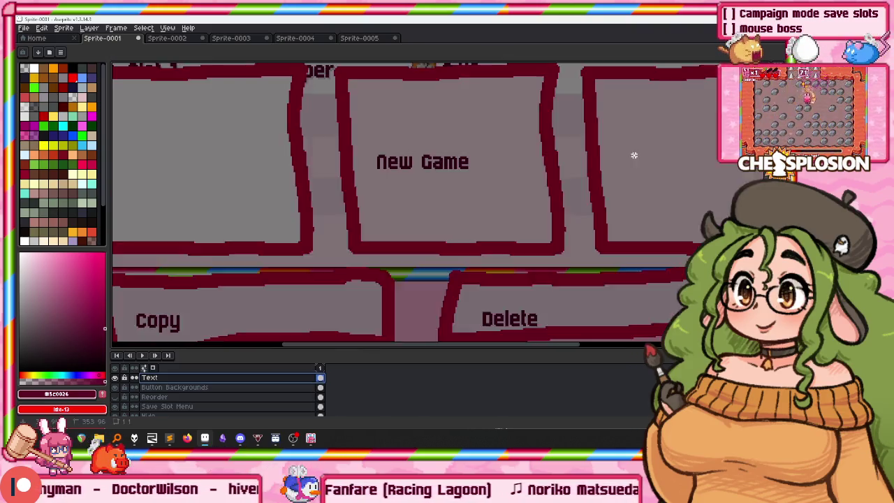
left_click(638, 161)
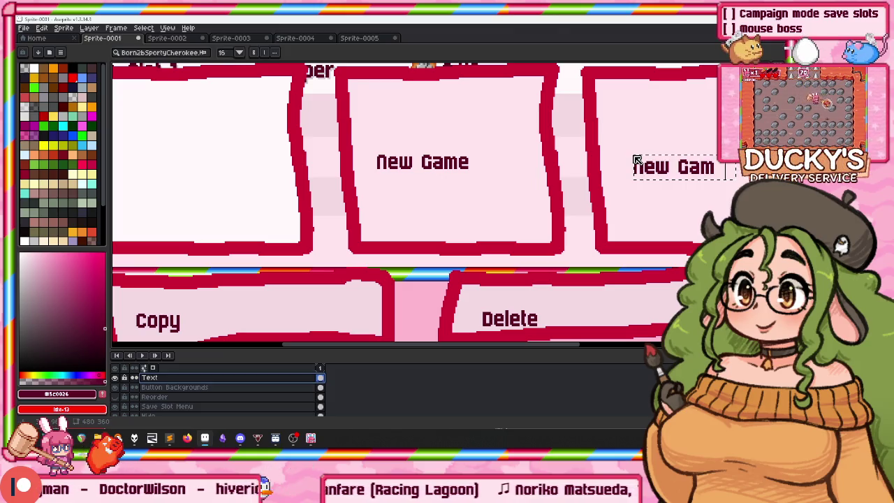
scroll(491, 133, "left", 2)
scroll(419, 181, "up", 3)
scroll(329, 198, "down", 1)
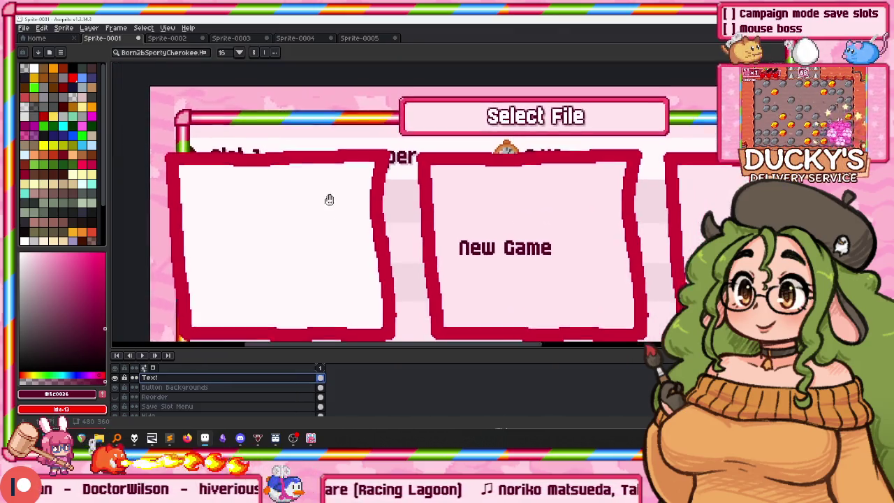
scroll(335, 182, "left", 2)
left_click(222, 215)
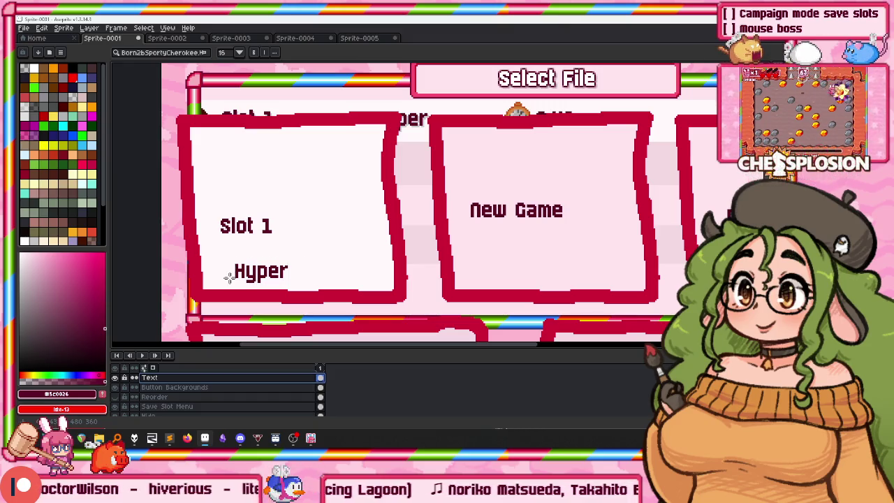
Marquee-select the Copy and Delete labels and nudge each up and left.
key("m")
scroll(266, 231, "down", 2)
scroll(224, 196, "up", 2)
left_click_drag(181, 143, 281, 211)
left_click_drag(230, 178, 227, 171)
mouse_move(526, 150)
left_mouse_down()
mouse_move(634, 202)
mouse_move(601, 174)
left_mouse_up()
Move both New Game labels higher in their slot boxes.
scroll(593, 172, "down", 2)
scroll(489, 210, "up", 2)
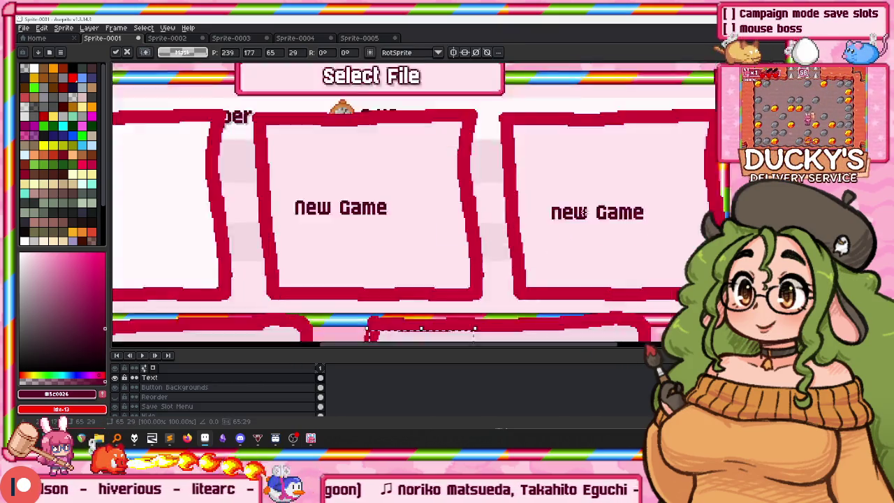
scroll(615, 210, "up", 3)
left_click_drag(491, 168, 762, 263)
scroll(687, 236, "down", 2)
left_click_drag(589, 204, 614, 114)
scroll(615, 114, "up", 2)
scroll(550, 193, "down", 2)
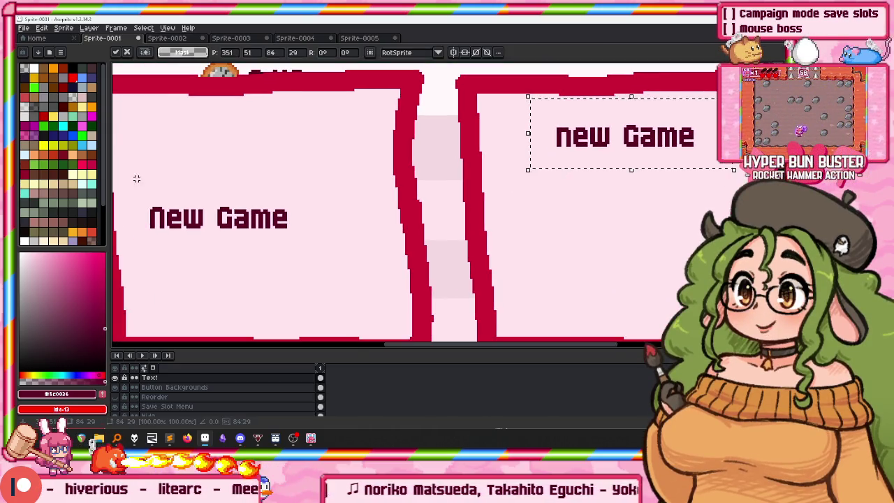
left_click_drag(124, 182, 352, 265)
mouse_move(237, 214)
left_mouse_down()
mouse_move(253, 138)
mouse_move(240, 135)
left_mouse_up()
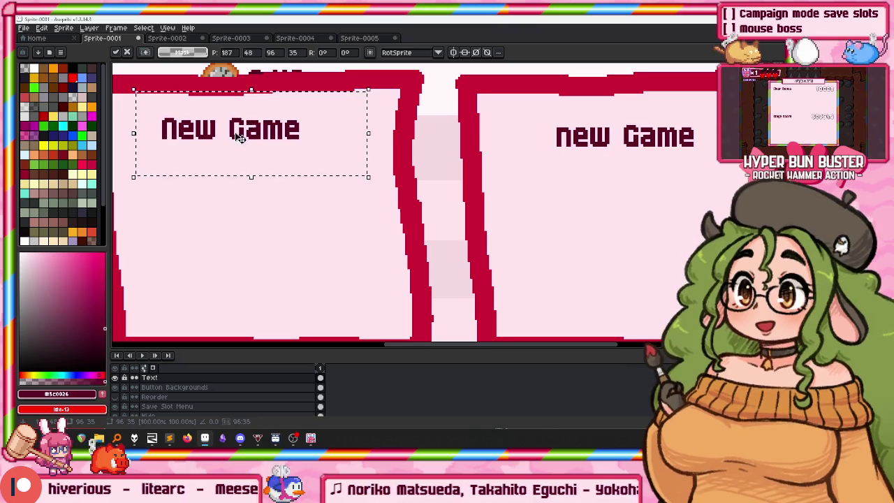
Stack Slot 1 and Hyper at the top of the left slot and commit.
scroll(388, 150, "down", 1)
mouse_move(164, 175)
left_mouse_down()
mouse_move(265, 230)
mouse_move(269, 133)
left_mouse_up()
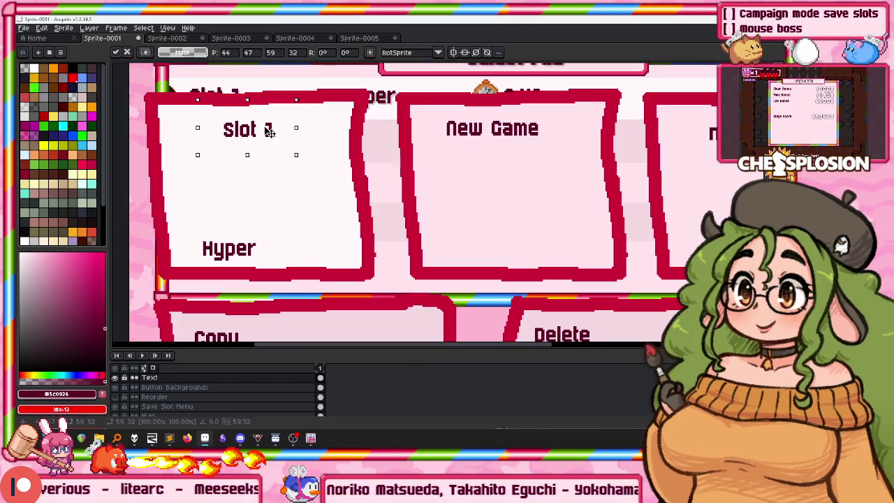
left_click(219, 202)
mouse_move(189, 231)
left_mouse_down()
mouse_move(276, 269)
mouse_move(269, 124)
left_mouse_up()
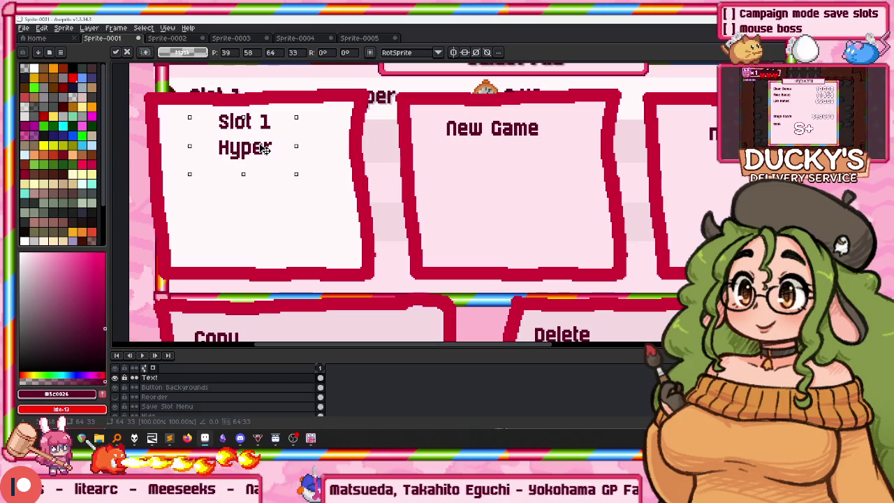
scroll(262, 143, "down", 2)
key("Return")
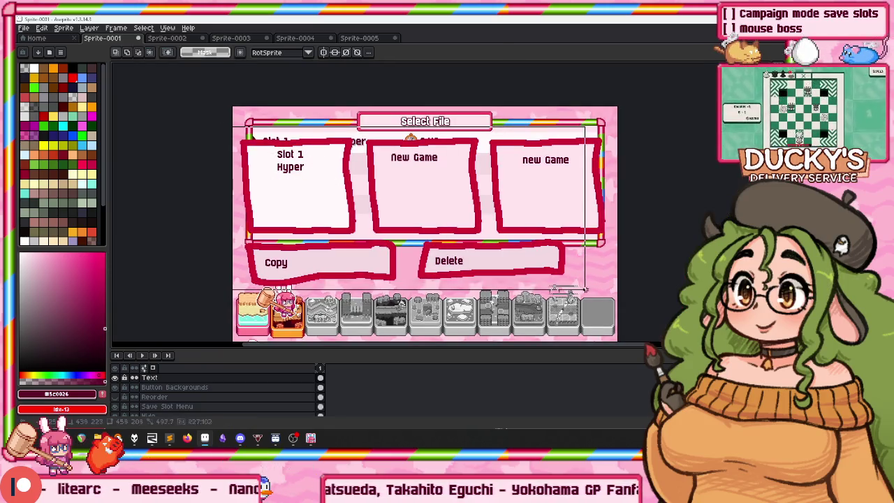
Apply an Outline effect in black #000000 with alpha 65 to the selected panel.
left_click_drag(586, 289, 593, 292)
key("shift+o")
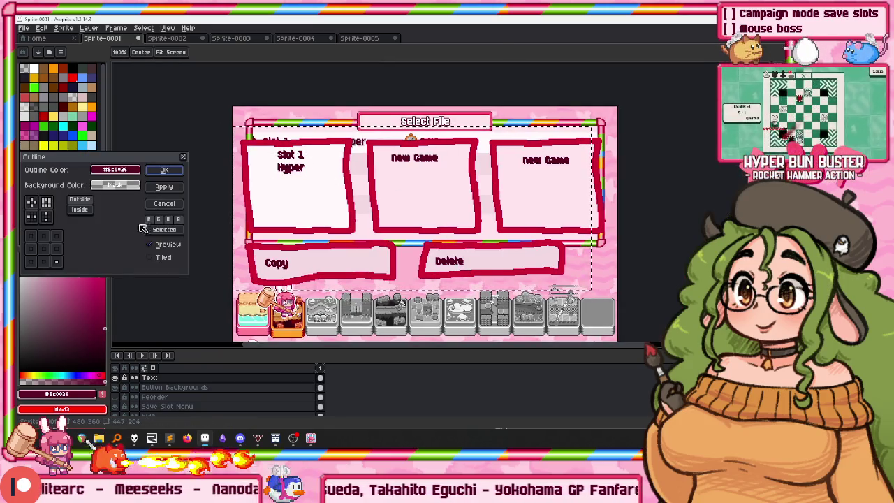
left_click(115, 185)
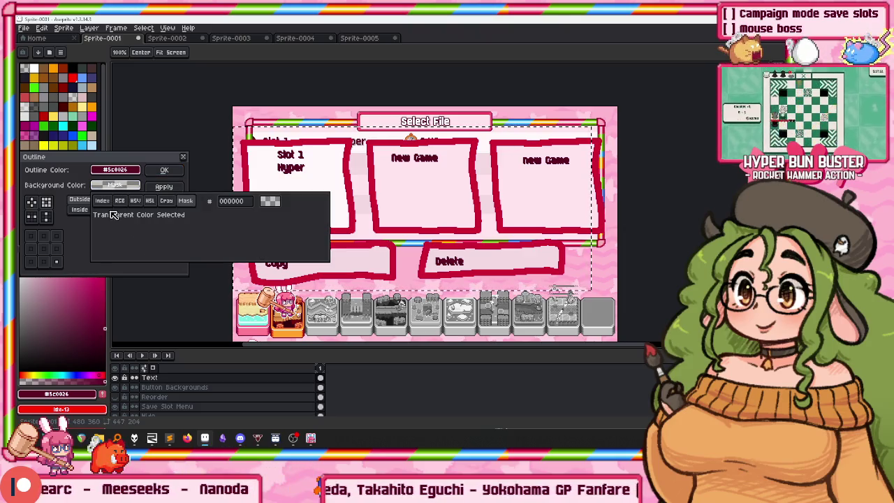
left_click(113, 171)
left_click(113, 204)
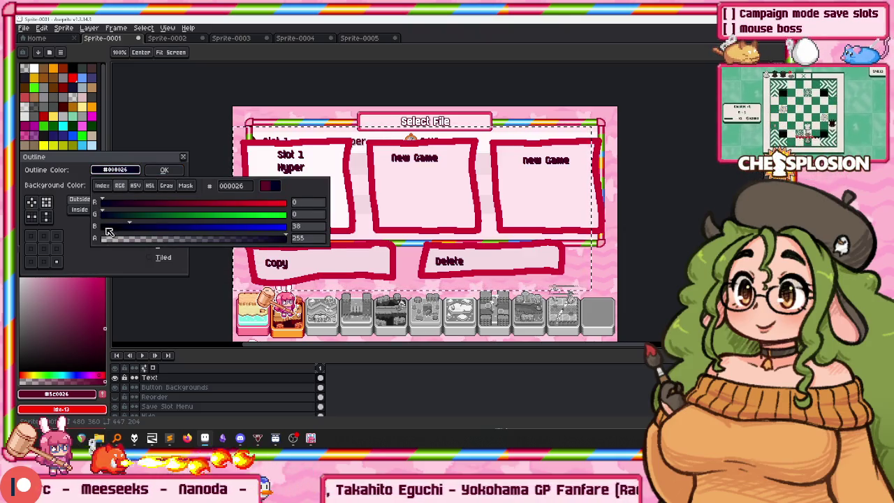
left_click_drag(109, 231, 98, 232)
left_click(123, 172)
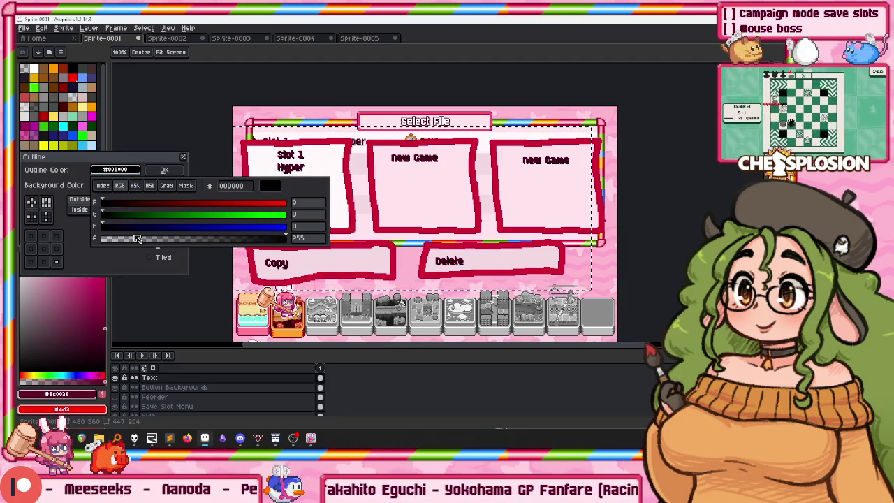
left_click_drag(145, 241, 151, 243)
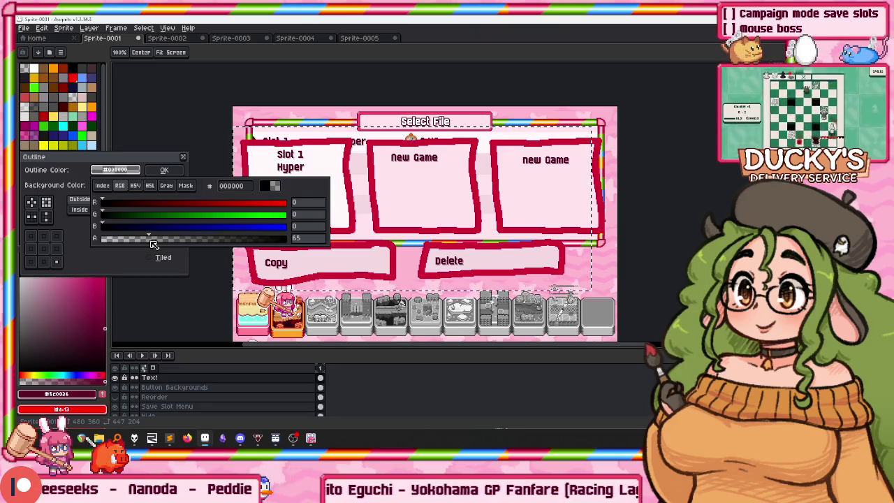
key("Return")
scroll(279, 185, "up", 1)
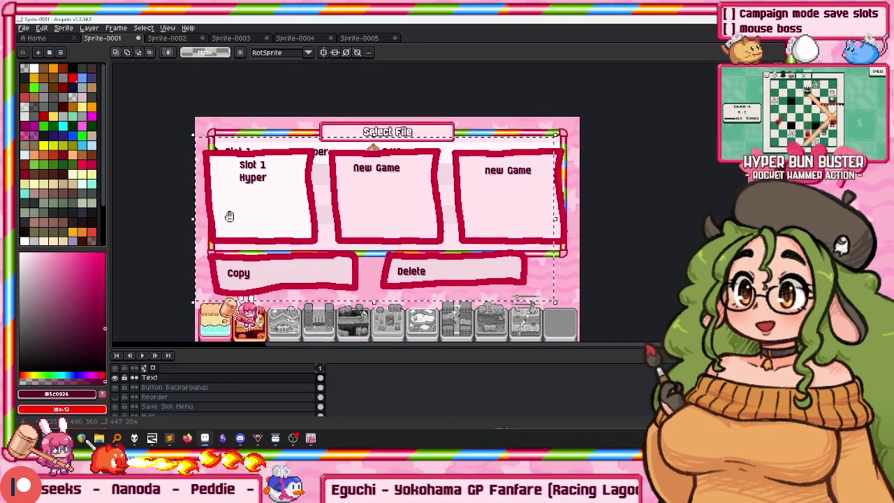
scroll(266, 178, "up", 1)
scroll(267, 177, "down", 3)
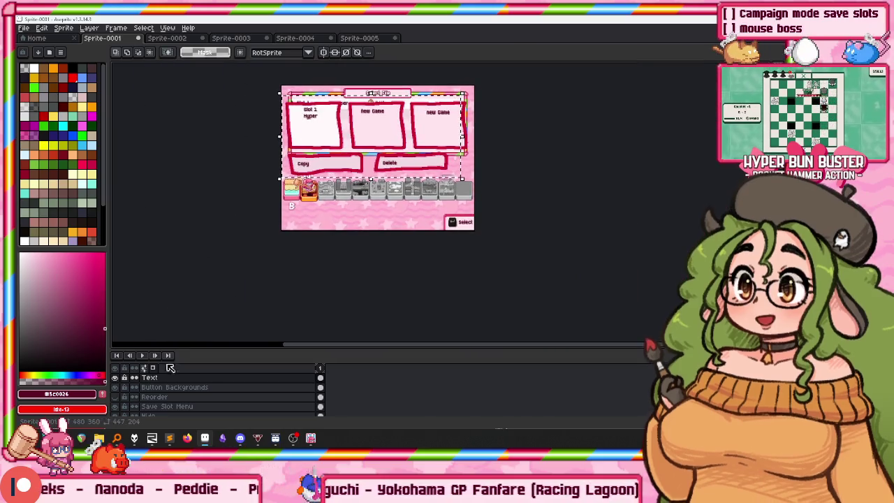
Look through the open sprites to the bunny-on-ice-block icon, then return to the menu sprite.
left_click(166, 38)
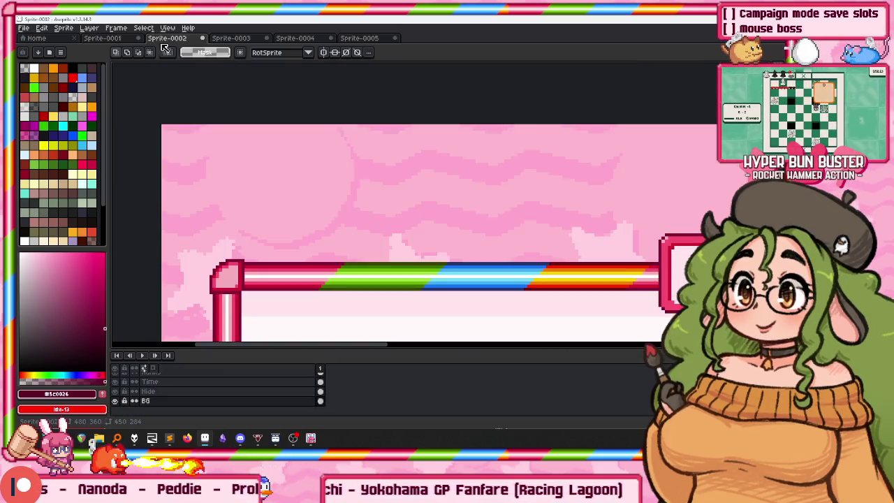
left_click(230, 38)
left_click(300, 39)
left_click(358, 38)
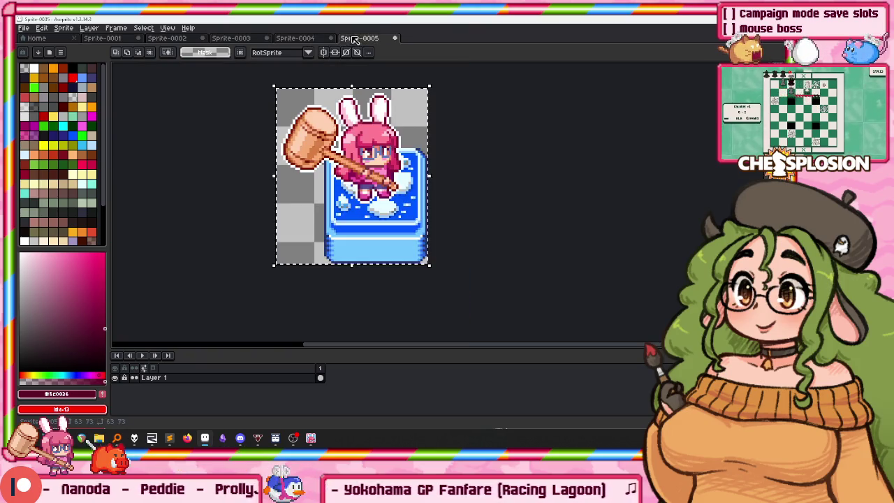
left_click(105, 38)
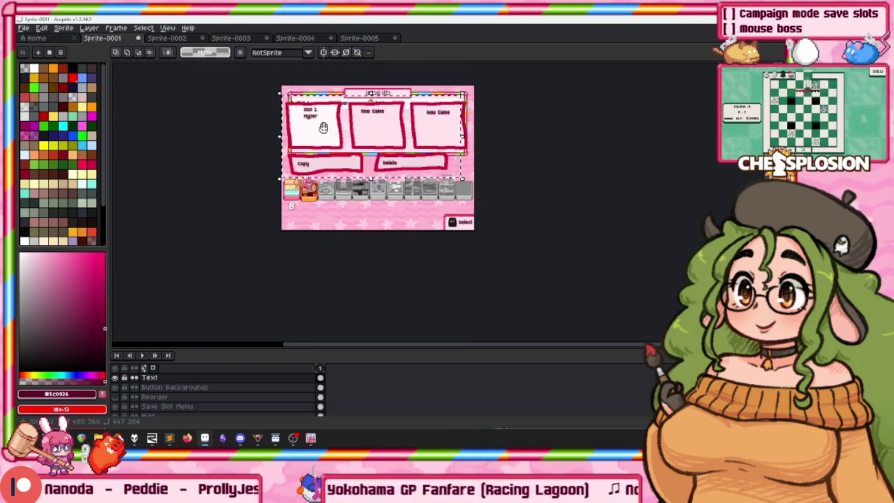
left_click_drag(324, 128, 323, 142)
Add a new layer named Current Stage.
left_click(183, 387)
key("shift+n")
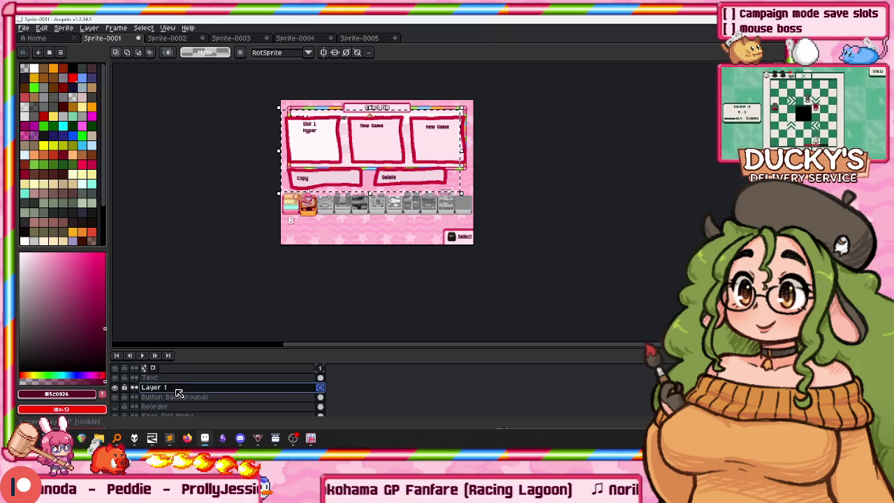
double_click(177, 389)
type("ent Stage")
key("Return")
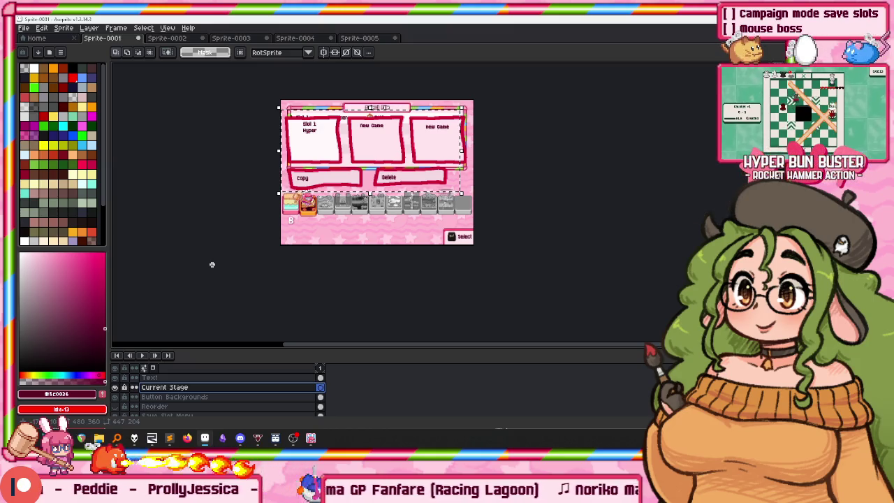
Paste the bunny icon into the Slot 1 box and deselect it.
scroll(323, 150, "up", 2)
scroll(319, 156, "up", 2)
key("ctrl+v")
mouse_move(281, 118)
left_mouse_down()
mouse_move(347, 246)
mouse_move(345, 239)
mouse_move(339, 252)
left_mouse_up()
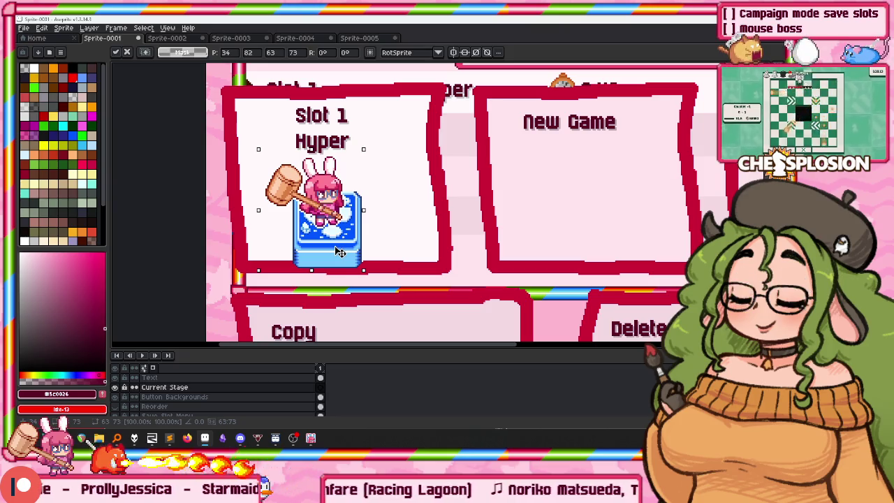
scroll(347, 217, "down", 2)
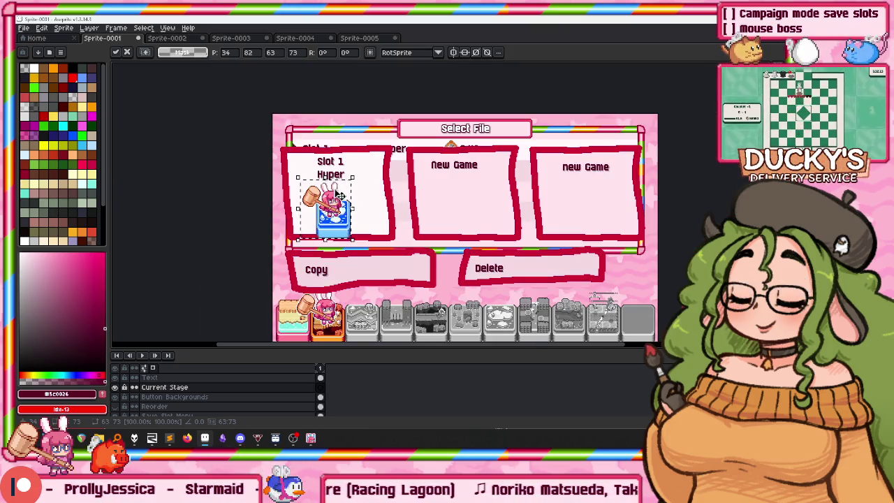
scroll(322, 196, "up", 2)
key("ctrl+d")
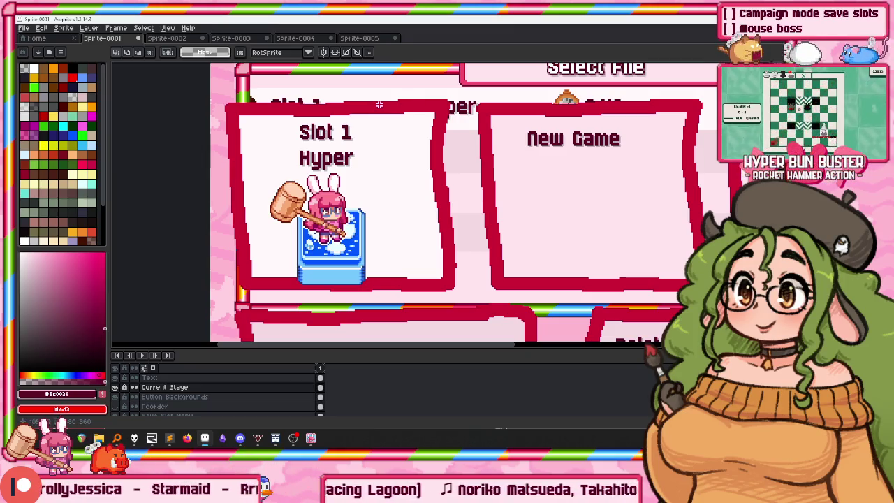
scroll(349, 119, "right", 3)
scroll(297, 131, "down", 2)
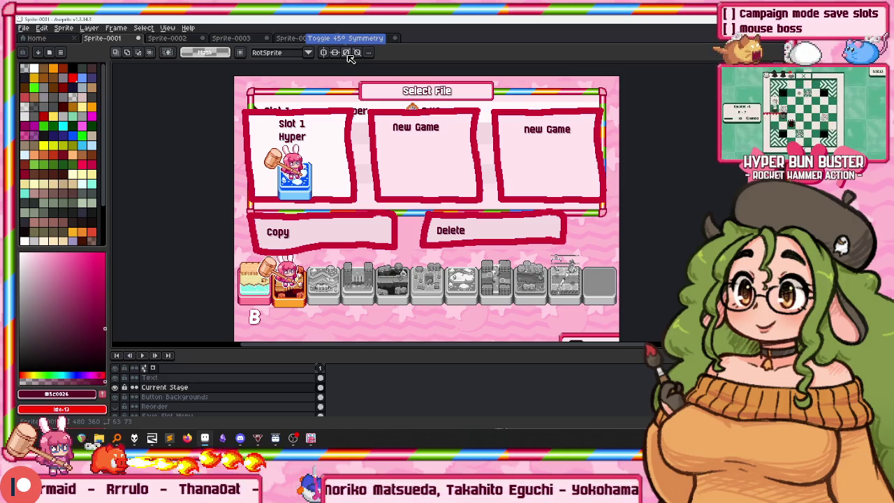
Open bunnygirl.aseprite from recent files and jump to the carrot cel at frame 86.
left_click(43, 37)
left_click(192, 123)
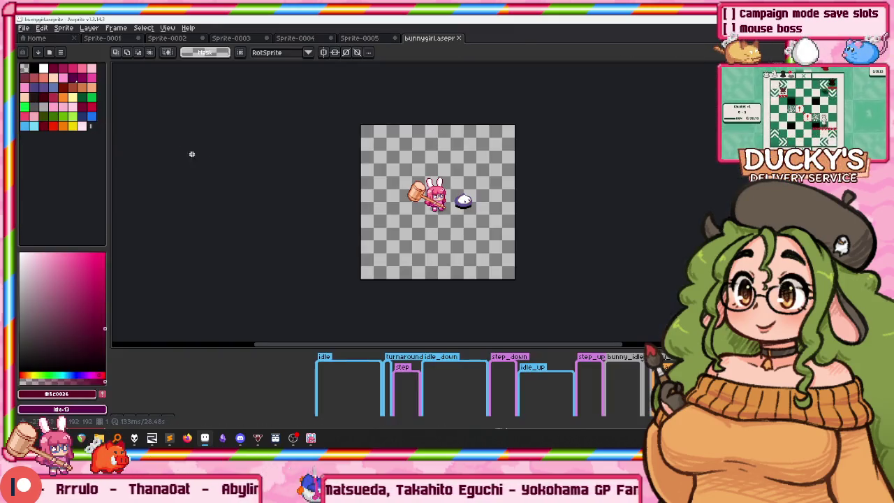
key("Right")
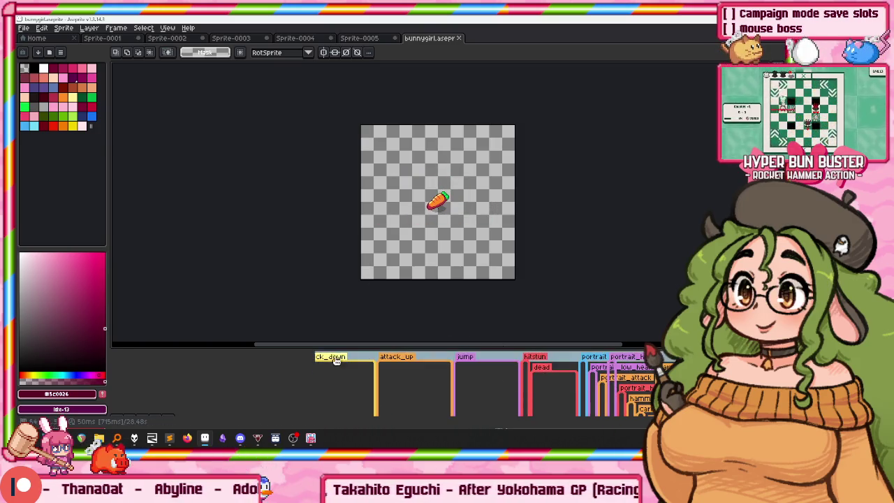
left_click_drag(321, 346, 300, 137)
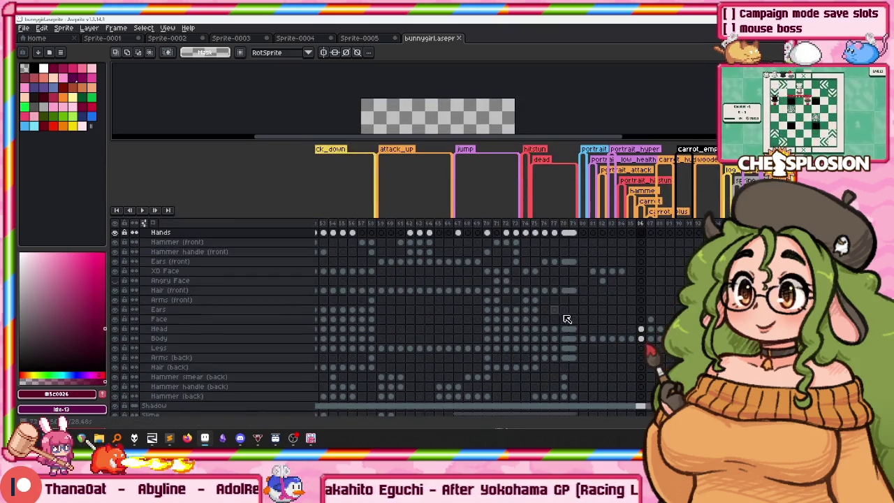
left_click(640, 329)
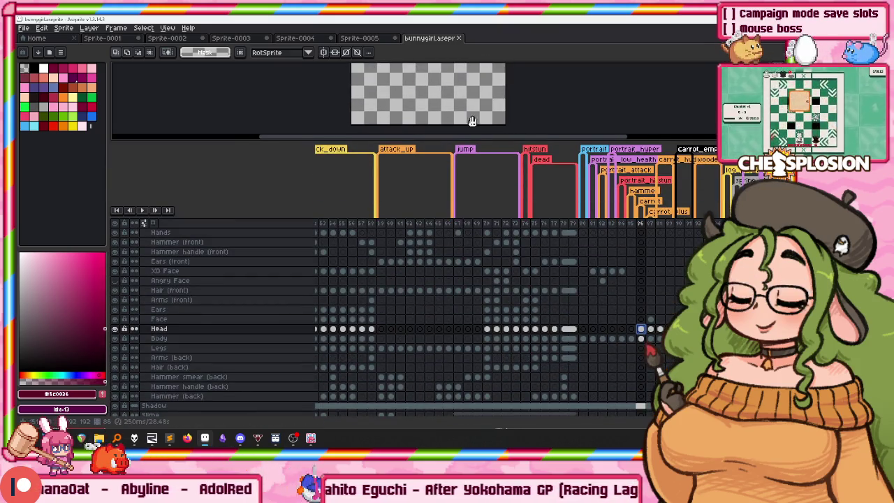
Select the carrot artwork on its Body cel and go back to the Sprite-0001 menu.
scroll(413, 106, "up", 1)
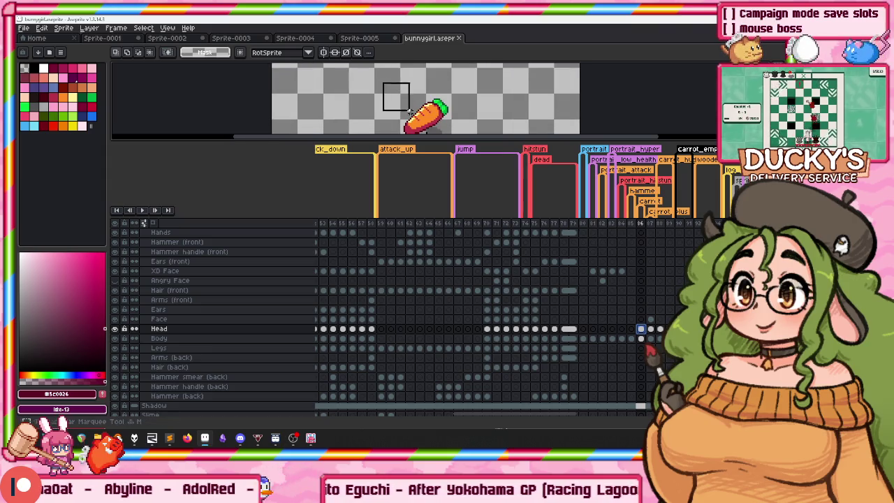
left_click(411, 112)
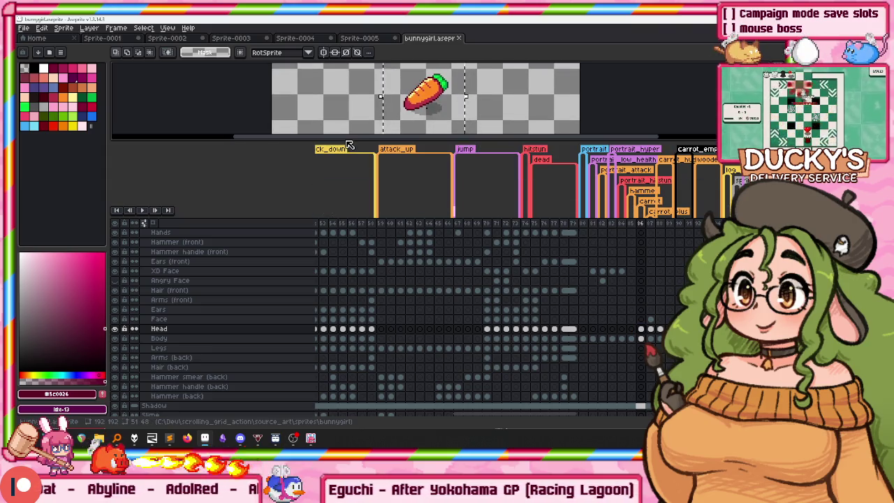
left_click_drag(348, 140, 348, 192)
left_click(641, 392)
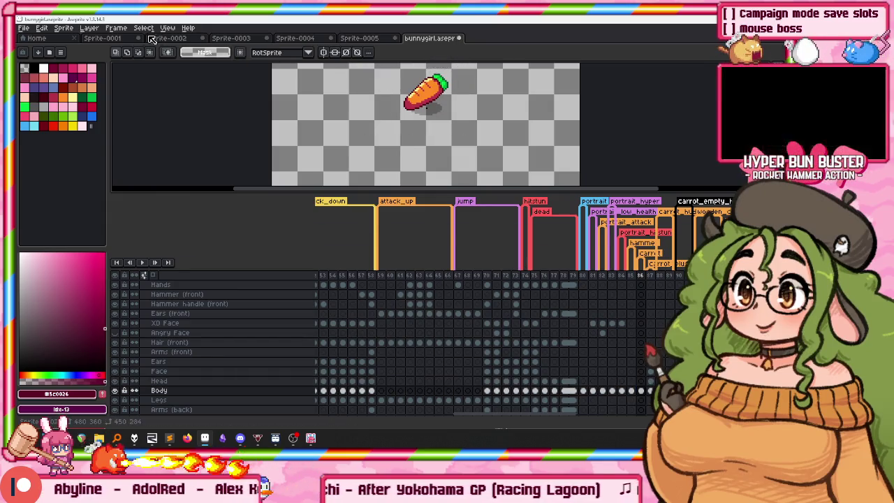
left_click(105, 38)
scroll(349, 126, "down", 3)
scroll(238, 99, "down", 2)
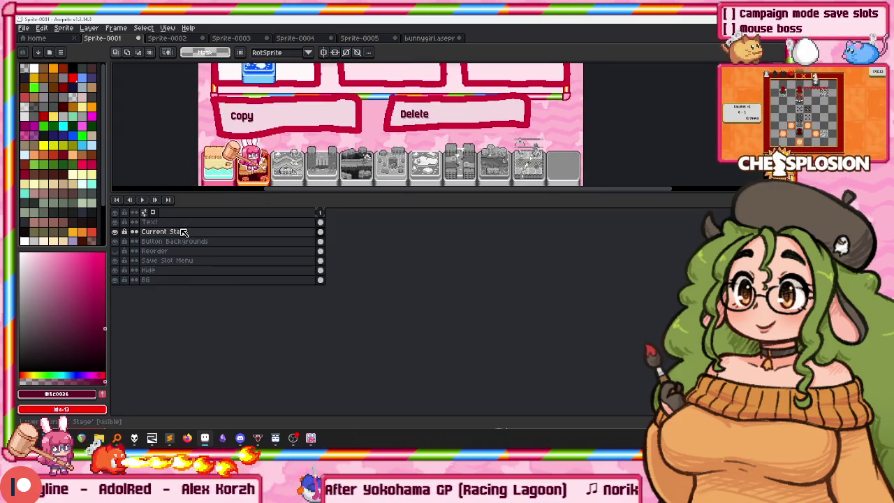
Paste the carrot at the right end of the Delete button and commit it.
key("ctrl+v")
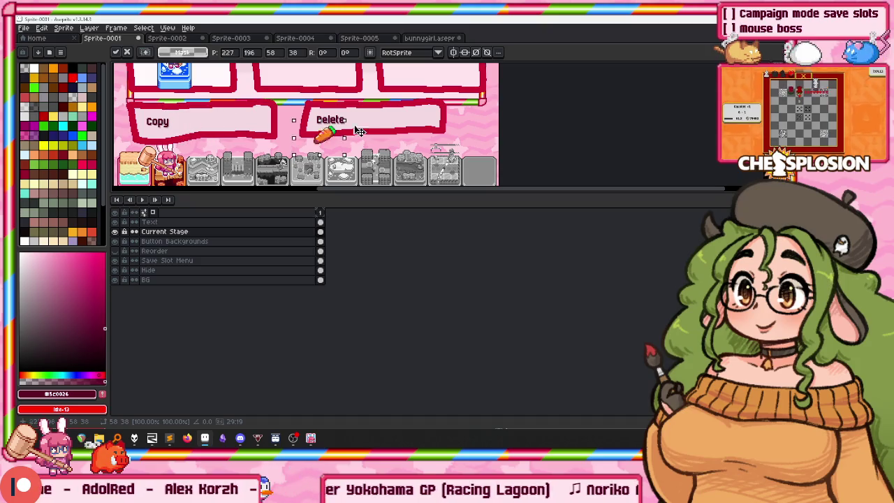
left_click_drag(331, 135, 439, 119)
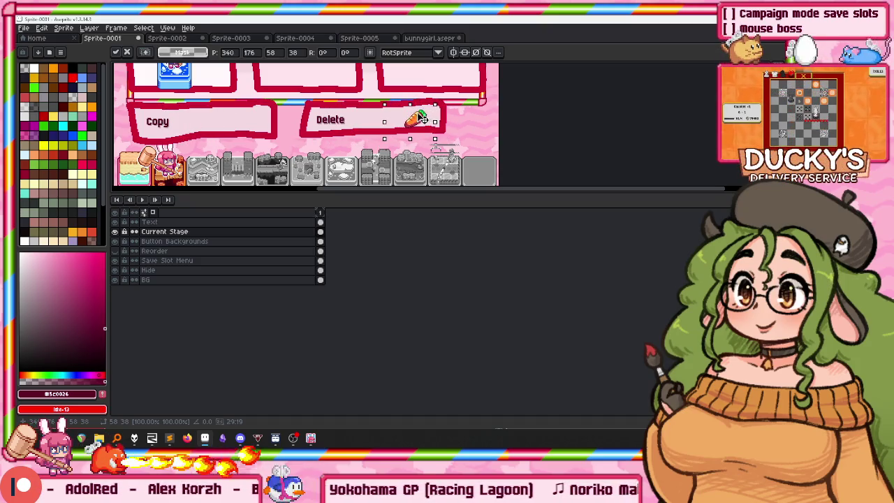
mouse_move(271, 93)
left_mouse_down()
mouse_move(300, 107)
mouse_move(259, 167)
mouse_move(271, 119)
left_mouse_up()
key("Return")
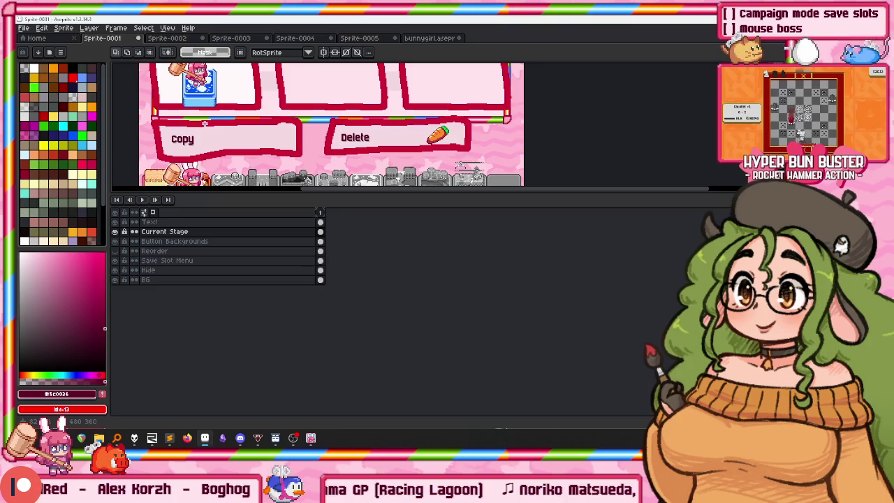
left_click_drag(204, 124, 248, 119)
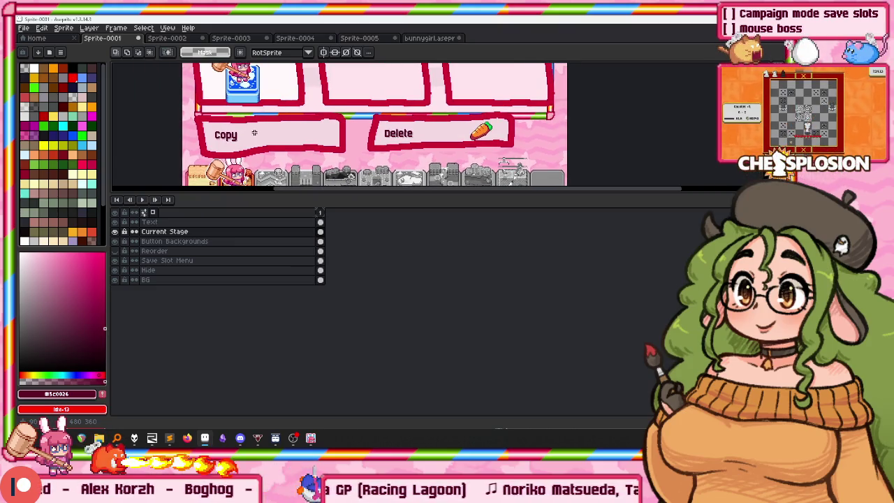
scroll(254, 133, "up", 2)
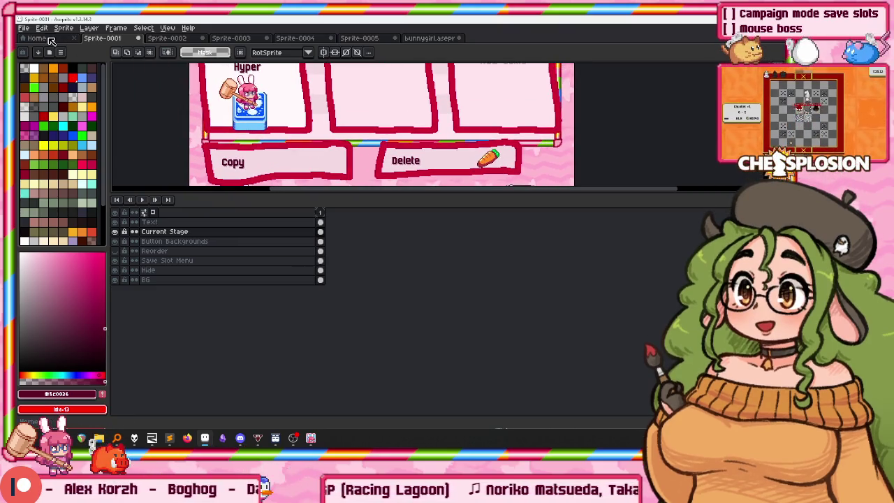
left_click(167, 39)
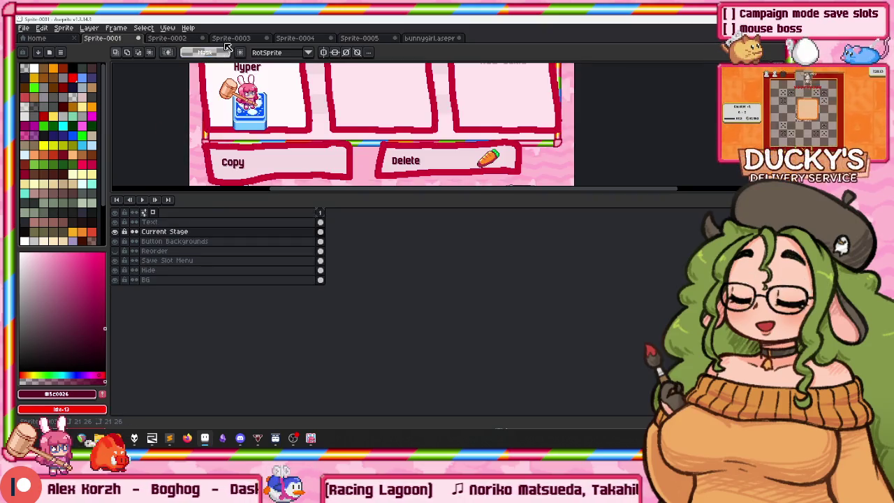
left_click(408, 39)
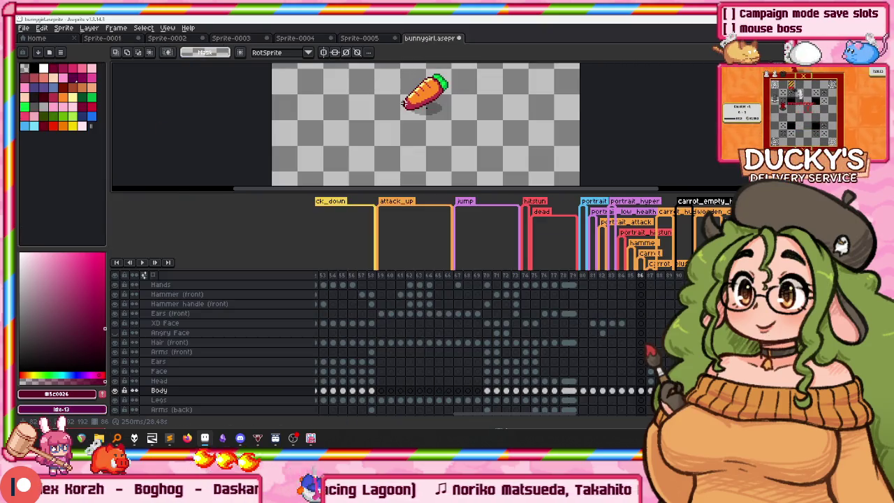
key("Left")
key("Left")
key("Left")
key("Left")
key("Left")
key("Left")
key("Left")
key("Left")
key("Left")
key("Left")
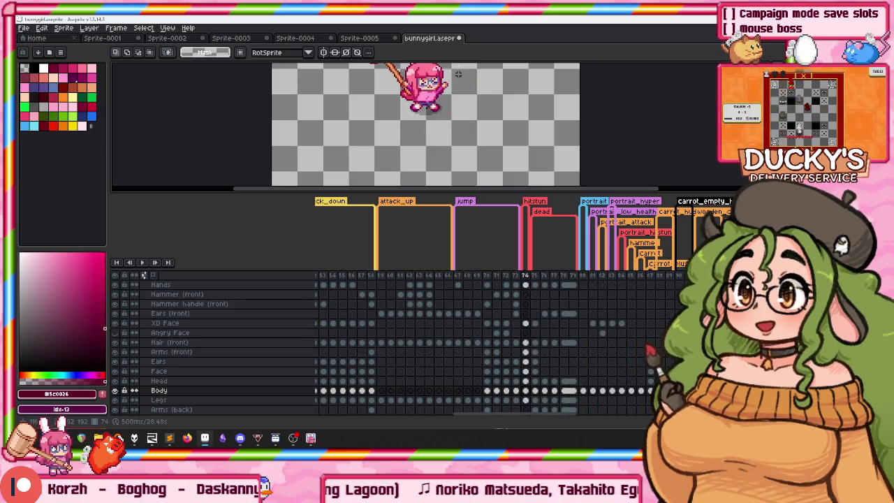
key("Left")
key("Left")
key("Left")
key("Left")
key("Left")
key("Left")
key("Left")
key("Left")
key("Left")
key("Left")
key("Left")
key("Left")
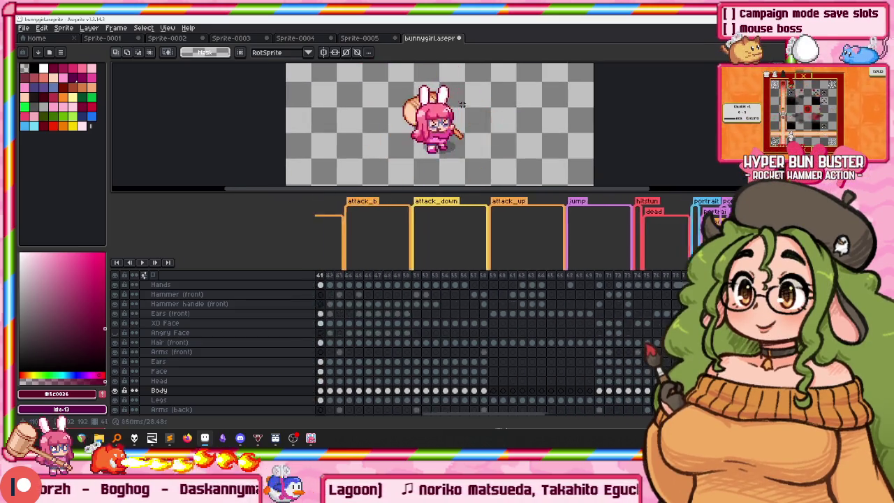
key("Left")
key("Left")
key("Left")
key("Left")
key("Left")
key("Left")
key("Left")
key("Left")
key("Left")
key("Left")
key("Left")
key("Left")
key("Left")
key("Left")
key("Left")
key("Left")
key("Left")
key("Left")
key("Left")
key("Left")
key("Left")
key("Left")
key("Left")
key("Left")
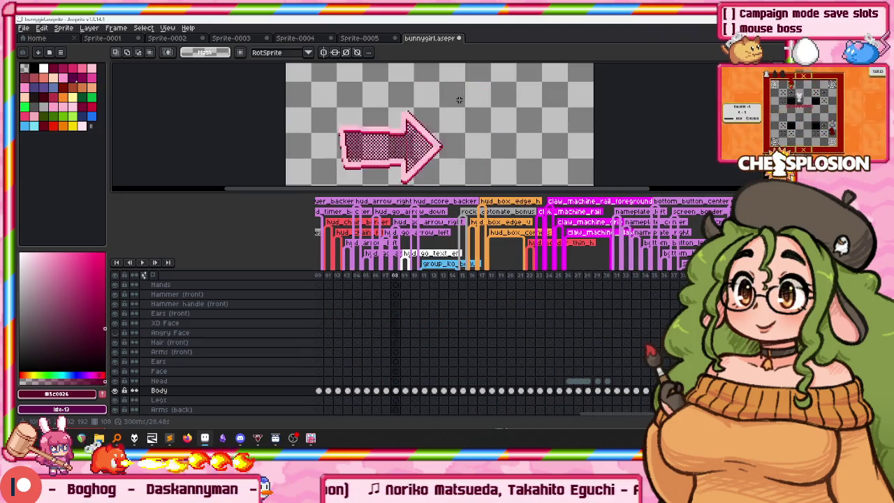
key("Left")
key("Left")
key("Left")
key("Left")
key("Left")
key("Left")
key("Left")
key("Left")
key("Left")
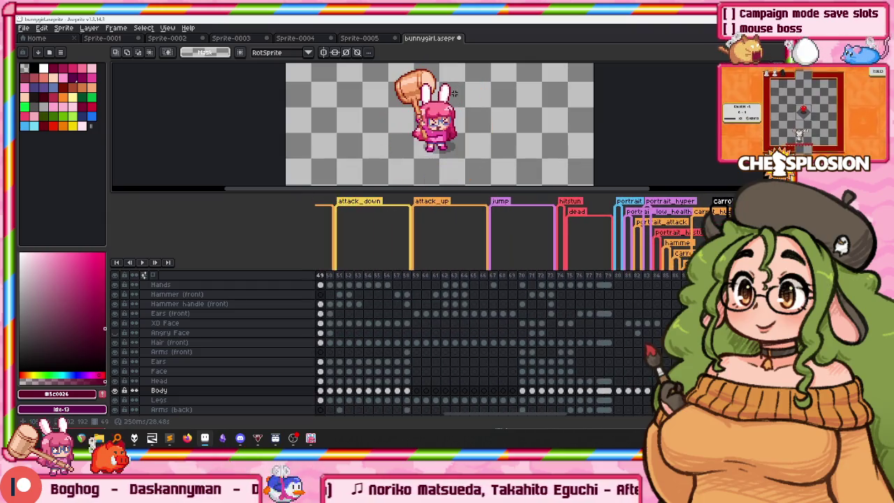
key("Home")
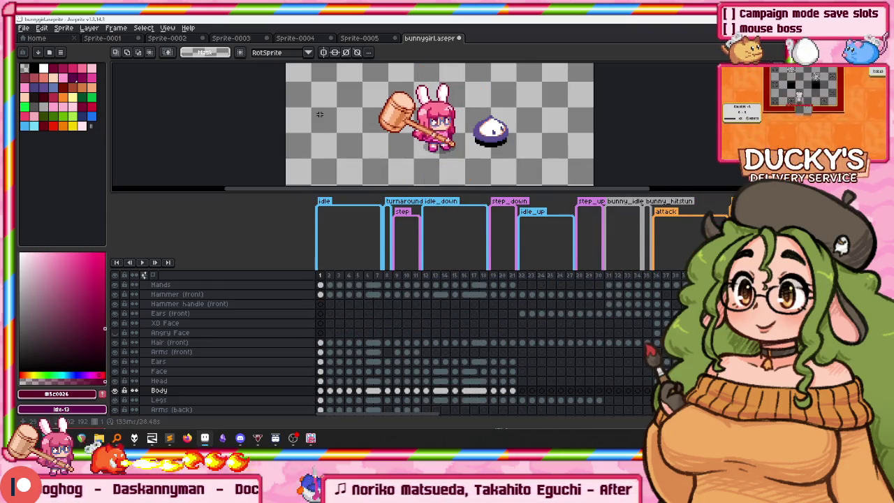
key("ctrl+Tab")
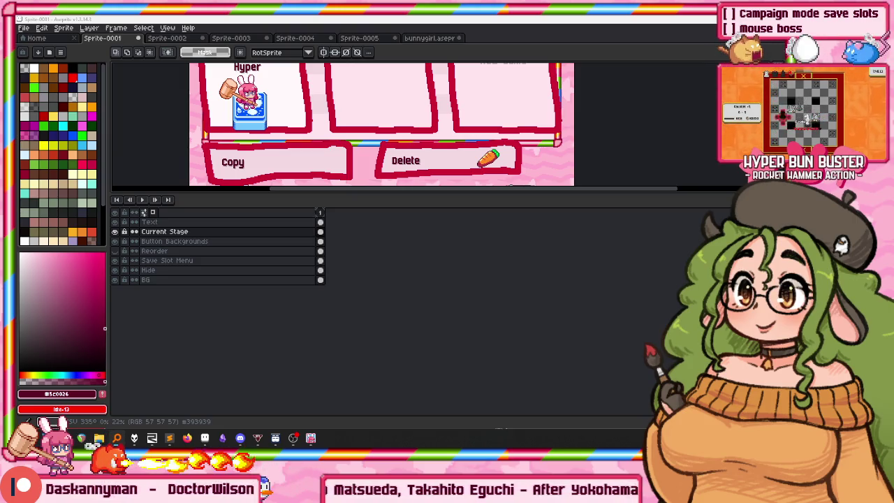
Add two empty layers, delete the extra one, then undo the deletion.
key("shift+n")
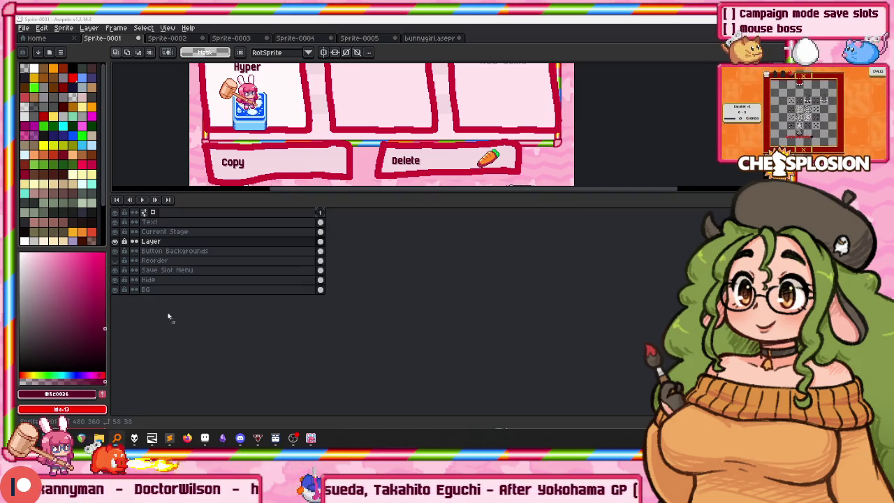
key("shift+n")
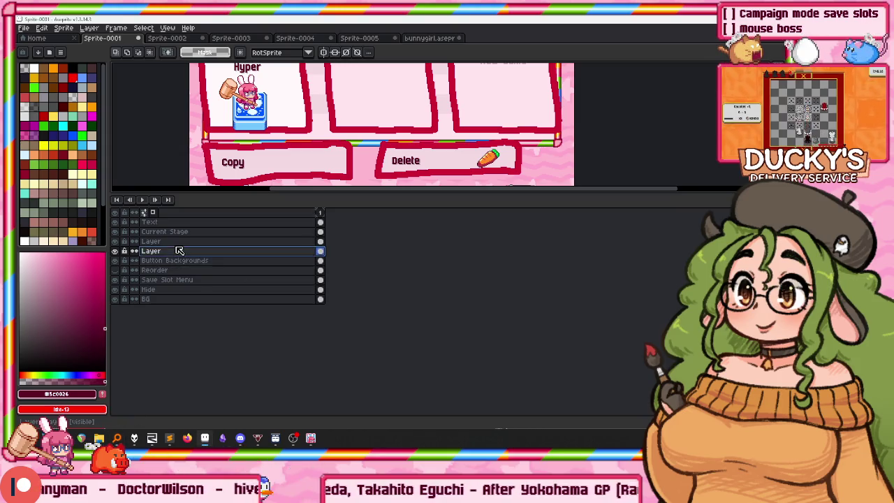
right_click(179, 248)
left_click(204, 271)
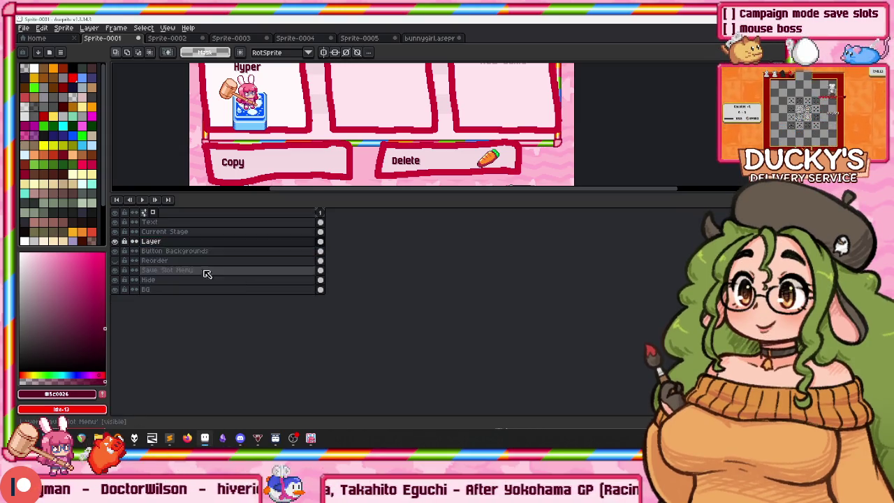
scroll(341, 158, "down", 2)
key("v")
key("ctrl+z")
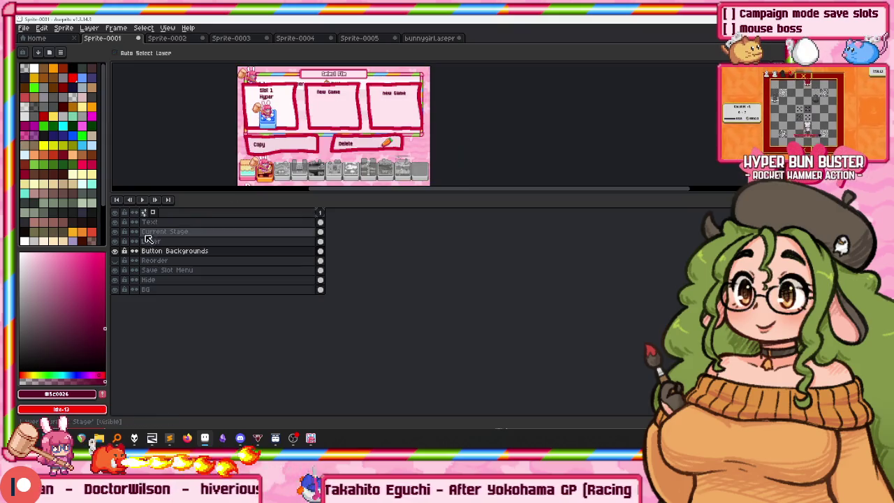
Merge the leftover Layer down into the Current Stage layer.
key("Return")
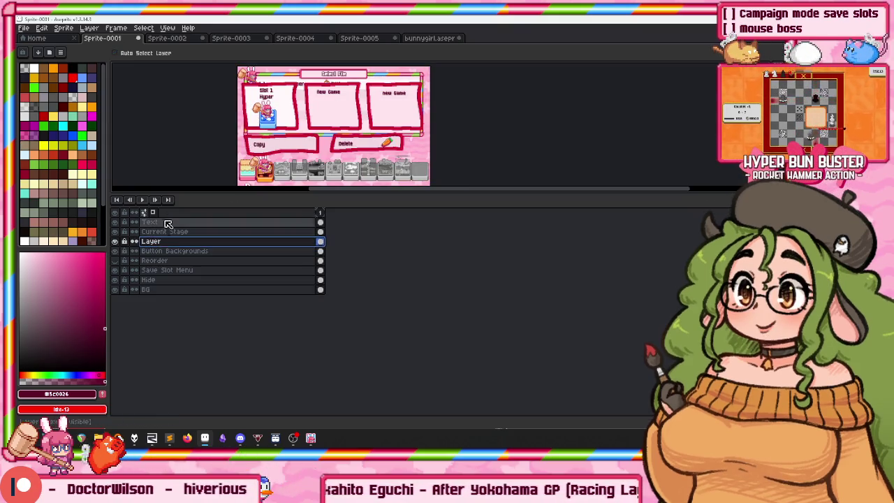
key("m")
scroll(289, 84, "up", 2)
right_click(180, 242)
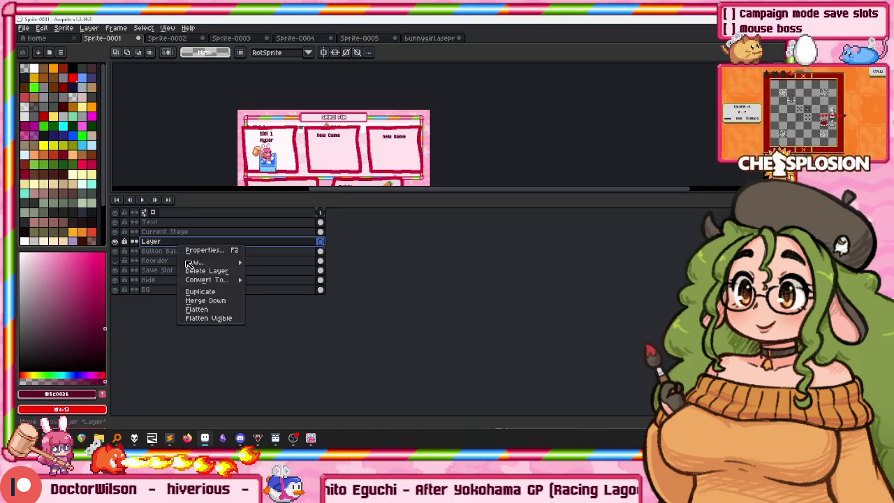
left_click(210, 279)
left_click(166, 232)
scroll(333, 125, "down", 2)
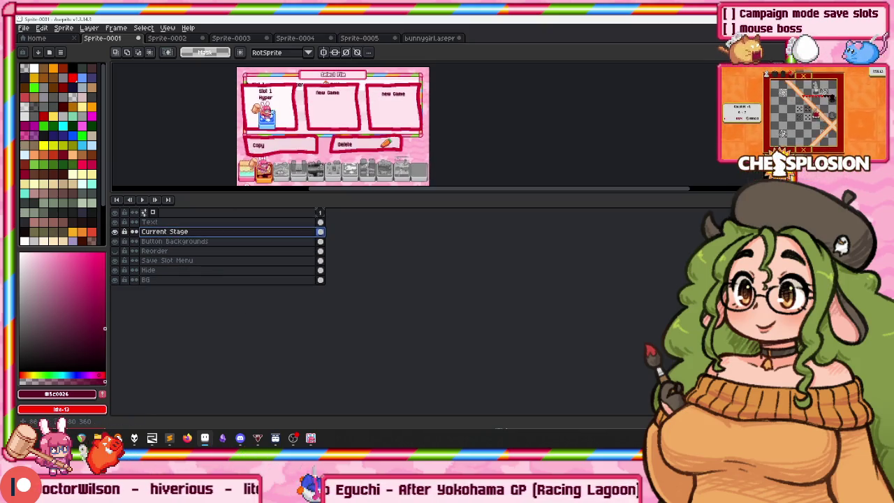
scroll(277, 145, "up", 3)
Move the hammer-girl bunny figure right onto the Copy button.
left_click(313, 132)
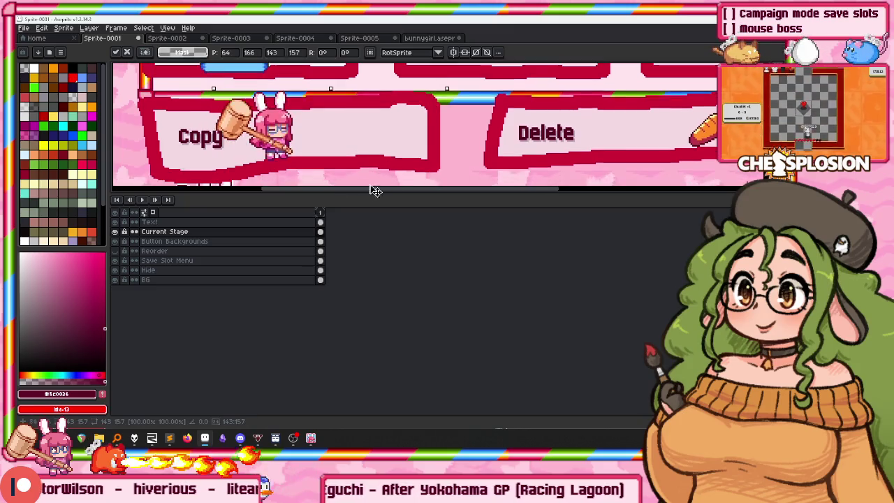
left_click_drag(397, 124, 406, 127)
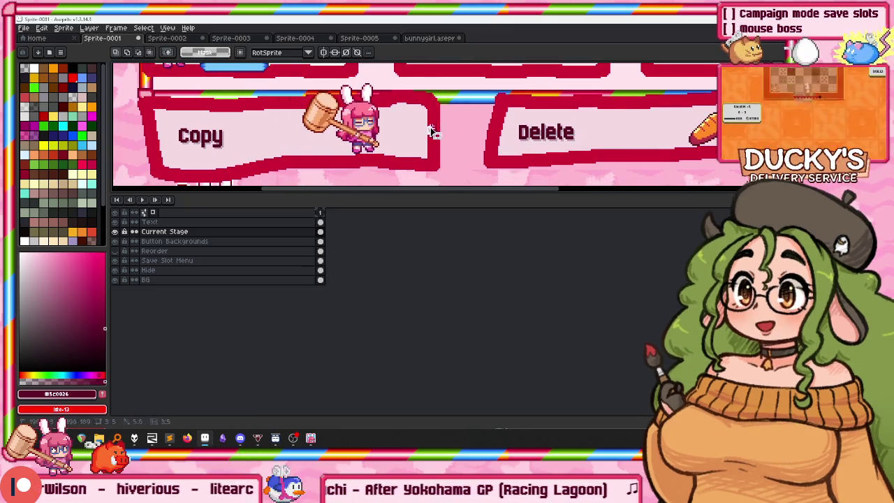
scroll(393, 127, "down", 3)
scroll(392, 128, "up", 1)
scroll(392, 127, "up", 1)
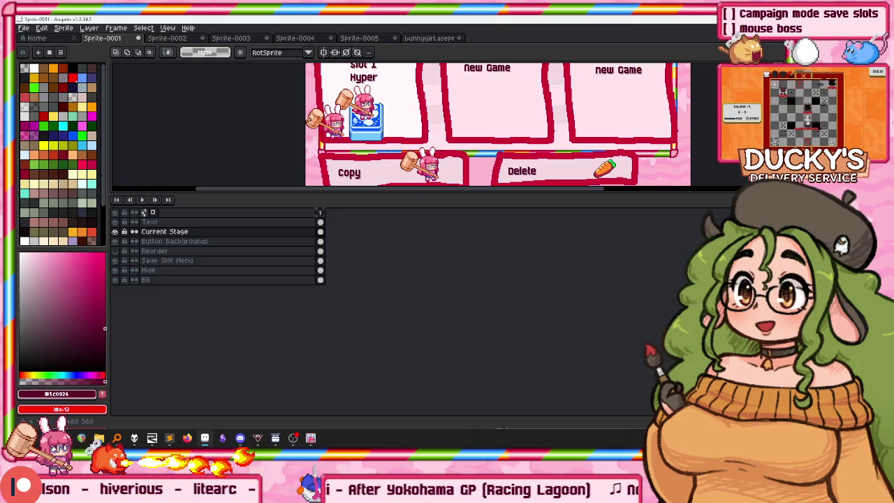
scroll(391, 125, "down", 1)
scroll(391, 126, "up", 2)
scroll(391, 126, "down", 1)
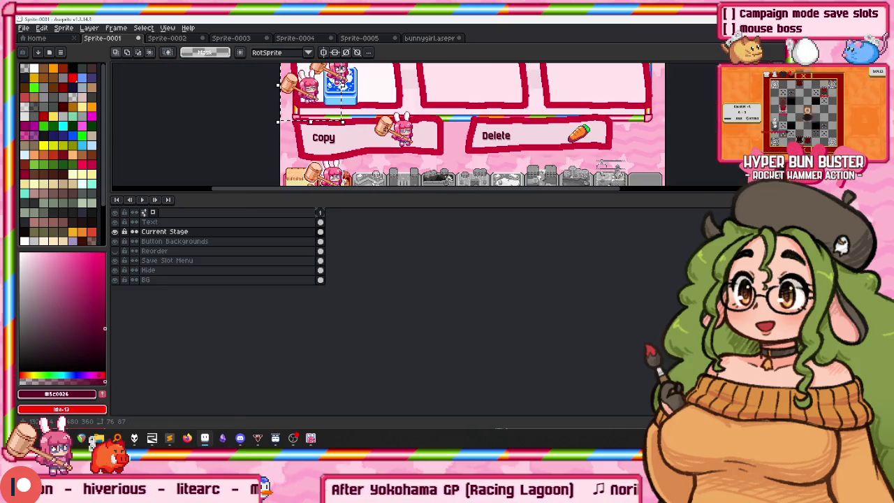
scroll(367, 117, "up", 1)
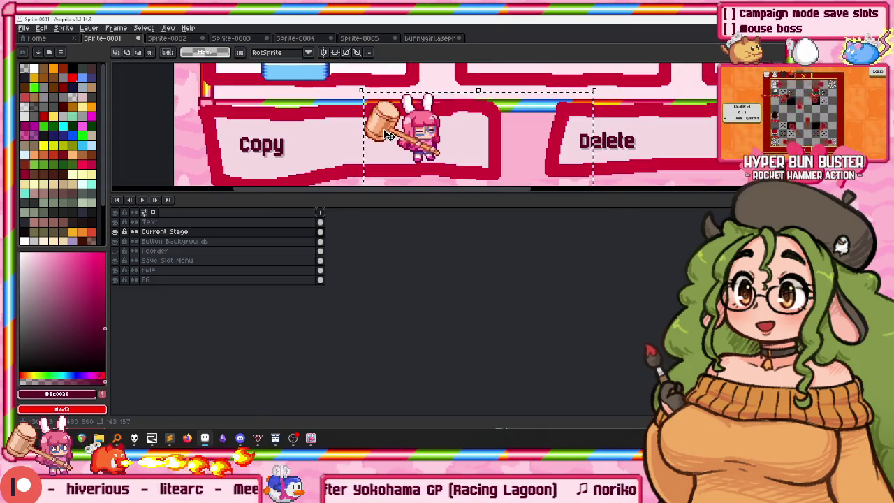
scroll(339, 121, "down", 1)
scroll(343, 125, "up", 2)
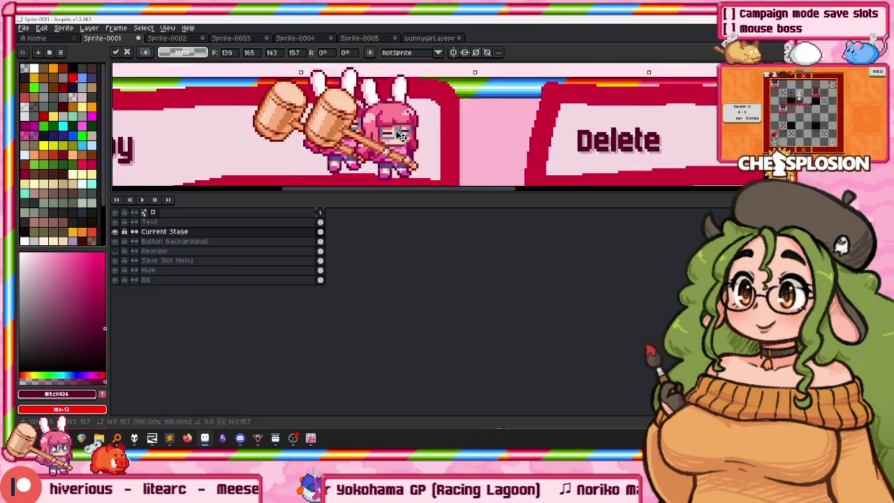
scroll(349, 127, "up", 1)
Reposition the hammer girl within Copy, then delete it so Copy has no icon.
mouse_move(353, 129)
left_mouse_down()
mouse_move(362, 133)
mouse_move(332, 133)
mouse_move(360, 132)
left_mouse_up()
scroll(331, 129, "down", 1)
scroll(328, 125, "down", 1)
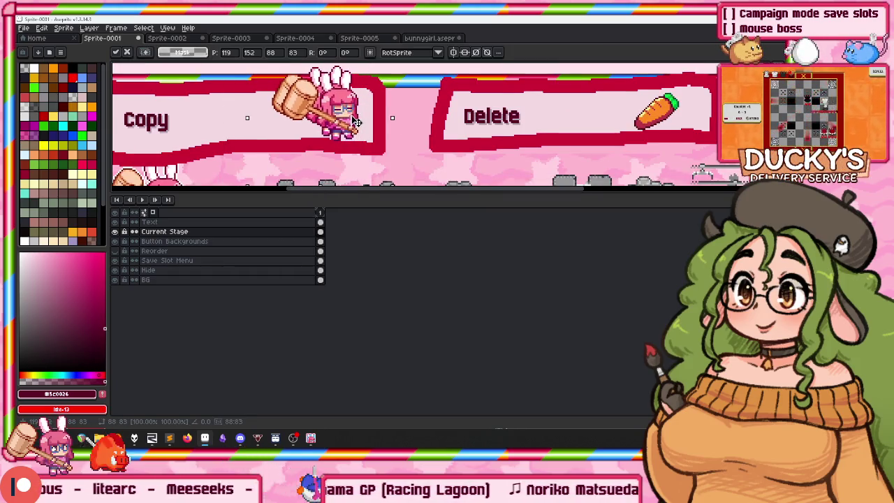
scroll(239, 72, "up", 1)
key("Delete")
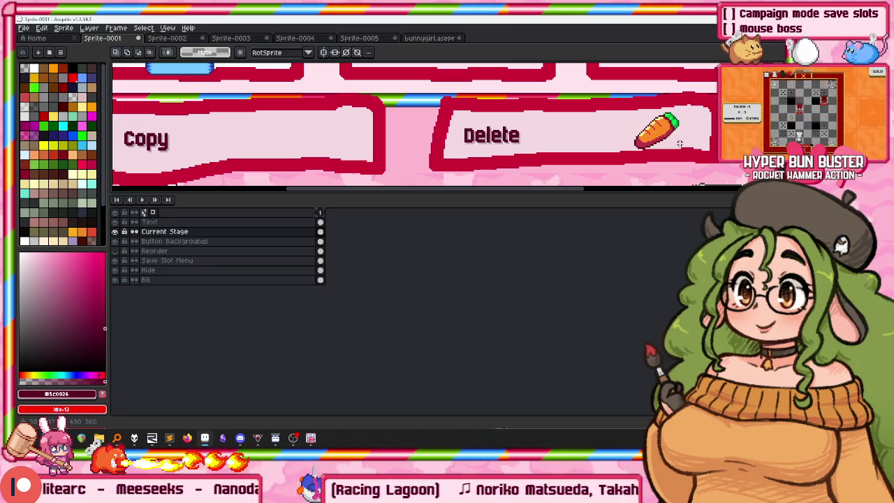
Select the carrot beside the Delete label and drop it onto the Copy button.
mouse_move(581, 83)
left_mouse_down()
mouse_move(678, 169)
mouse_move(347, 148)
left_mouse_up()
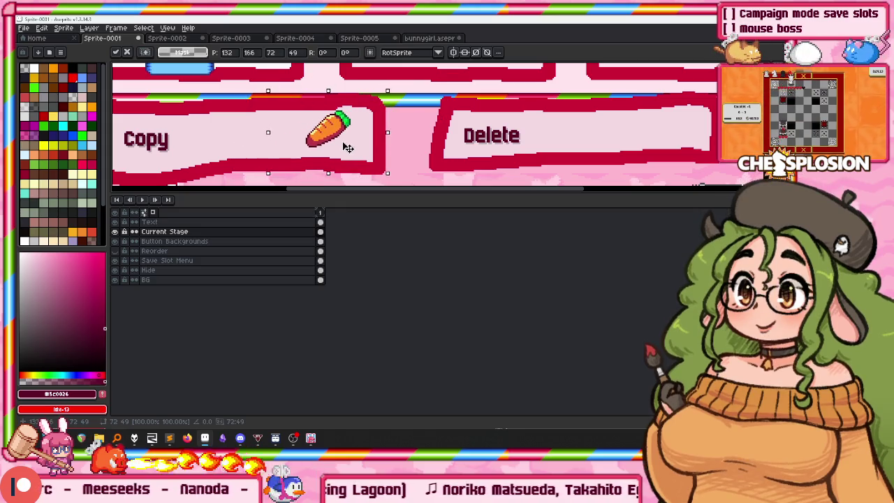
key("ctrl+d")
scroll(349, 130, "down", 4)
scroll(359, 133, "up", 1)
scroll(360, 133, "up", 1)
scroll(360, 133, "down", 1)
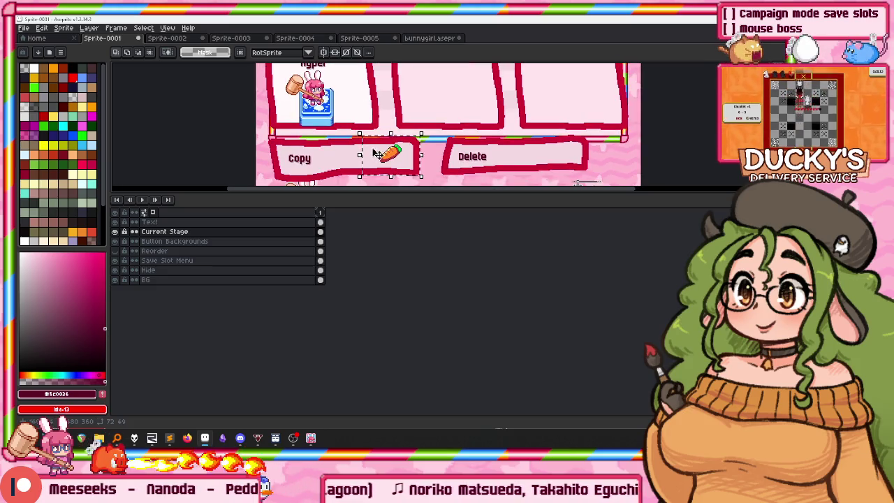
Duplicate the carrot with a slight offset to form a twin-carrot pair.
left_click(421, 177)
scroll(369, 148, "up", 2)
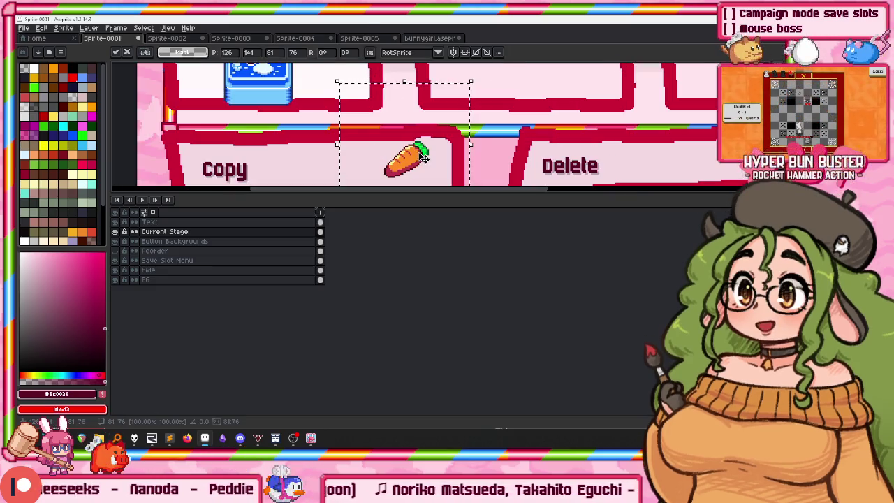
left_click_drag(436, 164, 434, 163)
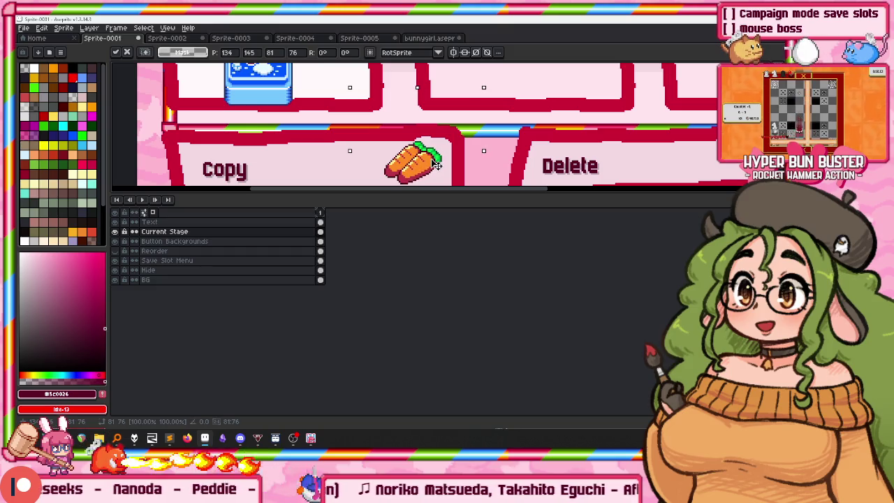
scroll(433, 163, "down", 2)
key("Return")
scroll(429, 158, "up", 4)
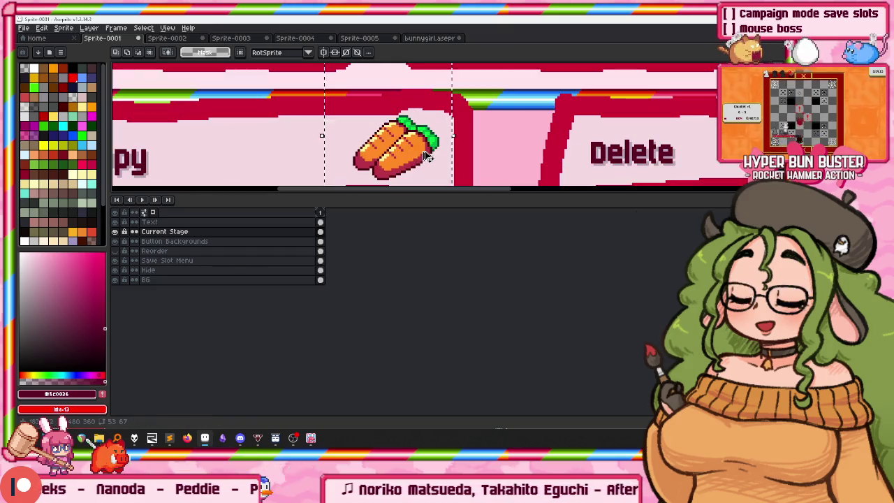
Scale the twin carrots down to 69×53 to fit the Copy button.
mouse_move(428, 156)
left_mouse_down()
mouse_move(413, 156)
mouse_move(424, 155)
left_mouse_up()
left_click_drag(300, 127, 322, 164)
scroll(445, 129, "down", 3)
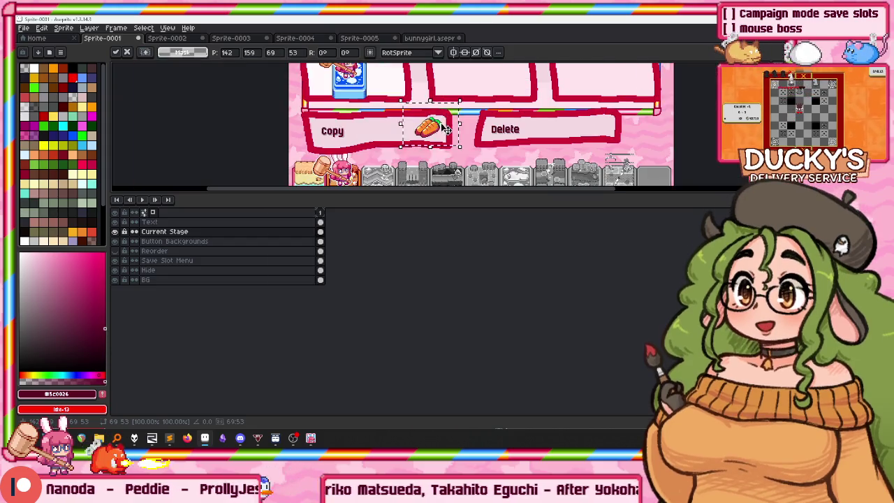
left_click(475, 117)
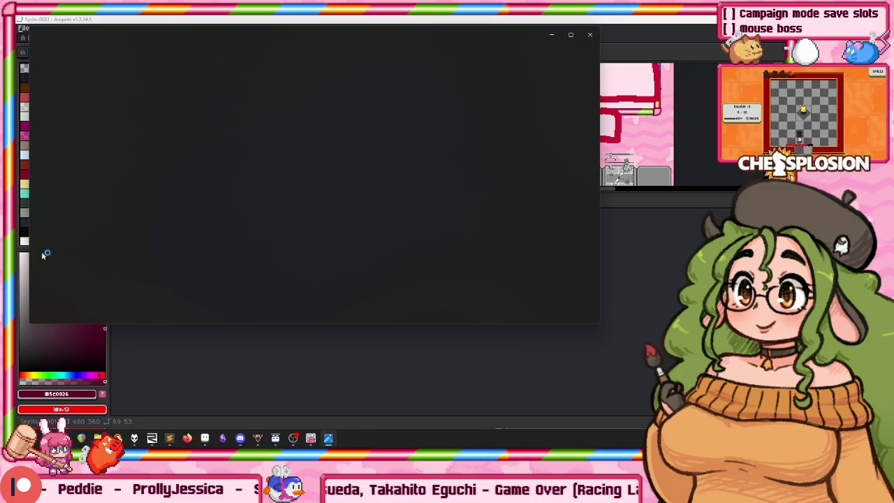
Close the blank Photos viewer, leaving the hitspark explosion image open in Aseprite.
left_click(589, 34)
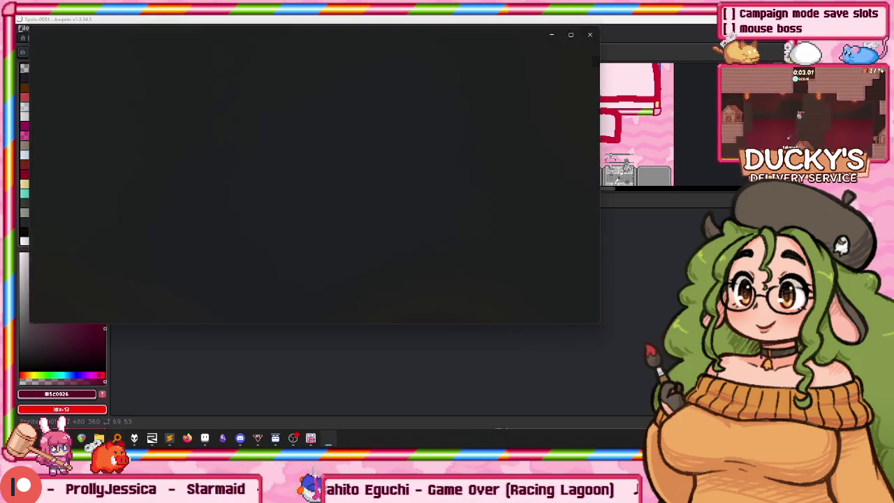
left_click(591, 35)
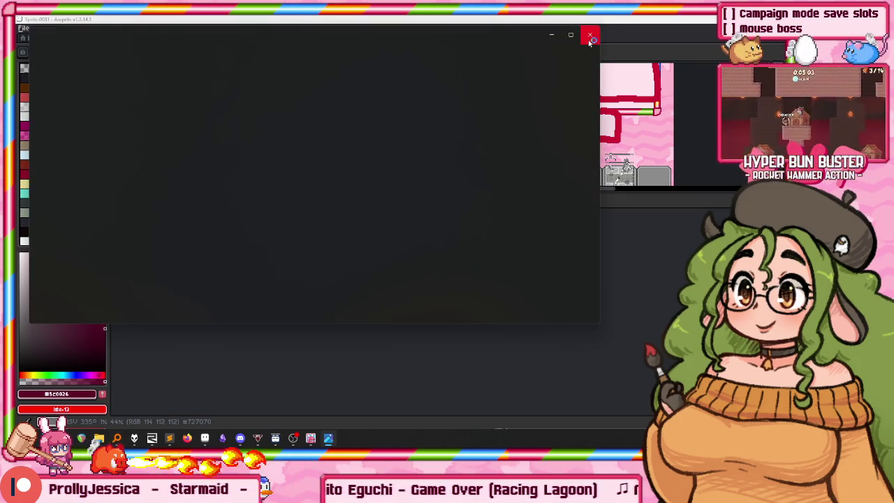
left_click(590, 35)
left_click(589, 38)
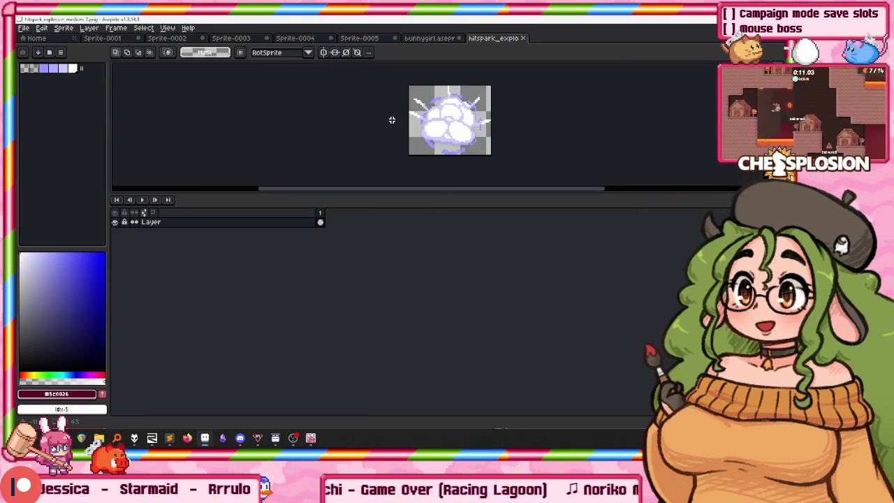
Close the hitspark tab and paste the white explosion beside Delete in Sprite-0001.
left_click(526, 39)
left_click(104, 39)
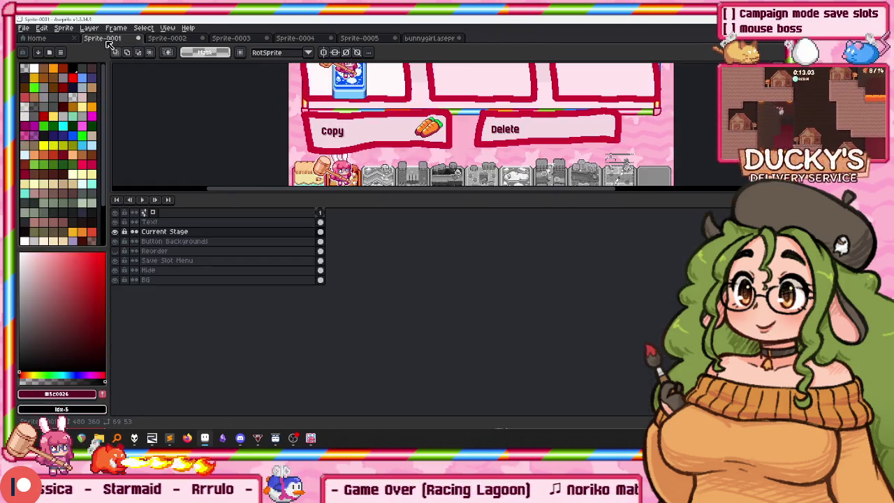
scroll(538, 124, "up", 1)
scroll(402, 137, "up", 1)
key("ctrl+v")
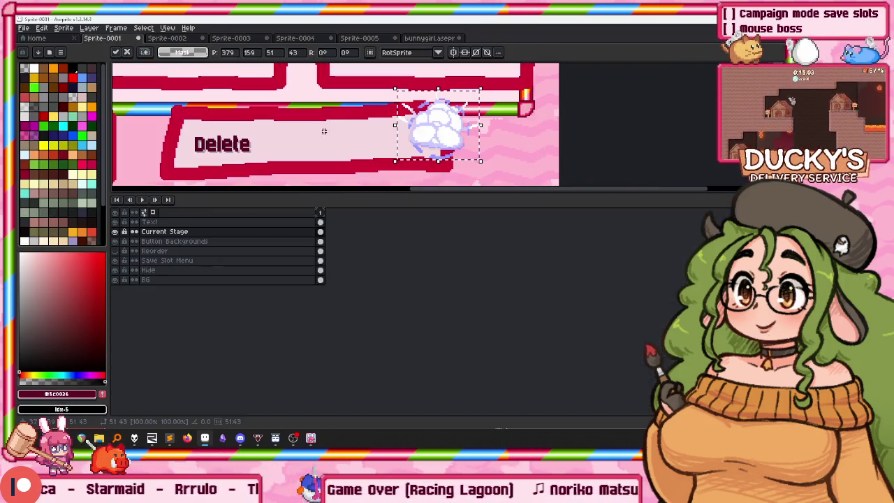
left_click_drag(403, 137, 409, 138)
key("Return")
scroll(409, 138, "down", 2)
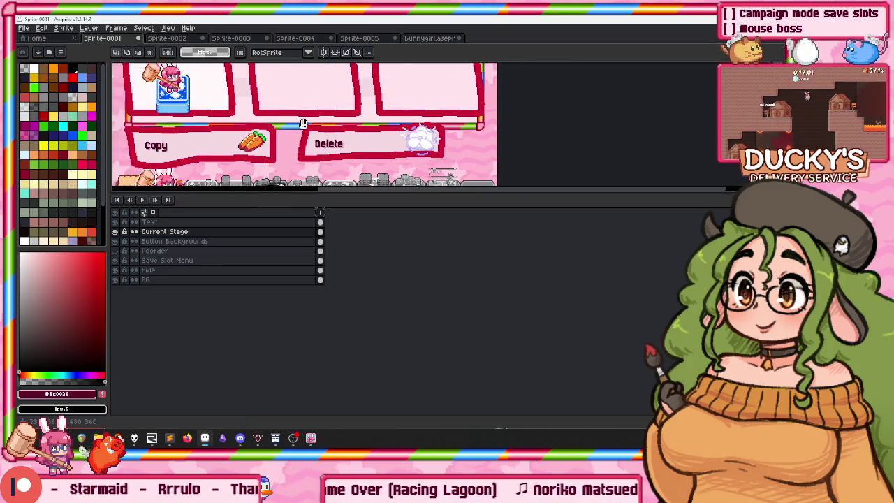
scroll(379, 180, "up", 1)
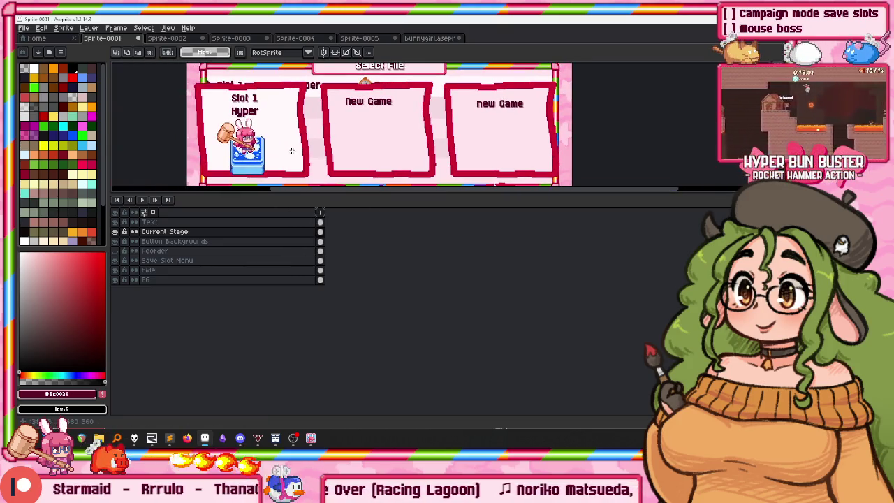
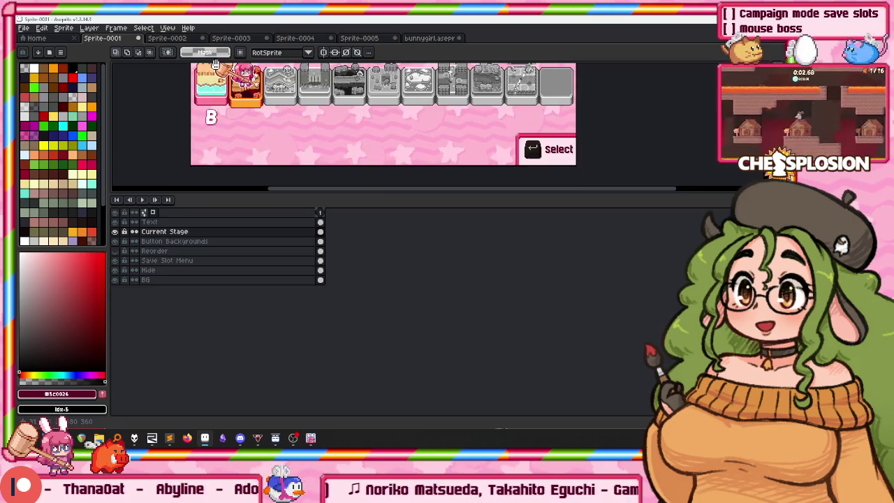
Pan the canvas and lower the timeline splitter to show the Copy/Delete buttons and stage strip.
left_click_drag(216, 65, 222, 95)
left_click_drag(221, 200, 221, 278)
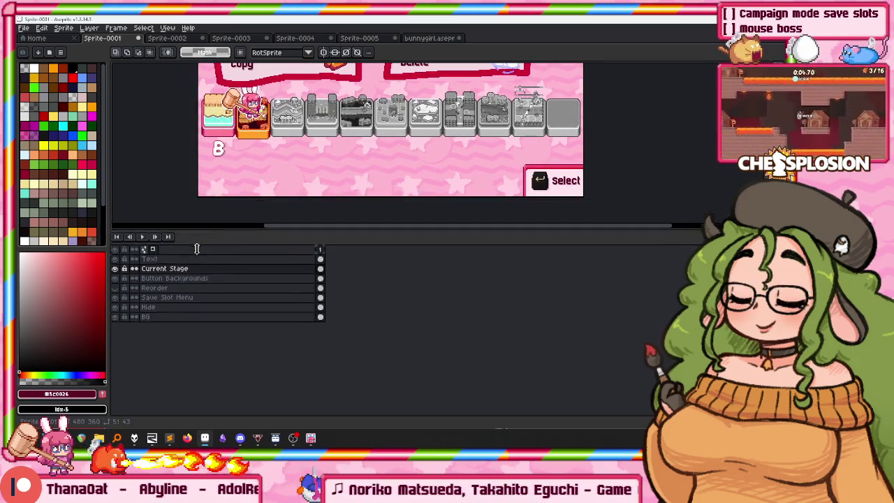
scroll(296, 134, "down", 2)
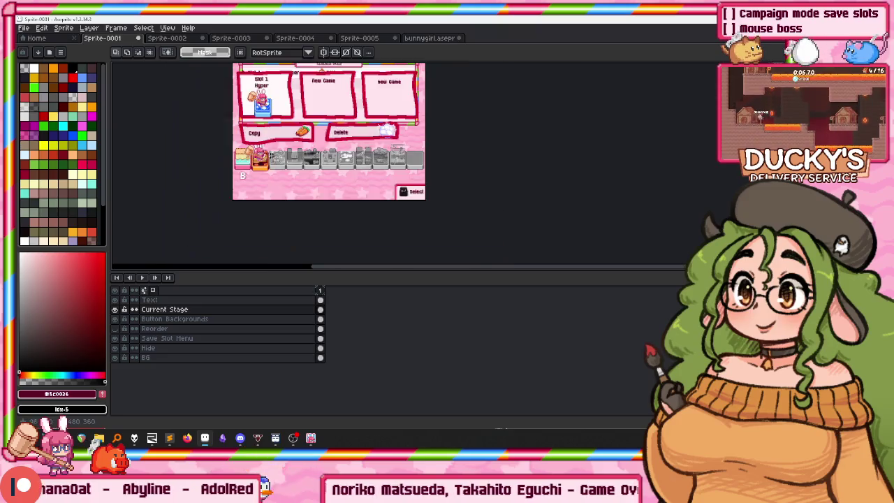
scroll(248, 150, "up", 2)
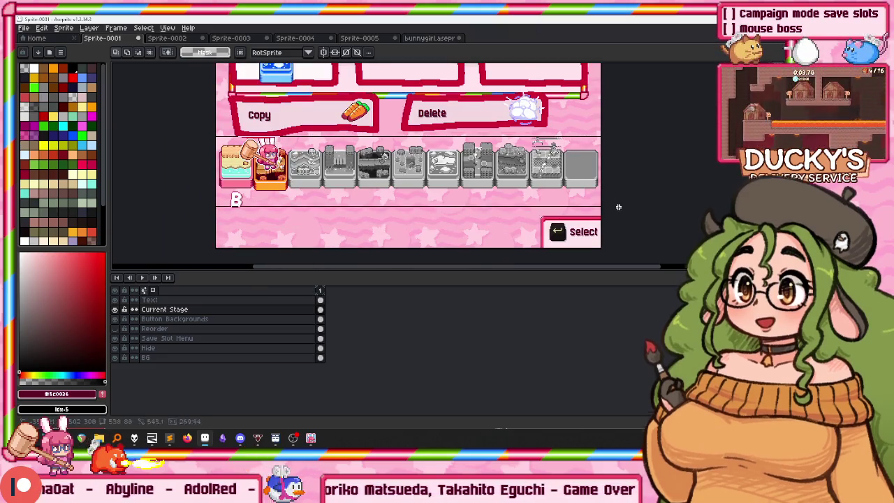
scroll(424, 186, "up", 2)
scroll(243, 189, "down", 2)
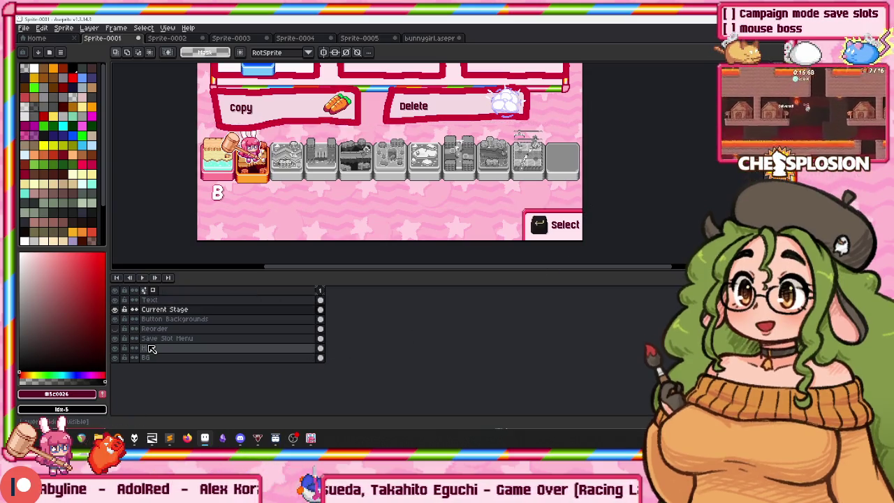
Add a 'Hide stage select' layer above Hide and sample the artwork's light pink.
left_click(150, 348)
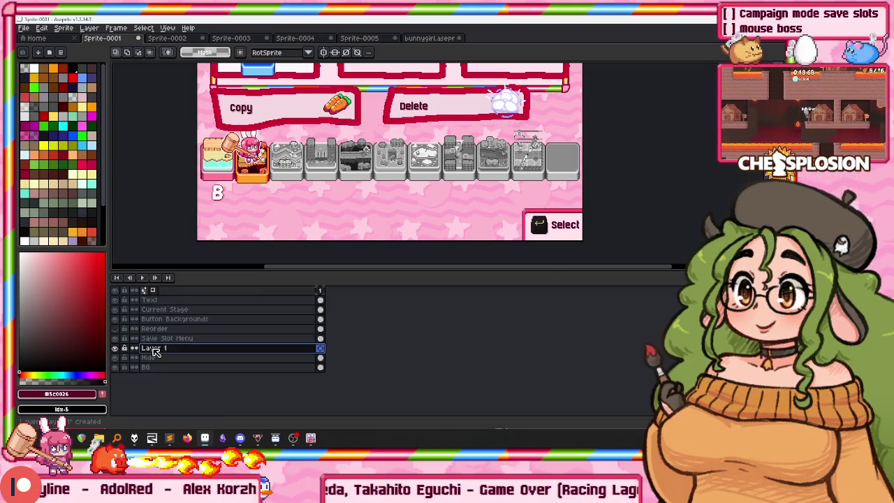
double_click(195, 399)
type("Hide stage s")
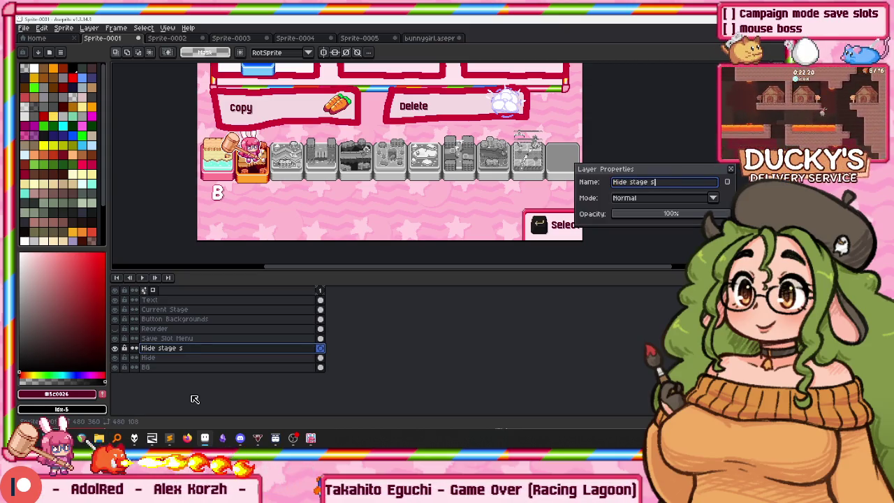
type("elect")
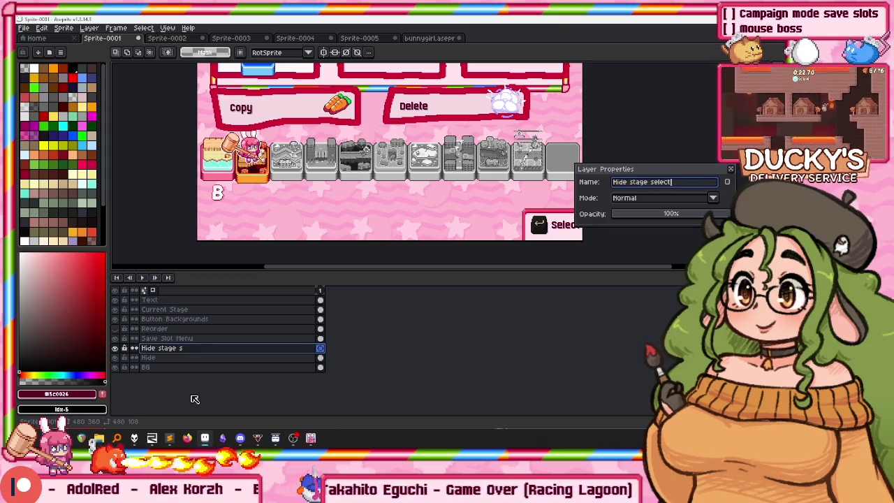
key("Return")
left_click(300, 190)
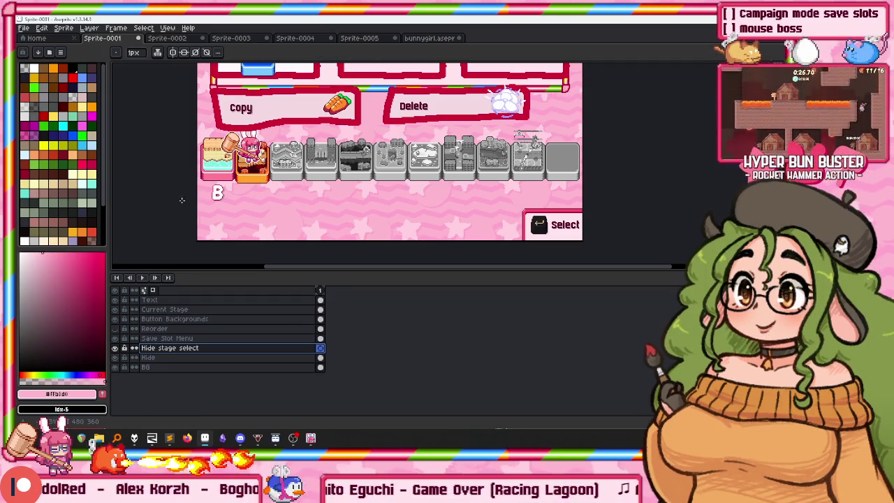
scroll(559, 144, "down", 2)
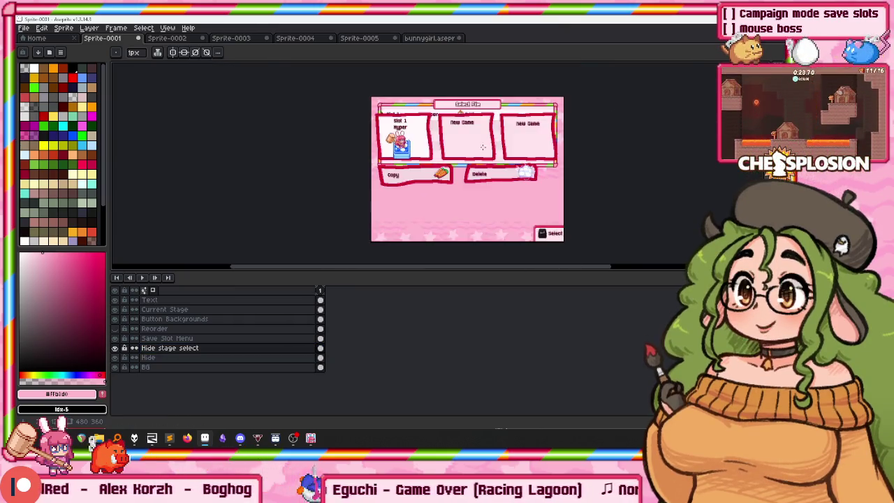
Rename the Current Stage layer to 'Sprites'.
scroll(438, 153, "up", 2)
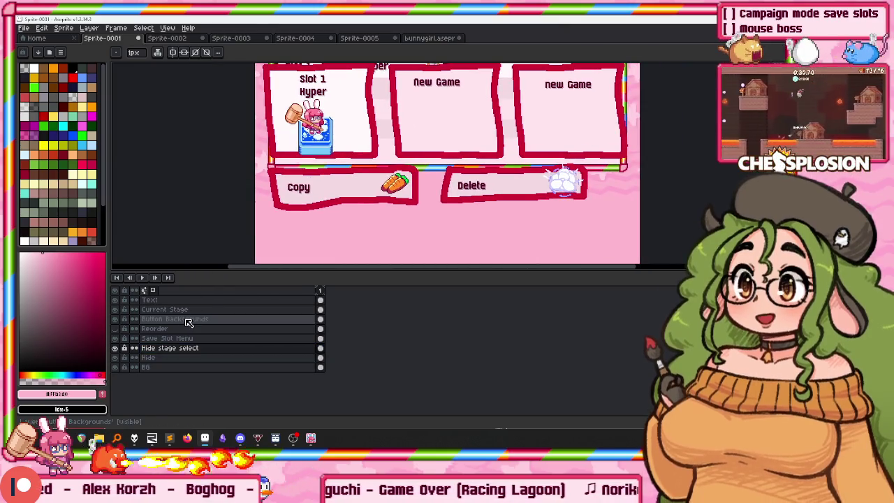
left_click(183, 318)
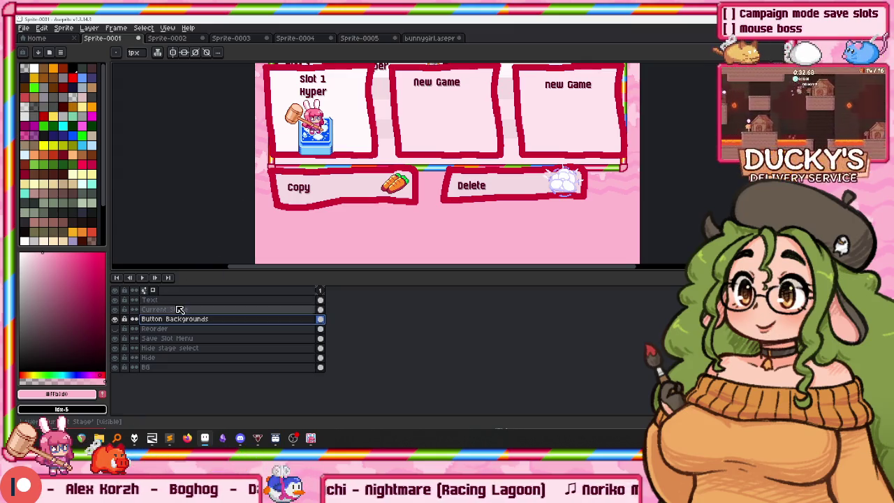
left_click(144, 310)
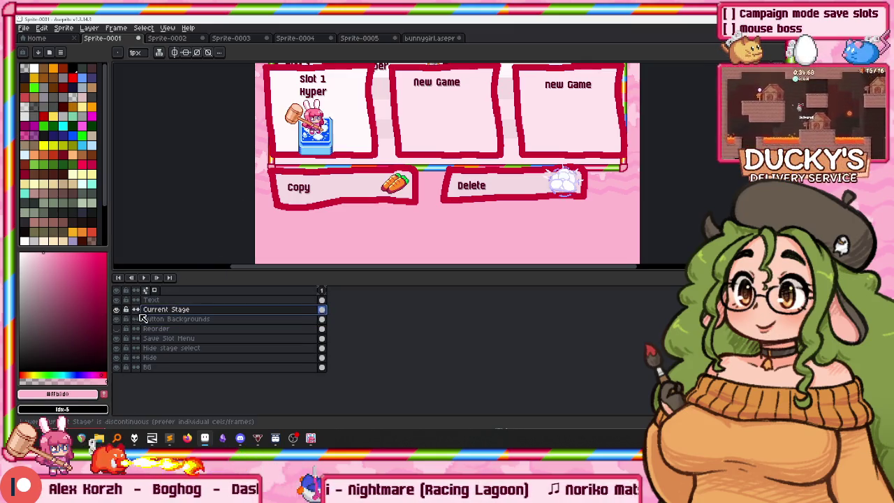
double_click(167, 310)
type("Sprit")
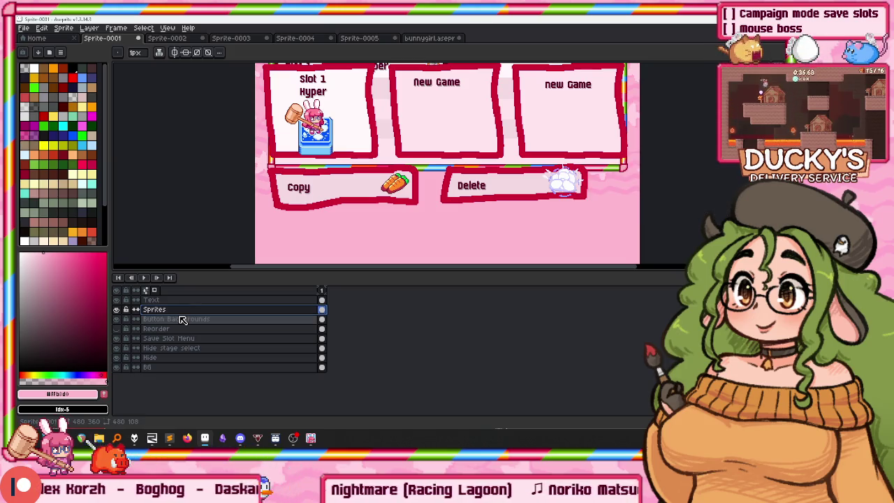
type("es")
key("Return")
key("Return")
Select the Text, Sprites and Button Backgrounds layers together and switch to the Move tool.
left_click(174, 301)
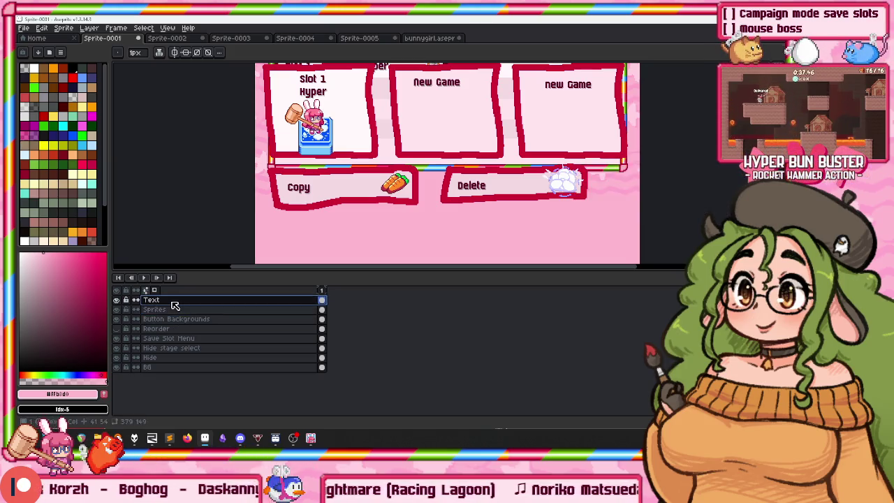
double_click(174, 302)
key("Escape")
left_click(164, 319, "shift")
key("v")
scroll(353, 155, "down", 1)
scroll(353, 155, "down", 1)
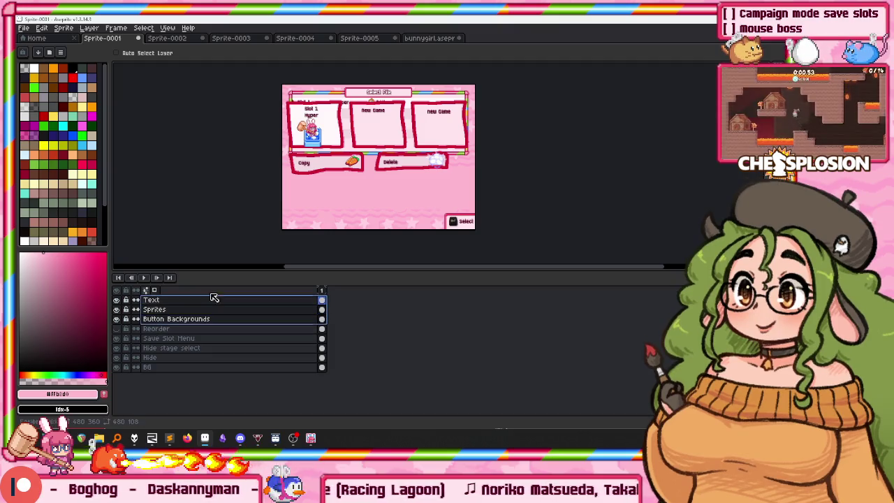
left_click(380, 203)
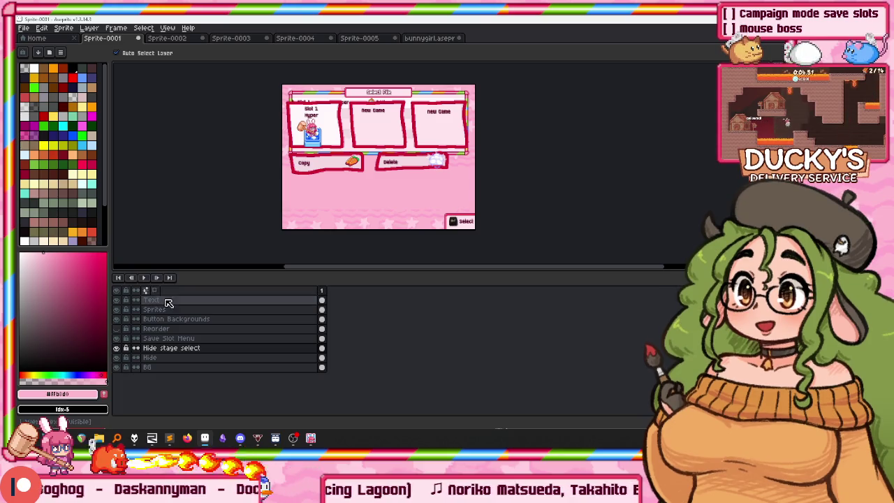
Try shifting the slot boxes and buttons 50 px down, then undo it.
left_click_drag(166, 300, 175, 319)
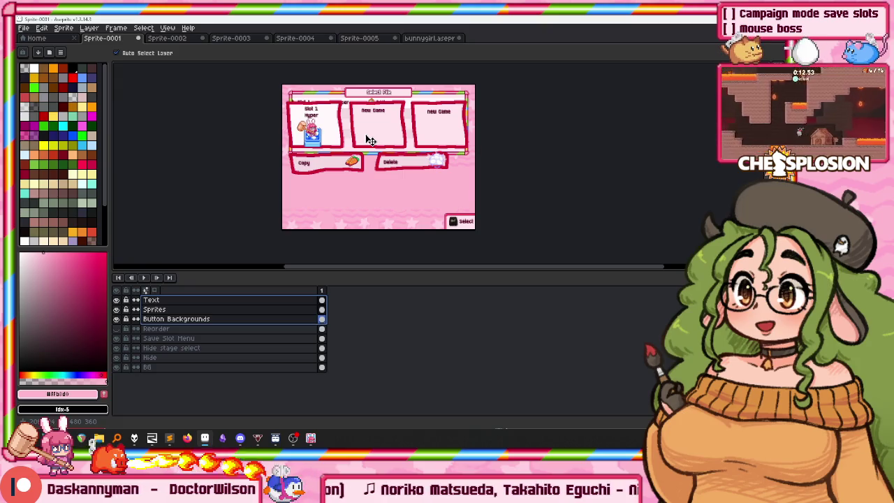
left_click_drag(378, 141, 377, 176)
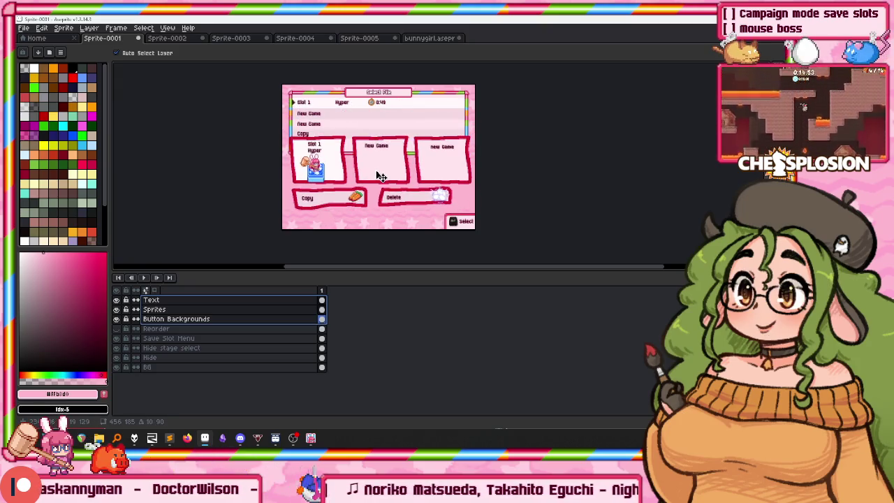
key("ctrl+z")
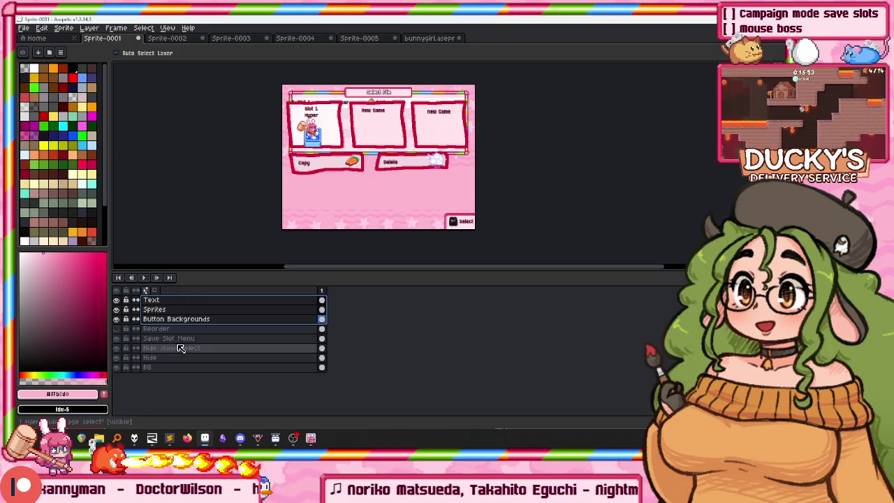
left_click(177, 357)
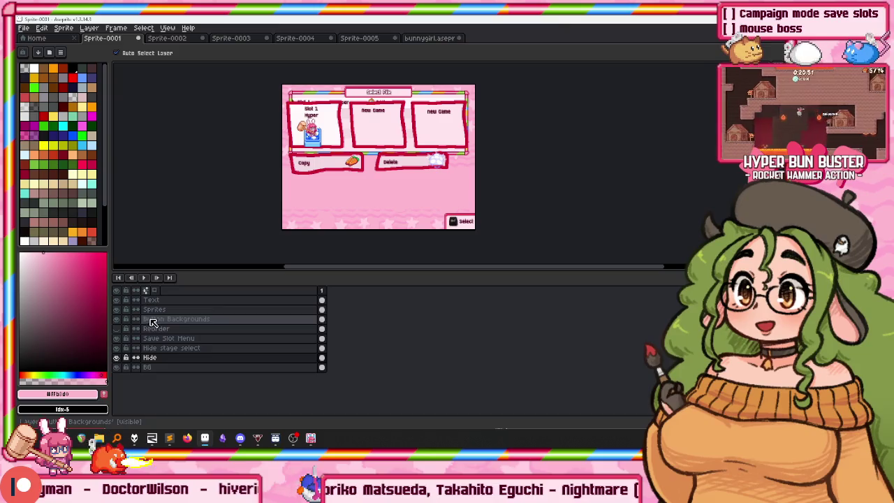
left_click(169, 338)
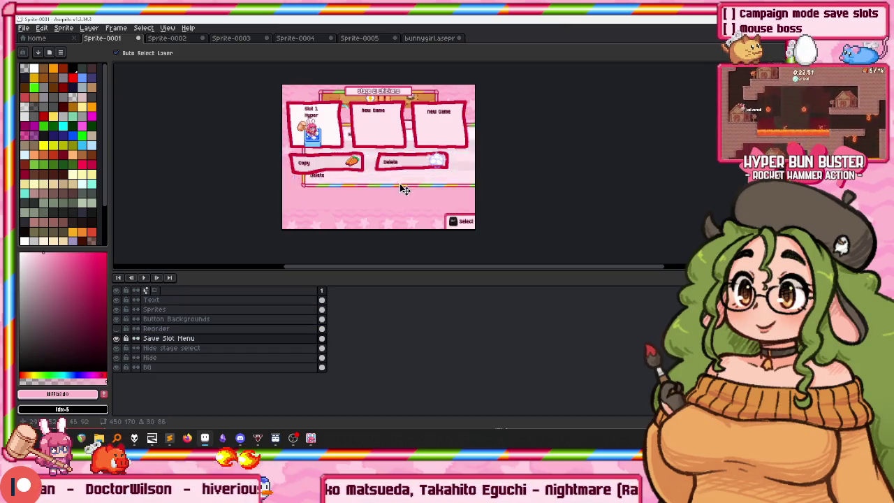
Nudge the slot-list overlay about 50 px to the right.
left_click_drag(168, 311, 168, 300)
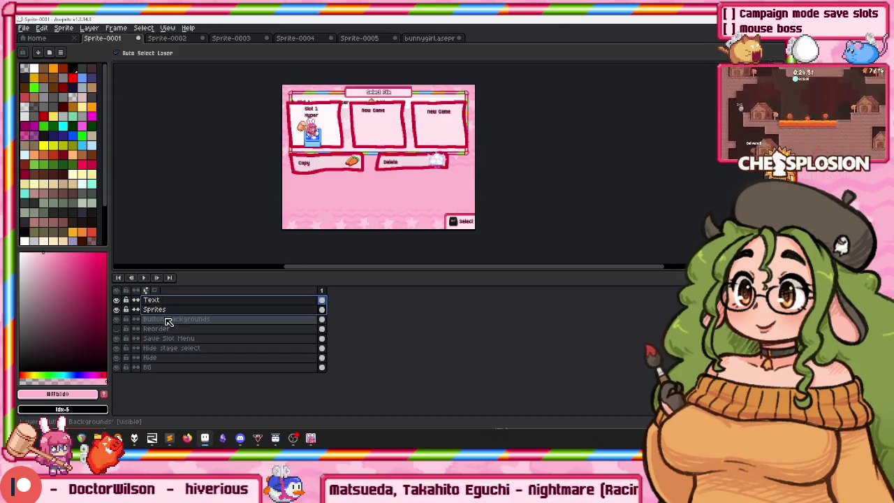
left_click(173, 318)
left_click(384, 208)
left_click_drag(385, 208, 439, 214)
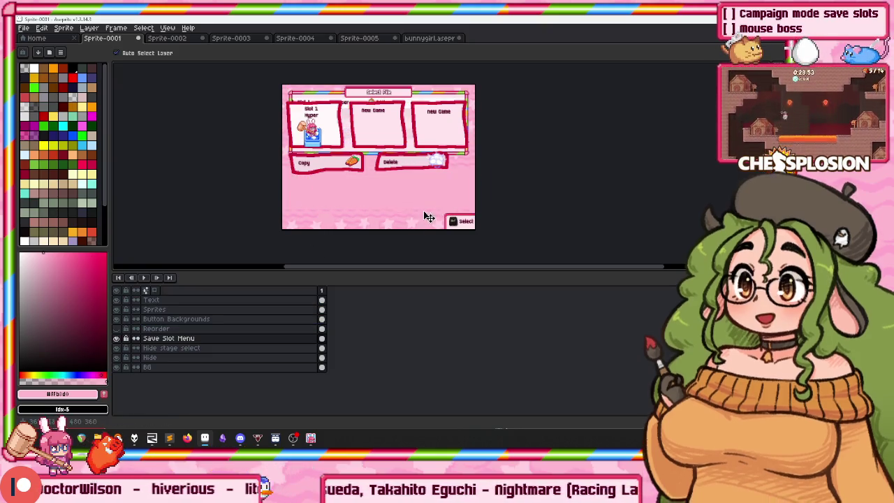
On the Button Backgrounds layer, marquee the Copy and Delete backgrounds and move them lower.
left_click(185, 319)
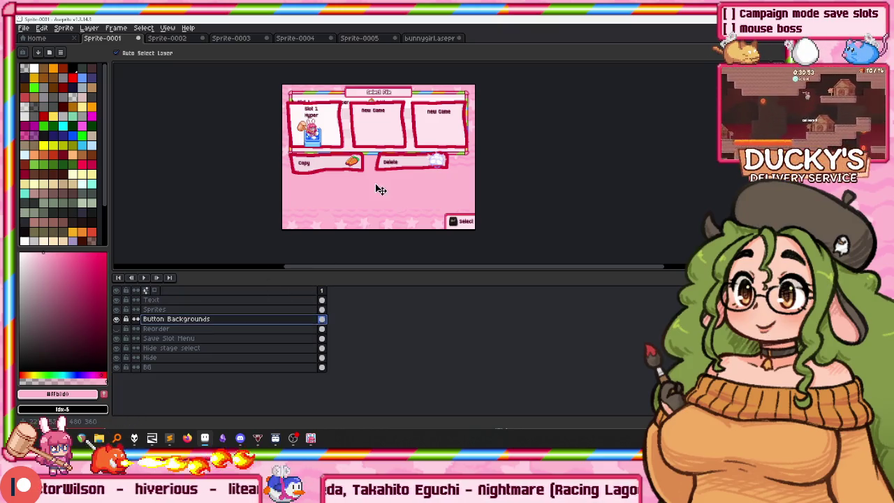
scroll(341, 179, "down", 1)
scroll(328, 174, "up", 1)
scroll(304, 169, "up", 1)
key("m")
mouse_move(303, 168)
left_mouse_down()
mouse_move(191, 207)
mouse_move(508, 124)
mouse_move(489, 213)
left_mouse_up()
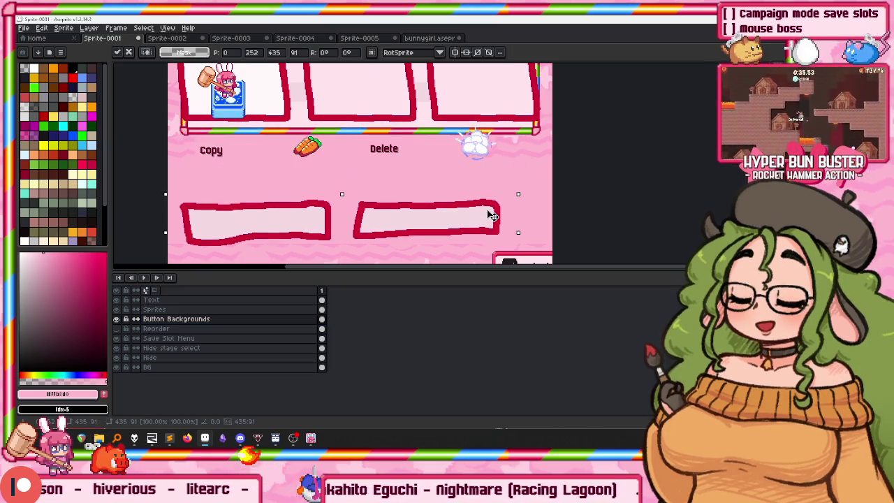
Move the carrot and cloud icons on the Sprites layer down into the lowered buttons.
left_click(176, 310)
left_click_drag(489, 144, 537, 183)
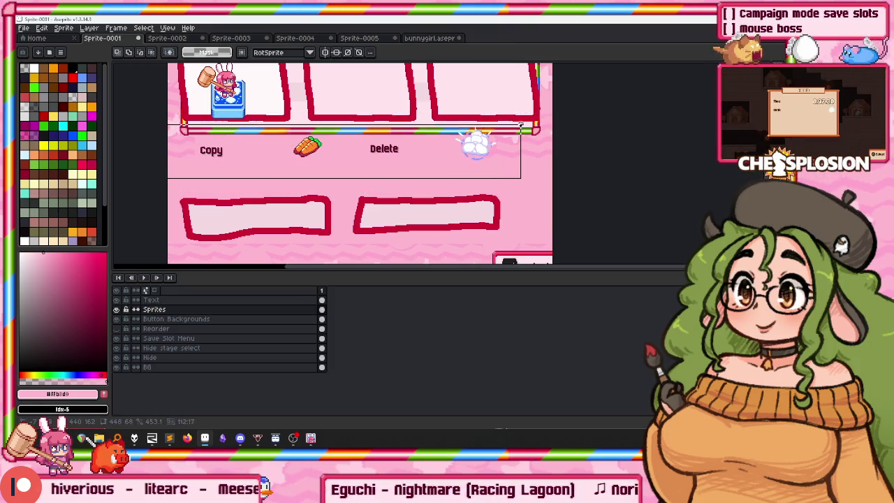
left_click_drag(481, 144, 480, 218)
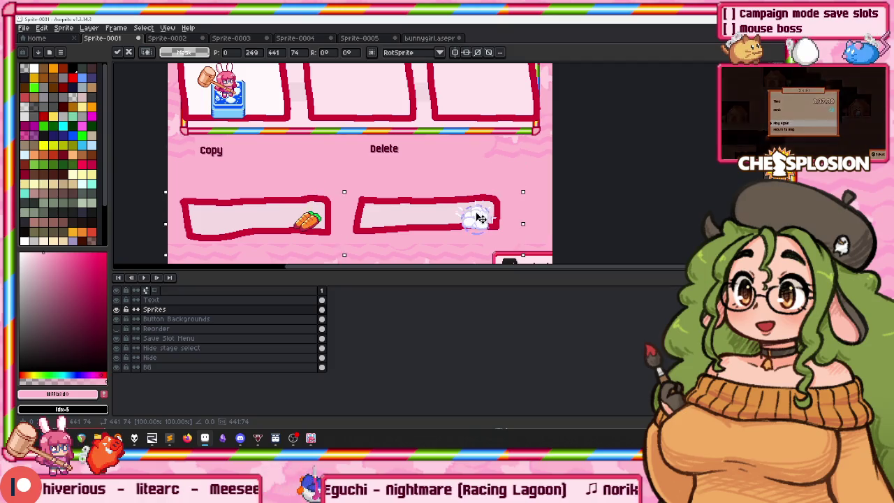
Move the Copy and Delete labels on the Text layer down into the buttons.
left_click(173, 299)
left_click_drag(163, 136, 466, 169)
left_click_drag(415, 149, 415, 205)
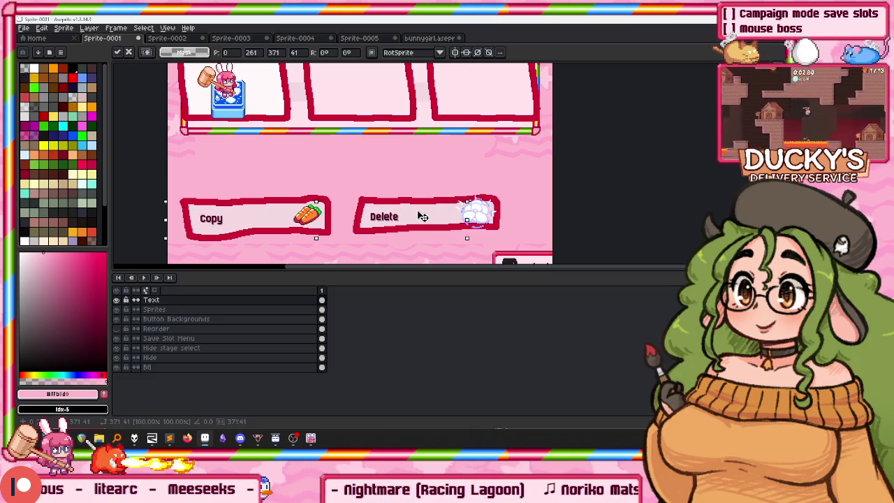
key("Return")
left_click_drag(361, 178, 329, 230)
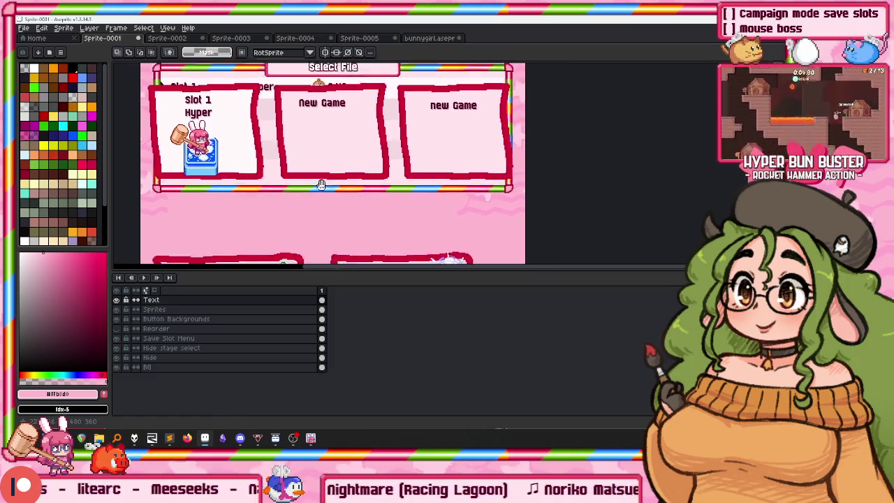
On Button Backgrounds, move the lower part of the slot cards down about 68 px.
left_click_drag(322, 185, 322, 176)
scroll(300, 175, "down", 2)
scroll(279, 170, "up", 2)
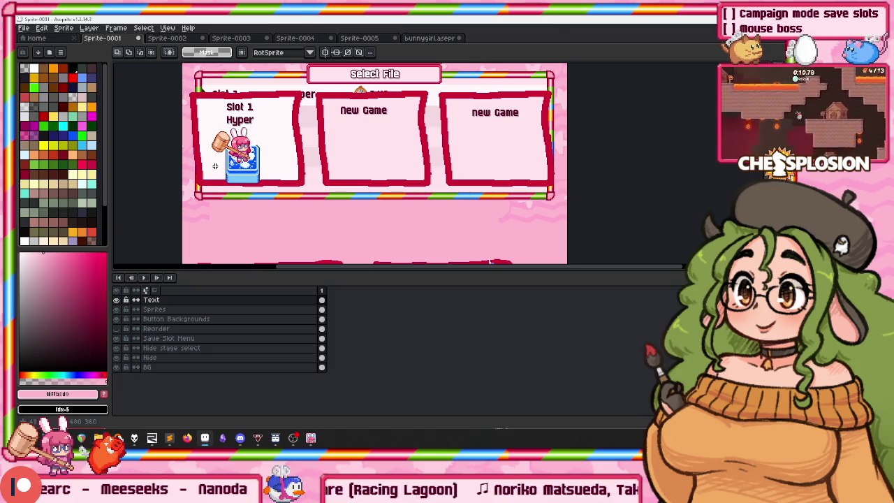
left_click_drag(210, 172, 213, 156)
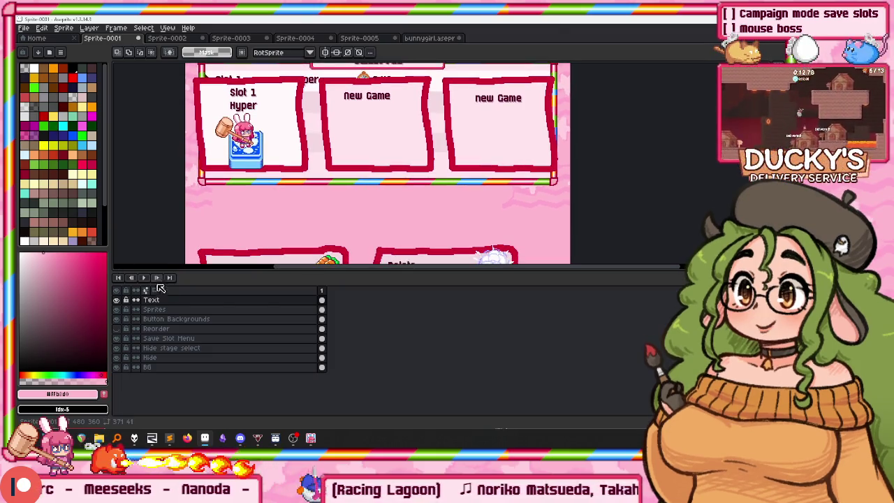
left_click(176, 320)
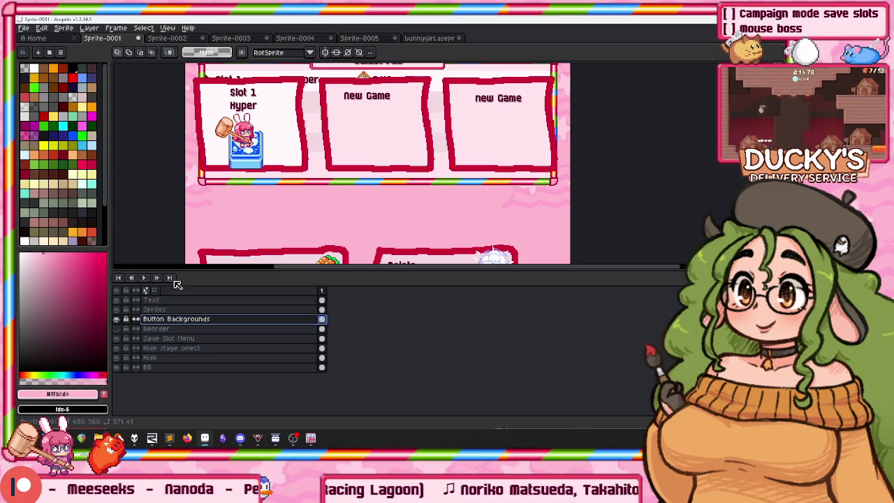
left_click_drag(495, 132, 568, 122)
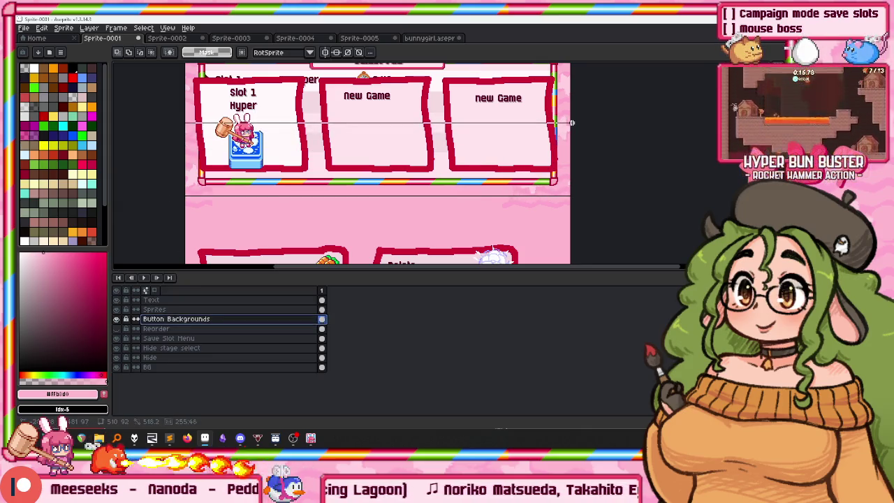
left_click_drag(525, 158, 524, 213)
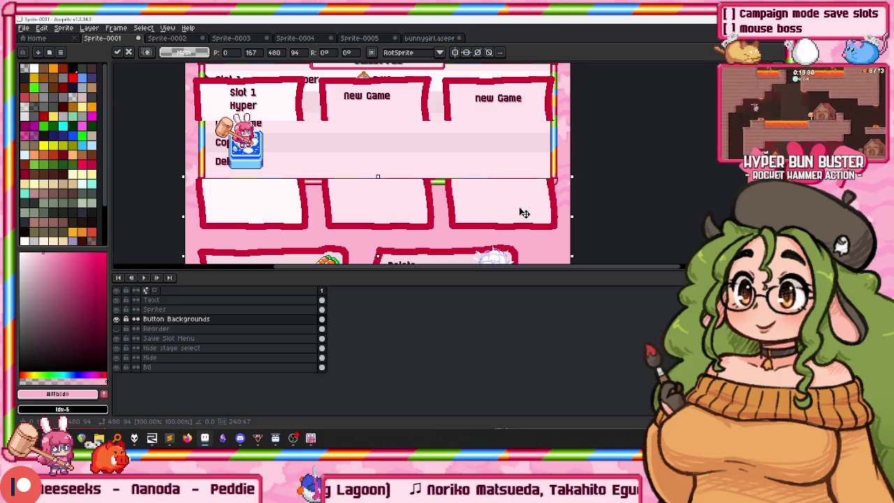
key("ctrl+d")
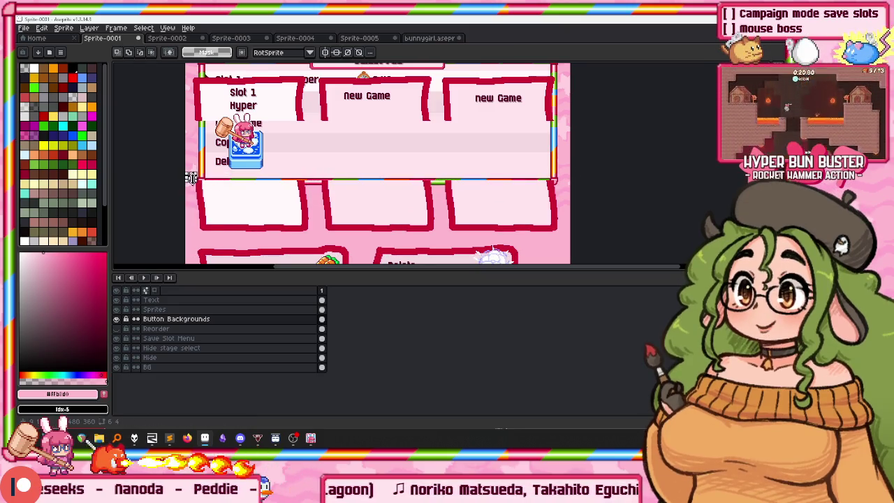
Select a strip across the slot card frames, then switch to the Sprites layer.
scroll(191, 178, "up", 2)
scroll(194, 168, "up", 1)
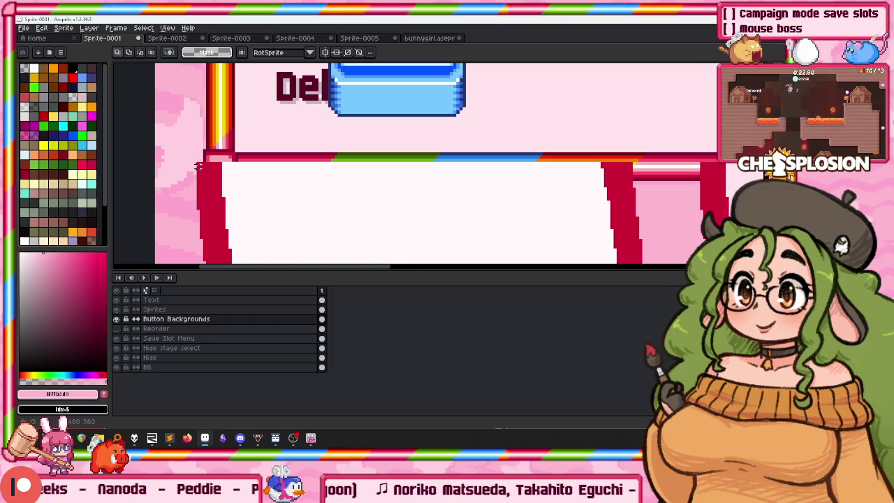
scroll(198, 166, "down", 3)
scroll(352, 183, "up", 3)
left_click_drag(115, 112, 649, 228)
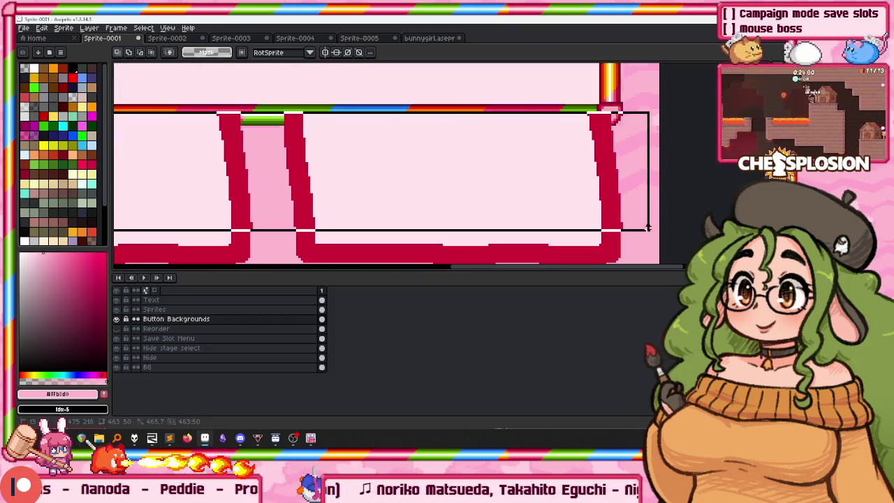
scroll(629, 230, "down", 1)
scroll(545, 235, "down", 2)
scroll(415, 236, "up", 3)
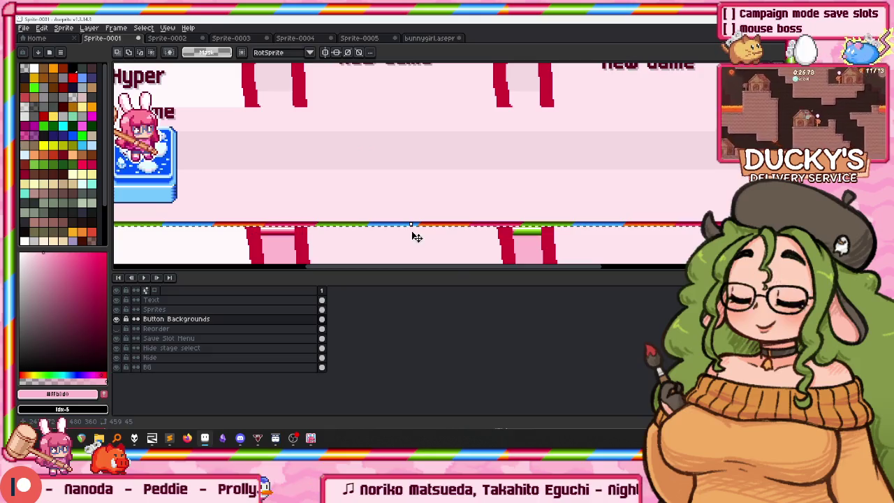
scroll(426, 139, "down", 1)
scroll(434, 106, "down", 2)
scroll(419, 105, "down", 2)
scroll(416, 104, "up", 2)
left_click(153, 309)
scroll(381, 122, "up", 2)
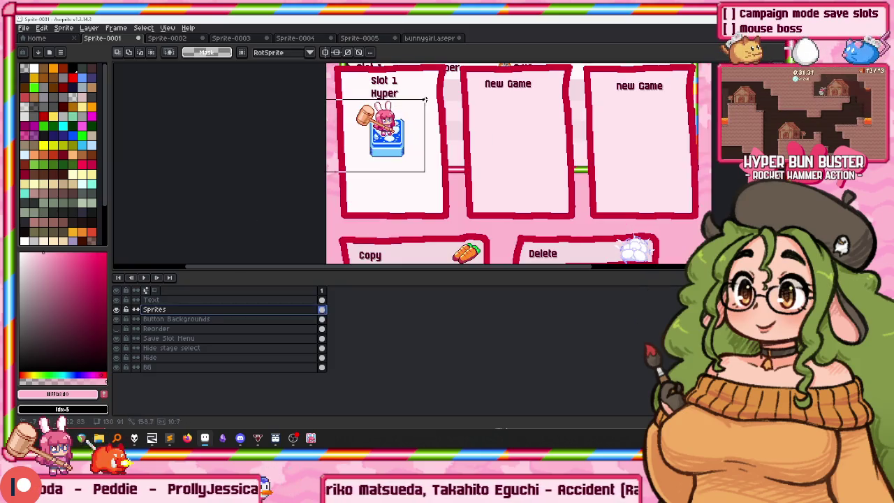
Move the bunny sprite lower in Slot 1 and shift the Hyper label down.
mouse_move(404, 132)
left_mouse_down()
mouse_move(409, 176)
mouse_move(356, 210)
left_mouse_up()
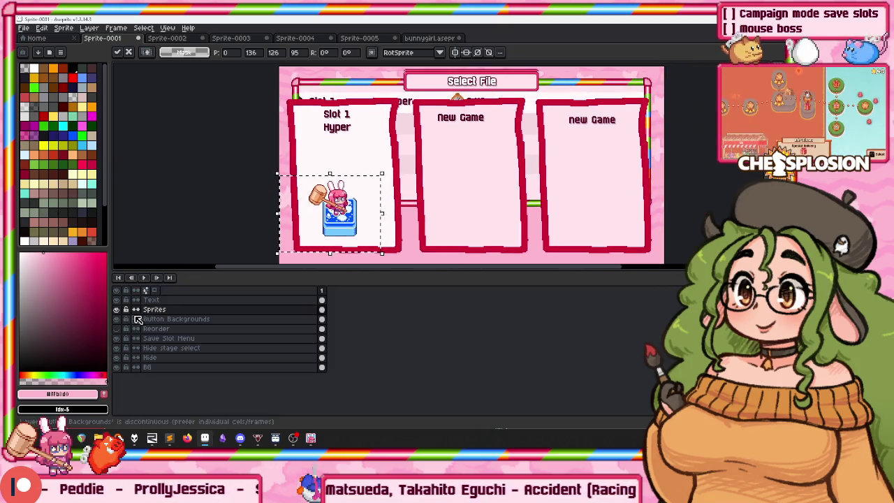
left_click(152, 300)
scroll(324, 131, "up", 3)
mouse_move(242, 196)
left_mouse_down()
mouse_move(393, 136)
mouse_move(375, 171)
left_mouse_up()
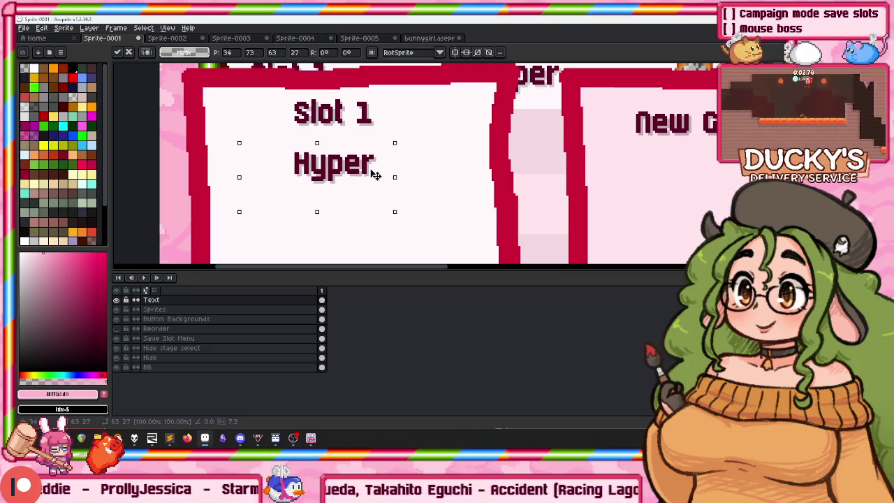
scroll(376, 176, "down", 1)
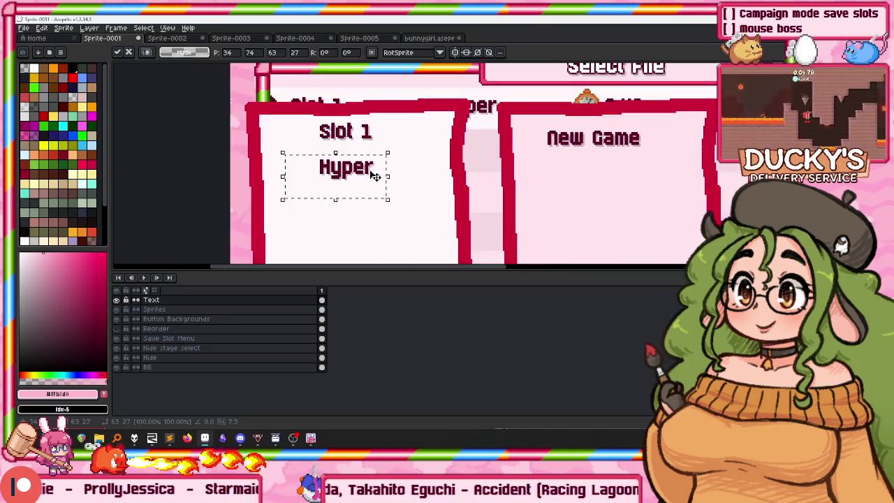
scroll(373, 176, "down", 2)
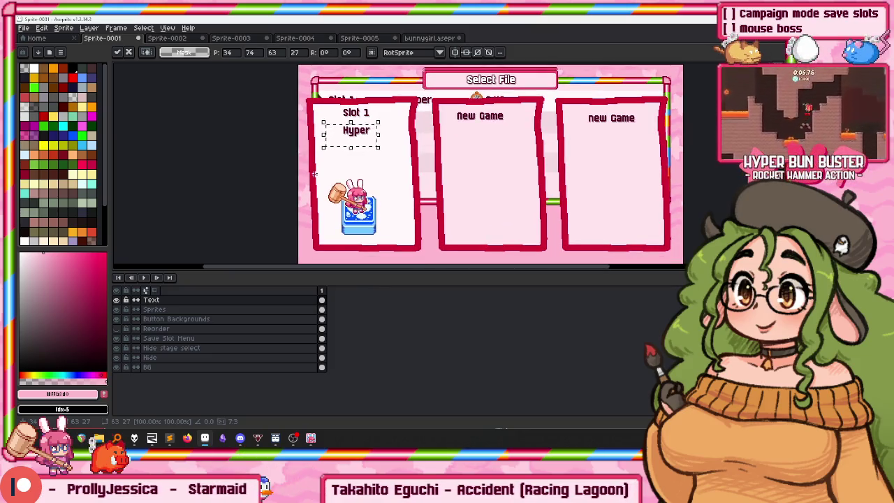
left_click(316, 175)
Reselect the Slot 1 bunny, then pan down to check the Copy and Delete buttons.
left_click_drag(388, 243, 391, 241)
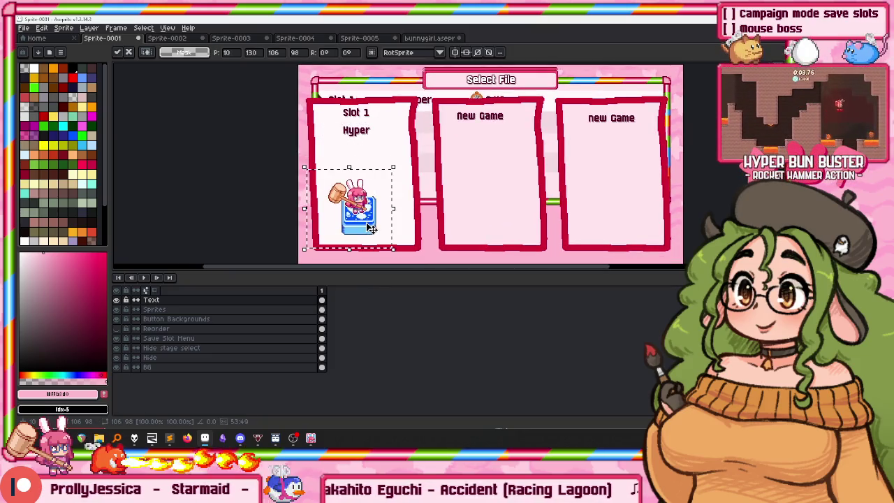
left_click(157, 293)
scroll(344, 136, "up", 1)
scroll(262, 218, "up", 2)
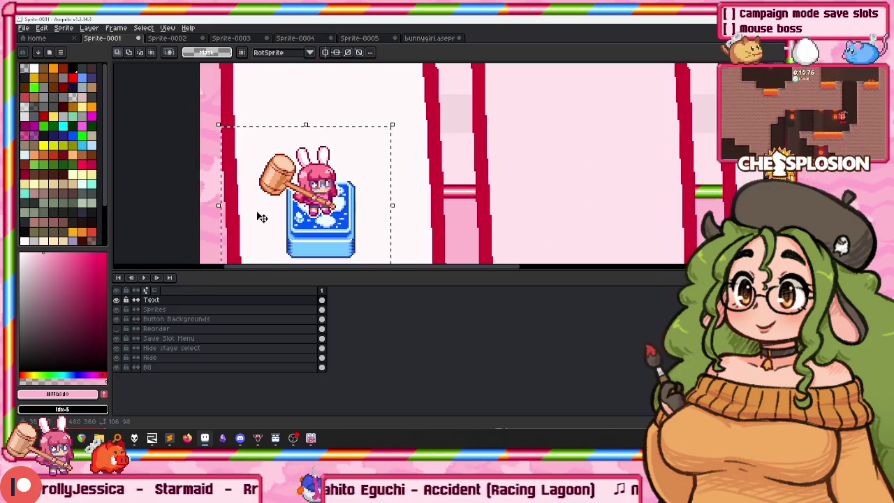
scroll(261, 124, "down", 1)
scroll(245, 151, "down", 1)
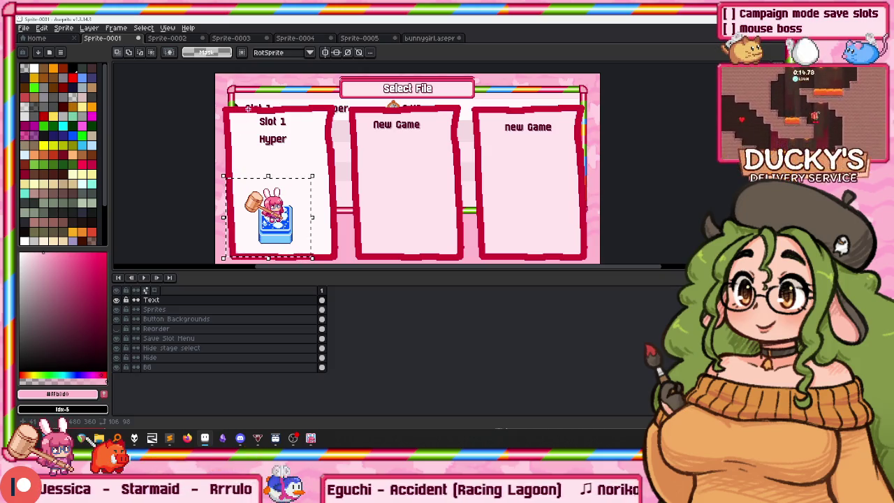
left_click_drag(247, 107, 249, 137)
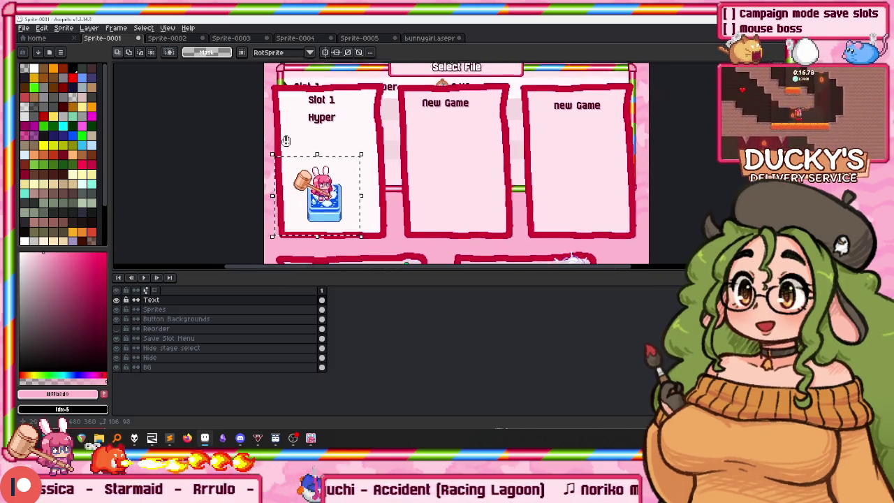
scroll(246, 132, "down", 3)
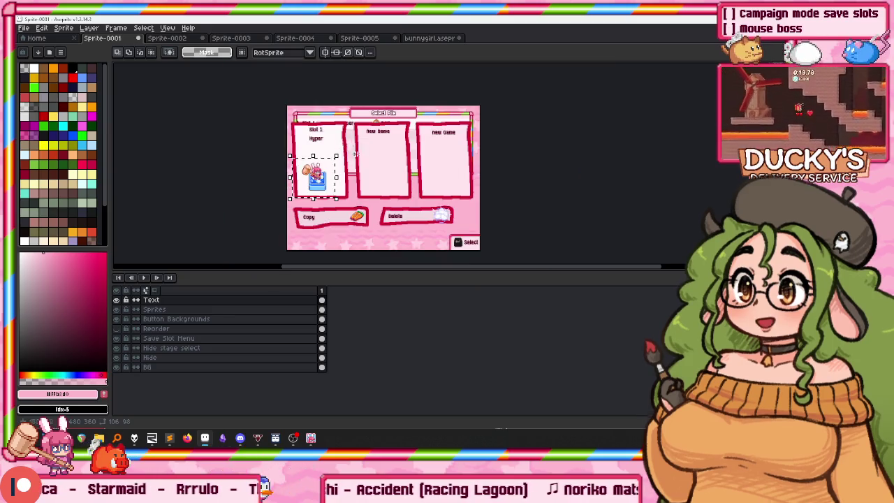
scroll(350, 144, "up", 3)
mouse_move(350, 144)
left_mouse_down()
mouse_move(322, 142)
mouse_move(321, 112)
mouse_move(289, 134)
left_mouse_up()
scroll(307, 125, "down", 2)
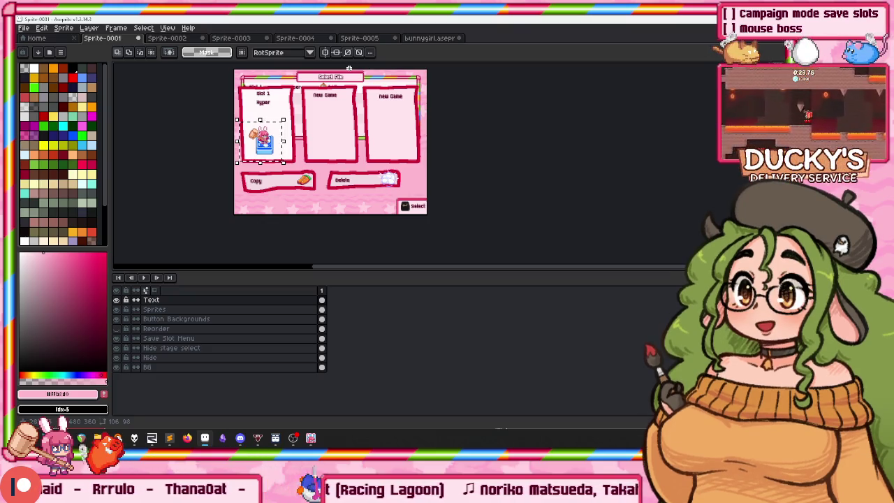
scroll(279, 77, "down", 1)
scroll(275, 67, "up", 1)
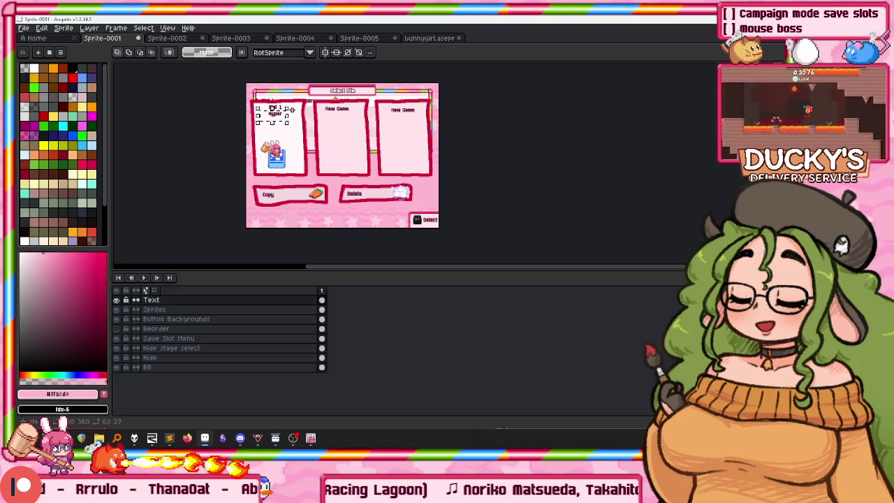
Move the bunny sprite down about 12 px more on the Sprites layer.
left_click(279, 133, "ctrl")
scroll(284, 116, "up", 1)
left_click_drag(269, 132, 253, 152)
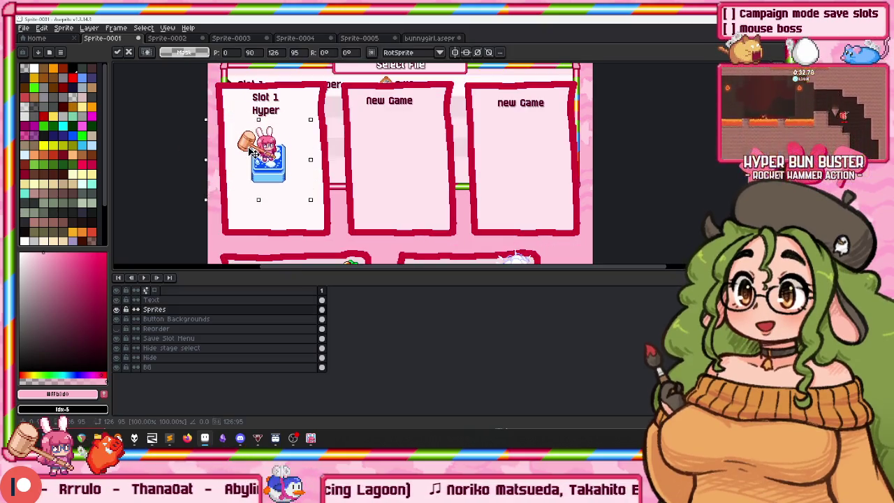
key("Return")
scroll(280, 109, "up", 1)
scroll(209, 115, "up", 1)
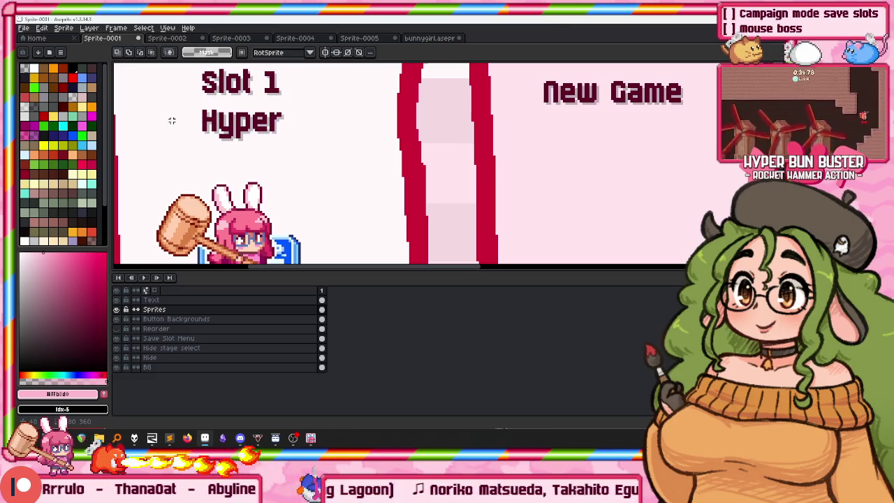
Commit the Hyper label move on the Text layer and pan to the second slot card.
left_click_drag(184, 105, 305, 167)
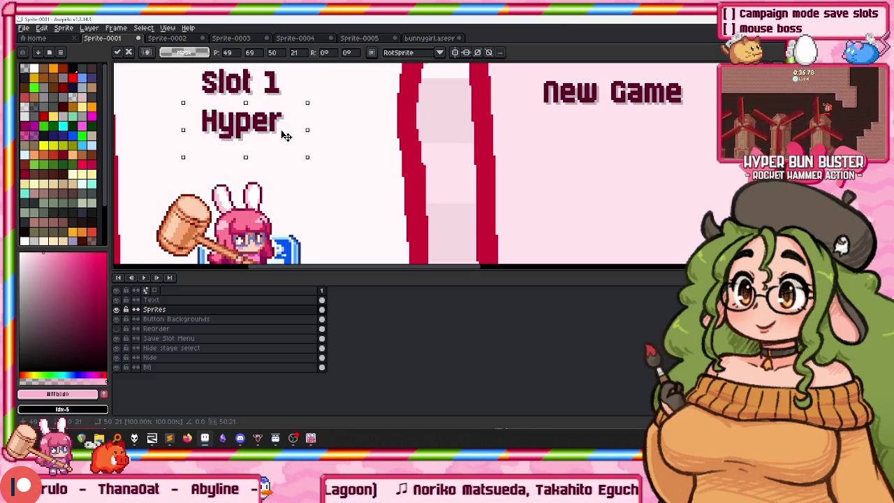
left_click(235, 142, "ctrl")
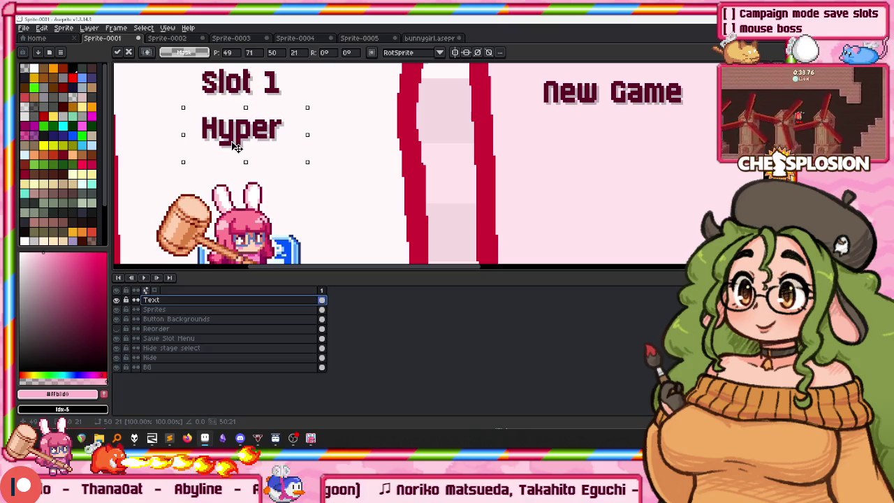
left_click_drag(436, 130, 374, 157)
key("ctrl+d")
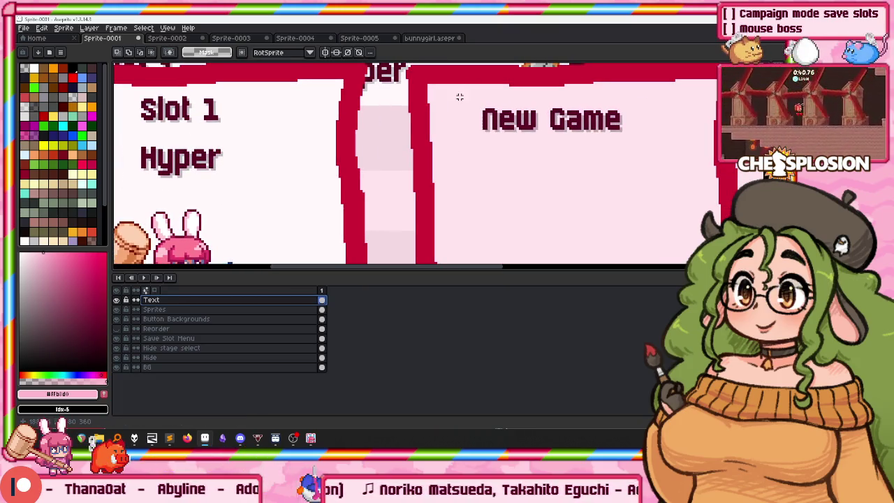
scroll(580, 149, "down", 1)
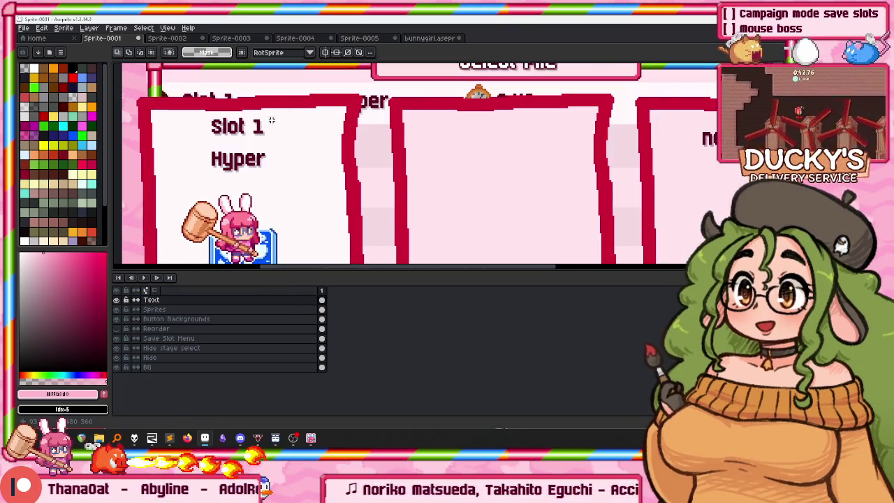
scroll(272, 124, "up", 1)
scroll(220, 129, "up", 1)
left_click_drag(575, 149, 255, 150)
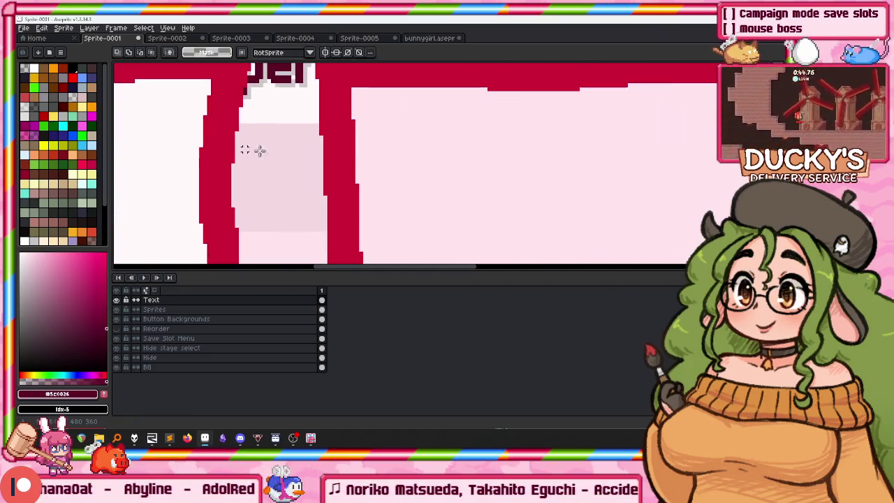
Add 'Slot 2' and 'ALL CLEAR' text labels in the second slot card.
left_click(450, 133)
type("Slot 2")
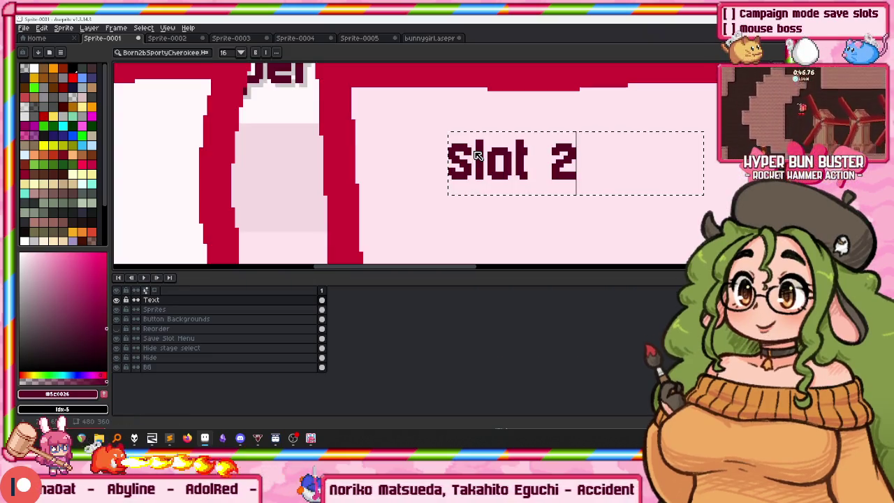
key("Return")
left_click_drag(419, 219, 424, 154)
left_click(424, 156)
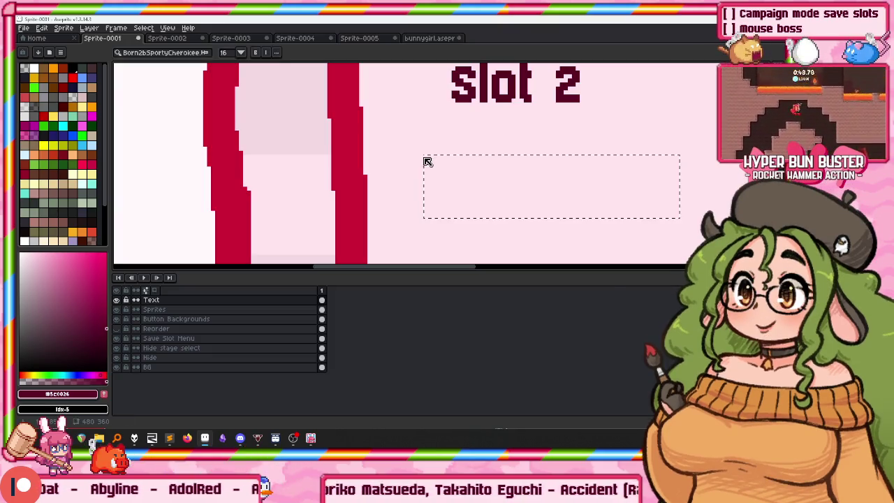
type("ALL CLEAR")
key("Return")
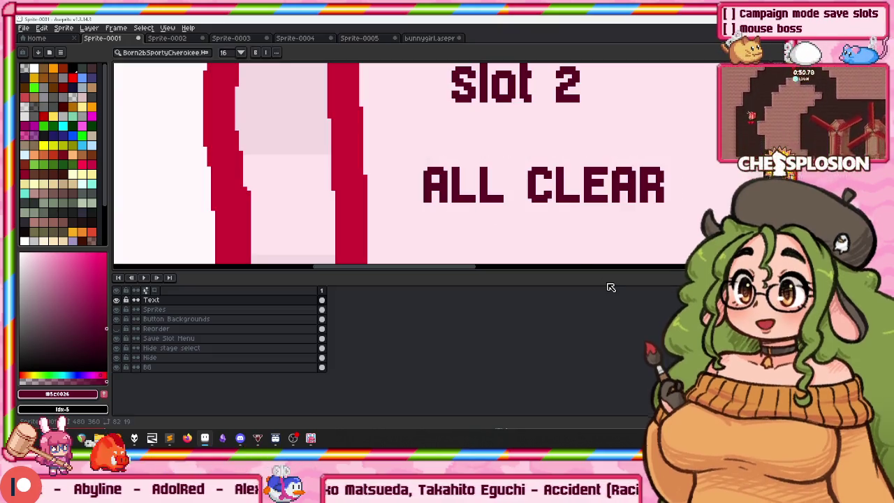
Move the Slot 2 label up and right, and place ALL CLEAR just below it.
scroll(466, 146, "down", 1)
scroll(433, 159, "down", 1)
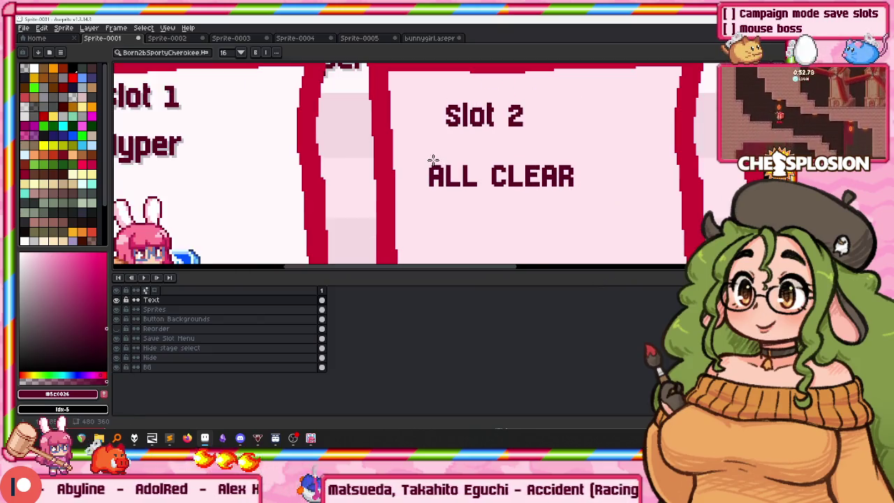
left_click_drag(429, 92, 541, 142)
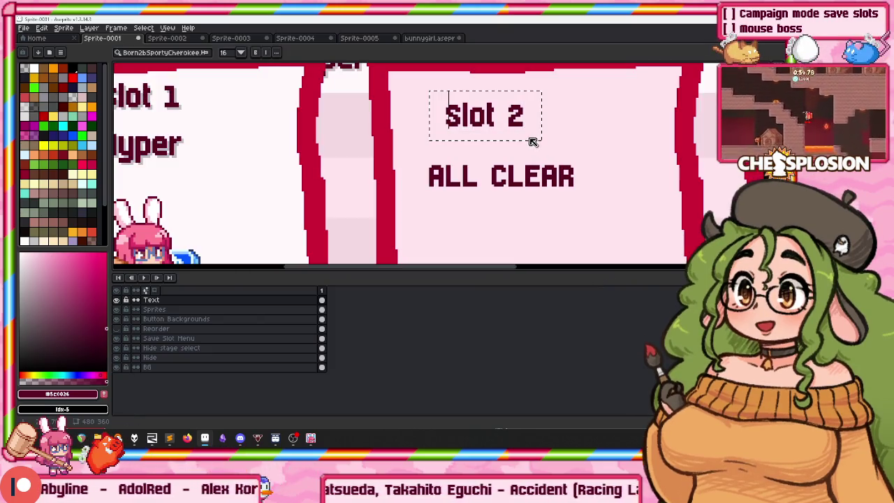
key("ctrl+z")
key("v")
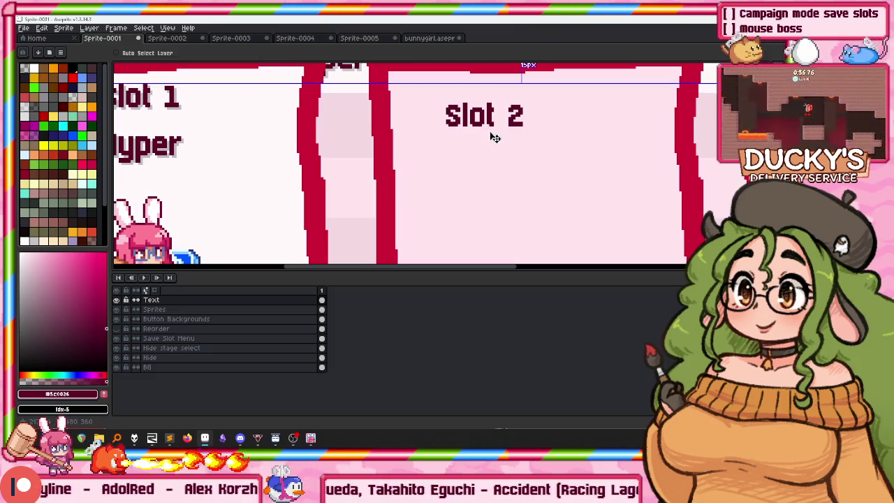
key("ctrl+y")
key("m")
mouse_move(422, 92)
left_mouse_down()
mouse_move(527, 140)
mouse_move(542, 112)
left_mouse_up()
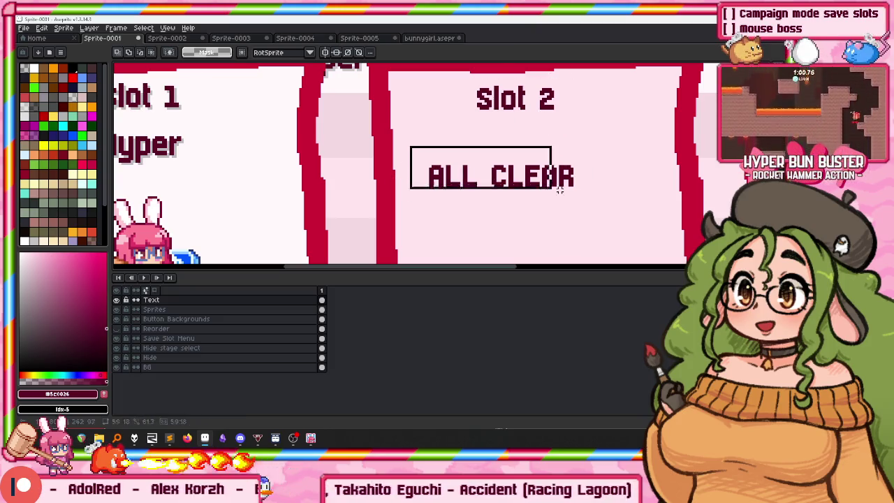
left_click_drag(409, 145, 612, 211)
left_click_drag(535, 177, 557, 145)
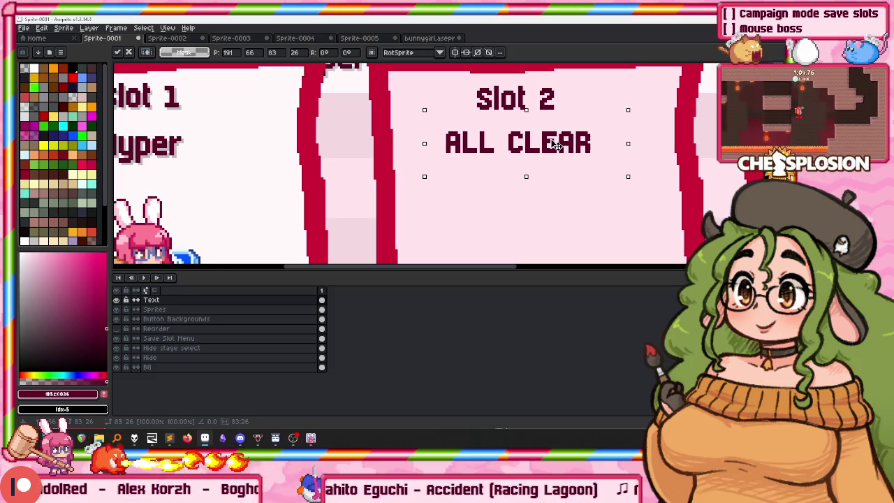
left_click(413, 179)
Give the Slot 2 box text a faint, mostly transparent dark outline.
left_click_drag(415, 178, 621, 73)
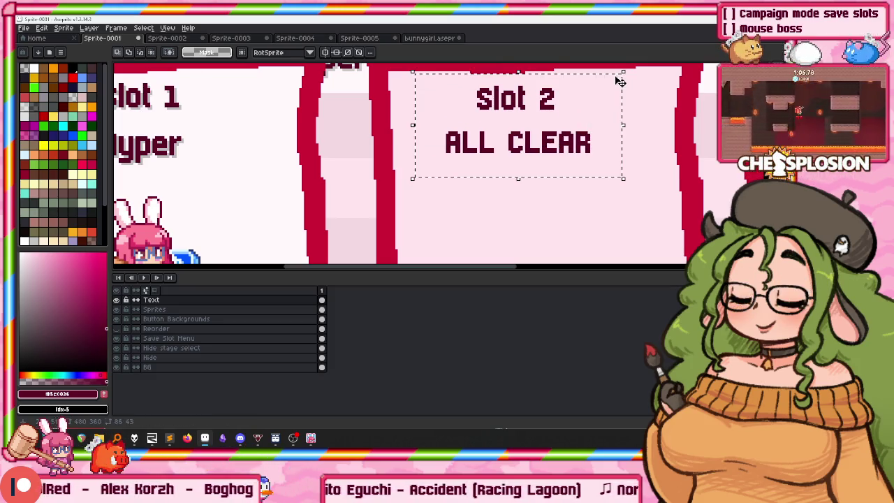
key("shift+o")
left_click(129, 170)
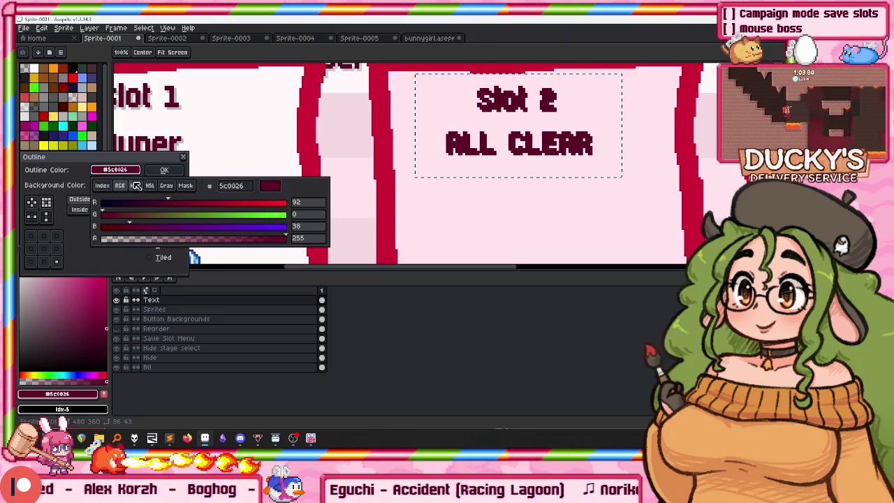
left_click(148, 238)
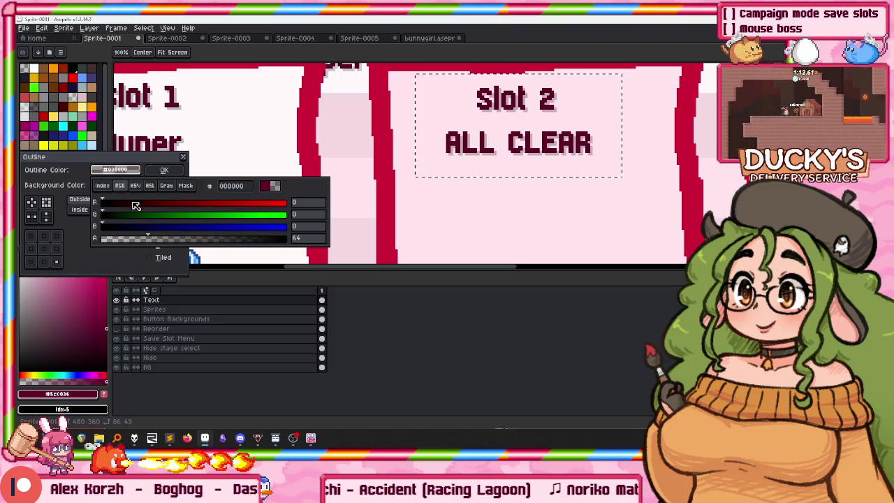
left_click(164, 170)
scroll(490, 142, "down", 2)
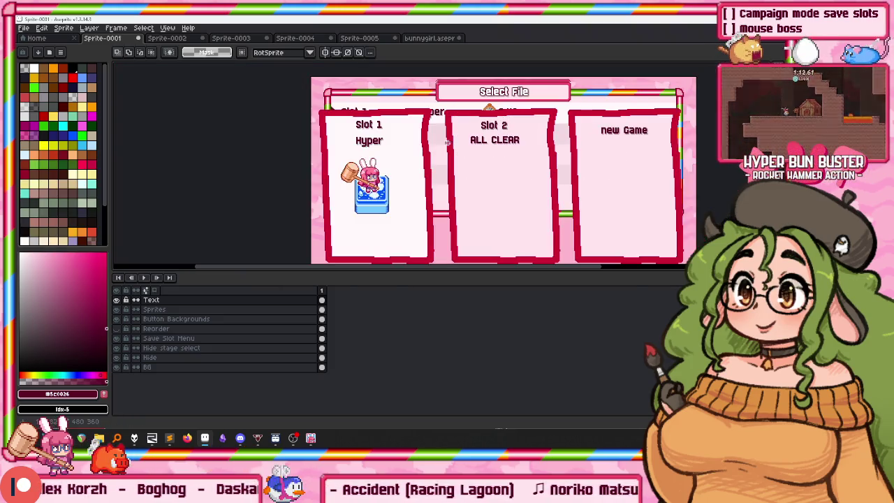
Scroll around the finished Select File mockup and make the Sprites layer active.
scroll(377, 158, "down", 2)
scroll(489, 160, "down", 2)
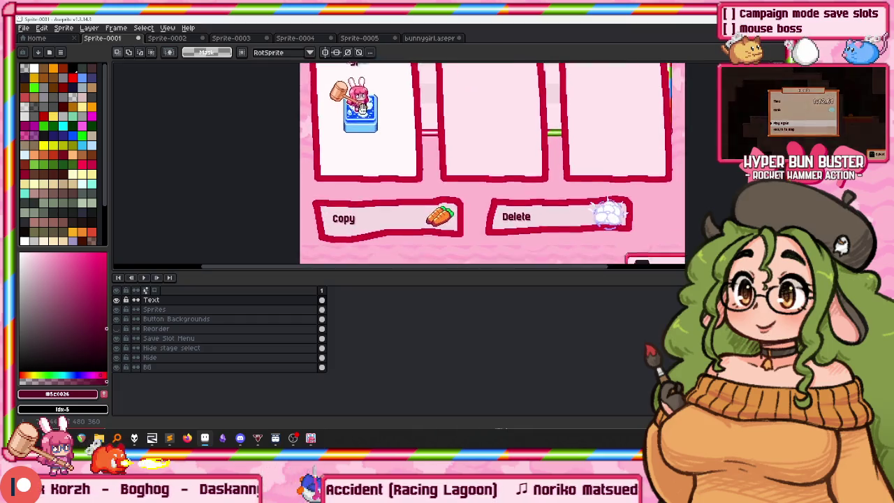
scroll(489, 161, "down", 2)
scroll(489, 161, "up", 5)
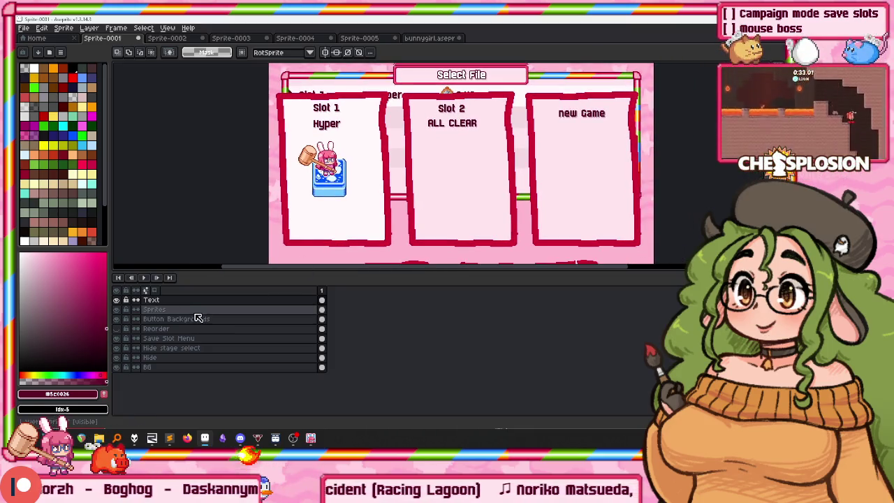
left_click(201, 310)
scroll(310, 148, "up", 1)
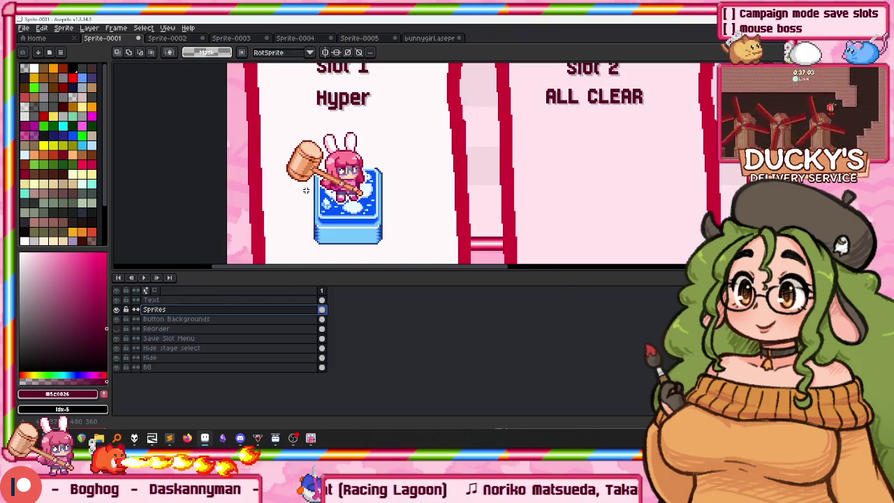
scroll(297, 110, "down", 1)
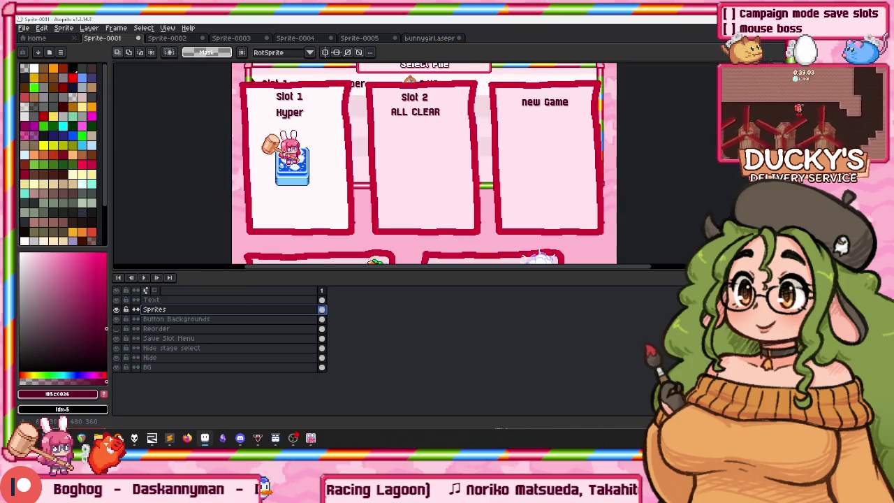
Zoom over the three slots and Copy/Delete buttons, then bring the running game forward.
scroll(260, 140, "up", 1)
scroll(220, 176, "down", 1)
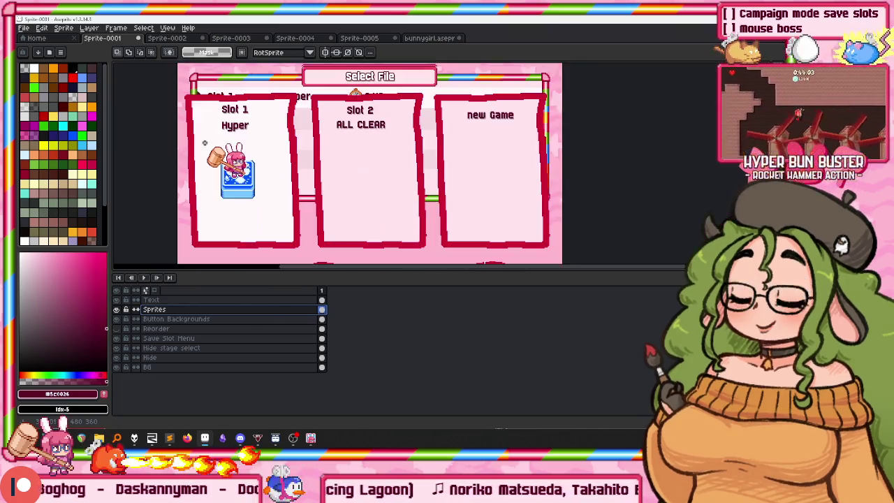
scroll(202, 146, "up", 1)
scroll(232, 160, "down", 1)
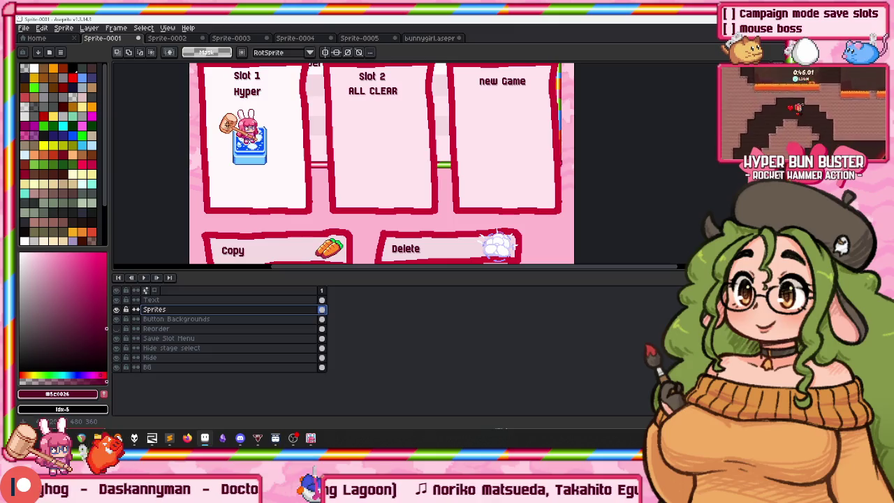
scroll(231, 106, "up", 1)
scroll(198, 130, "down", 1)
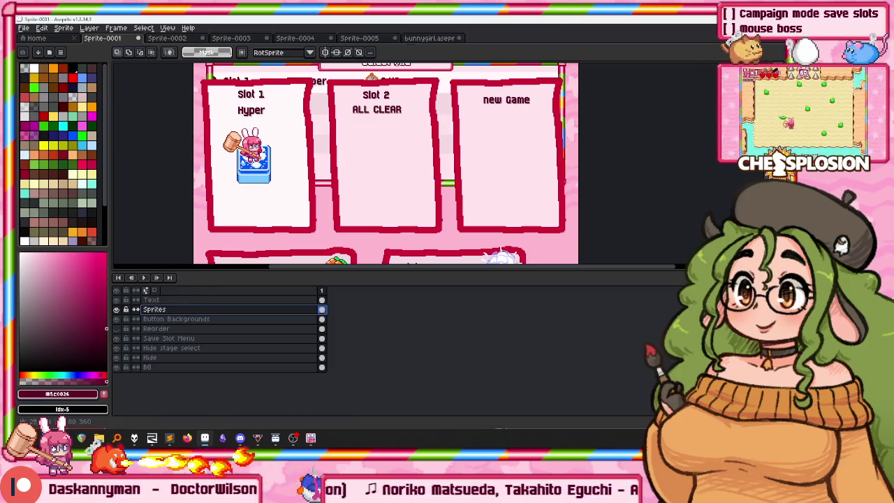
left_click(309, 439)
Resume Hyper Bun Buster, skip stages with N to Stage 10: Conveyor Belts, and pause.
left_click(288, 351)
key("n")
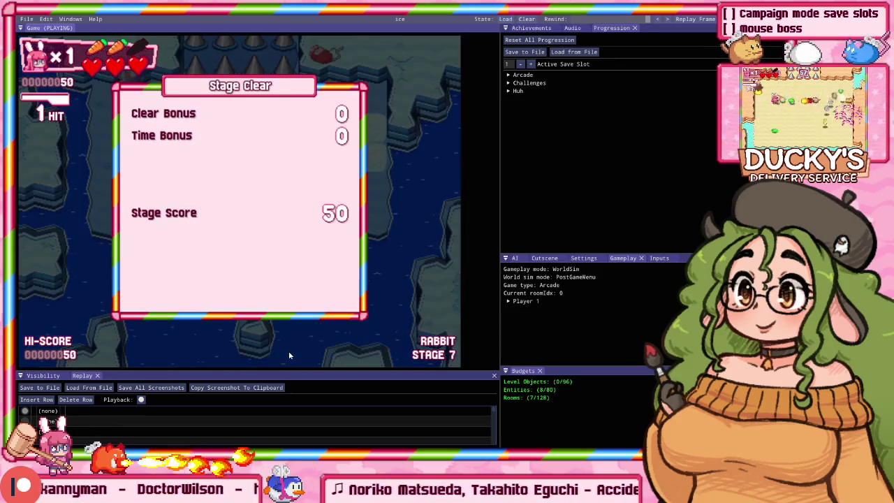
key("n")
key("n")
key("p")
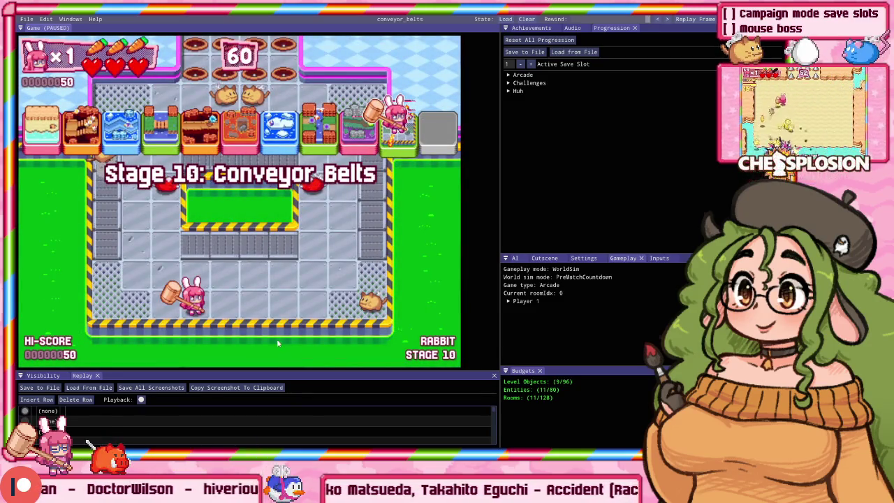
Paste the Stage 10 screenshot into Aseprite as the new sprite Sprite-0006.
key("alt+Tab")
key("ctrl+n")
key("Return")
key("ctrl+v")
key("Return")
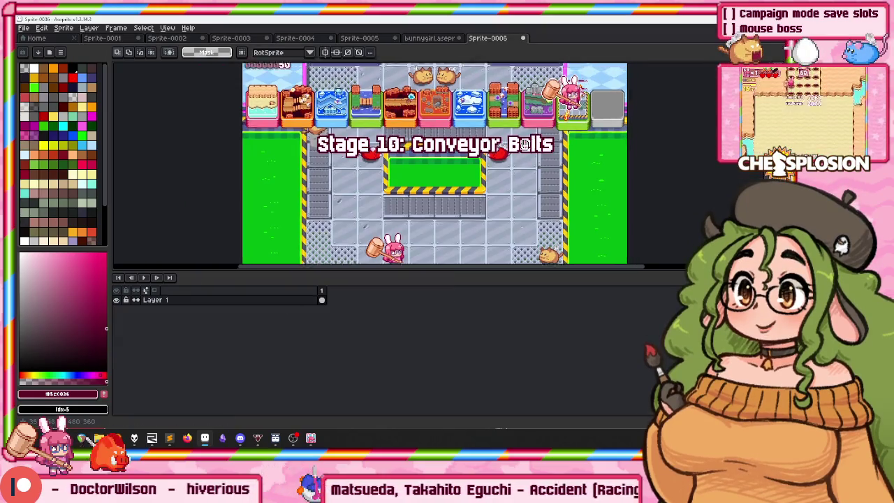
Lasso the bunny and green tile, invert the selection, and delete everything else.
scroll(426, 124, "up", 1)
scroll(440, 115, "up", 1)
scroll(457, 103, "up", 1)
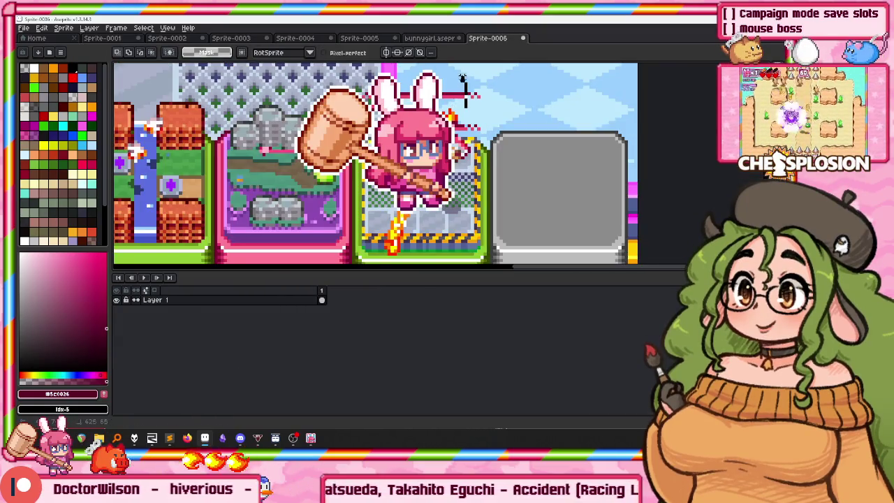
left_click_drag(465, 95, 347, 68)
mouse_move(305, 208)
left_mouse_down()
mouse_move(515, 65)
mouse_move(477, 86)
left_mouse_up()
key("ctrl+shift+i")
key("Delete")
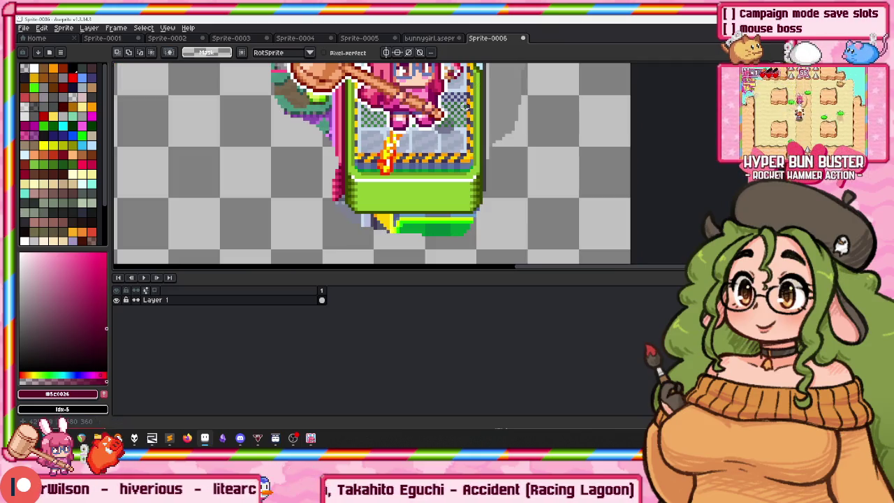
Select the gray area beside the tile and Magic Wand the leftover light-blue background.
scroll(393, 239, "up", 1)
left_click_drag(288, 243, 535, 216)
scroll(494, 219, "up", 3)
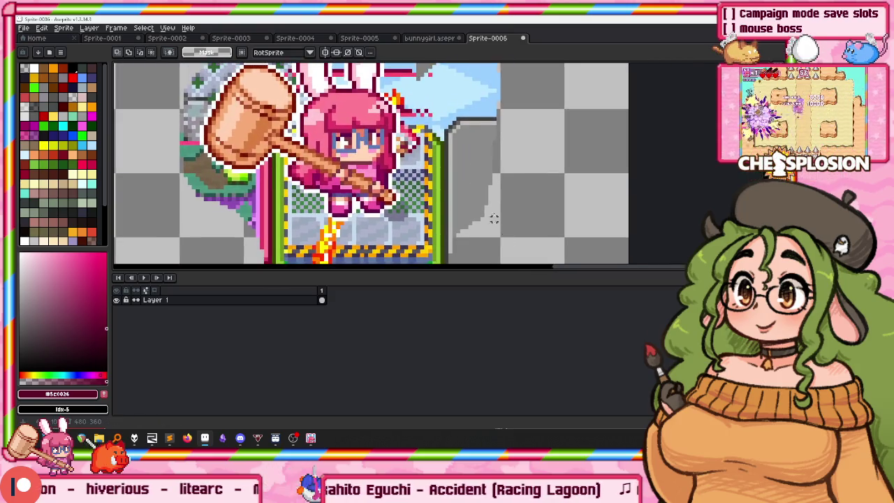
scroll(454, 151, "down", 2)
left_click_drag(555, 250, 516, 134)
scroll(515, 134, "up", 2)
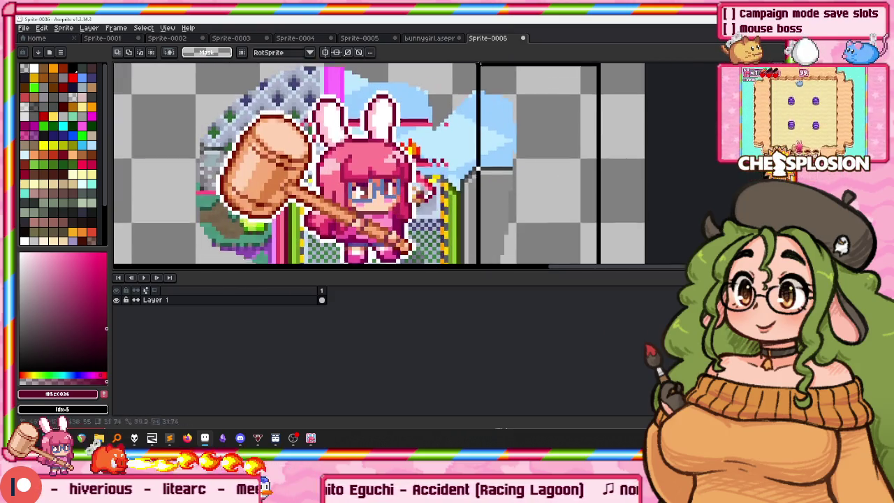
left_click_drag(479, 66, 464, 64)
key("w")
scroll(396, 103, "up", 2)
left_click(396, 102)
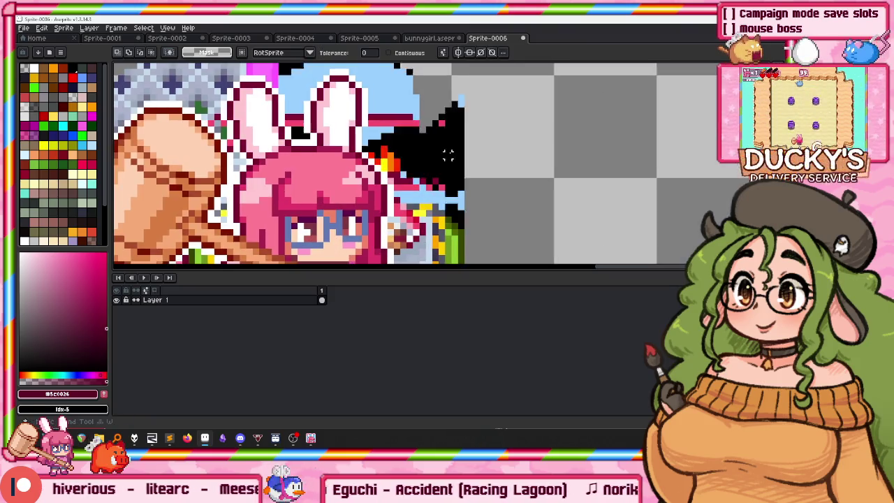
Erase the light-blue background and select the entire 480x360 canvas.
key("Delete")
scroll(384, 110, "down", 1)
scroll(377, 113, "down", 1)
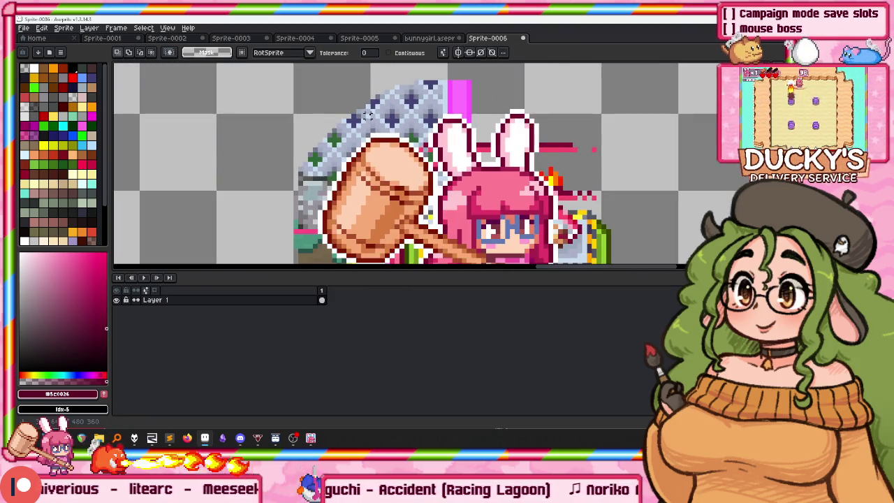
scroll(372, 117, "up", 2)
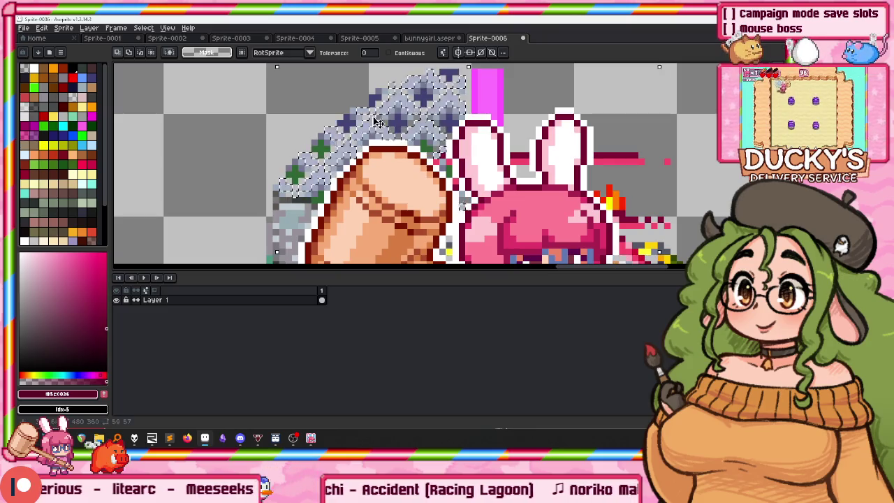
mouse_move(413, 164)
left_mouse_down()
mouse_move(388, 62)
mouse_move(349, 81)
left_mouse_up()
left_click(582, 150)
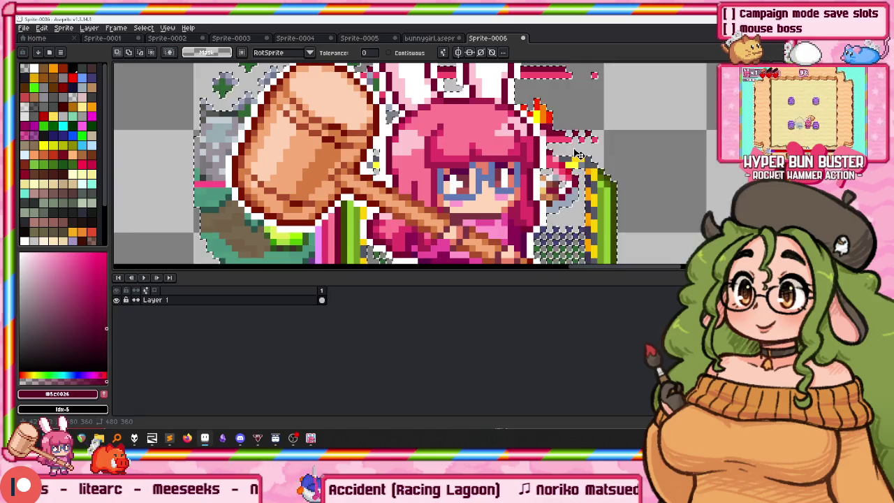
Inspect the cutout and select the stray leftover area at the upper right.
scroll(586, 150, "down", 2)
scroll(582, 146, "down", 2)
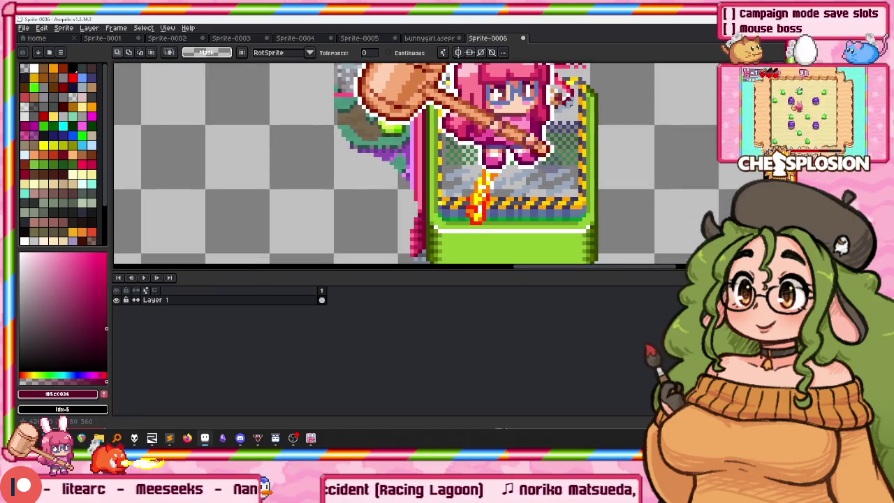
scroll(549, 154, "right", 2)
scroll(552, 77, "up", 1)
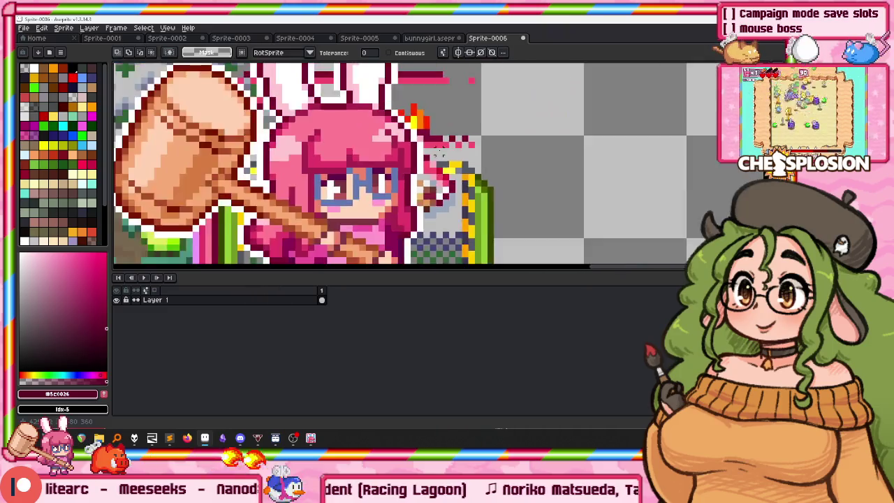
scroll(503, 91, "up", 3)
scroll(461, 98, "down", 3)
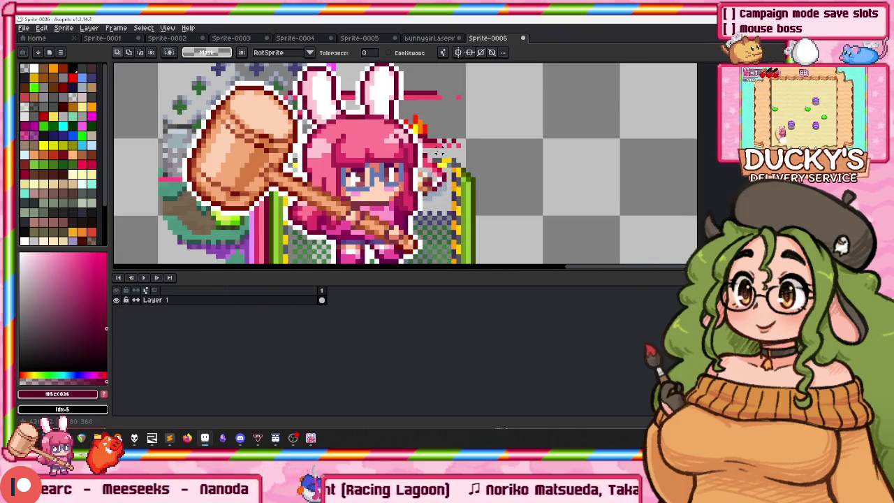
left_click(473, 81)
scroll(348, 124, "up", 1)
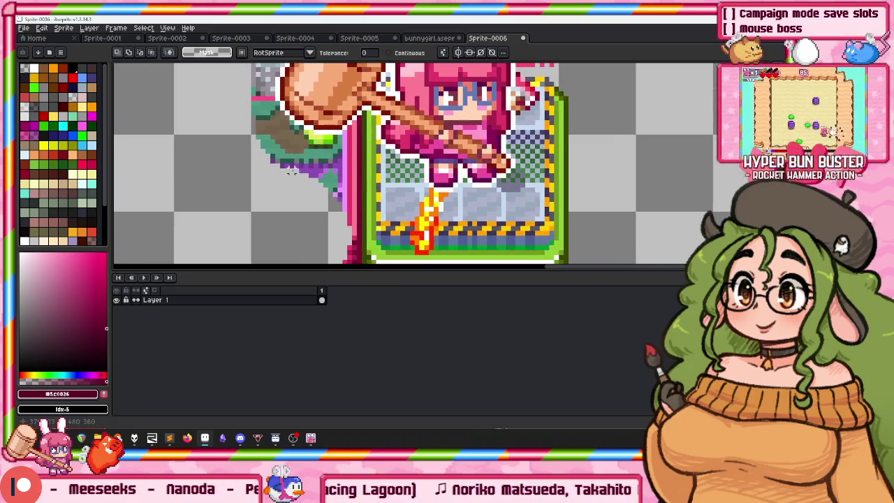
scroll(347, 124, "up", 1)
scroll(347, 124, "up", 1)
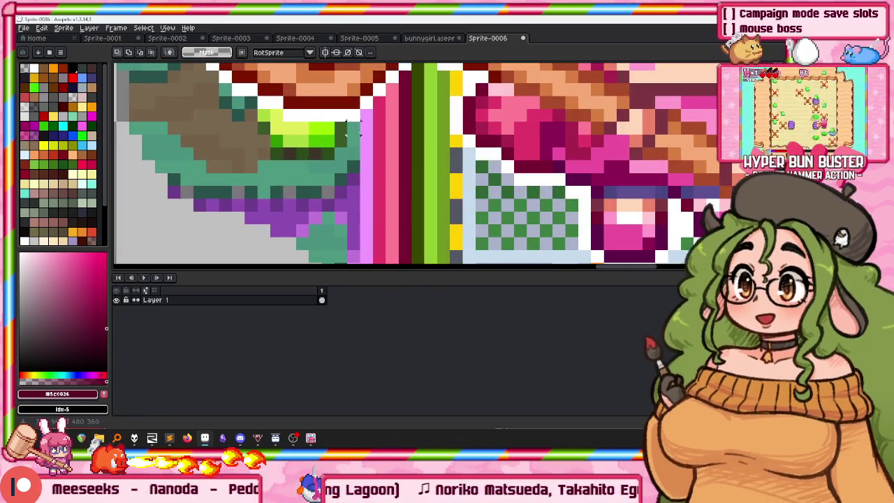
scroll(347, 124, "down", 3)
scroll(118, 250, "down", 1)
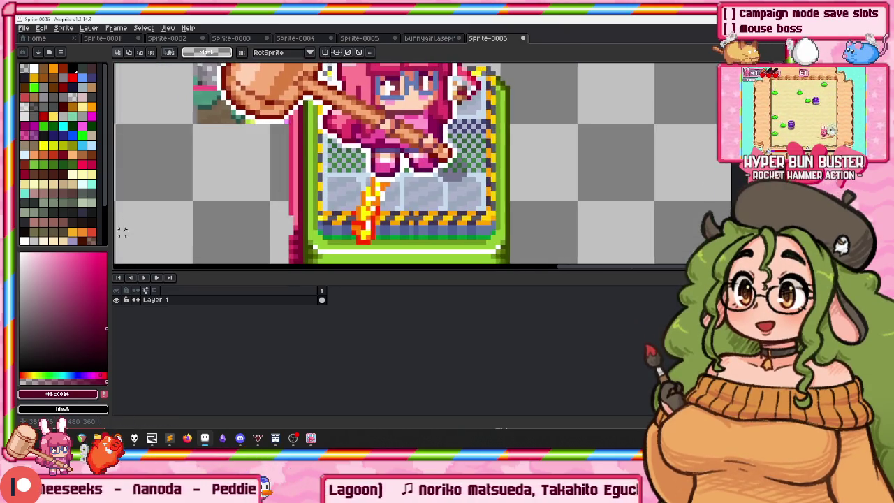
scroll(132, 250, "up", 2)
left_click_drag(133, 250, 244, 81)
scroll(269, 224, "up", 5)
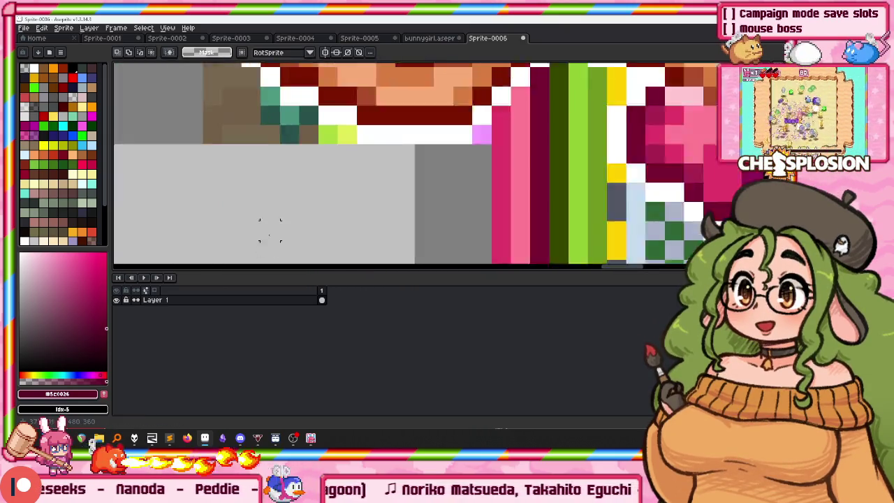
scroll(217, 238, "up", 1)
scroll(173, 113, "down", 2)
With the pencil, erase stray green, teal and grey pixels above the hammer, brush size 7px.
key("b")
mouse_move(250, 190)
left_mouse_down()
mouse_move(309, 190)
mouse_move(251, 171)
left_mouse_up()
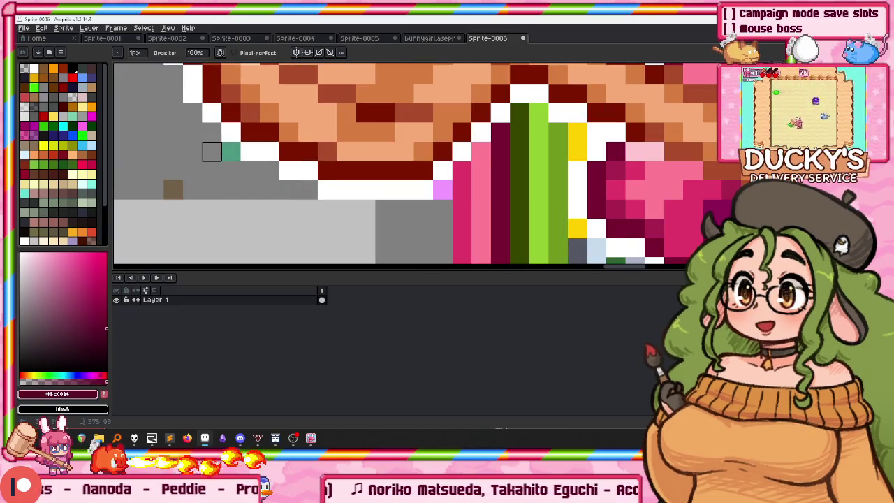
scroll(443, 190, "down", 3)
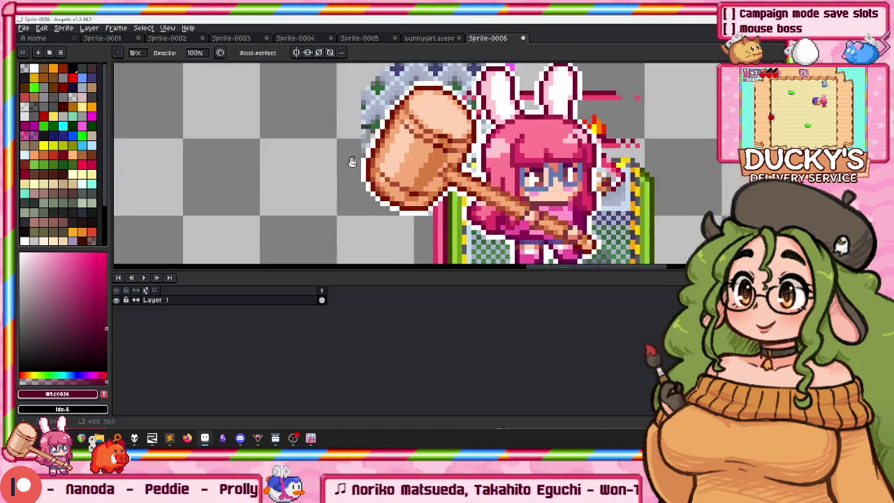
scroll(349, 180, "up", 2)
left_click_drag(333, 183, 469, 80)
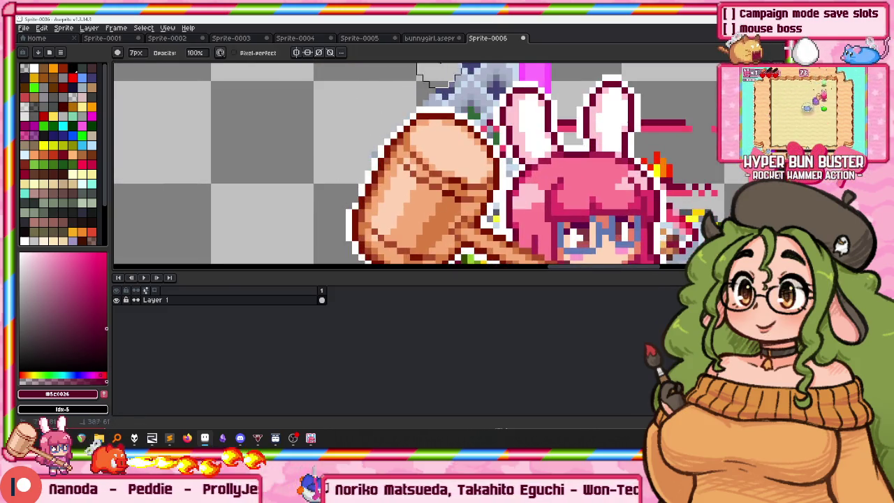
scroll(489, 81, "up", 1)
key("plus")
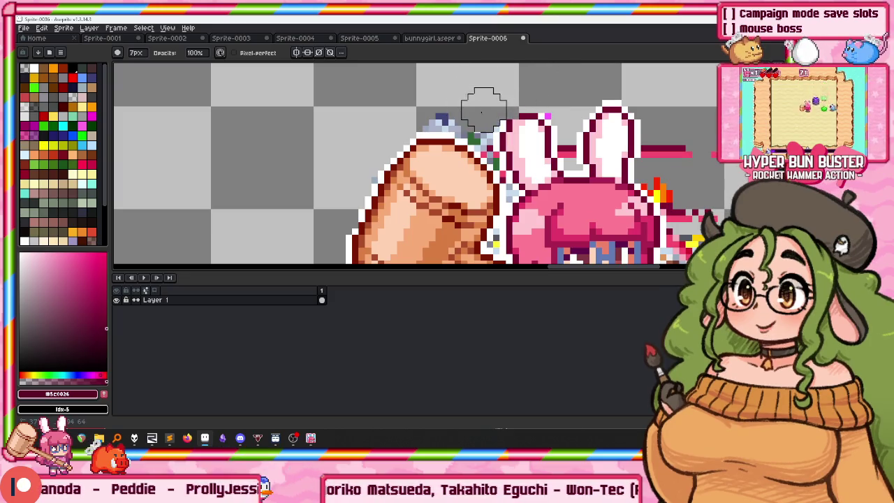
scroll(435, 104, "down", 1)
scroll(454, 86, "down", 1)
scroll(454, 86, "down", 1)
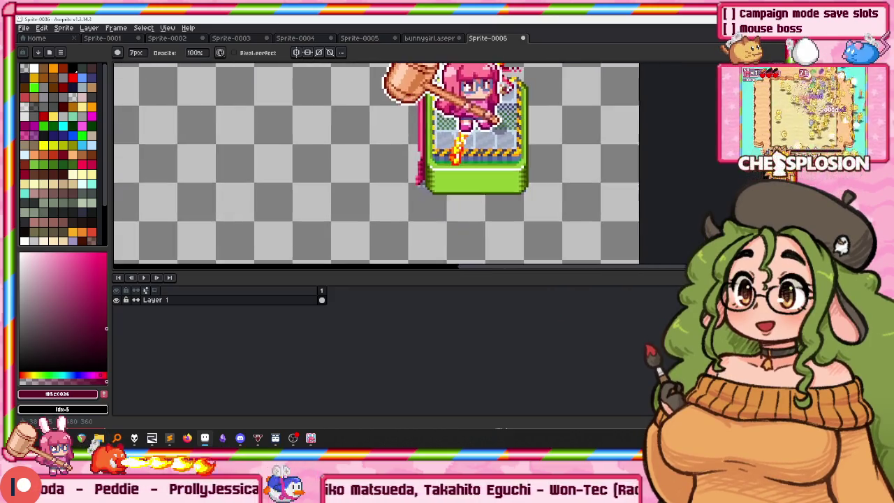
scroll(413, 144, "up", 1)
Select the area left of the platform, then return to pixel drawing.
key("m")
left_click_drag(430, 79, 410, 133)
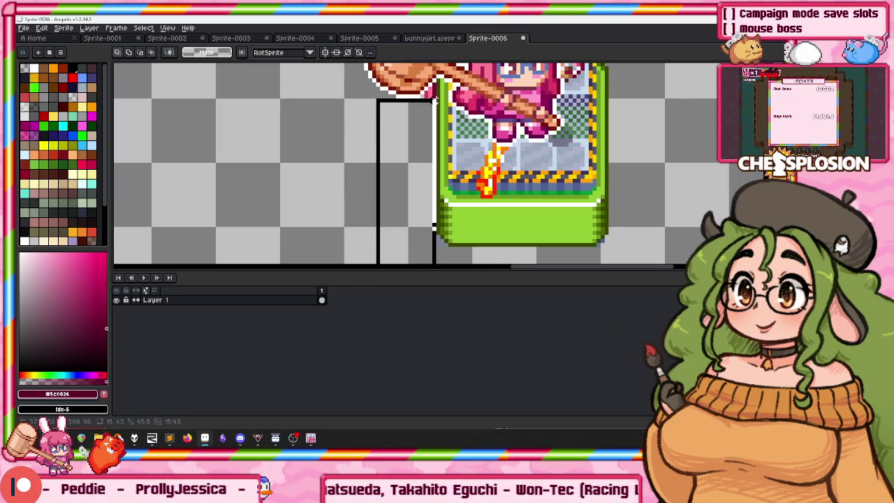
key("b")
scroll(404, 175, "up", 2)
scroll(404, 175, "up", 1)
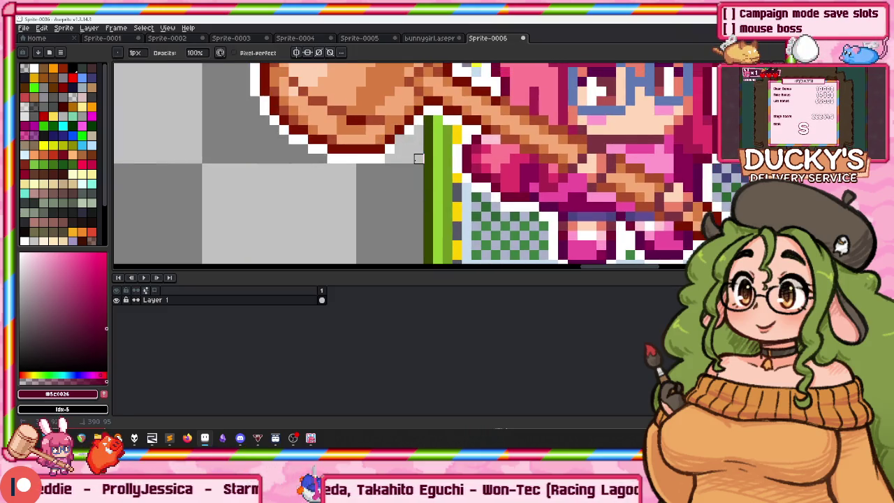
scroll(419, 159, "down", 2)
scroll(418, 158, "down", 1)
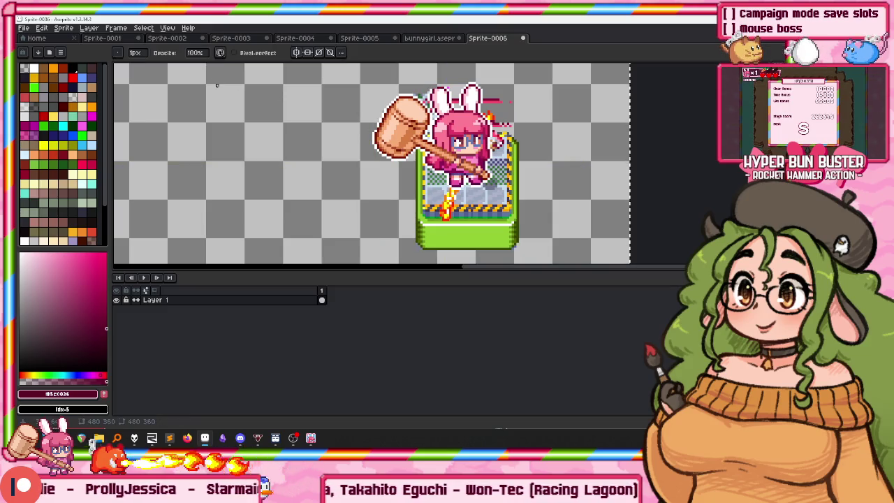
Marquee the whole bunny-on-platform sprite and return to the Sprite-0001 mockup.
key("m")
scroll(353, 133, "down", 1)
left_click_drag(347, 224, 491, 101)
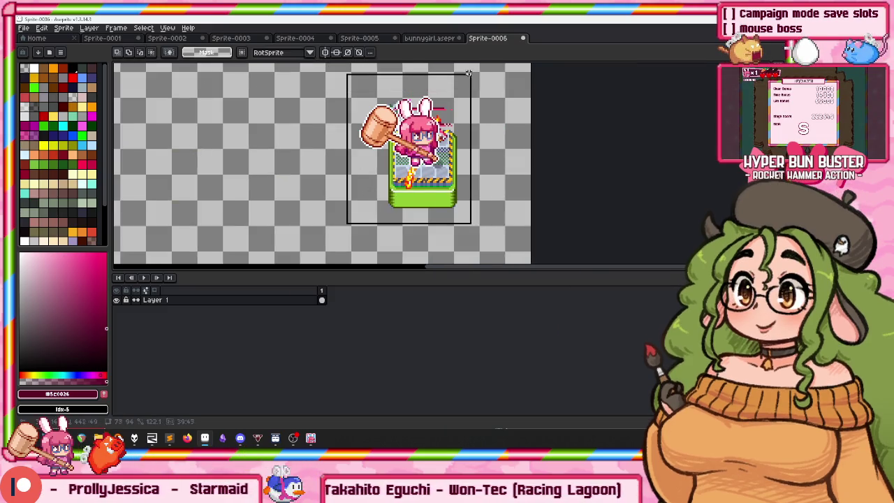
left_click(130, 40)
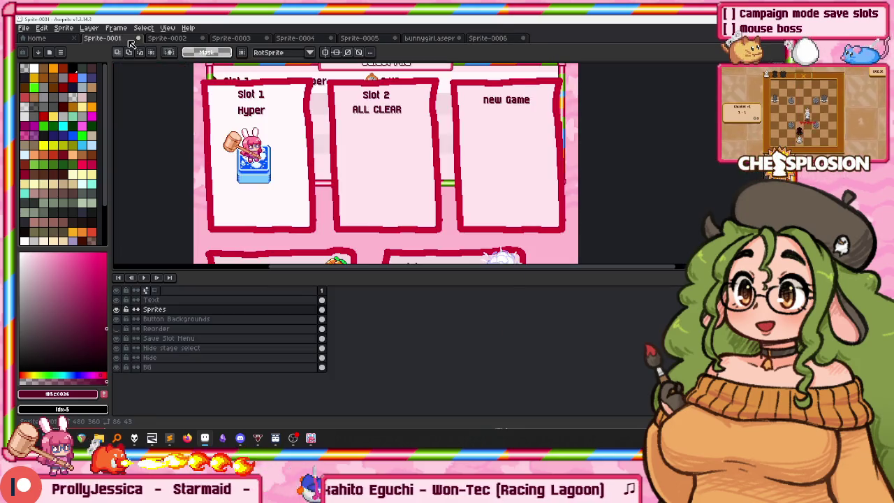
Paste the bunny sprite onto the Slot 2 card, then remove it.
key("ctrl+v")
mouse_move(531, 128)
left_mouse_down()
mouse_move(258, 160)
mouse_move(255, 150)
mouse_move(380, 150)
mouse_move(383, 162)
left_mouse_up()
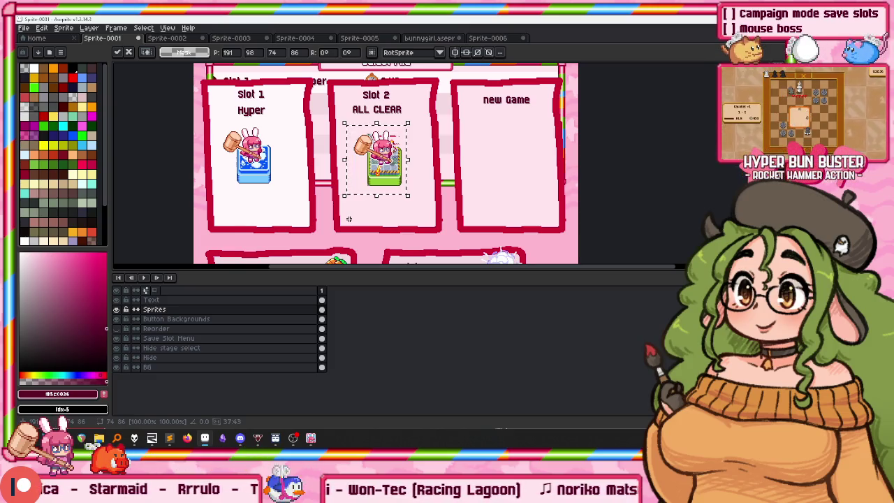
key("Delete")
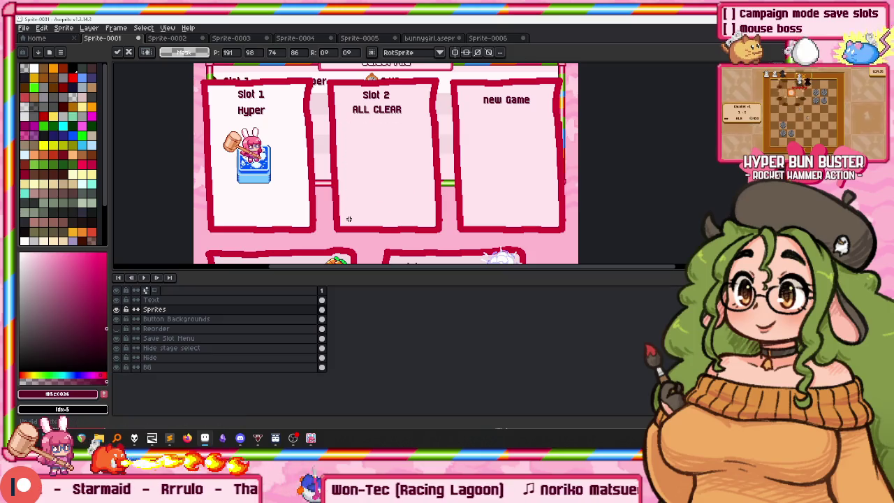
scroll(260, 87, "down", 1)
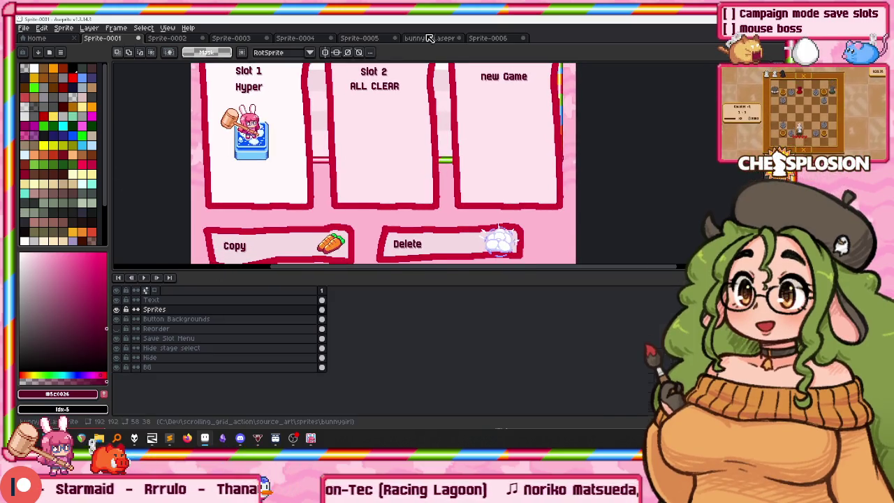
Flip through the open sprites to bunnygirl.aseprite and jump to its carrot frame.
left_click(428, 38)
left_click(359, 38)
left_click(295, 38)
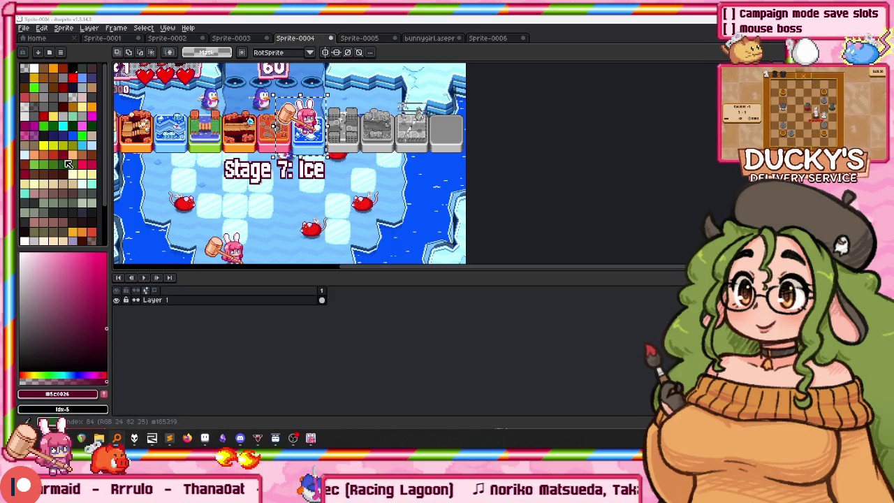
left_click(431, 36)
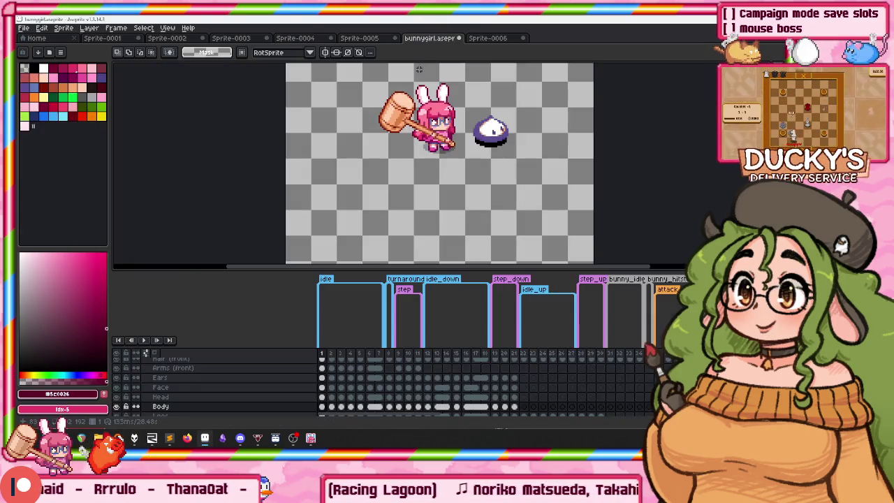
key("End")
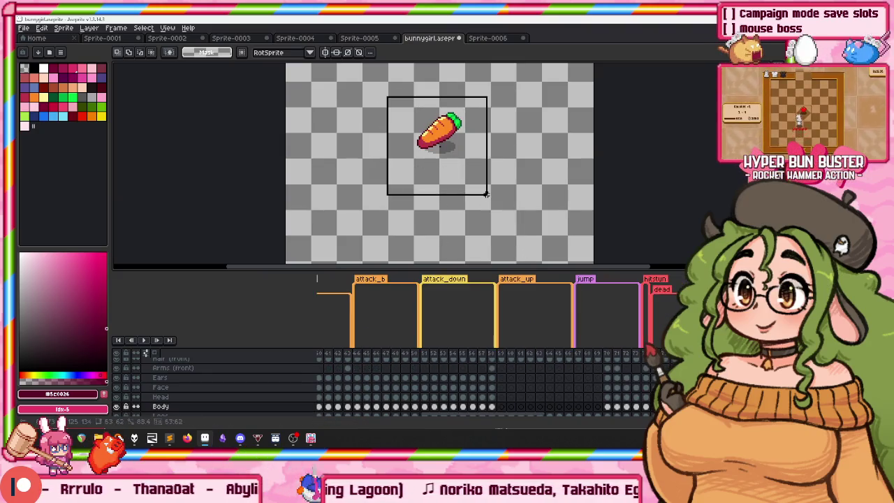
Return to the Sprite-0001 mockup's Sprites layer with the carrot pasted in.
left_click(102, 38)
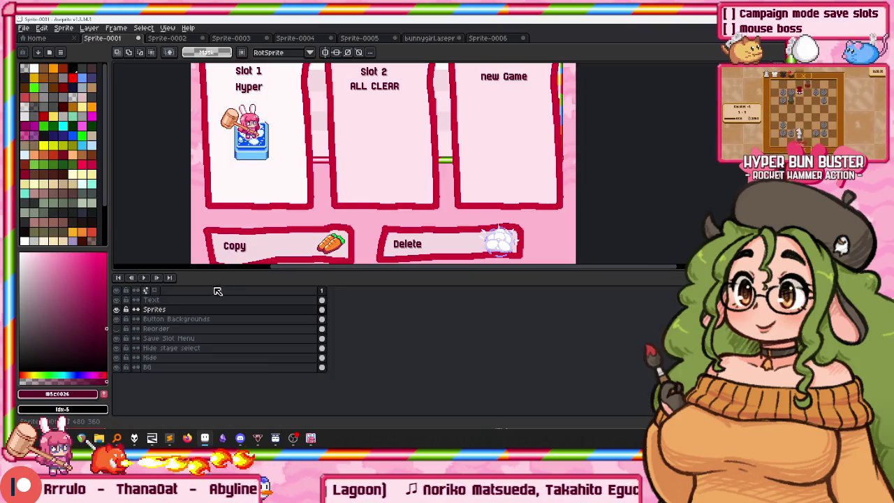
left_click(180, 309)
left_click_drag(375, 140, 400, 205)
Begin heaping pasted carrot copies into an overlapping pile on the Slot 2 card.
scroll(392, 161, "up", 3)
left_click(329, 180)
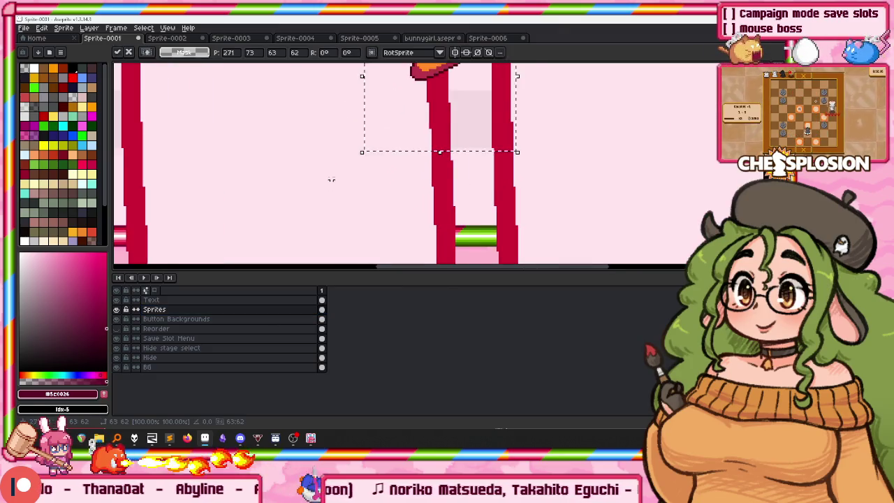
mouse_move(358, 146)
left_mouse_down()
mouse_move(347, 204)
mouse_move(377, 215)
mouse_move(348, 202)
left_mouse_up()
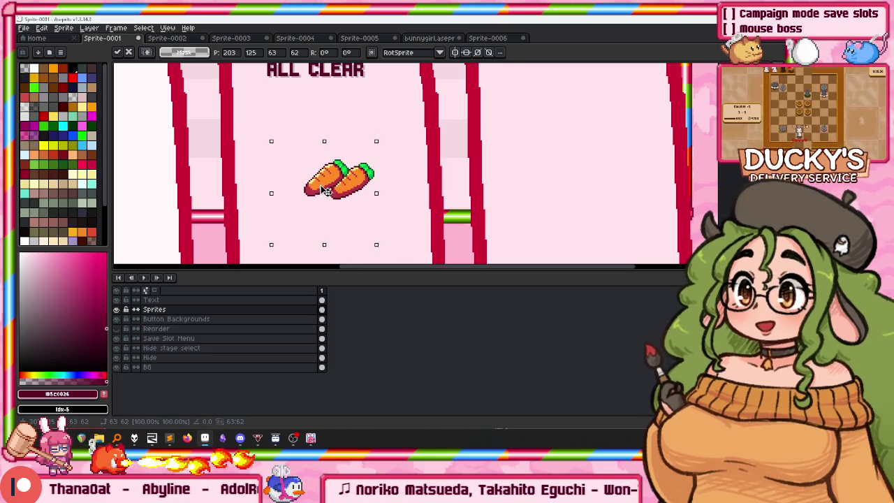
key("ctrl+v")
mouse_move(447, 114)
left_mouse_down()
mouse_move(340, 194)
mouse_move(302, 202)
left_mouse_up()
key("ctrl+v")
left_click_drag(438, 95, 344, 180)
key("ctrl+v")
mouse_move(440, 101)
left_mouse_down()
mouse_move(343, 129)
mouse_move(332, 167)
left_mouse_up()
key("ctrl+v")
left_click_drag(442, 129, 307, 157)
key("ctrl+v")
left_click_drag(443, 105, 328, 164)
key("ctrl+v")
left_click_drag(440, 95, 344, 162)
Paste five more carrots onto the pile and drop the last one.
key("ctrl+v")
left_click_drag(440, 94, 331, 157)
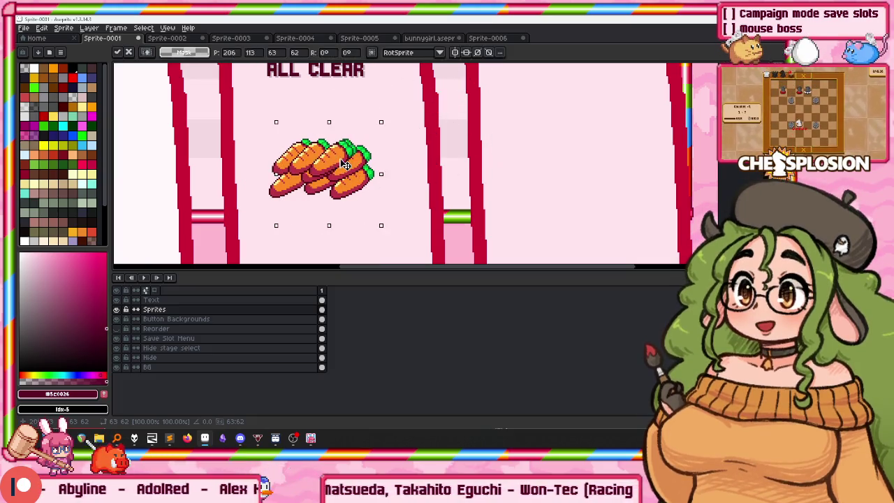
key("ctrl+v")
left_click_drag(447, 98, 311, 151)
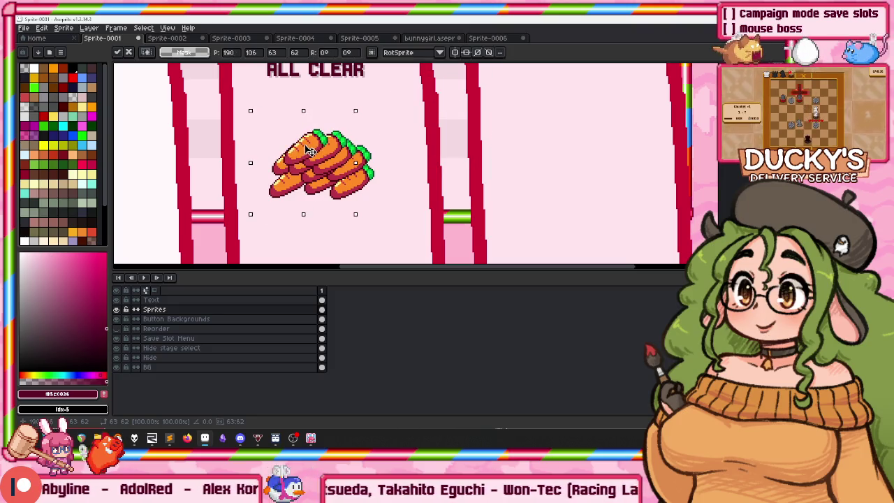
key("ctrl+v")
left_click_drag(441, 95, 318, 153)
key("ctrl+v")
left_click_drag(442, 95, 354, 167)
key("ctrl+v")
left_click_drag(441, 94, 304, 155)
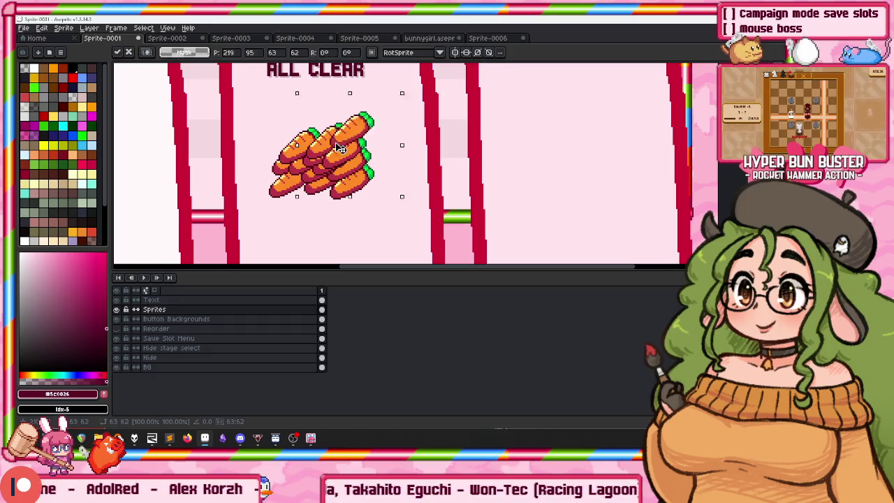
left_click(252, 135)
Move the whole carrot pile about 70 px lower beneath ALL CLEAR, then switch to the game.
left_click_drag(226, 96, 405, 235)
left_click_drag(358, 182, 358, 234)
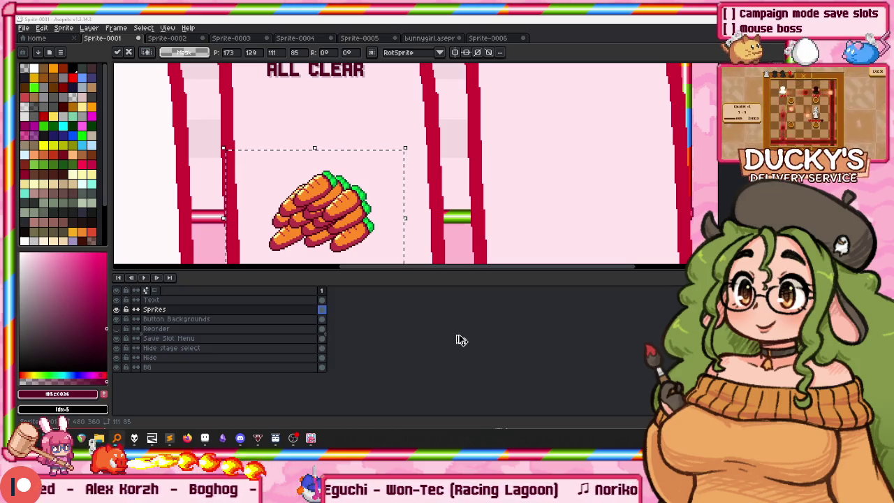
key("alt+Tab")
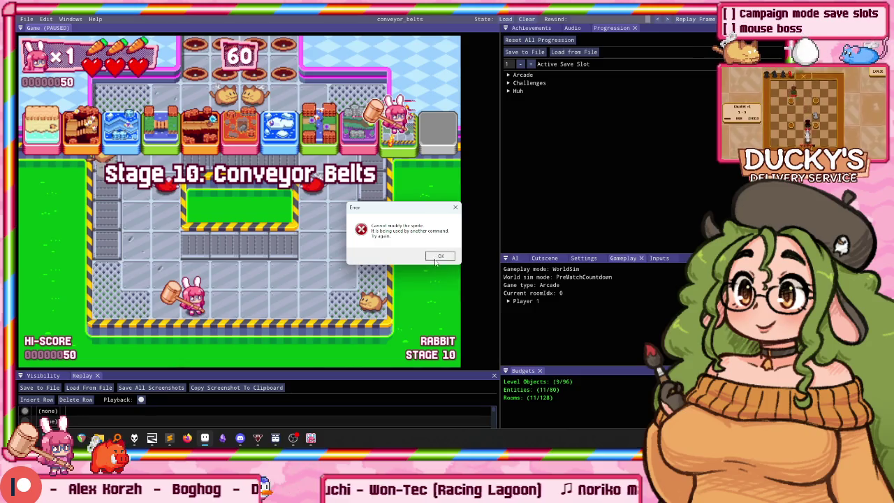
Dismiss the cannot-modify-sprite error and return to Aseprite's Home page with recent files.
left_click(439, 258)
key("alt+Tab")
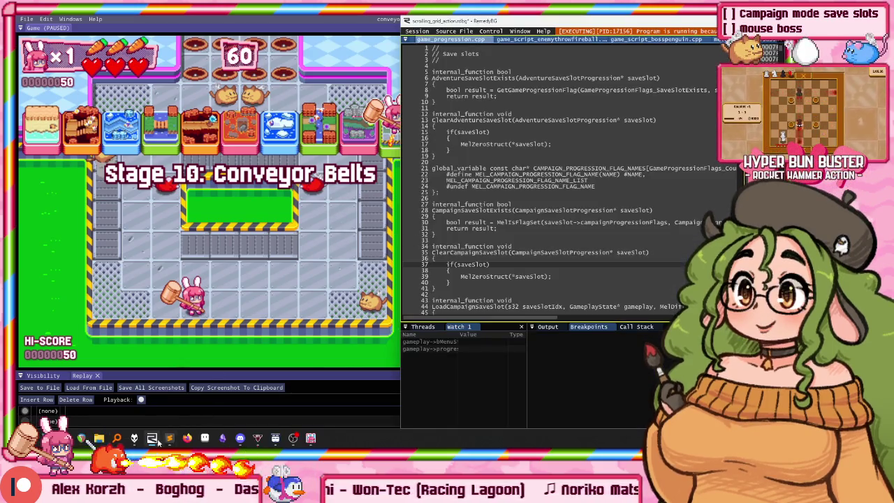
left_click(206, 439)
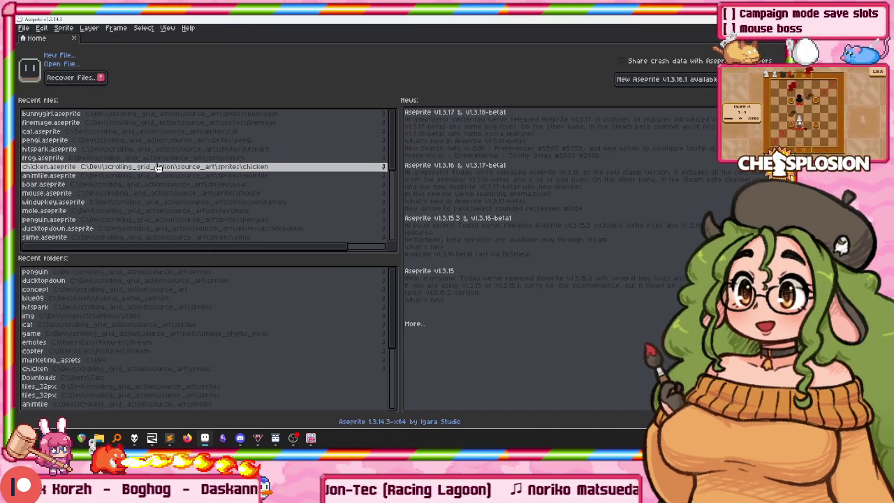
scroll(140, 166, "down", 5)
Open Recover Files, open the crashed Sprite-0002 backup, and refresh the session list.
scroll(132, 166, "down", 2)
scroll(119, 165, "up", 10)
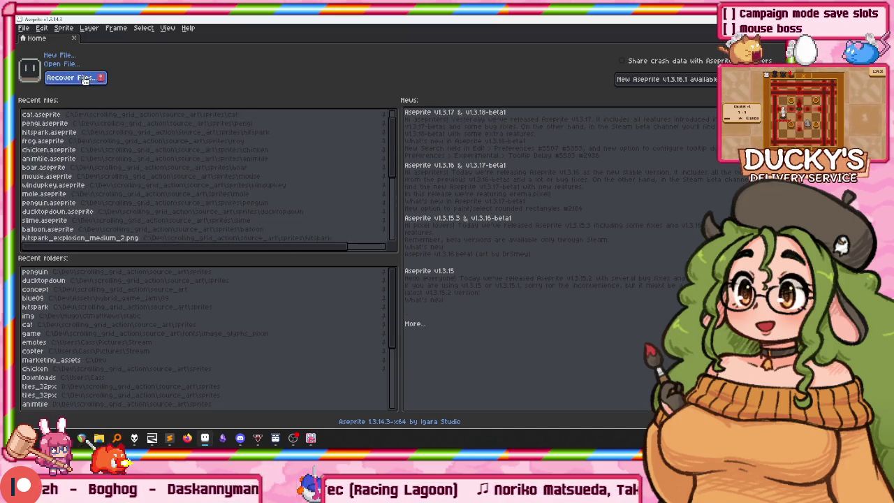
left_click(84, 77)
double_click(78, 114)
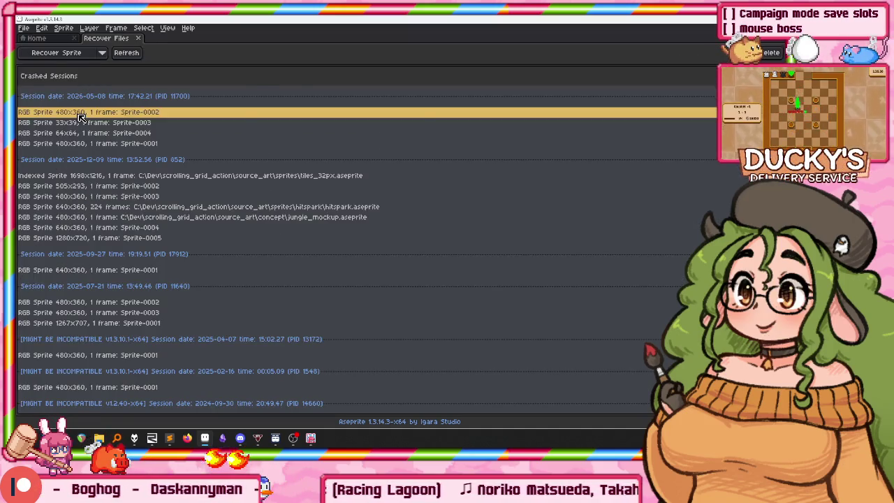
left_click(91, 39)
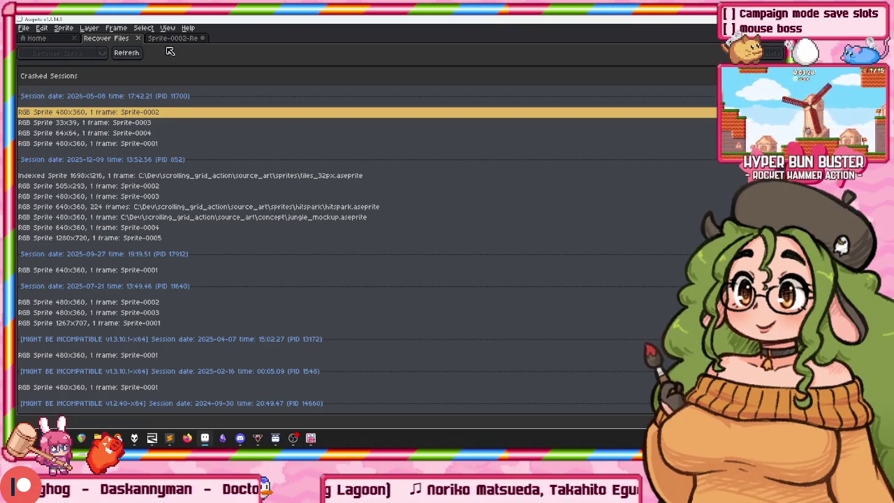
left_click(126, 56)
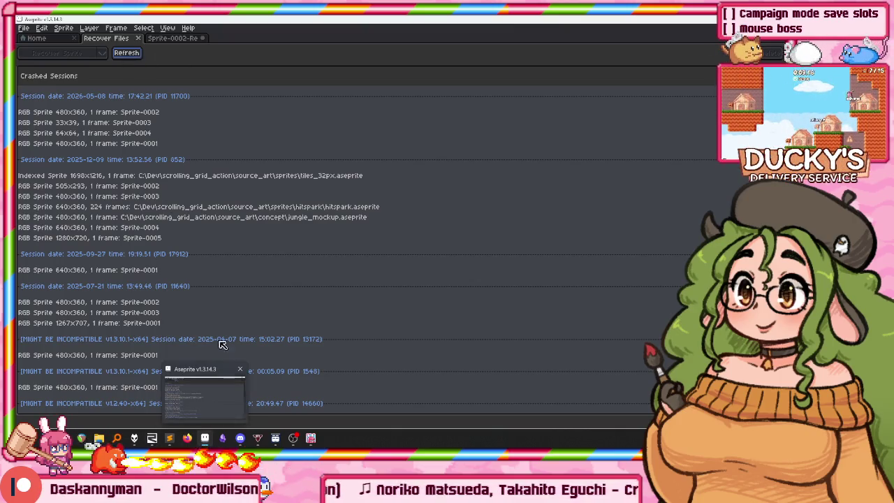
Close the recovered Sprite-0002 without saving and return to the game.
left_click(201, 39)
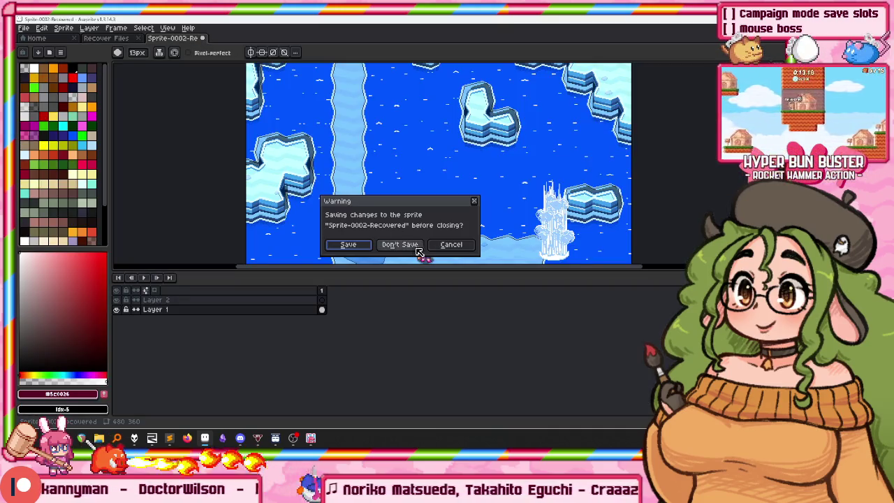
left_click(404, 249)
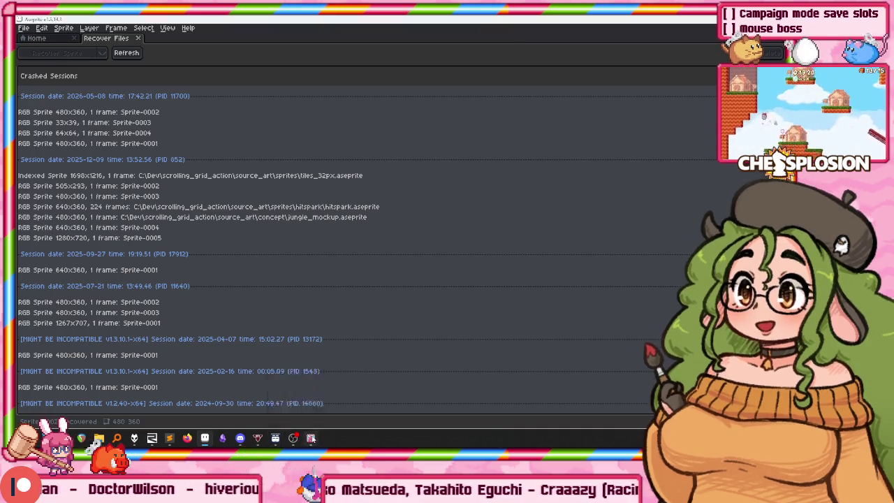
key("alt+Tab")
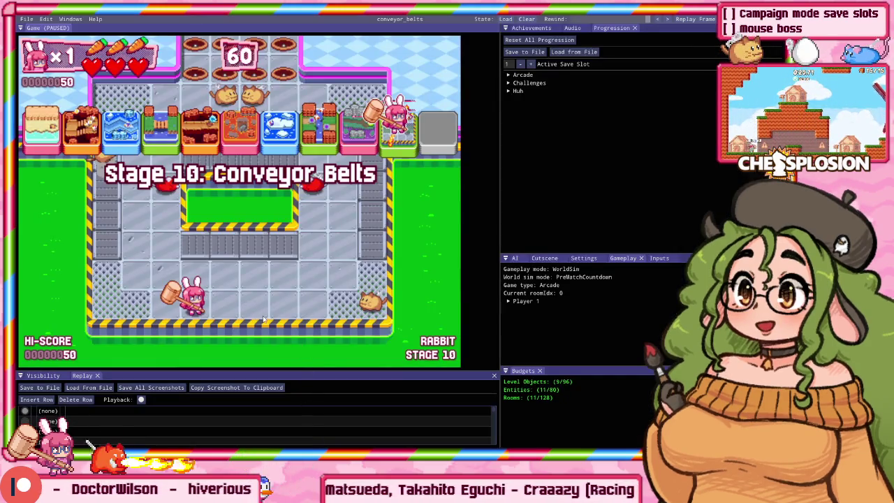
In Hyper Bun Buster, go through Campaign to reach the Select File screen.
key("alt+Tab")
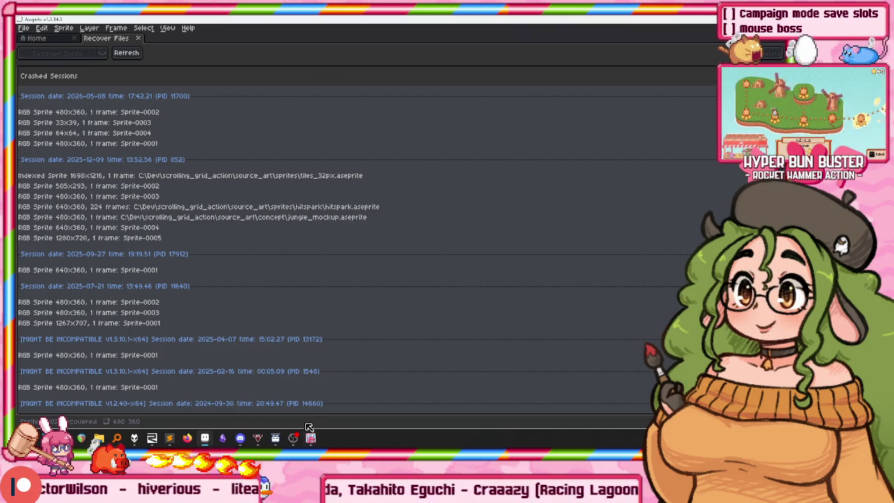
key("alt+Tab")
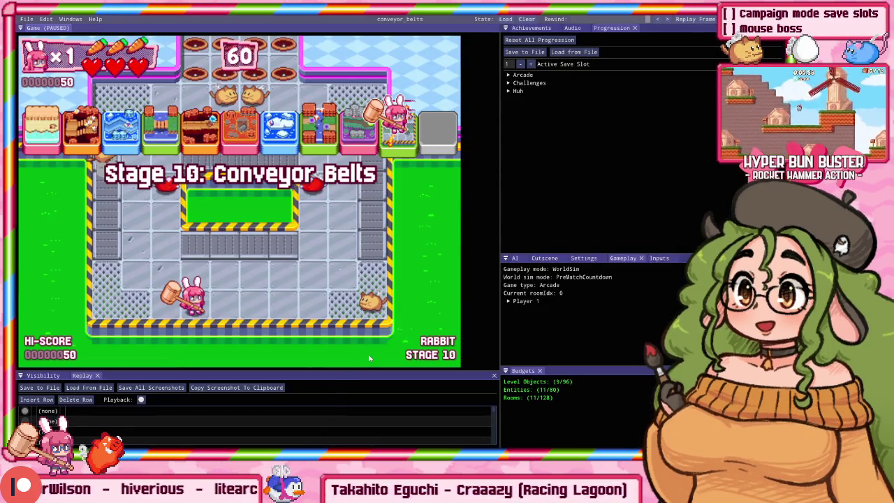
key("Escape")
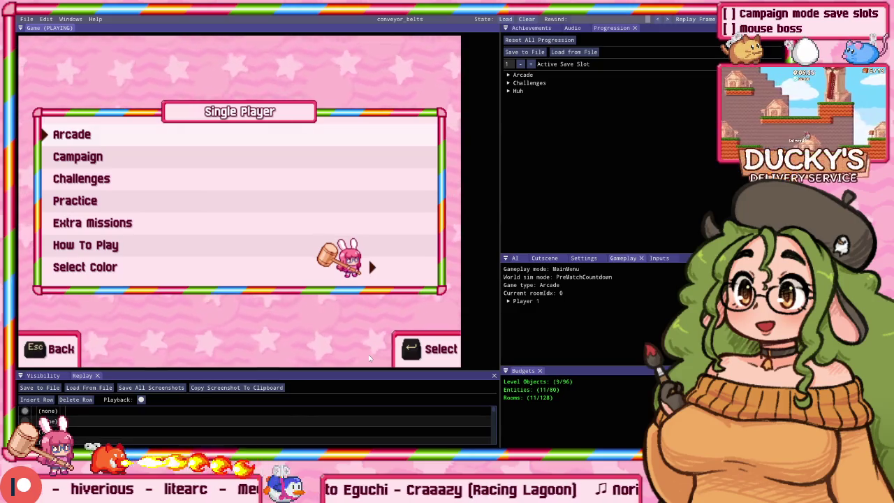
key("Down")
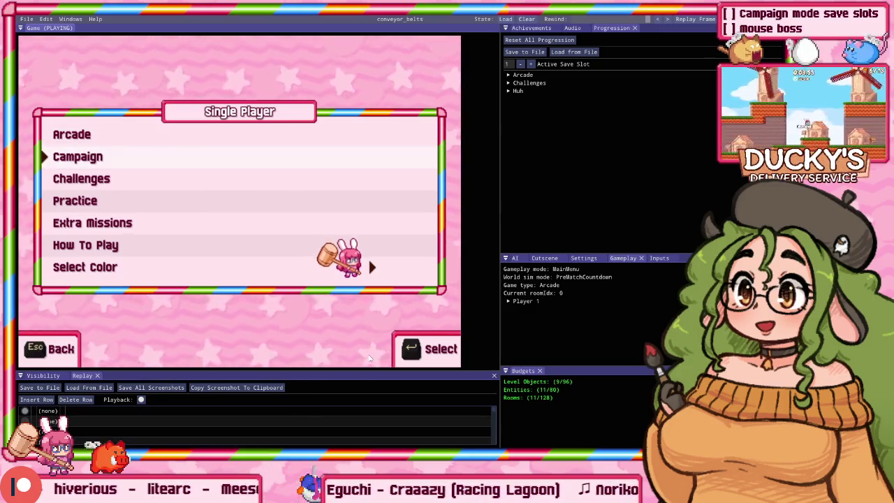
key("Return")
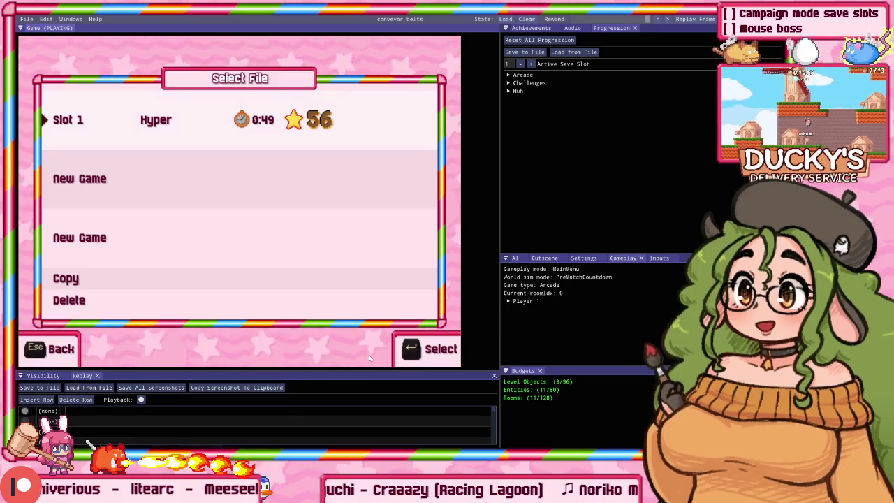
Paste the Select File screenshot into a new Aseprite sprite and position it.
key("alt+Tab")
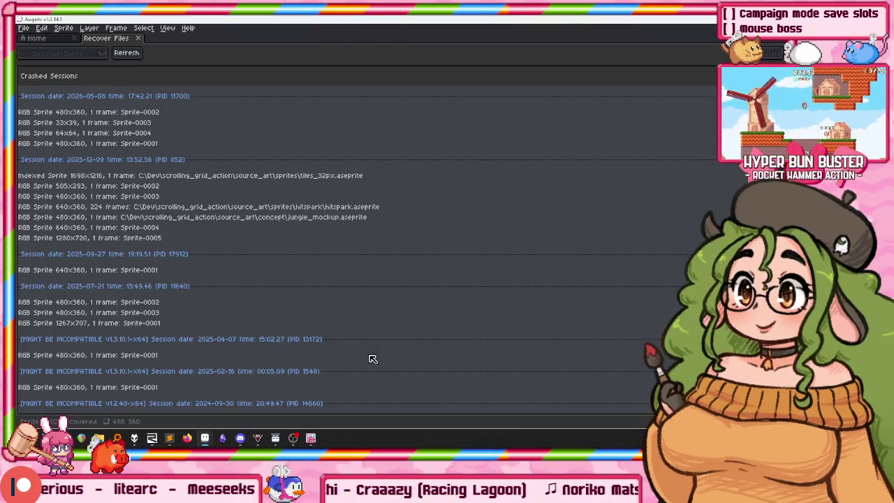
key("ctrl+n")
key("Return")
key("ctrl+v")
left_click_drag(319, 203, 288, 133)
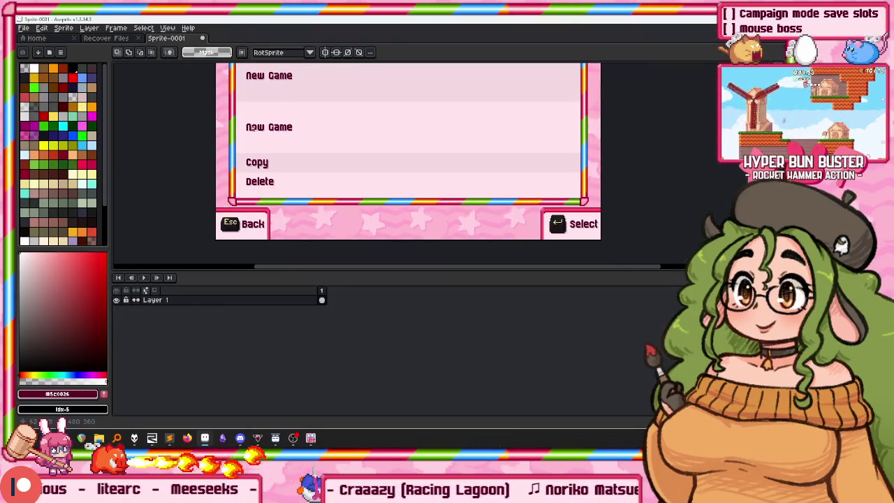
Capture the empty star backdrop from the game and paste it over the screenshot.
key("alt+Tab")
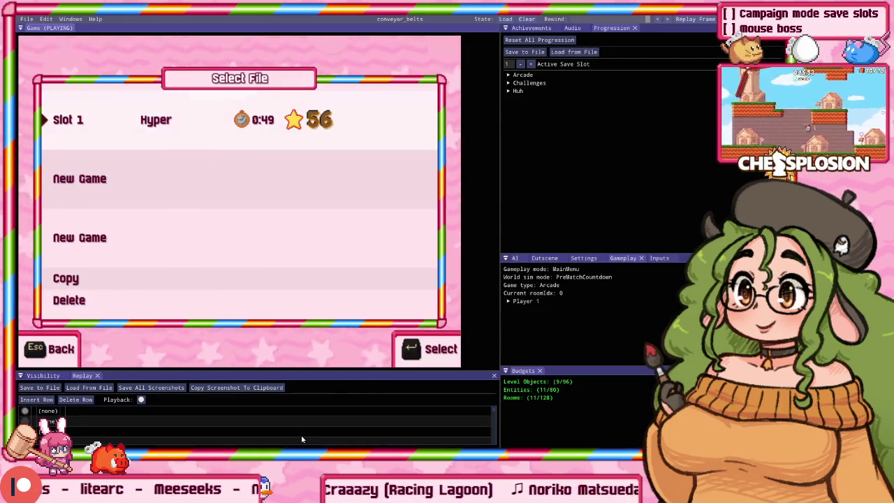
key("Escape")
key("Return")
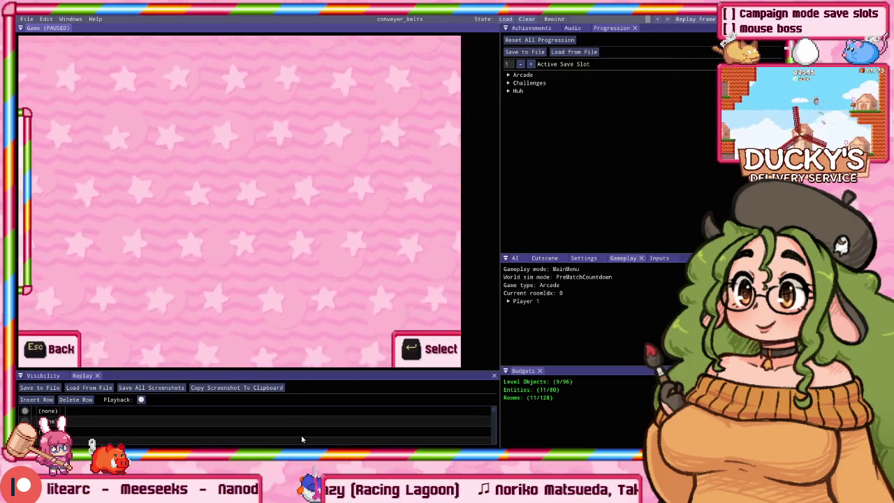
key("alt+Tab")
left_click_drag(301, 191, 300, 155)
scroll(276, 203, "down", 2)
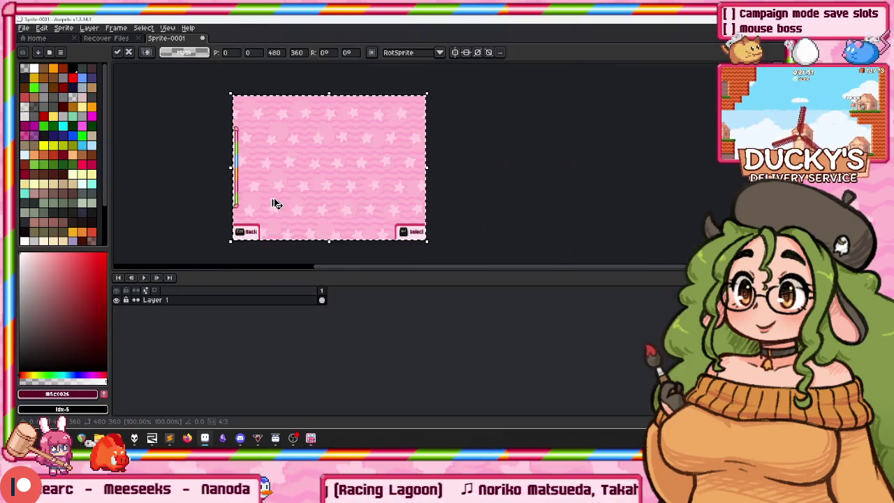
Commit the pasted star backdrop and recentre the sprite on the canvas.
key("Return")
scroll(264, 184, "up", 2)
scroll(235, 146, "up", 2)
scroll(217, 133, "down", 4)
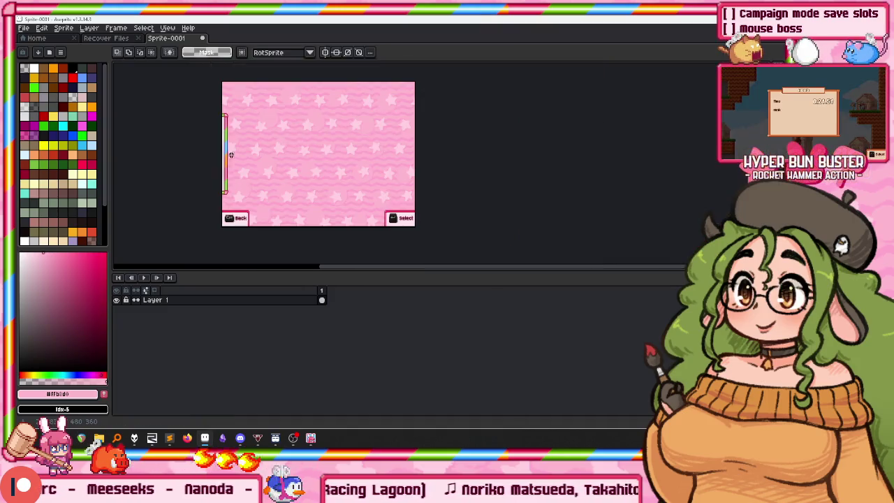
scroll(213, 124, "up", 2)
mouse_move(208, 134)
left_mouse_down()
mouse_move(214, 105)
mouse_move(238, 247)
left_mouse_up()
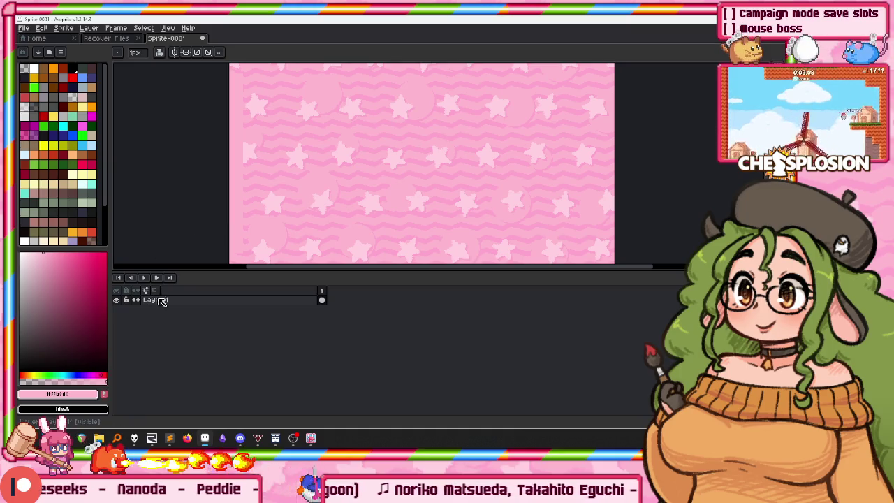
Add a new layer above the backdrop and choose magenta for drawing.
key("shift+n")
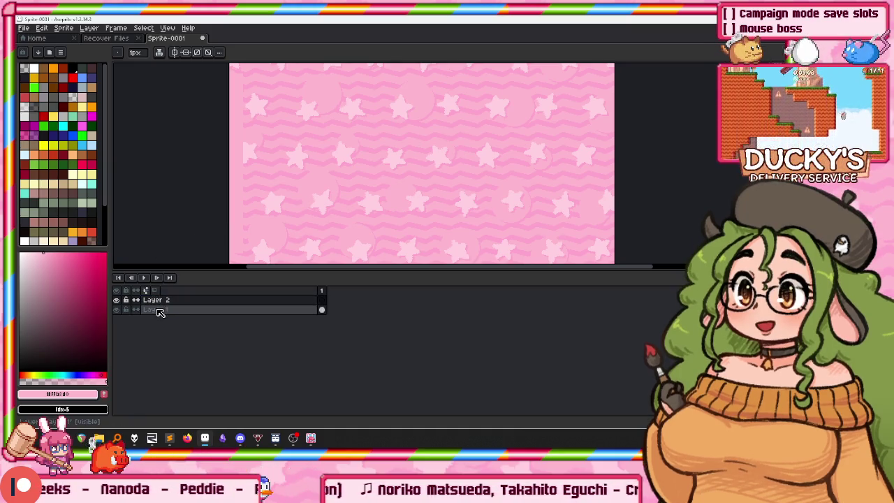
scroll(249, 133, "down", 2)
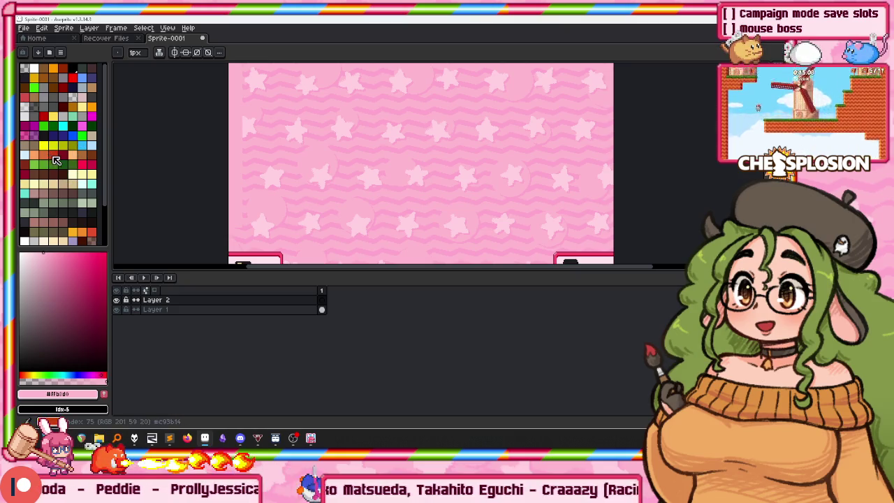
left_click(25, 127)
scroll(266, 176, "down", 3)
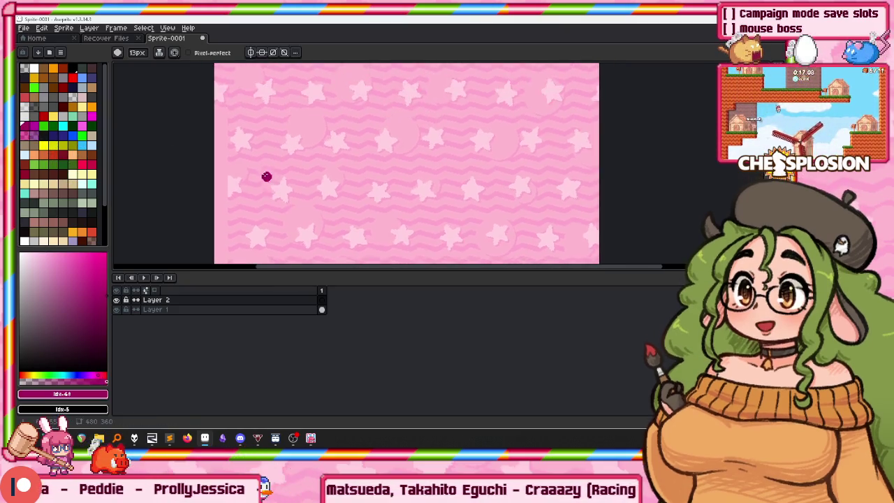
scroll(266, 177, "down", 2)
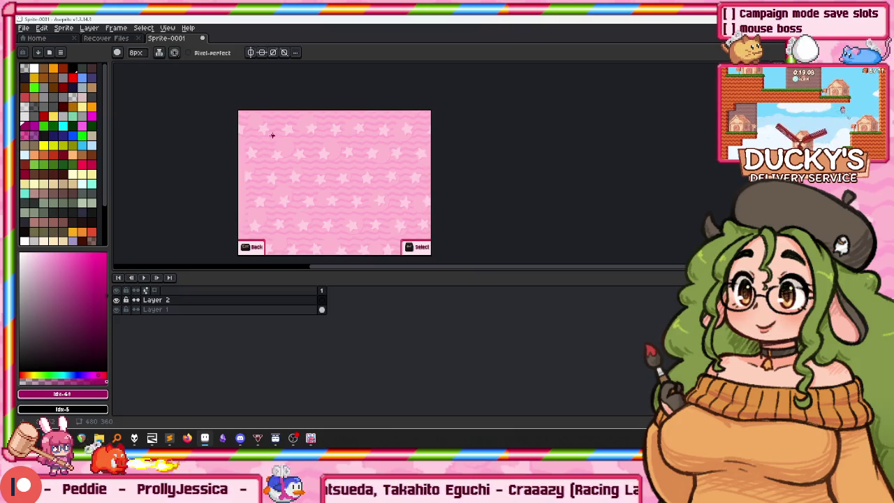
scroll(272, 135, "up", 2)
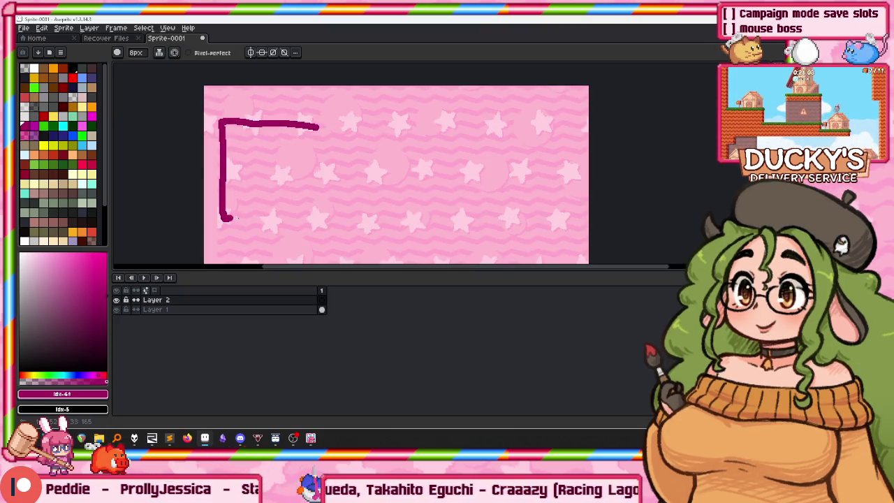
Finish the magenta box outline and duplicate it twice to the right.
left_click_drag(227, 218, 329, 185)
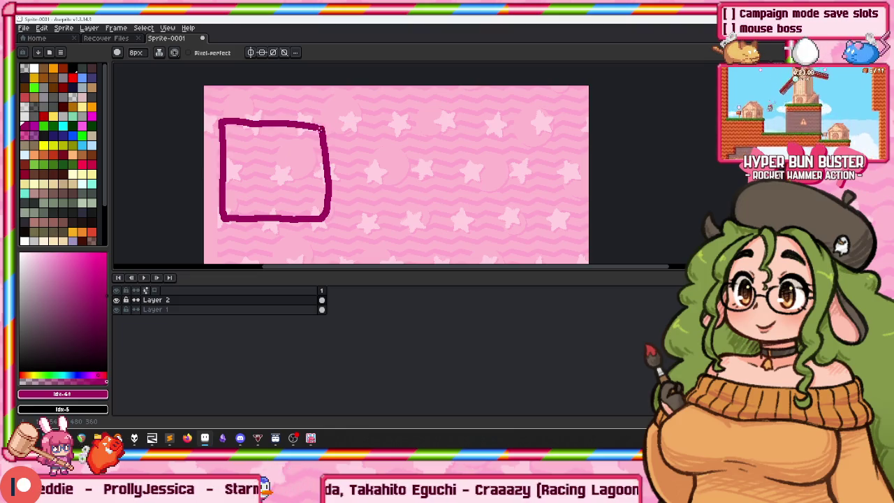
key("m")
left_click_drag(296, 200, 426, 180)
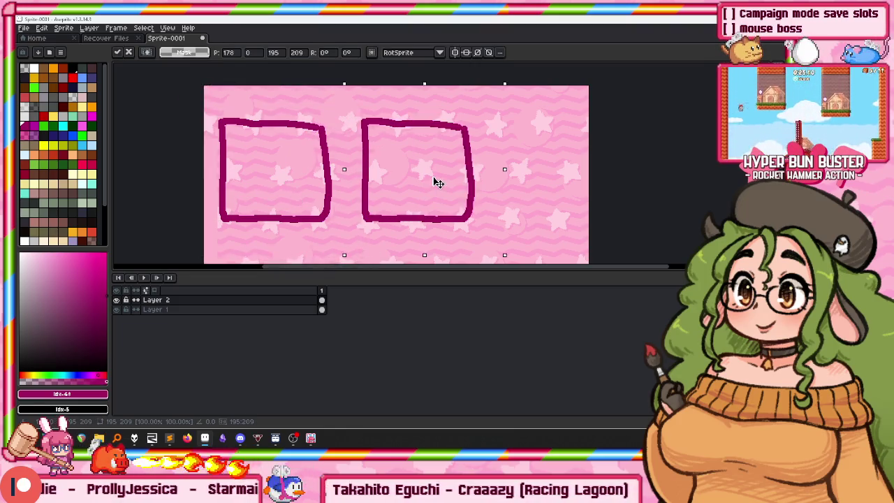
left_click_drag(305, 170, 561, 184)
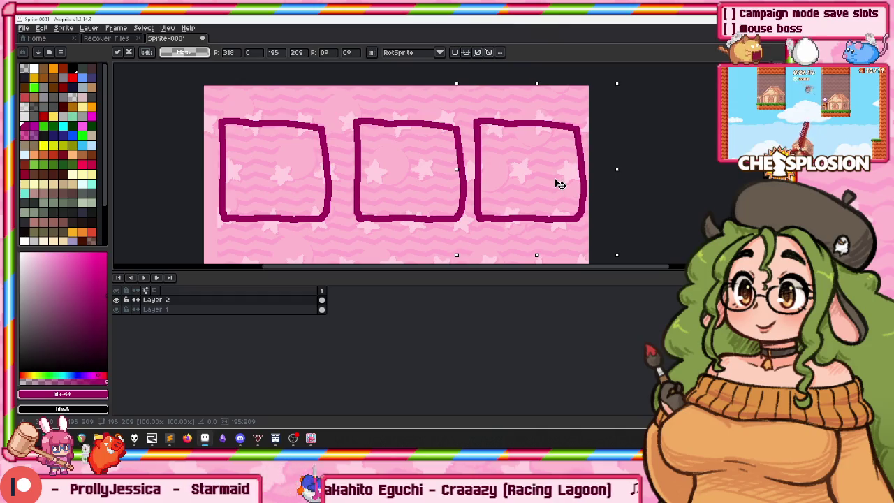
Shift and align the three slot boxes into an evenly spaced row.
left_click_drag(336, 104, 489, 236)
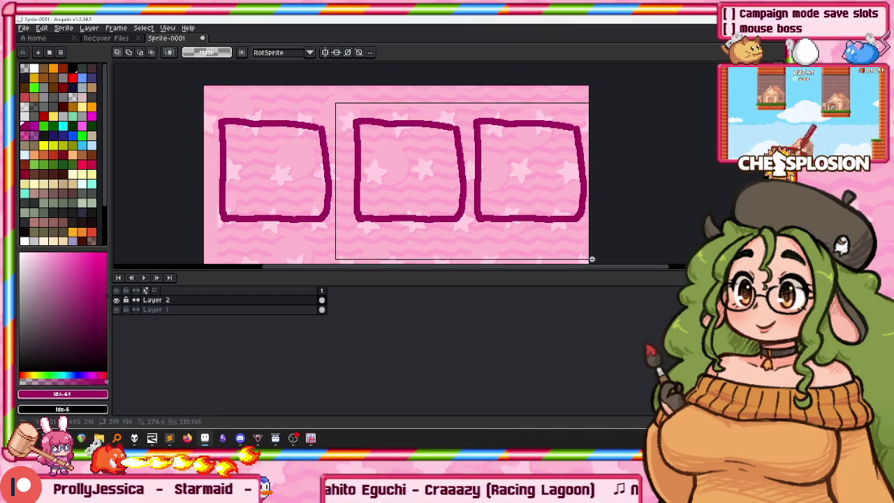
left_click_drag(592, 259, 589, 259)
left_click_drag(547, 202, 535, 202)
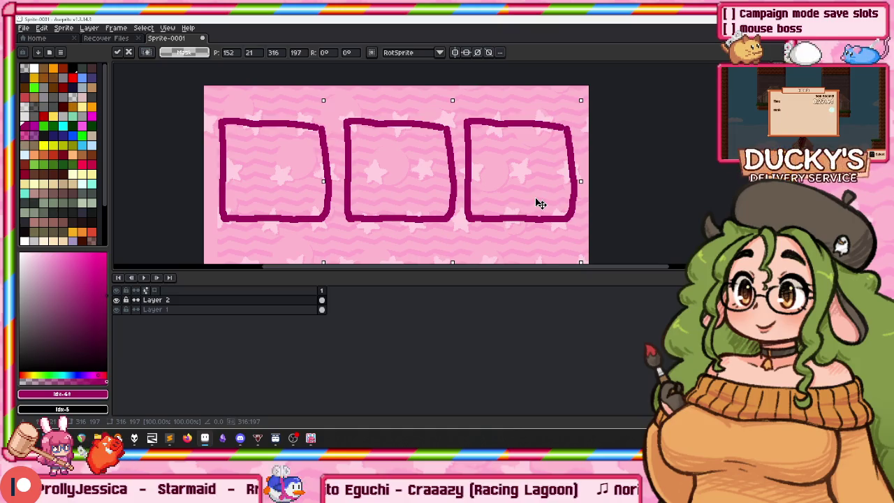
left_click(631, 132)
left_click_drag(467, 238, 466, 241)
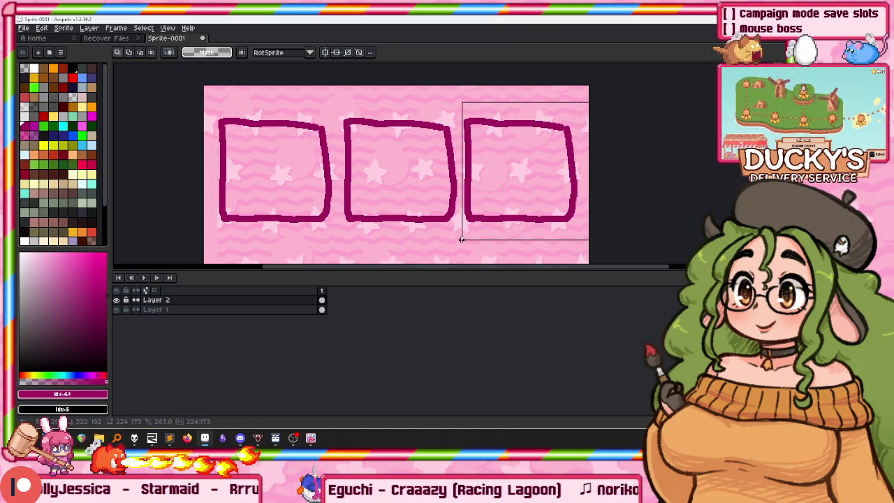
left_click_drag(489, 204, 493, 207)
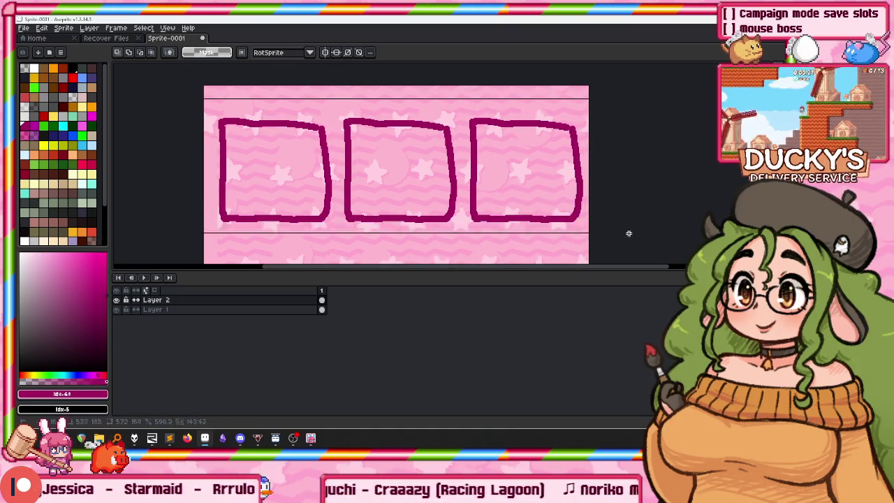
left_click_drag(161, 102, 629, 250)
left_click_drag(531, 191, 527, 190)
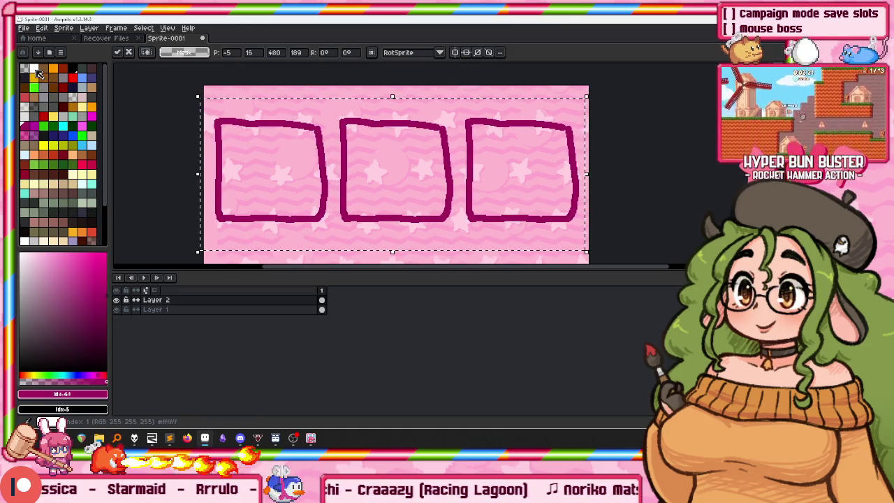
key("ctrl+d")
scroll(259, 139, "up", 3)
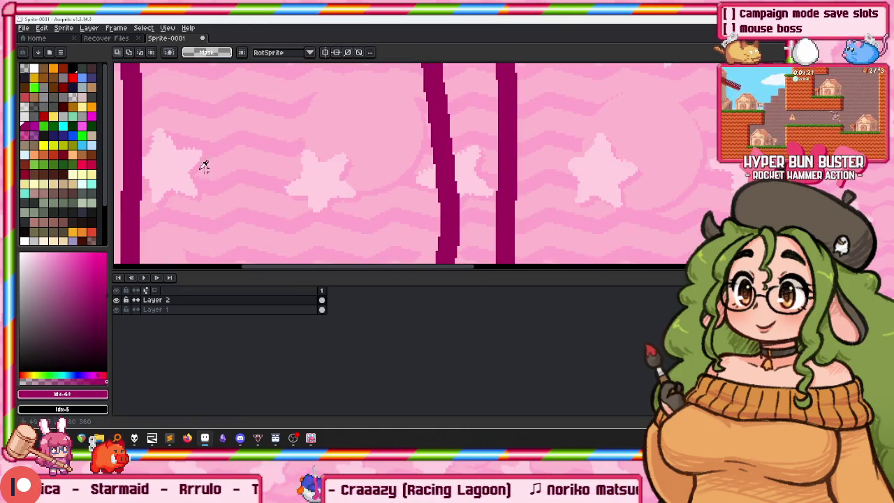
Sample the backdrop pink and lighten it to HSL lightness 96 (ffebf2).
left_click(192, 161, "alt")
left_click(62, 394)
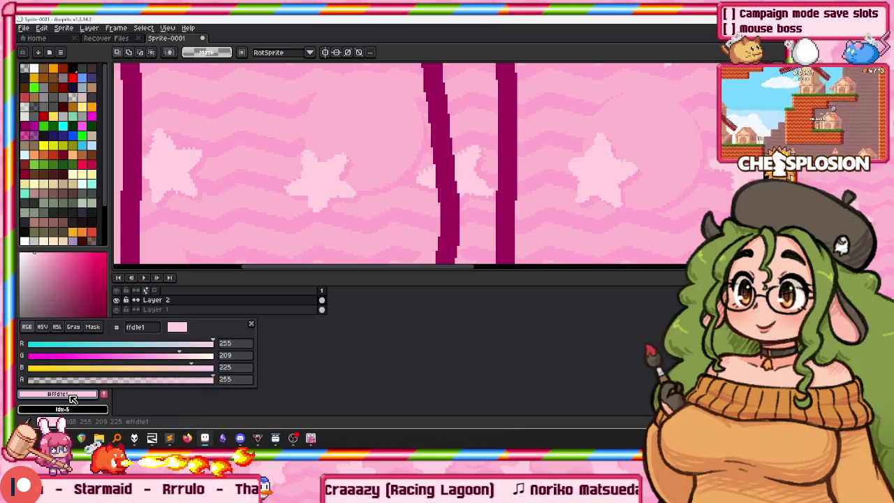
left_click_drag(68, 336, 115, 320)
left_click(101, 320)
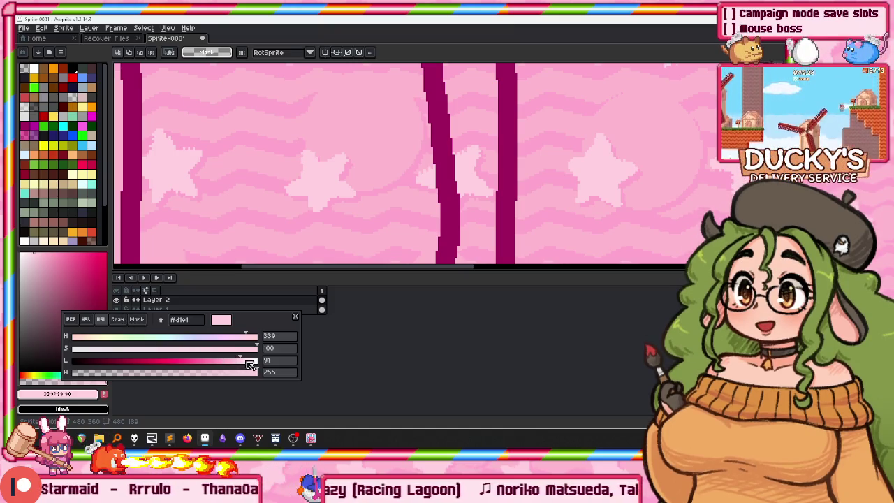
left_click_drag(250, 365, 260, 364)
Paint Bucket all three slot boxes pale pink, then reselect the dark magenta.
key("g")
scroll(370, 161, "down", 3)
left_click(245, 129)
left_click(370, 129)
left_click(450, 137)
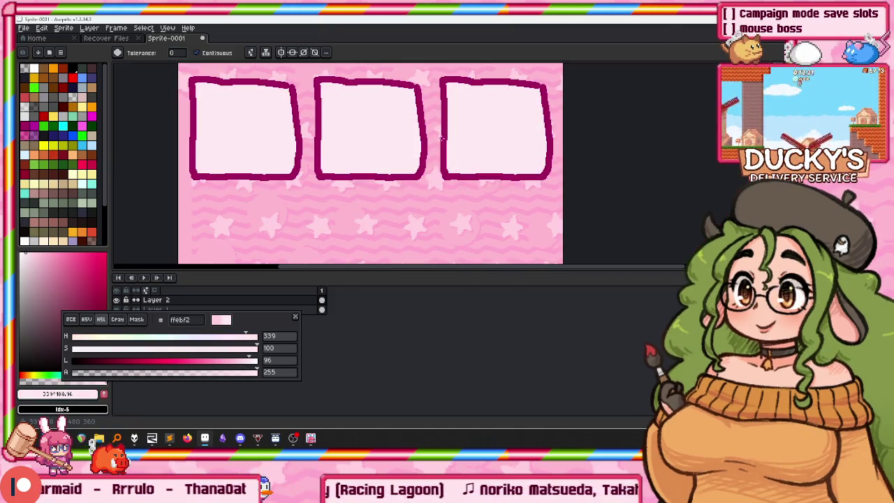
scroll(442, 137, "up", 2)
left_click(316, 78, "alt")
scroll(291, 129, "down", 3)
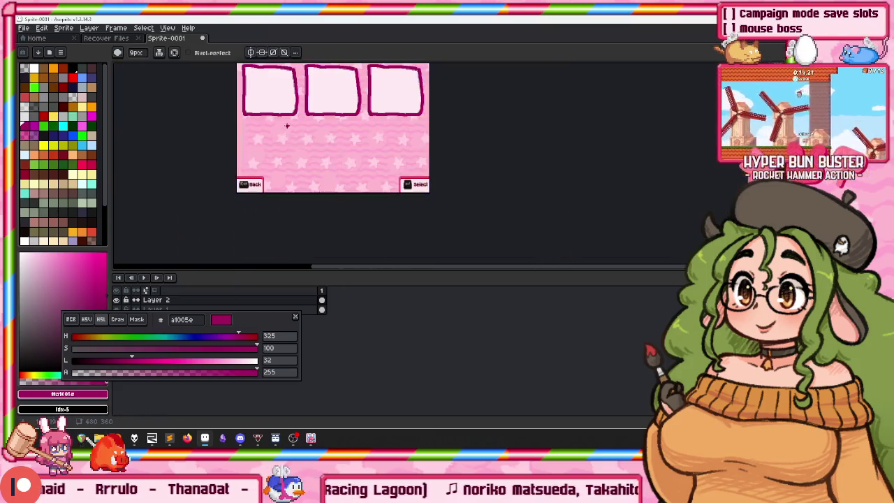
Draw two magenta button outlines below the slots, undoing the misdrawn strokes.
scroll(289, 125, "up", 1)
key("ctrl+z")
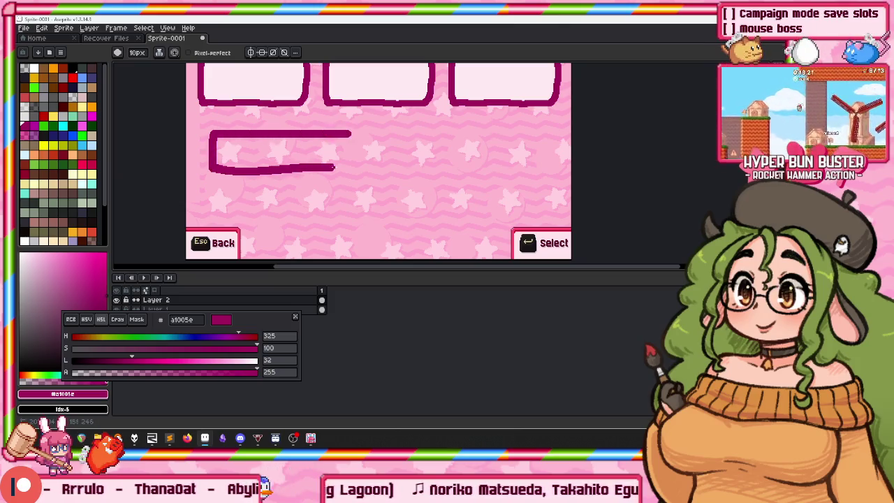
left_click_drag(213, 150, 360, 143)
key("ctrl+z")
mouse_move(227, 127)
left_mouse_down()
mouse_move(354, 131)
mouse_move(216, 162)
left_mouse_up()
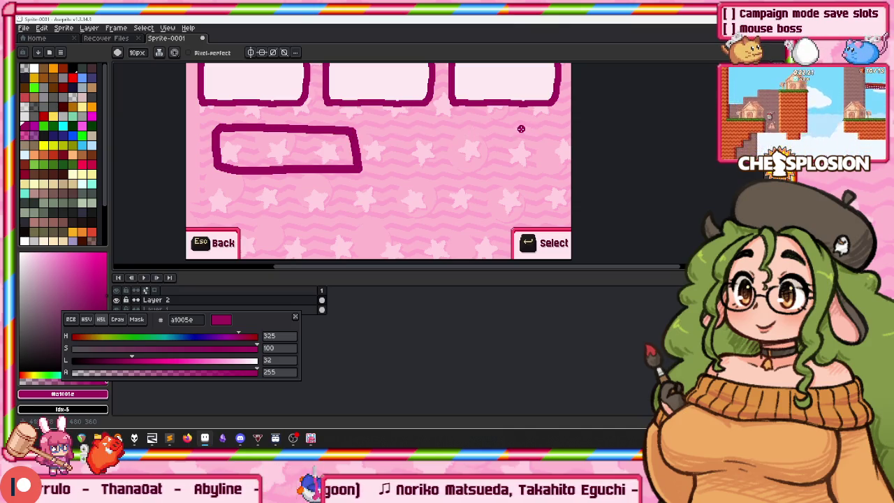
left_click_drag(395, 127, 380, 154)
left_click_drag(527, 167, 528, 149)
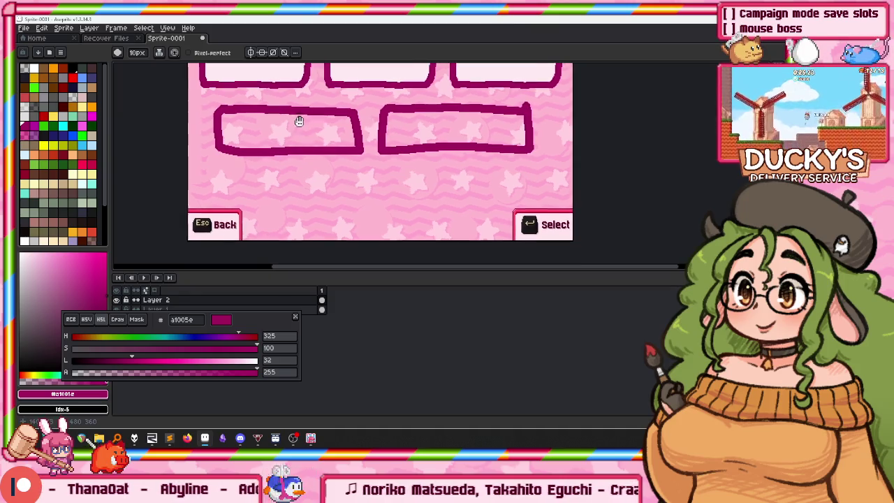
Fill both lower button boxes with the pale pink sampled from a slot.
scroll(296, 119, "up", 3)
key("g")
left_click(256, 105, "alt")
left_click(296, 192)
left_click(447, 187)
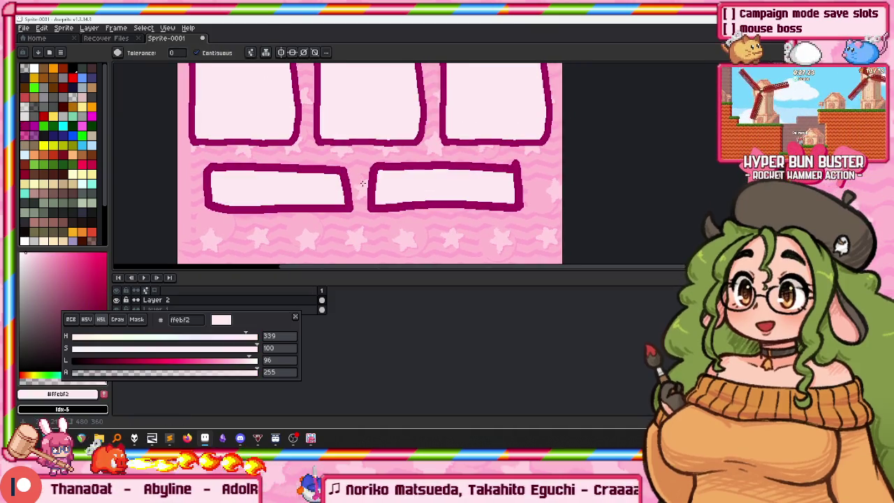
scroll(163, 147, "down", 1)
scroll(197, 210, "up", 2)
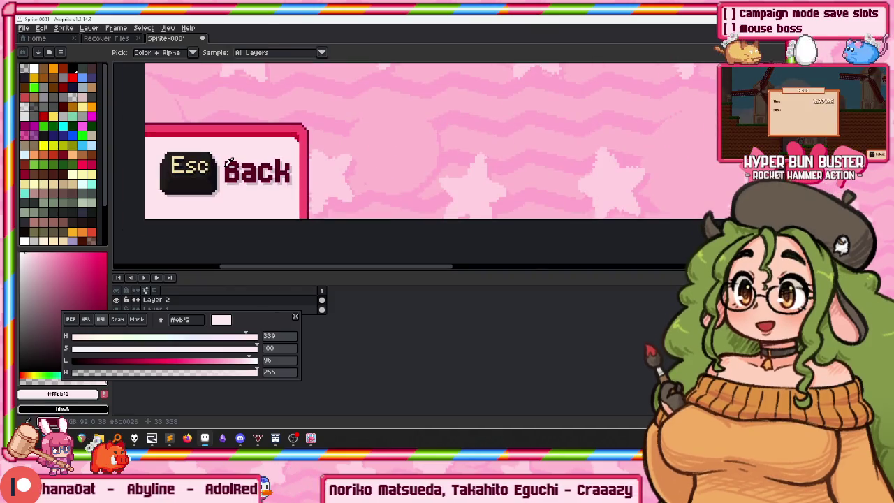
Pick the dark maroon text colour and rename the layer 'Button backgrounds'.
left_click(232, 161, "alt")
double_click(197, 301)
type("B")
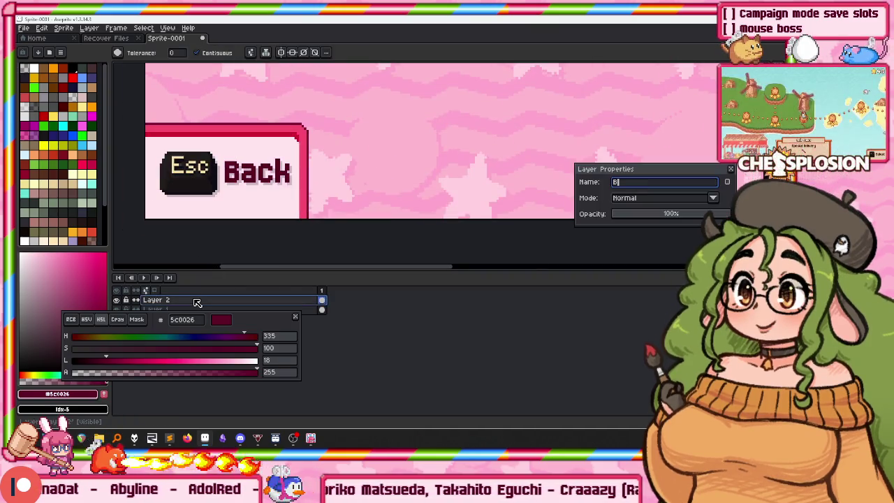
type("grounds")
key("Return")
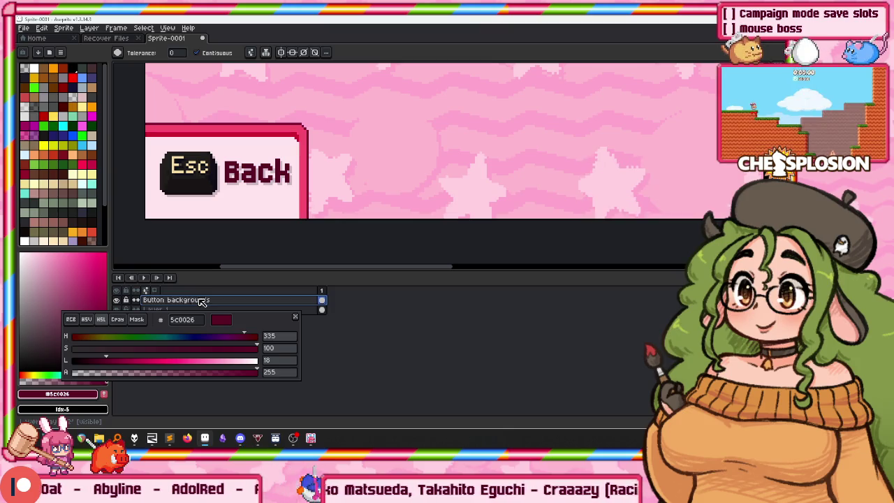
left_click_drag(300, 174, 288, 236)
scroll(306, 177, "down", 2)
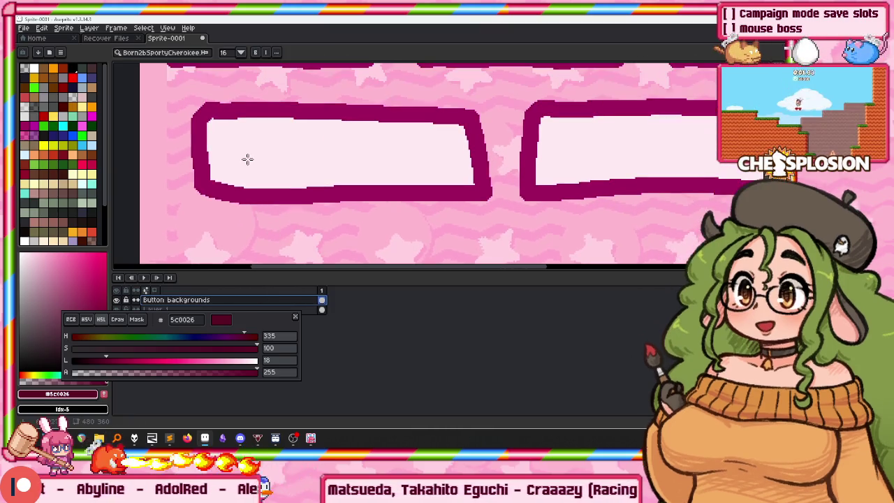
Try Copy and Delete text labels on the lower buttons, then undo them.
left_click_drag(341, 164, 241, 139)
key("t")
type("Copy")
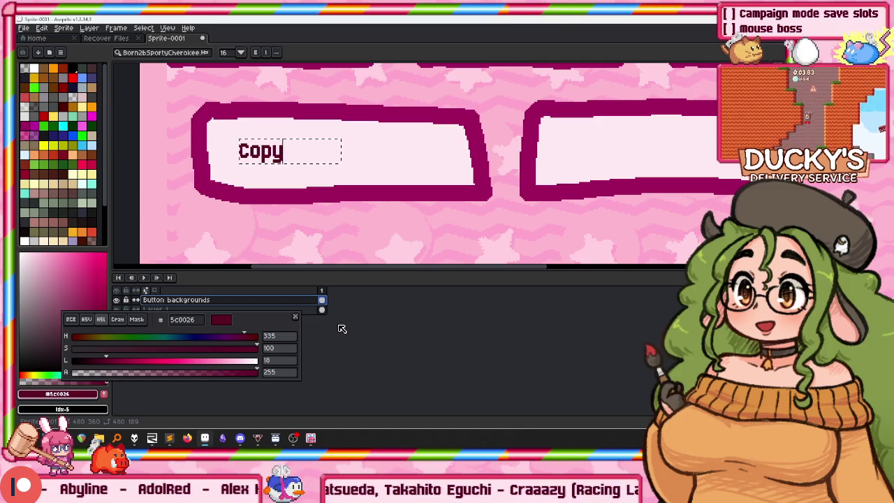
key("Return")
left_click(489, 170)
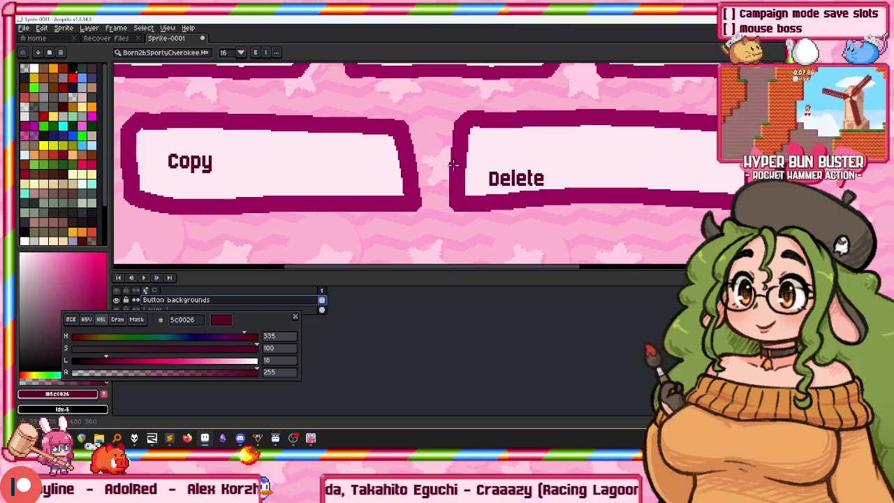
scroll(335, 201, "down", 2)
key("ctrl+z")
scroll(367, 175, "up", 3)
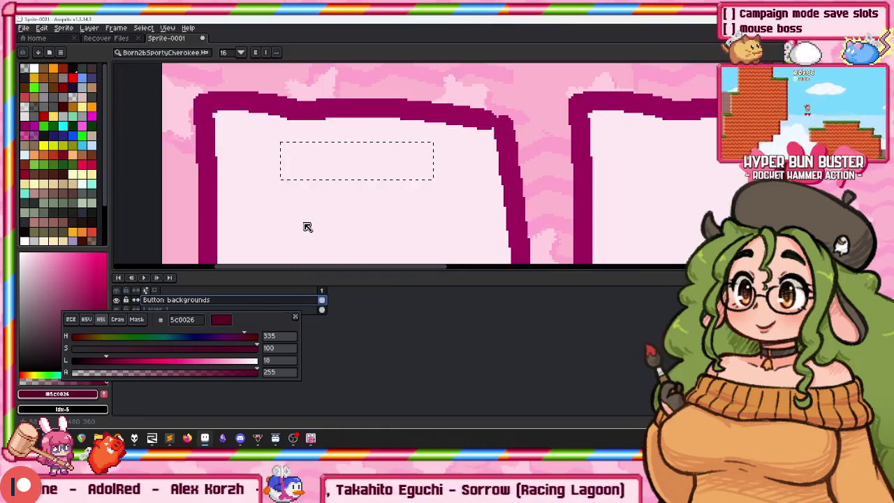
type("Slot 1")
Add 'Hyper' text labels inside the first and second slots.
left_click(296, 209)
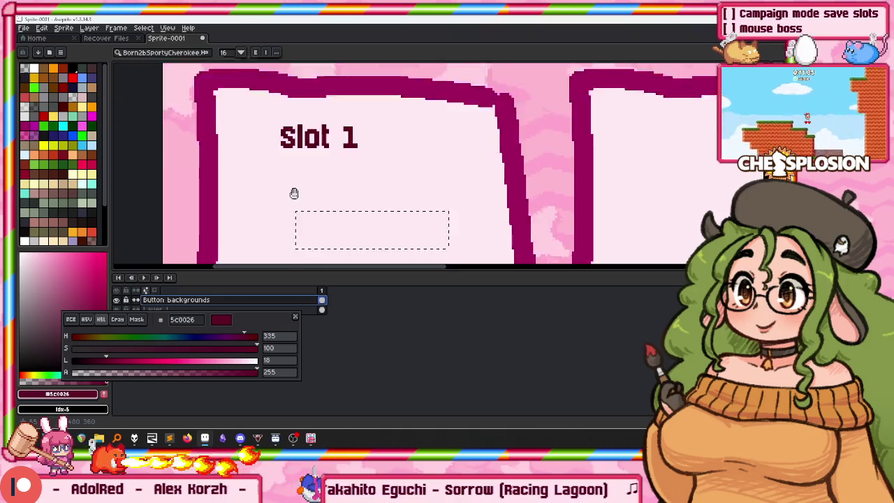
type("H")
key("Return")
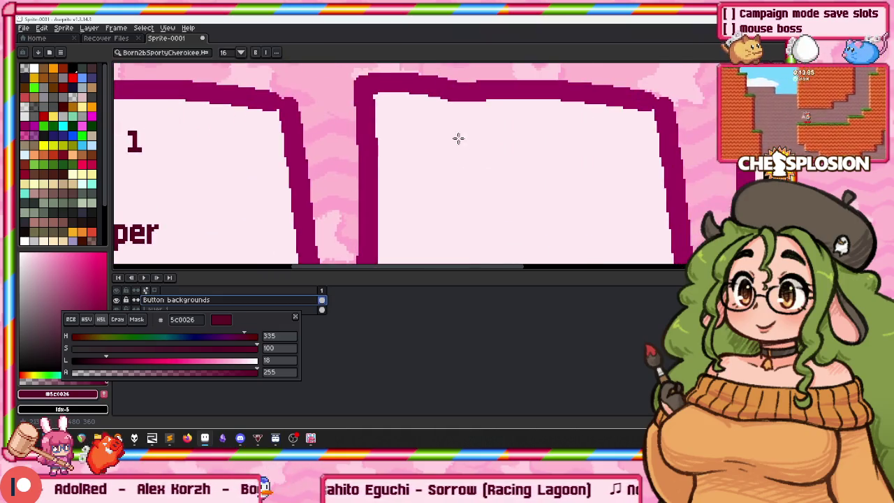
left_click(428, 149)
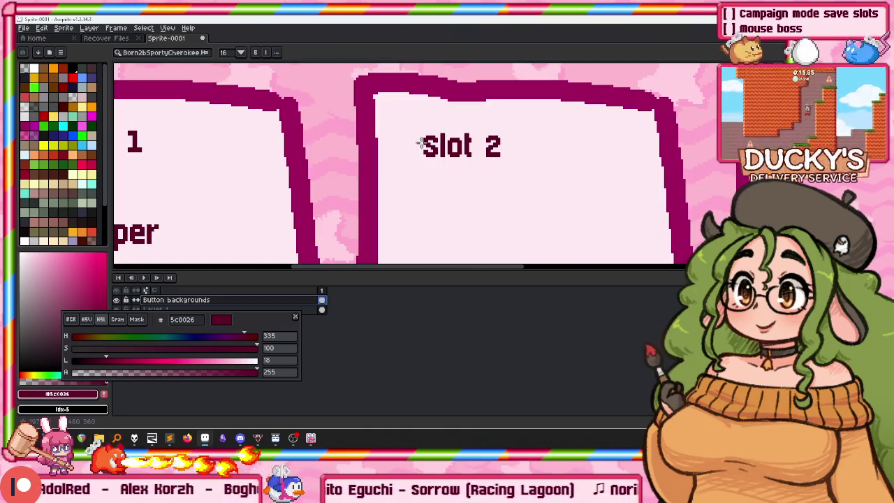
type("Hyper")
key("Return")
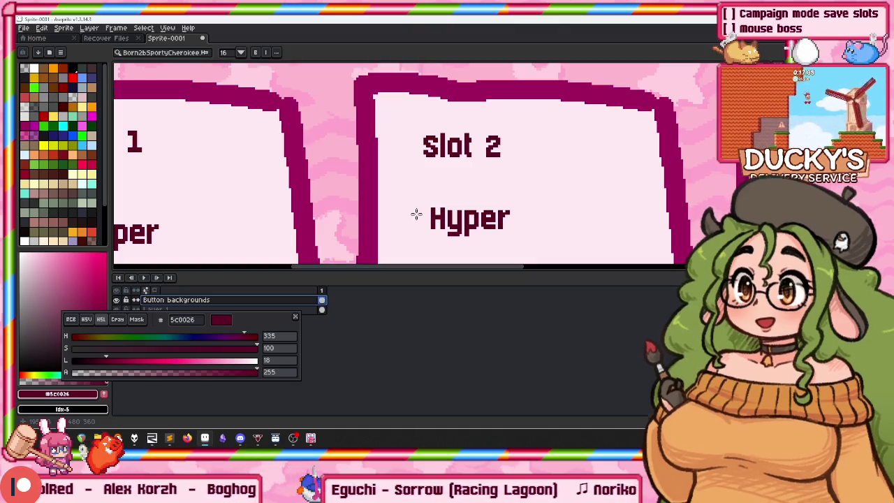
mouse_move(352, 186)
left_mouse_down()
mouse_move(277, 165)
mouse_move(253, 266)
left_mouse_up()
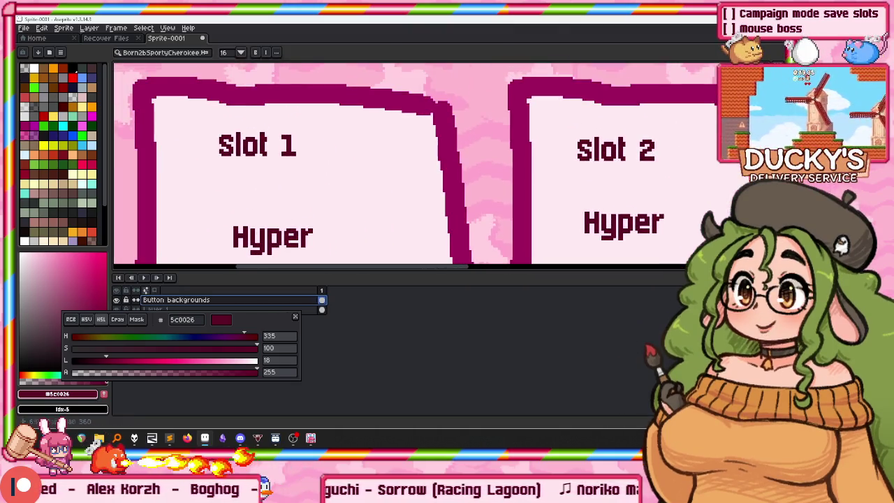
Try moving the Slot 1 label, then undo it and most slot labels.
key("m")
left_click_drag(207, 124, 327, 183)
left_click_drag(279, 153, 287, 140)
key("ctrl+z")
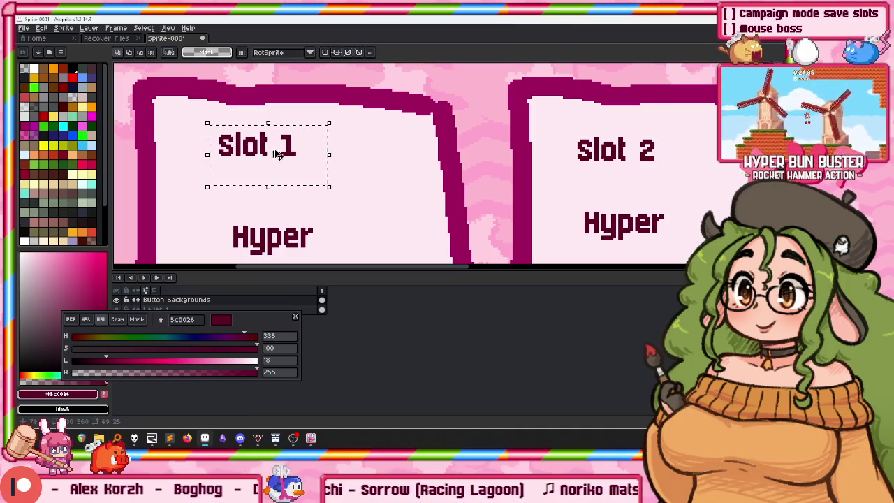
left_click_drag(266, 321, 481, 359)
key("ctrl+z")
key("ctrl+z")
key("ctrl+z")
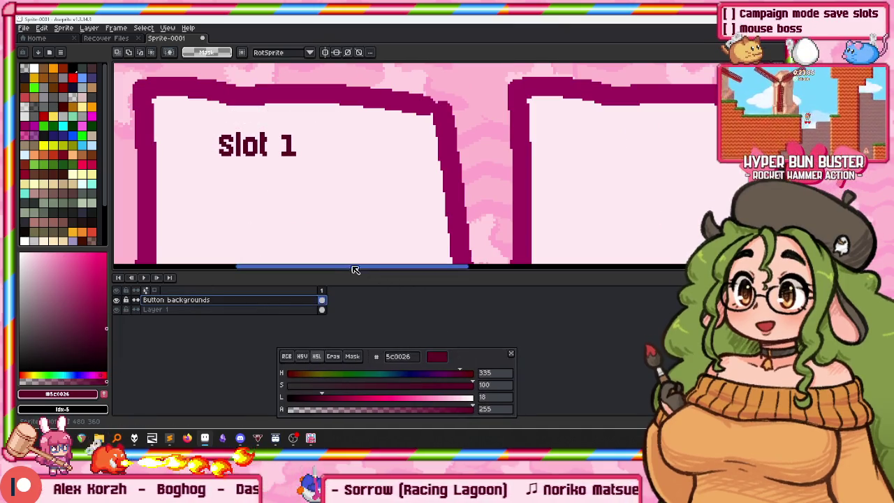
key("ctrl+z")
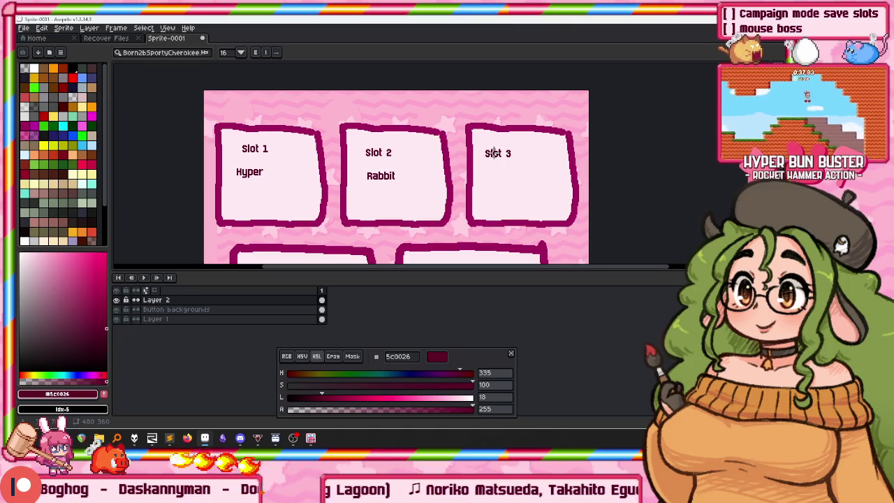
Write 'New Game' in the third slot and delete its Slot 3 label.
type("New Game")
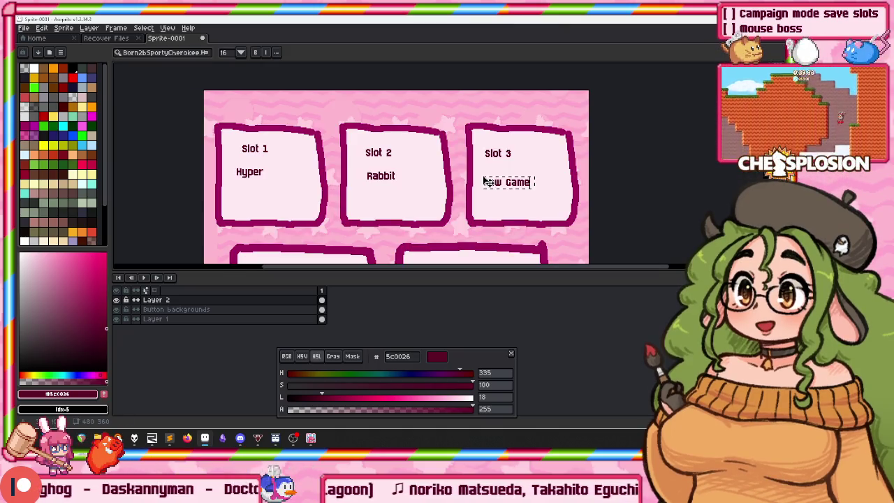
type("m")
left_click_drag(474, 132, 523, 164)
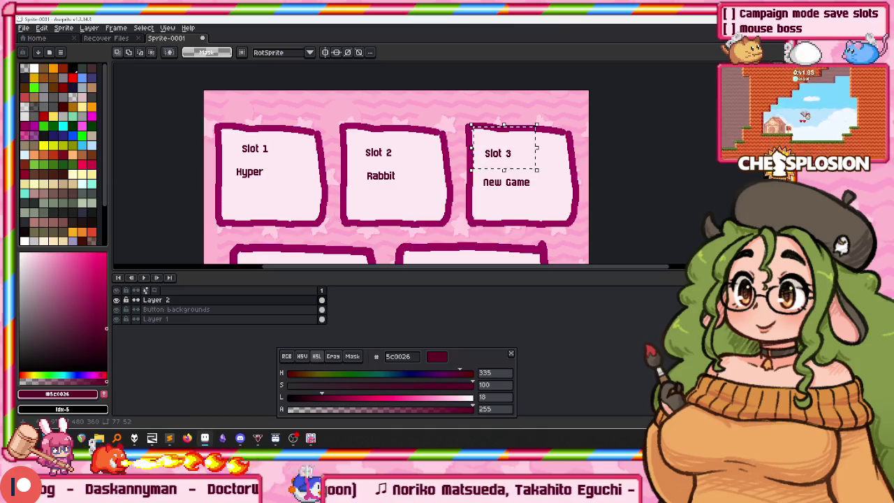
key("Delete")
scroll(280, 210, "down", 2)
Label the lower buttons Copy and Delete, lifting Copy slightly.
key("t")
left_click(259, 224)
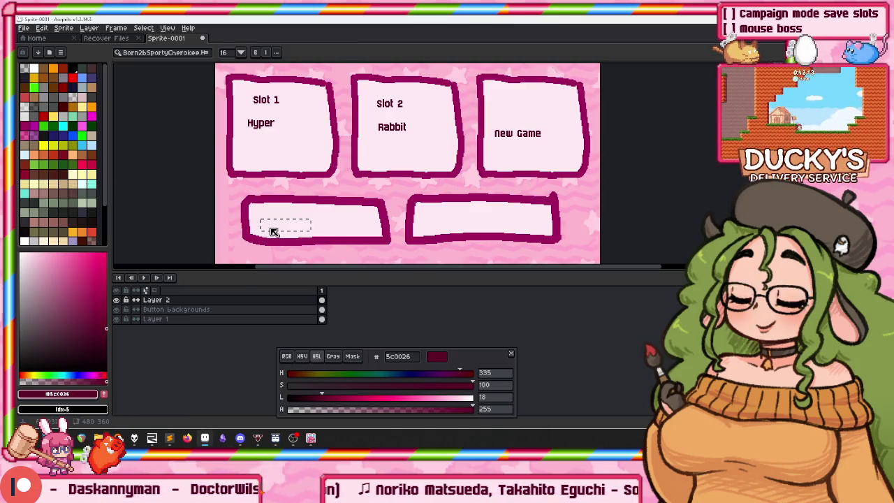
left_click(431, 222)
type("Delete")
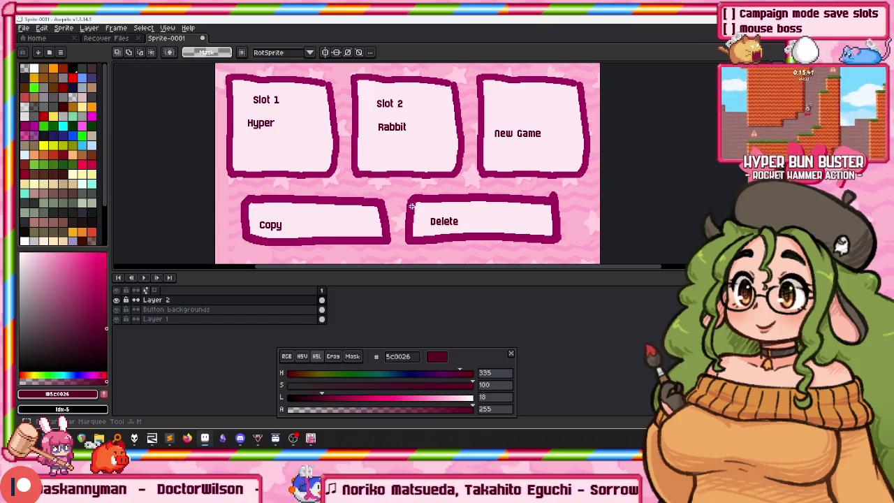
key("Return")
key("Return")
mouse_move(240, 199)
left_mouse_down()
mouse_move(297, 237)
mouse_move(272, 217)
left_mouse_up()
scroll(256, 93, "up", 3)
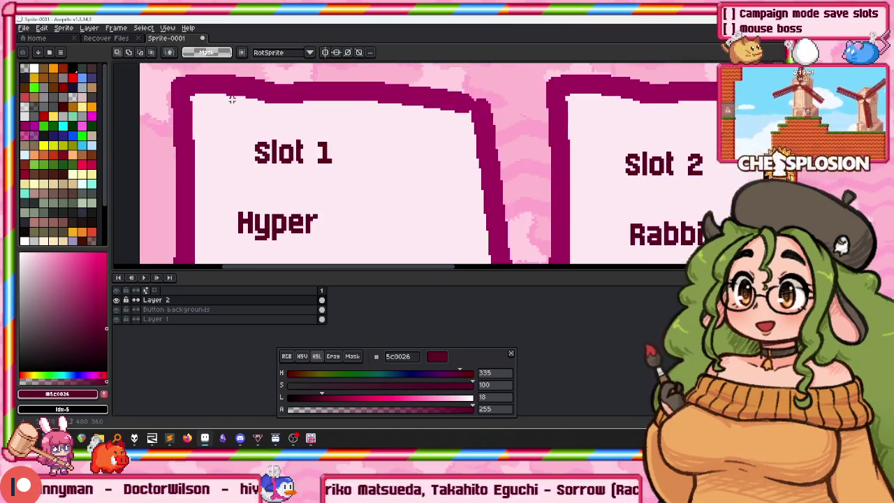
Nudge Slot 1, and move Hyper and Rabbit up under Slot 1 and Slot 2.
left_click_drag(228, 95, 714, 145)
left_click_drag(378, 119, 380, 116)
key("ctrl+d")
left_click_drag(206, 197, 347, 256)
mouse_move(314, 234)
left_mouse_down()
mouse_move(353, 185)
mouse_move(203, 158)
left_mouse_up()
left_click_drag(461, 83, 626, 128)
left_click_drag(439, 163, 610, 235)
mouse_move(529, 219)
left_mouse_down()
mouse_move(564, 162)
mouse_move(549, 153)
mouse_move(399, 173)
left_mouse_up()
Reposition the New Game label within the third slot.
scroll(549, 152, "down", 1)
left_click_drag(543, 175, 718, 251)
mouse_move(664, 217)
left_mouse_down()
mouse_move(682, 176)
mouse_move(697, 219)
left_mouse_up()
key("ctrl+d")
scroll(605, 175, "down", 1)
scroll(538, 162, "up", 1)
scroll(594, 208, "down", 1)
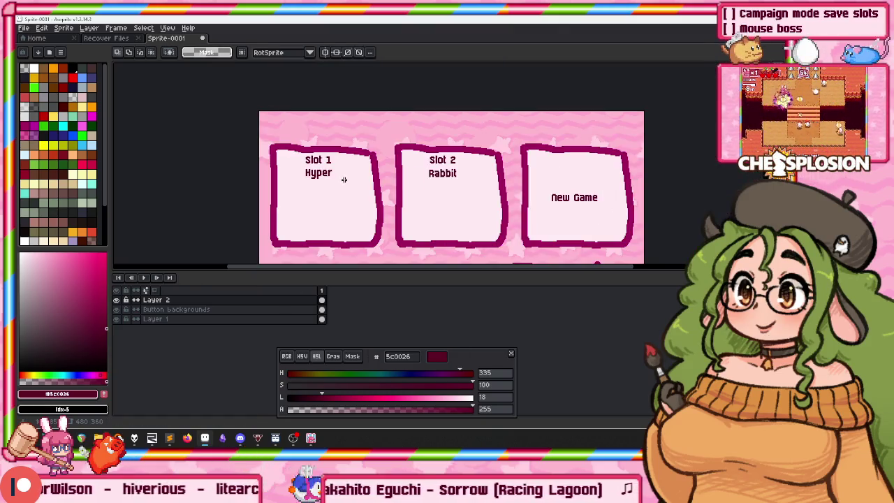
scroll(344, 180, "up", 1)
key("ctrl+s")
Save the mockup as save_slot_menu_mockup.aseprite.
type("save_slot_menu")
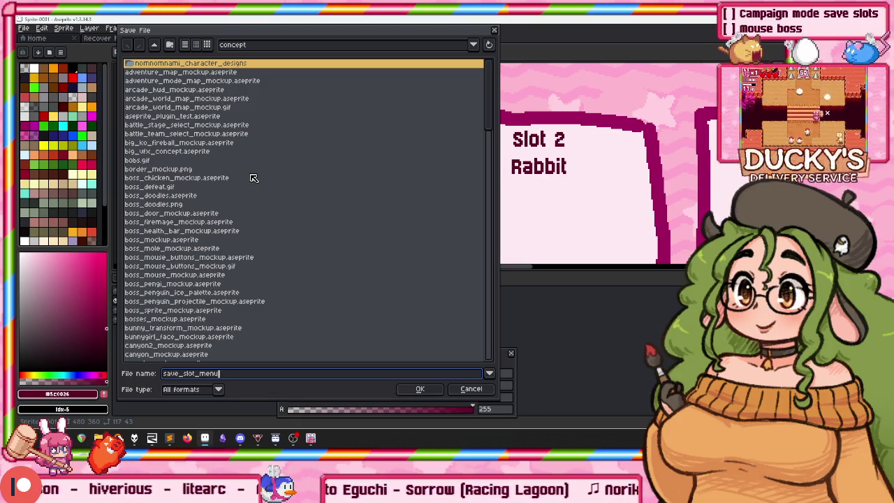
type("_mockup.aseprite")
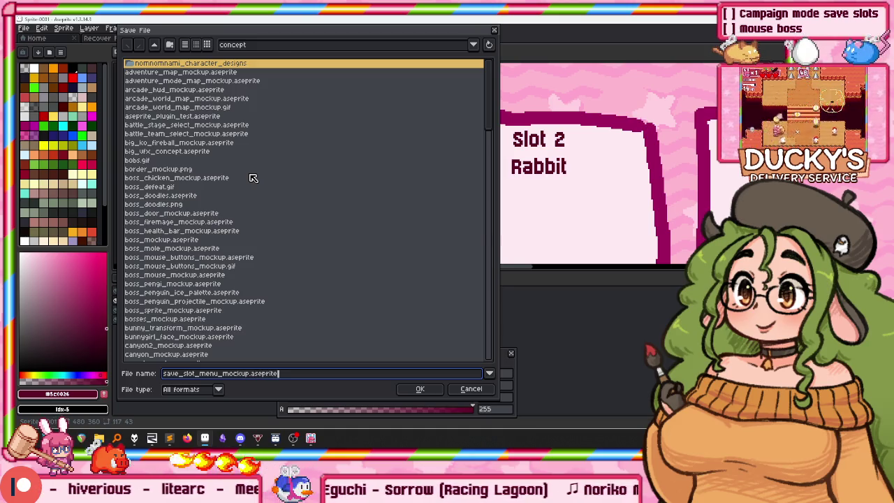
key("Return")
scroll(379, 96, "down", 1)
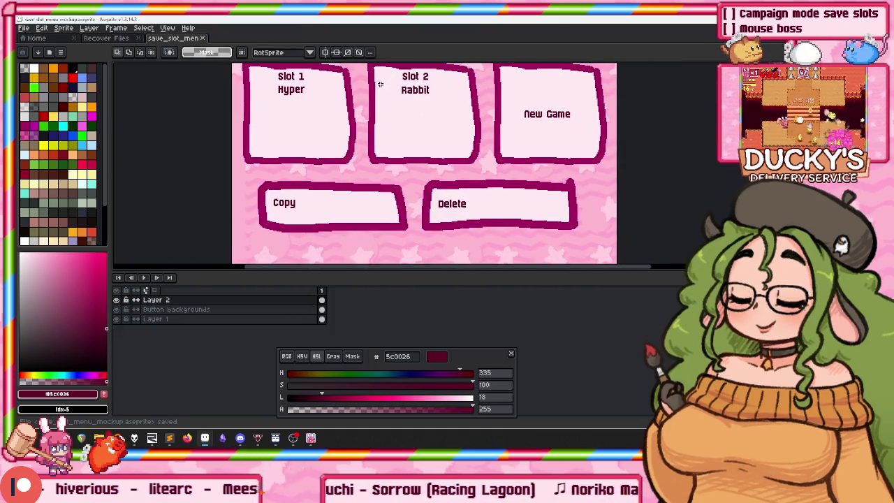
Close the Recover Files tab and open hitspark_explosion_medium_2.png alongside the mockup.
left_click(102, 39)
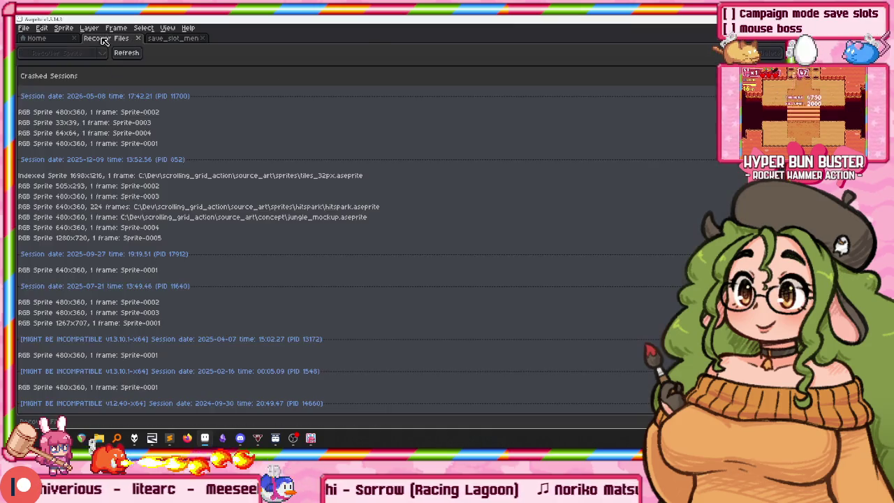
left_click(55, 39)
middle_click(111, 39)
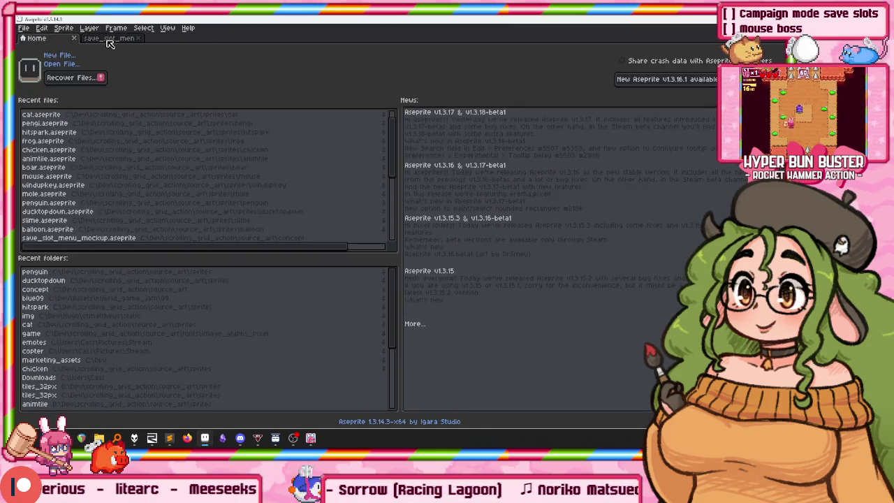
key("ctrl+Tab")
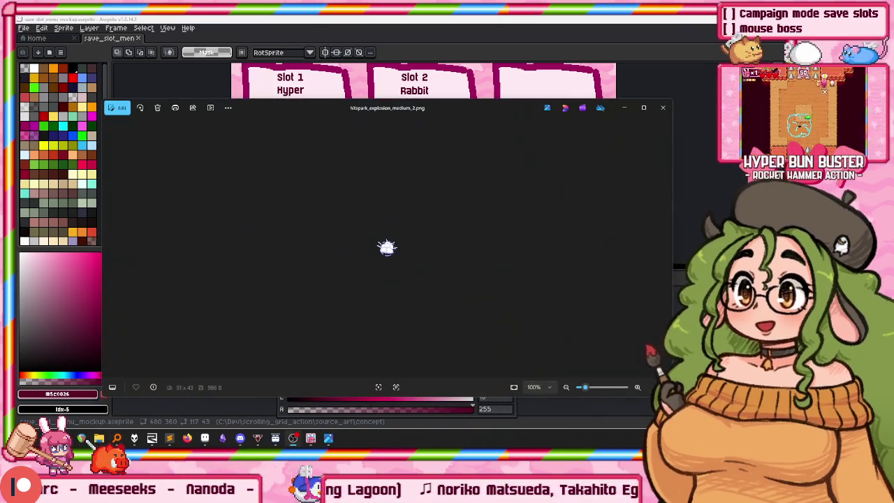
left_click(663, 107)
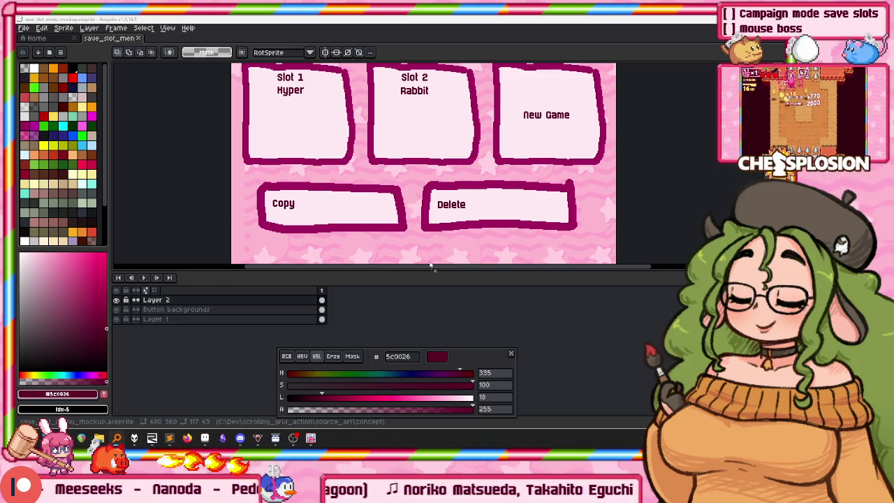
key("ctrl+a")
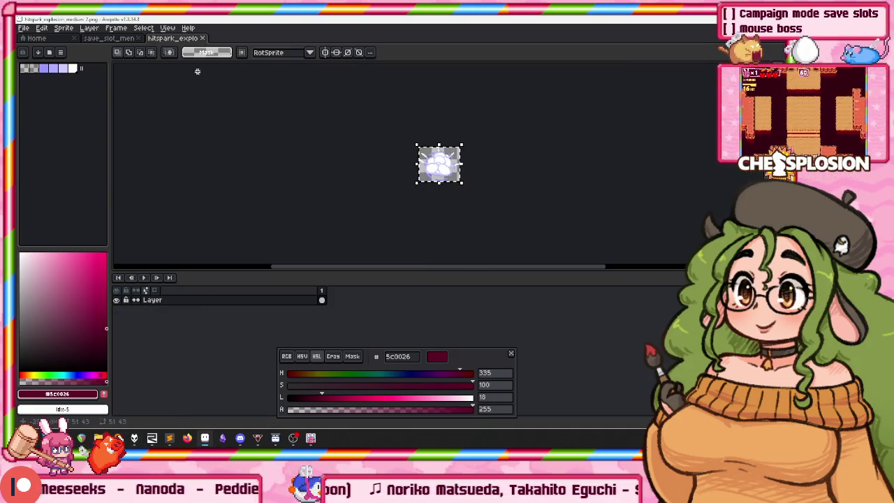
left_click(112, 39)
scroll(475, 199, "up", 1)
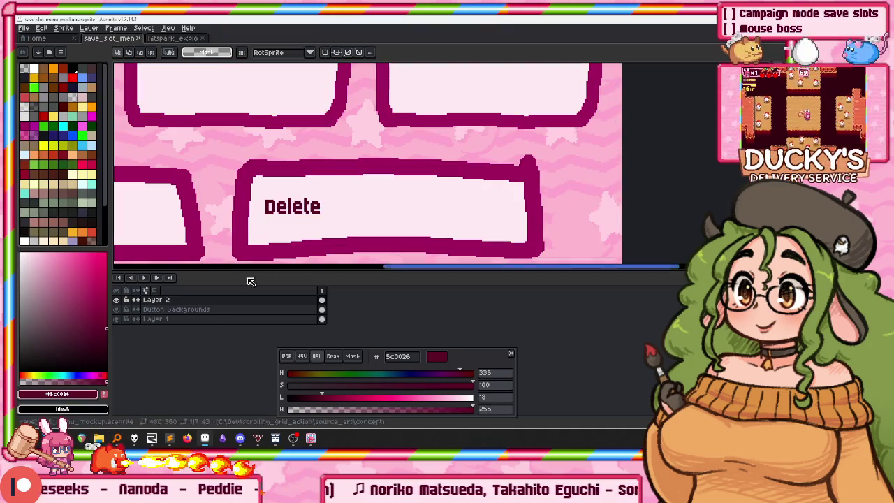
Rename Layer 2 to 'Text'.
double_click(198, 301)
type("Text")
key("Return")
Add a new layer named Sprites.
key("shift+n")
double_click(171, 311)
type("Sprite")
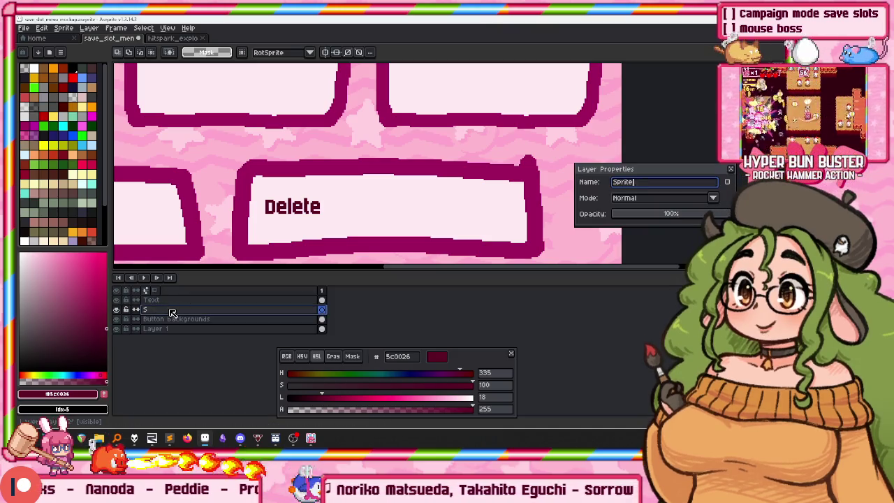
type("s")
key("Return")
Paste the cloud sprite onto the Delete button's right end, then bring up the carrot file.
key("ctrl+v")
mouse_move(435, 155)
left_mouse_down()
mouse_move(449, 205)
mouse_move(493, 207)
left_mouse_up()
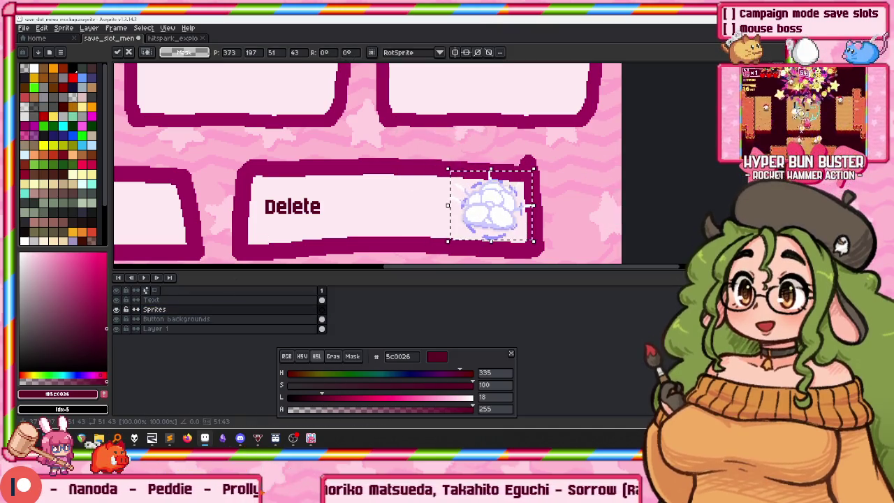
key("ctrl+d")
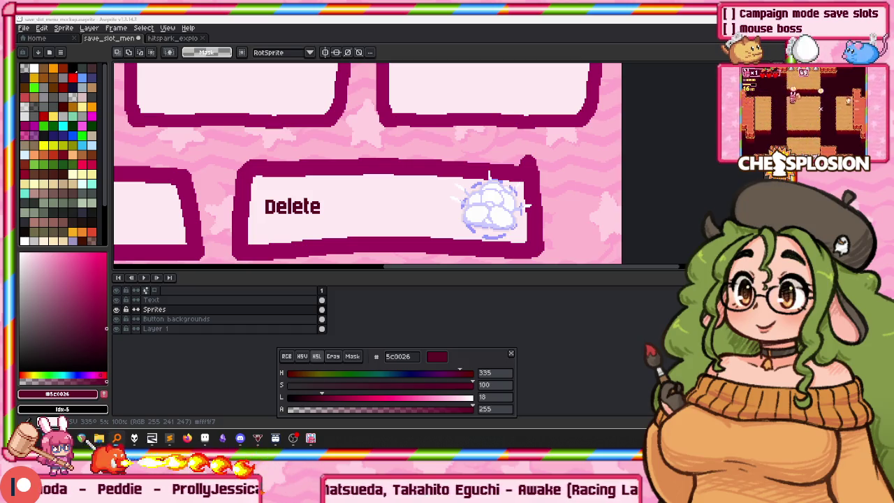
key("ctrl+shift+t")
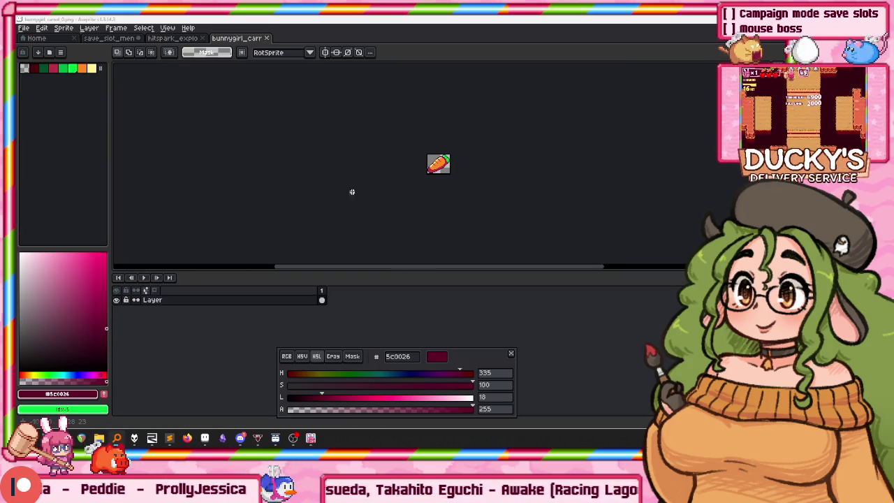
Paste a second carrot overlapping the first one on the Copy button.
key("ctrl+Tab")
key("ctrl+Tab")
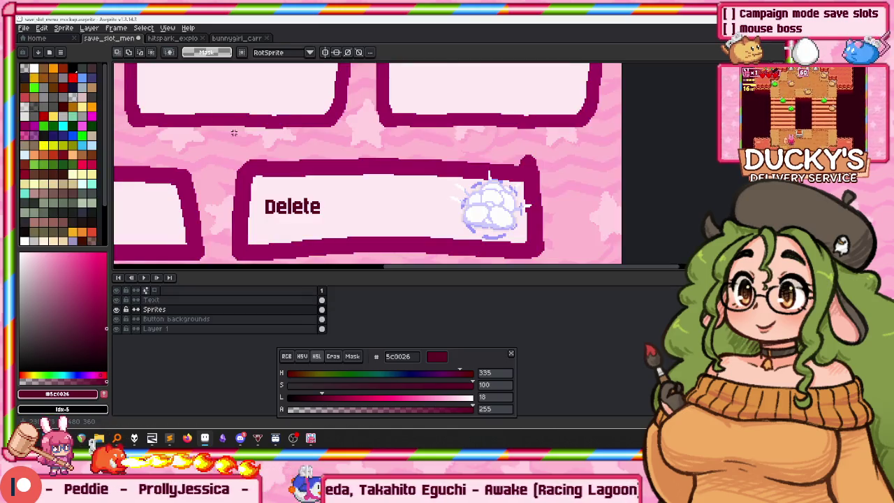
key("ctrl+v")
left_click_drag(147, 173, 402, 183)
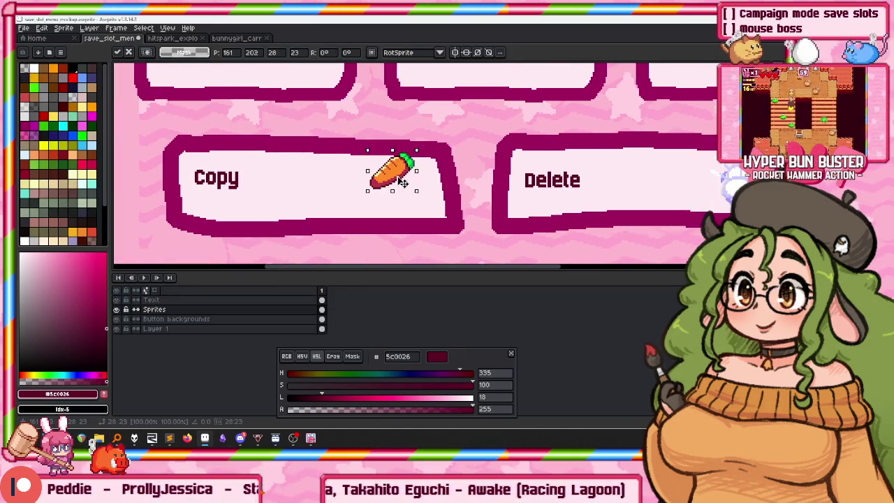
left_click_drag(150, 175, 416, 196)
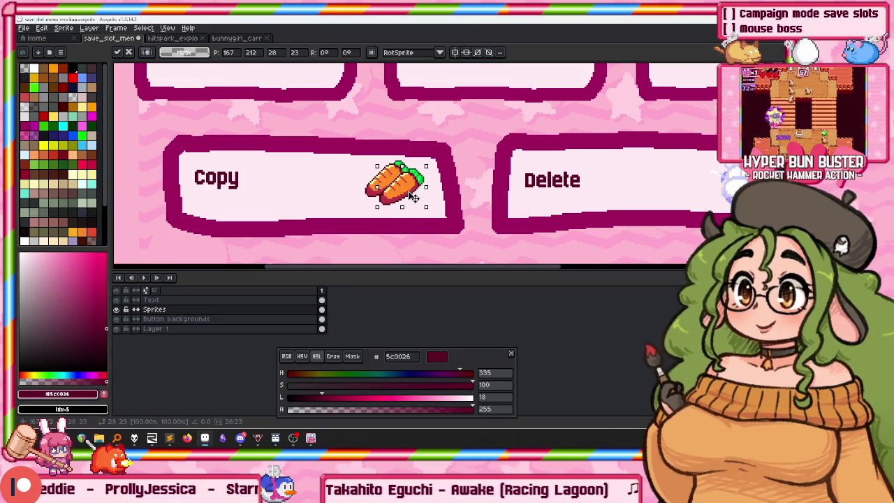
Stamp a heap of carrot copies inside Slot 2 and nudge the pile slightly right.
left_click_drag(359, 89, 373, 163)
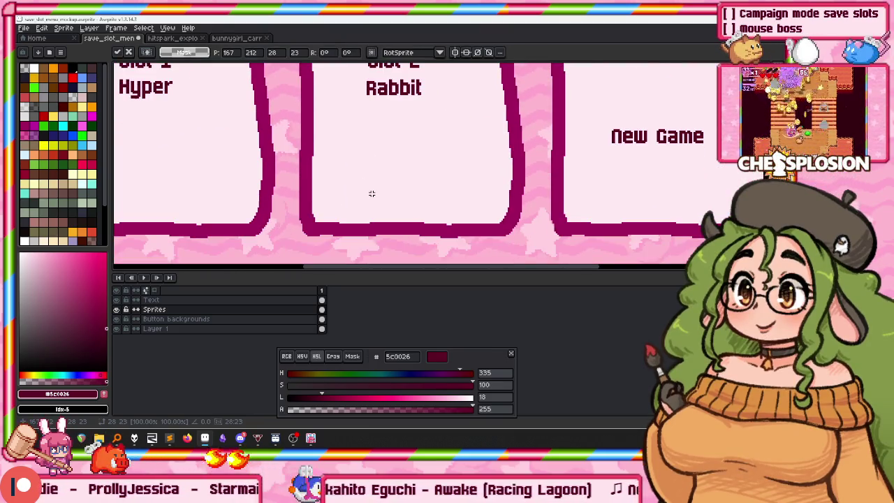
key("ctrl+z")
key("ctrl+z")
key("ctrl+y")
key("ctrl+y")
mouse_move(367, 192)
left_mouse_down()
mouse_move(465, 175)
mouse_move(458, 199)
mouse_move(462, 185)
mouse_move(421, 176)
mouse_move(395, 189)
mouse_move(403, 157)
mouse_move(362, 159)
mouse_move(310, 144)
mouse_move(464, 140)
mouse_move(429, 160)
mouse_move(356, 157)
mouse_move(452, 163)
mouse_move(413, 125)
left_mouse_up()
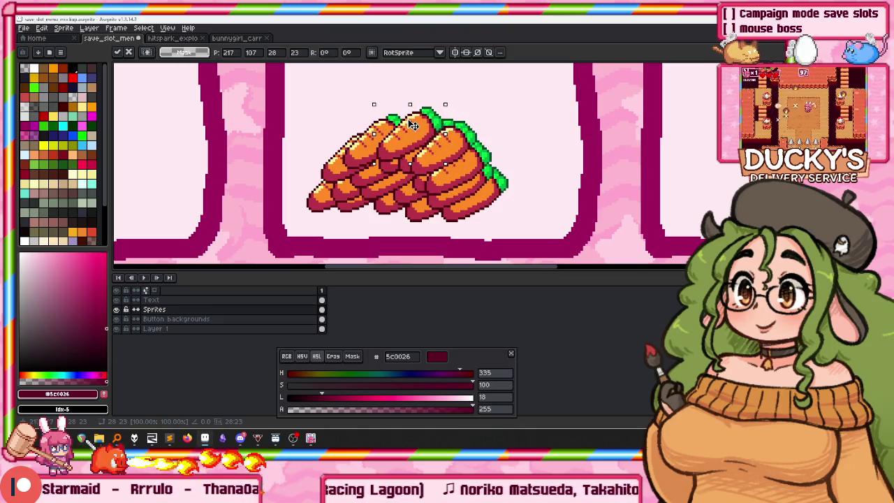
key("ctrl+d")
left_click_drag(275, 83, 535, 231)
left_click_drag(384, 164, 397, 163)
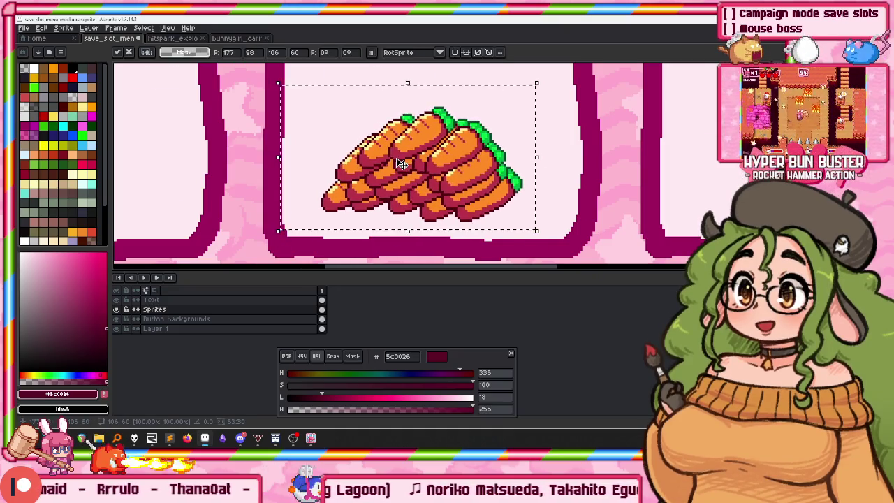
scroll(350, 160, "down", 1)
key("ctrl+d")
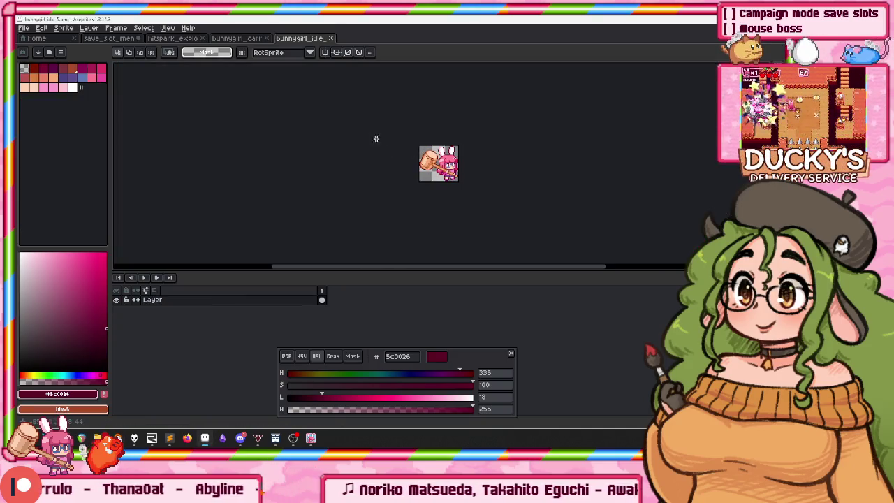
Paste the hammer bunny girl on top of Slot 2's carrot pile.
left_click(110, 40)
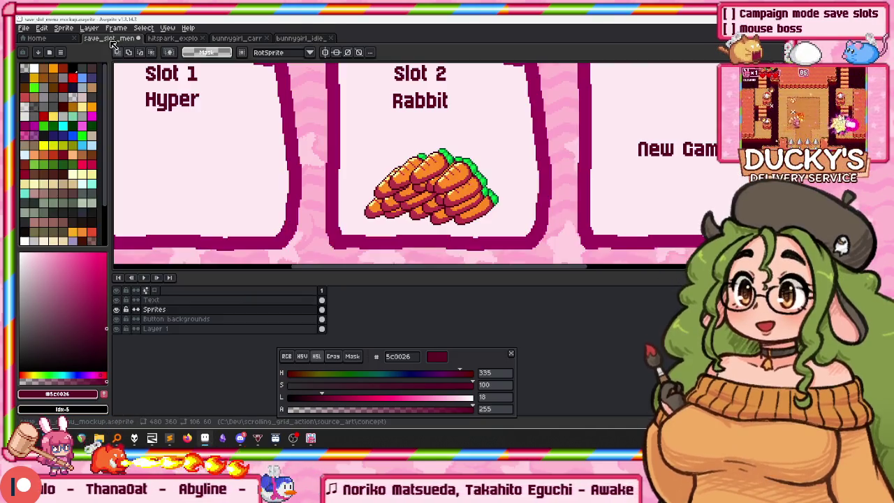
scroll(388, 157, "up", 1)
key("ctrl+v")
left_click_drag(438, 155, 433, 161)
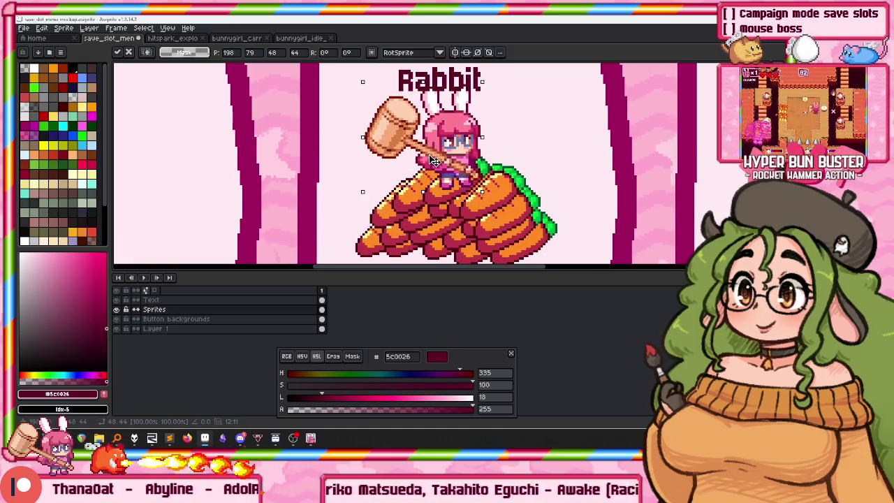
scroll(433, 160, "down", 2)
scroll(413, 146, "up", 2)
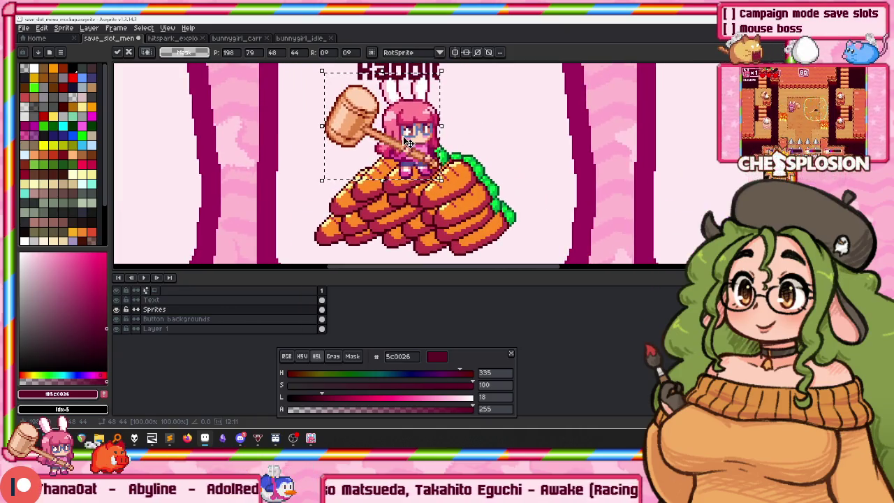
left_click_drag(409, 142, 411, 147)
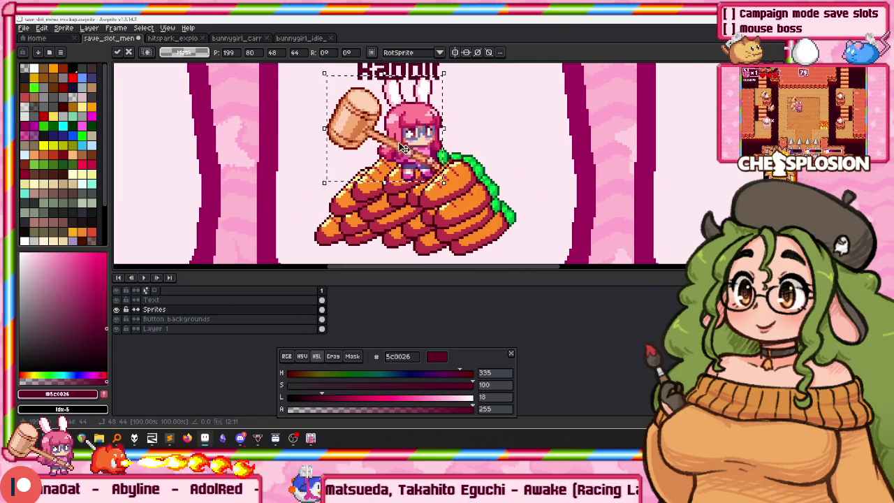
scroll(335, 181, "down", 1)
left_click_drag(286, 255, 496, 87)
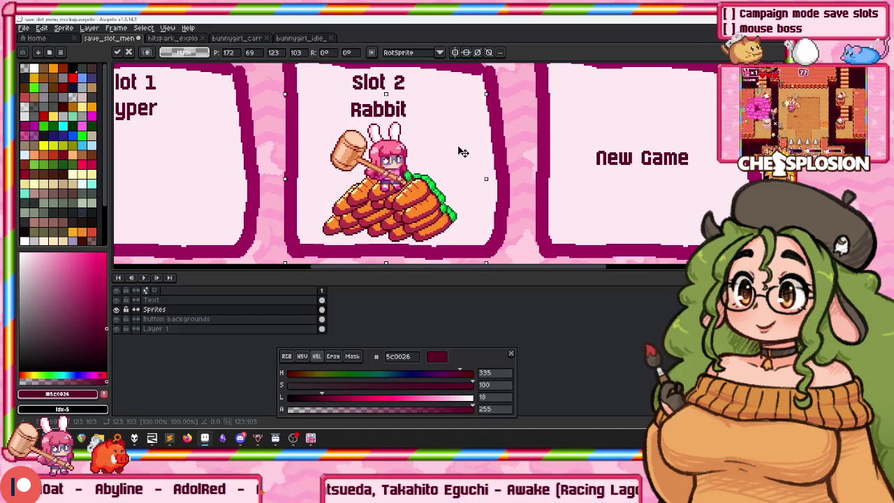
Centre the whole mockup in view and switch to the running game to compare.
left_click_drag(320, 138, 359, 128)
scroll(359, 128, "down", 1)
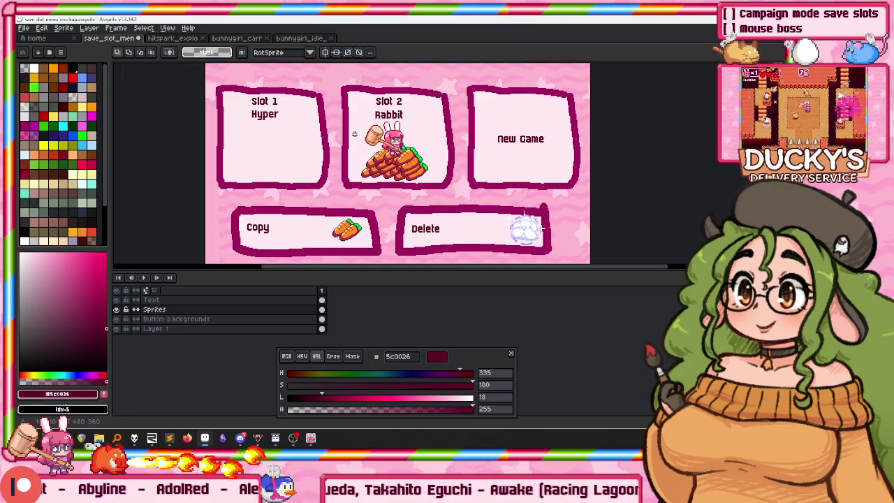
left_click_drag(304, 114, 334, 114)
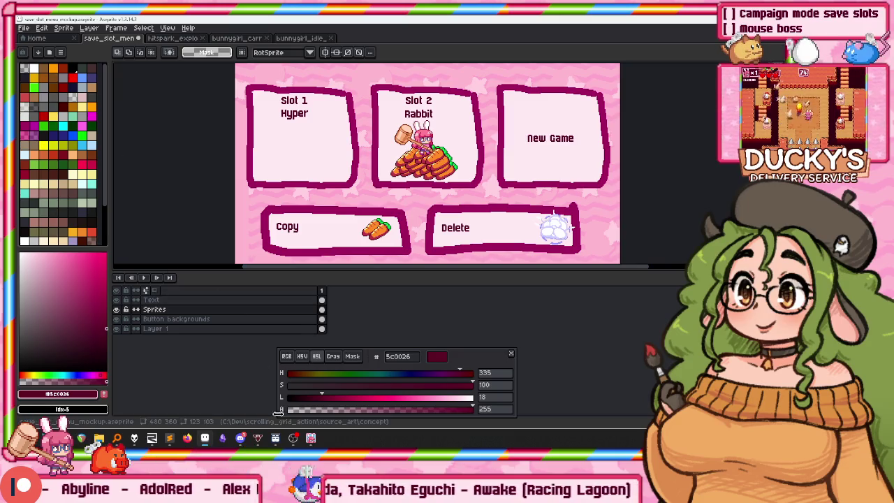
key("alt+Tab")
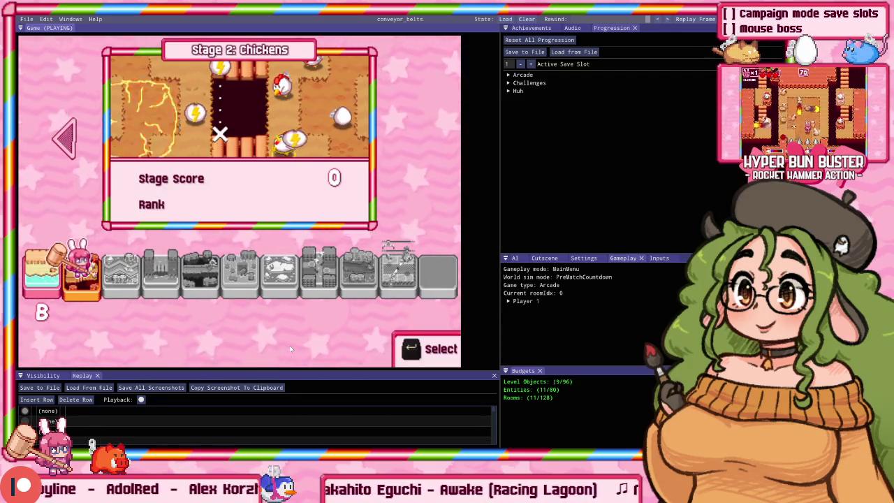
Paste the game screenshot into a new sprite and clear everything outside the bunny girl's card.
key("alt+Tab")
key("ctrl+n")
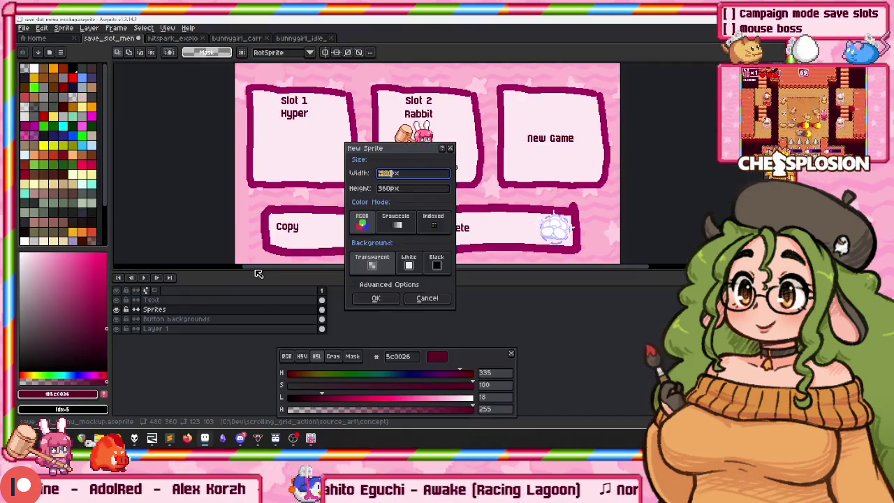
key("Return")
key("ctrl+v")
left_click_drag(244, 257, 244, 209)
scroll(288, 167, "up", 2)
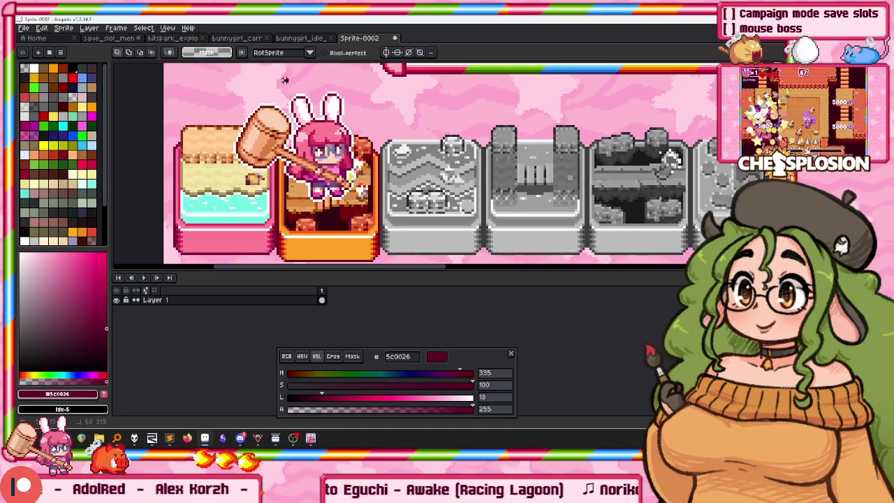
left_click_drag(253, 182, 393, 148)
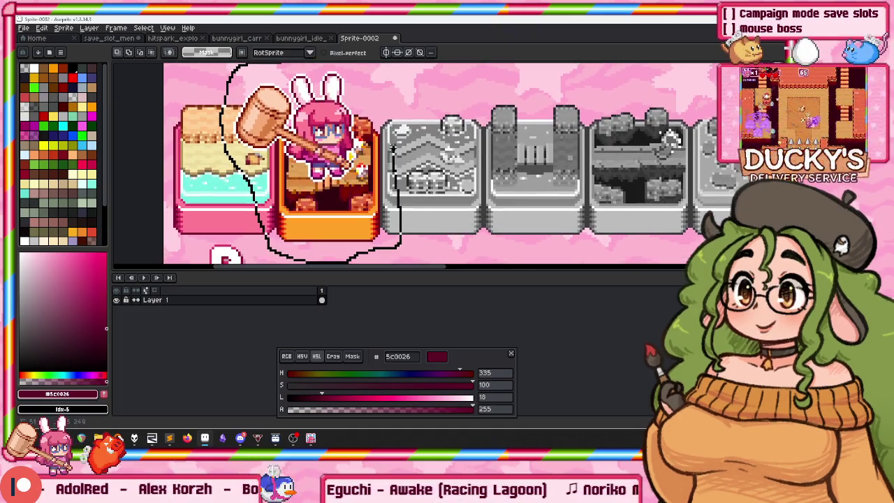
left_click_drag(349, 70, 288, 93)
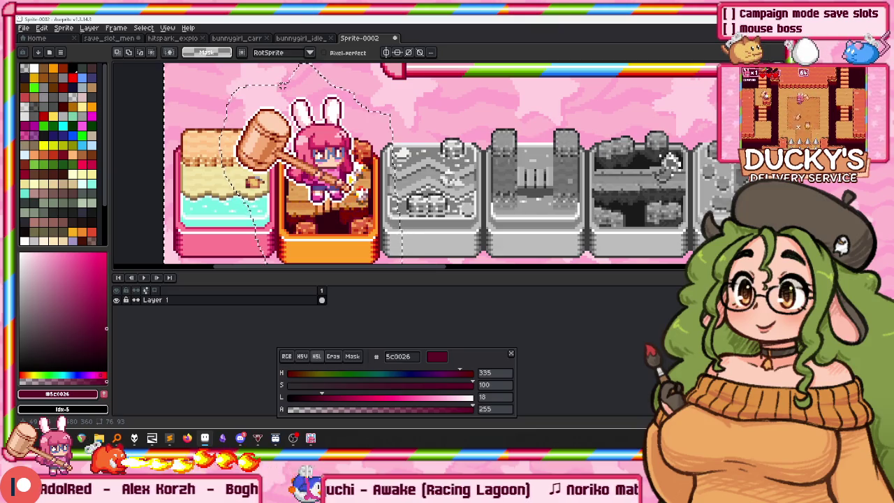
key("ctrl+shift+i")
key("Delete")
Delete the leftover pink background above the hammer using the Magic Wand.
key("w")
scroll(445, 228, "up", 1)
scroll(445, 229, "up", 1)
scroll(445, 229, "up", 1)
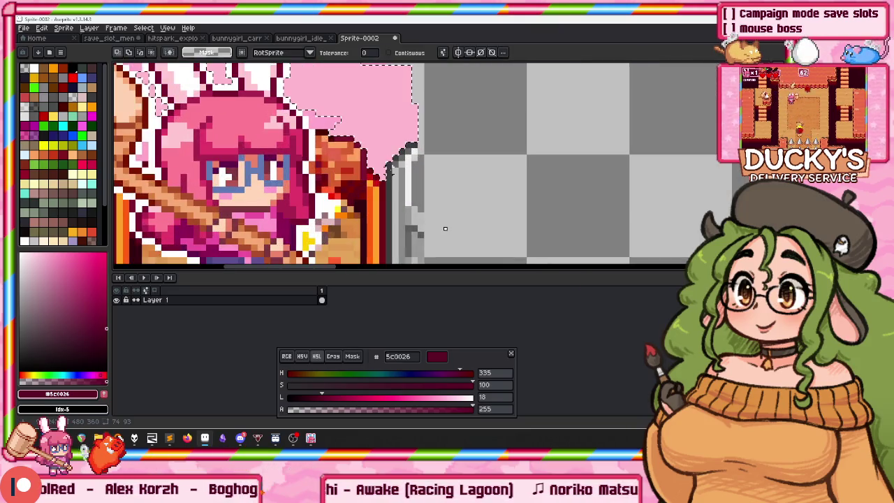
key("Delete")
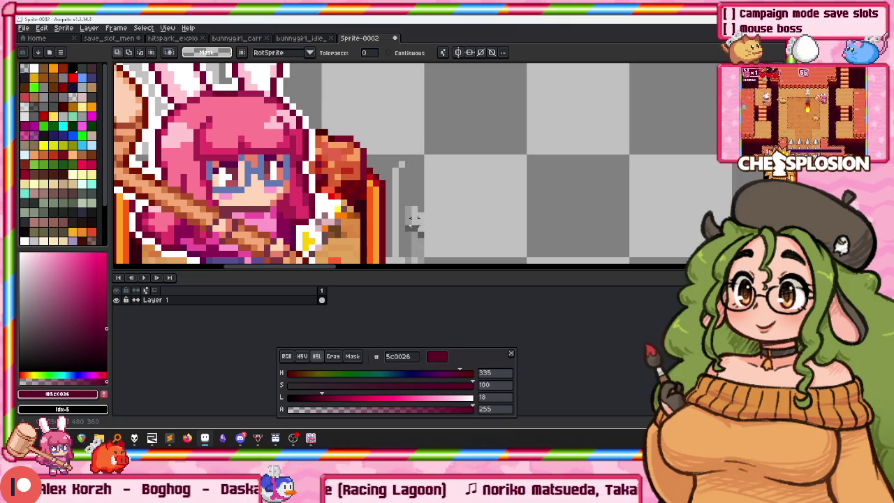
left_click(412, 222)
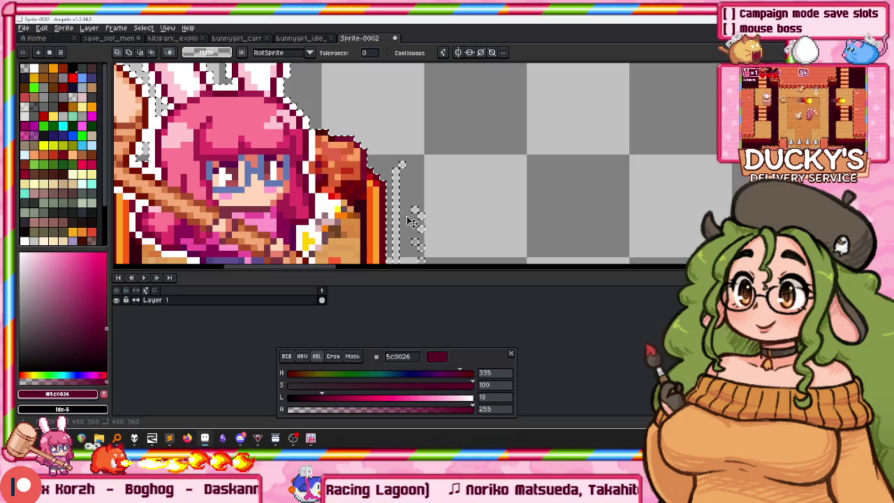
scroll(412, 223, "down", 5)
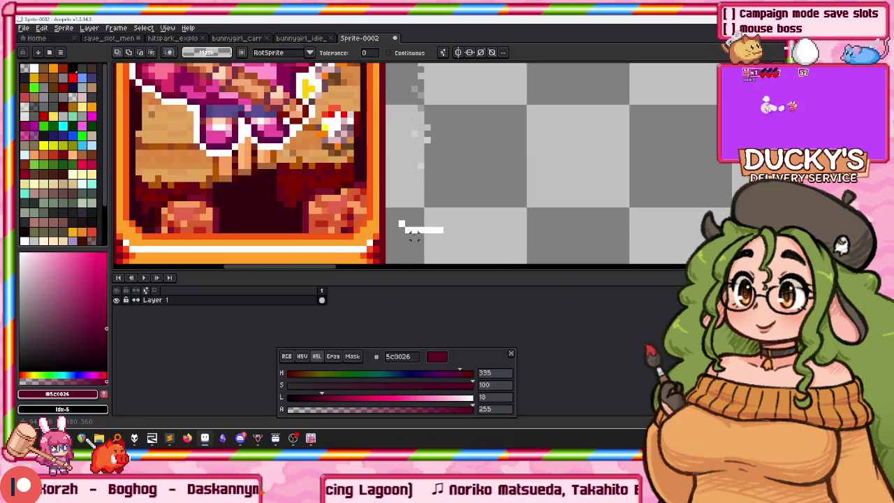
scroll(422, 196, "down", 1)
Clear the stray grey pixels right of the sprite and the leftover lower-left card area.
key("m")
left_click_drag(458, 111, 412, 210)
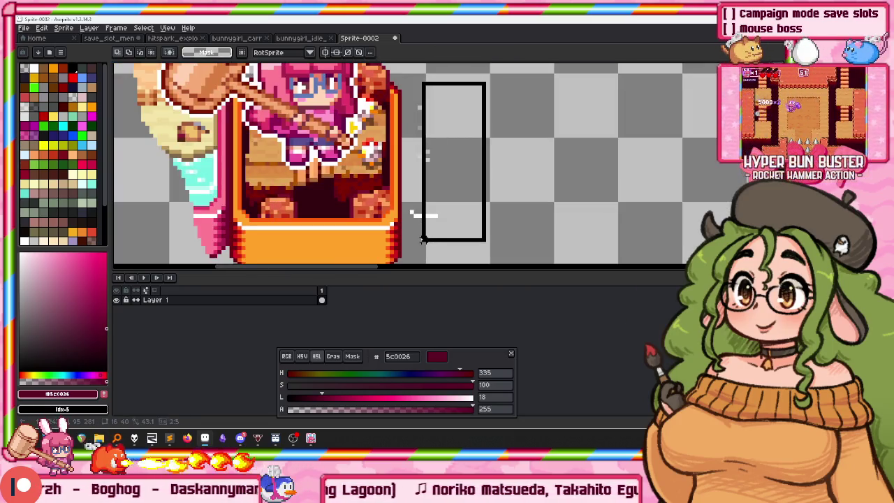
key("Delete")
scroll(164, 203, "up", 1)
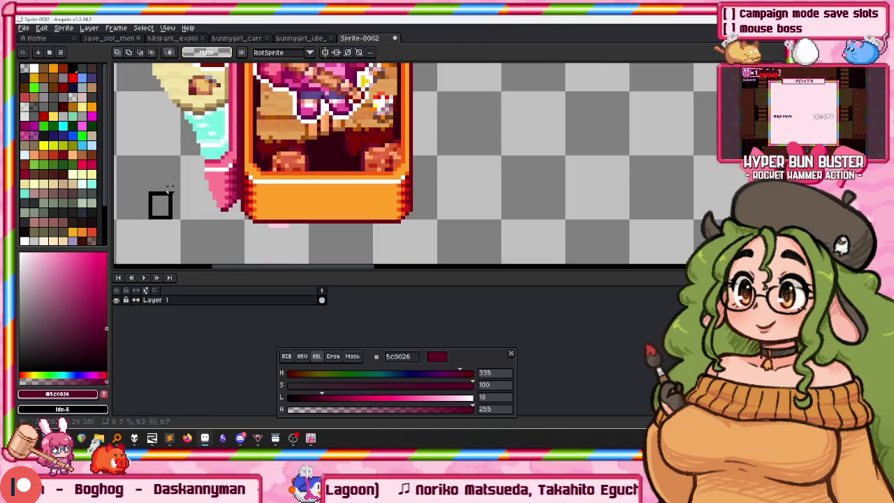
scroll(162, 204, "up", 1)
scroll(162, 203, "up", 1)
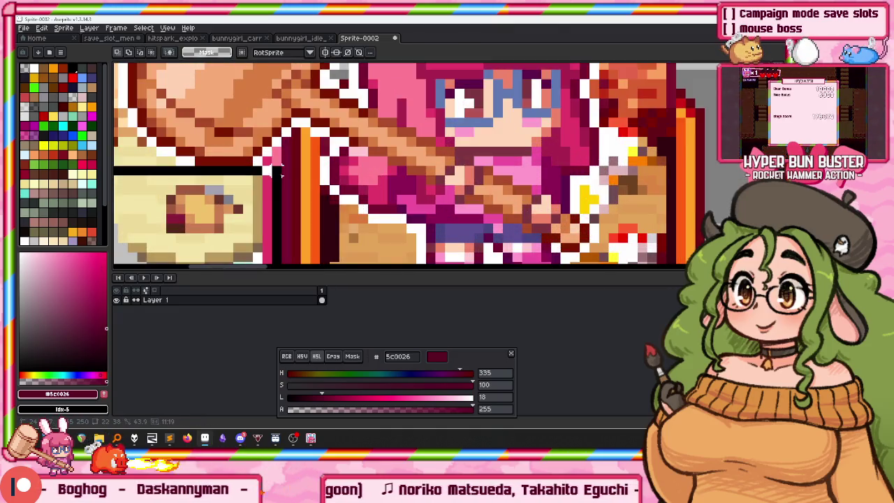
left_click_drag(290, 170, 115, 264)
key("Delete")
scroll(148, 158, "down", 2)
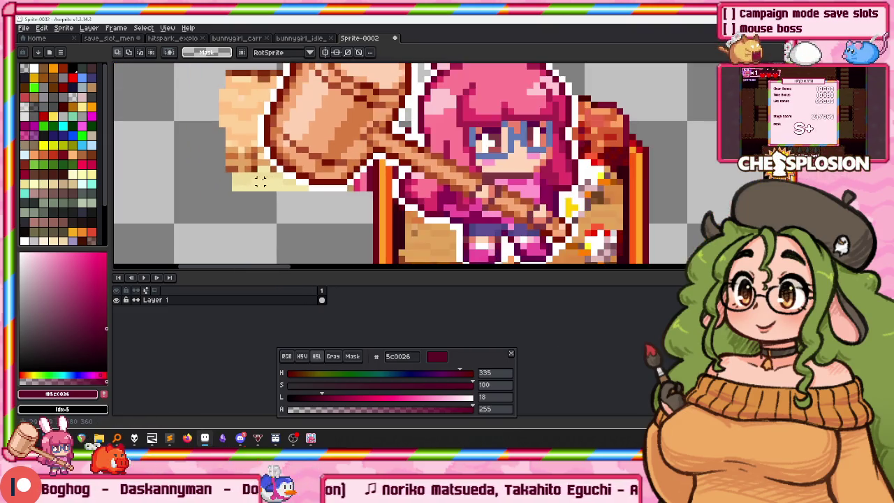
Remove the pale stray pixels at the hammer's top-left, undoing an accidental black fill.
key("b")
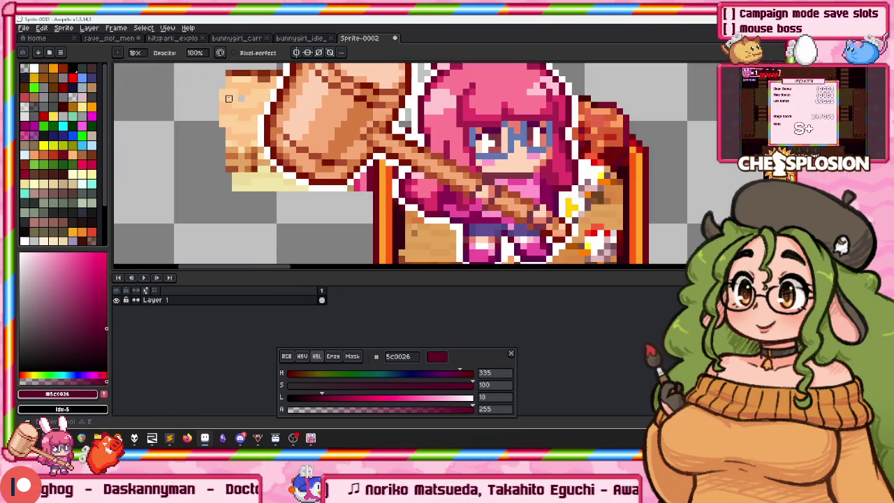
key("w")
left_click(236, 89)
key("Delete")
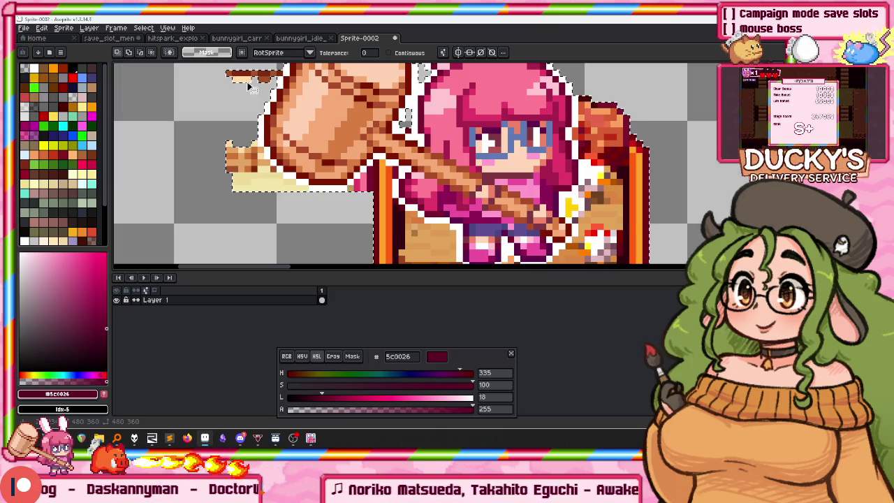
key("Delete")
key("ctrl+d")
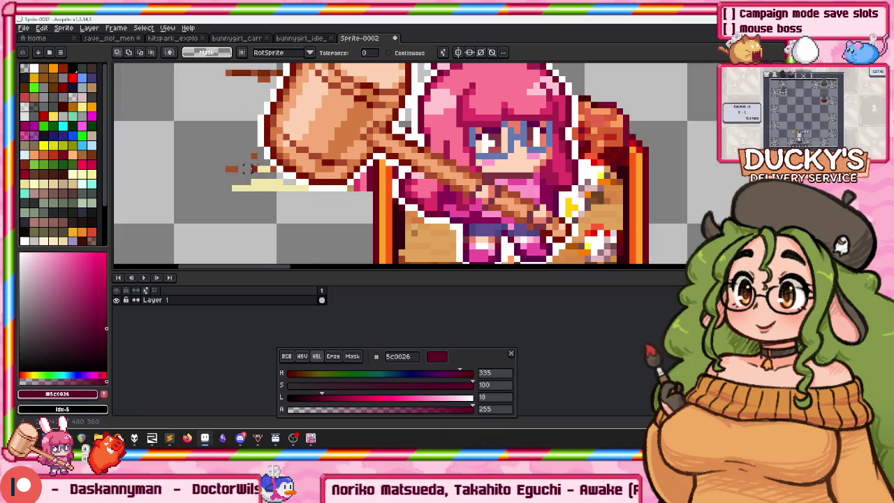
scroll(280, 133, "up", 2)
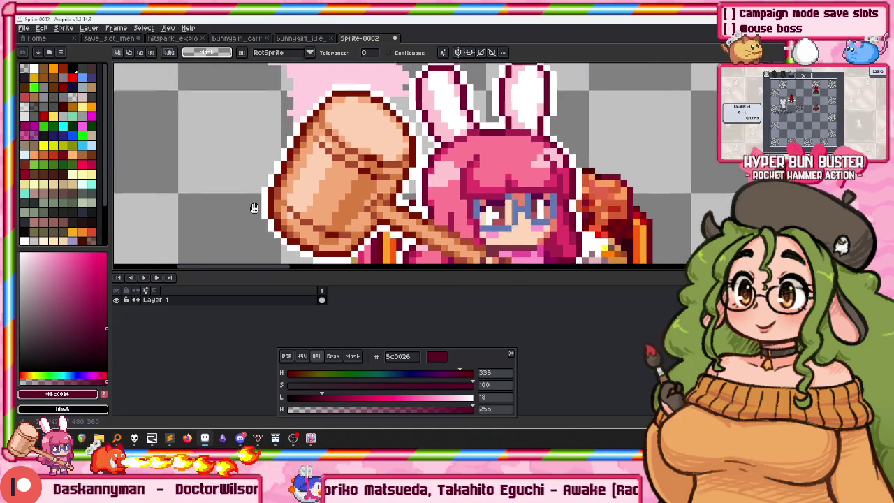
left_click(316, 96)
key("ctrl+z")
scroll(316, 96, "up", 2)
scroll(316, 96, "down", 3)
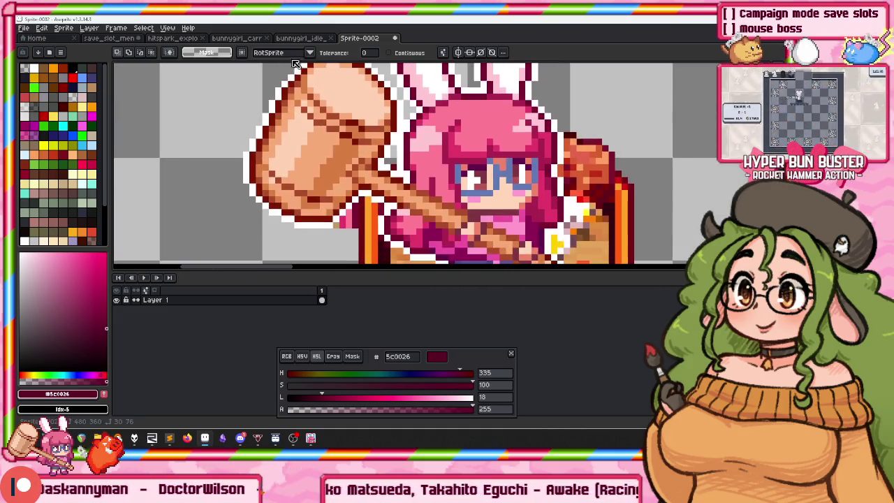
scroll(316, 96, "down", 2)
scroll(343, 161, "up", 2)
Marquee-select the whole cleaned bunny-hammer sprite.
key("b")
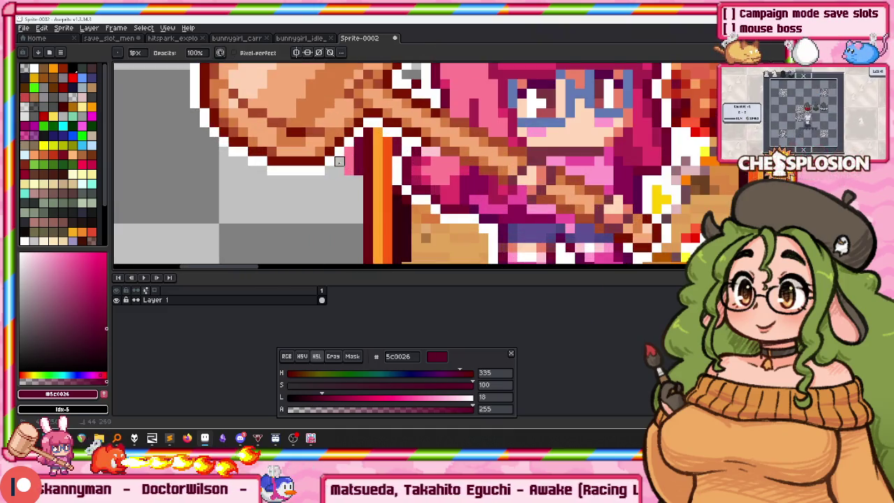
scroll(358, 170, "down", 1)
scroll(349, 165, "down", 1)
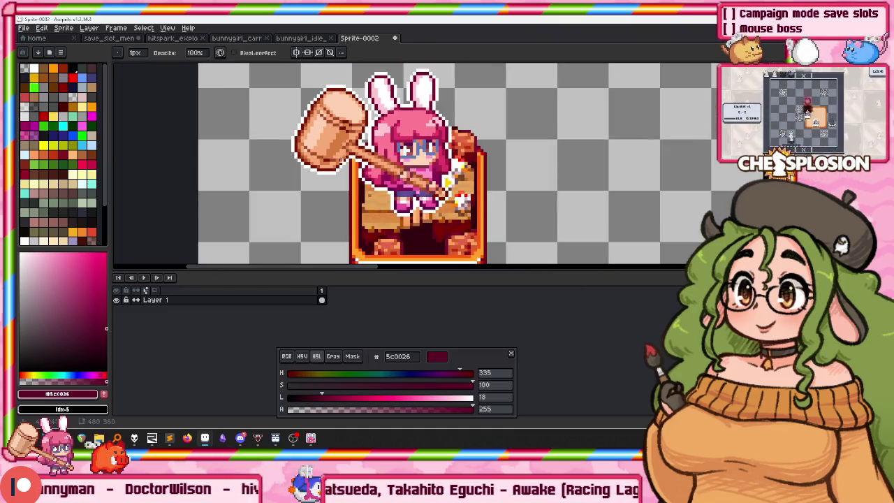
scroll(343, 159, "down", 1)
key("m")
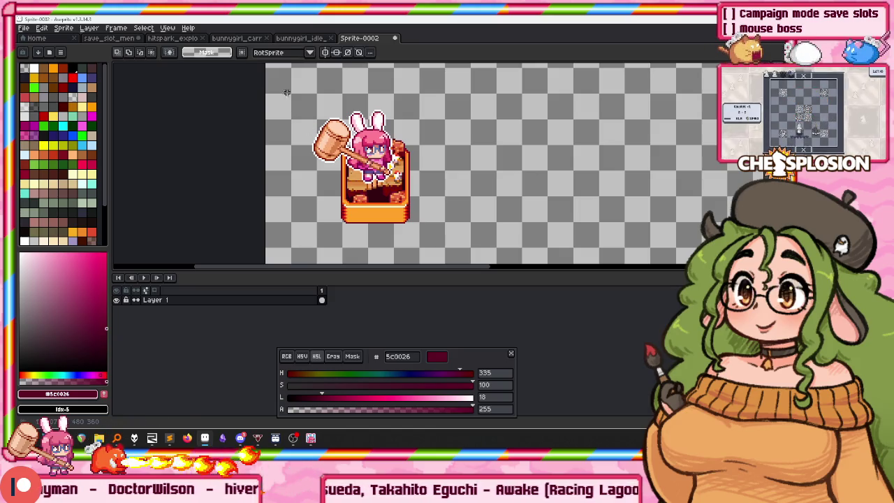
left_click_drag(286, 92, 433, 245)
Paste the hammer-bunny on her orange stage tile into the Slot 1 Hyper box.
left_click(108, 37)
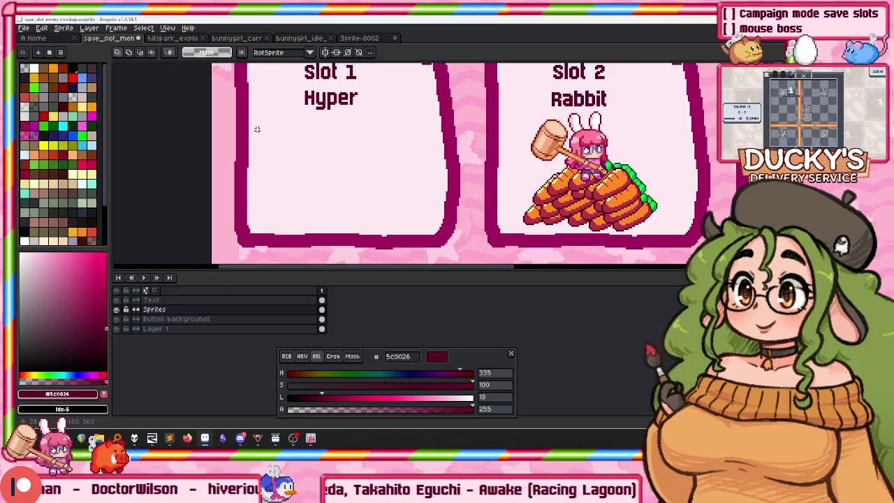
key("ctrl+v")
left_click_drag(322, 178, 335, 195)
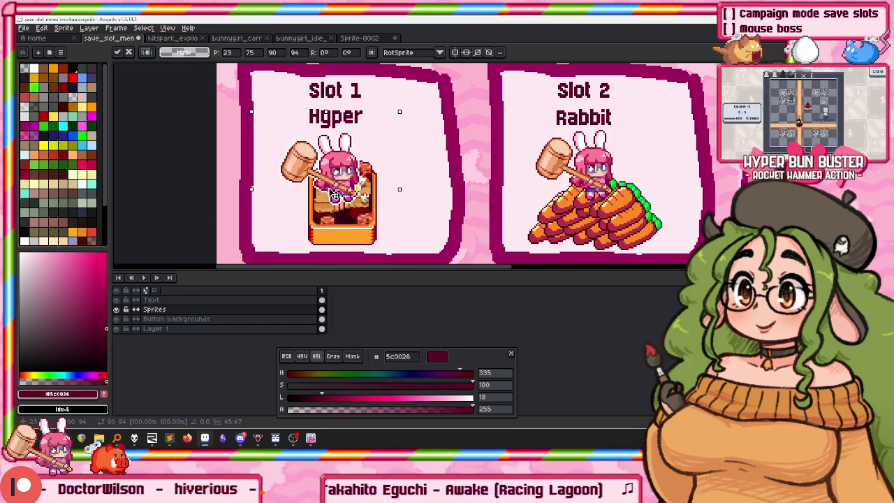
scroll(336, 196, "down", 2)
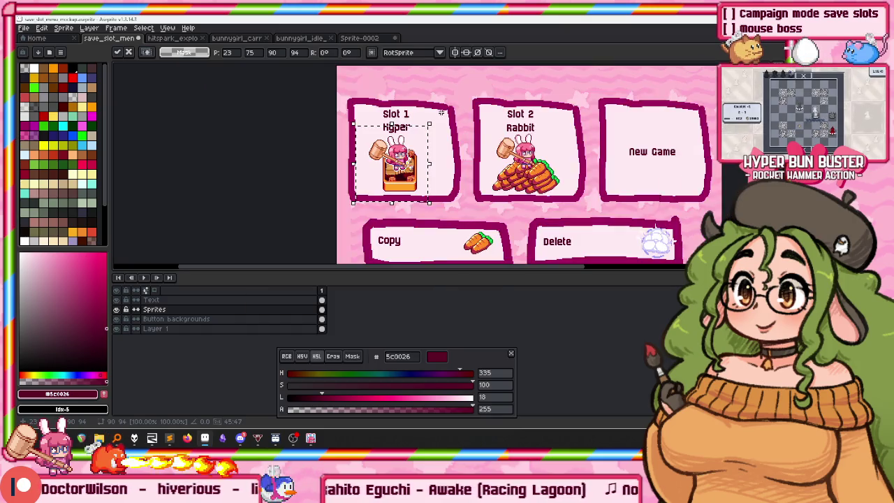
scroll(441, 121, "up", 2)
scroll(438, 182, "down", 2)
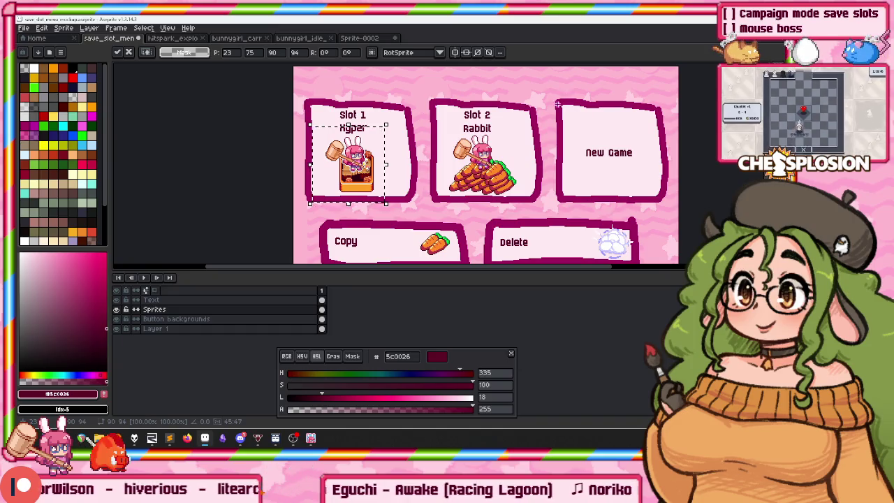
left_click(183, 300)
Apply a mostly transparent black Outline effect to the Text layer's slot and button labels.
key("shift+o")
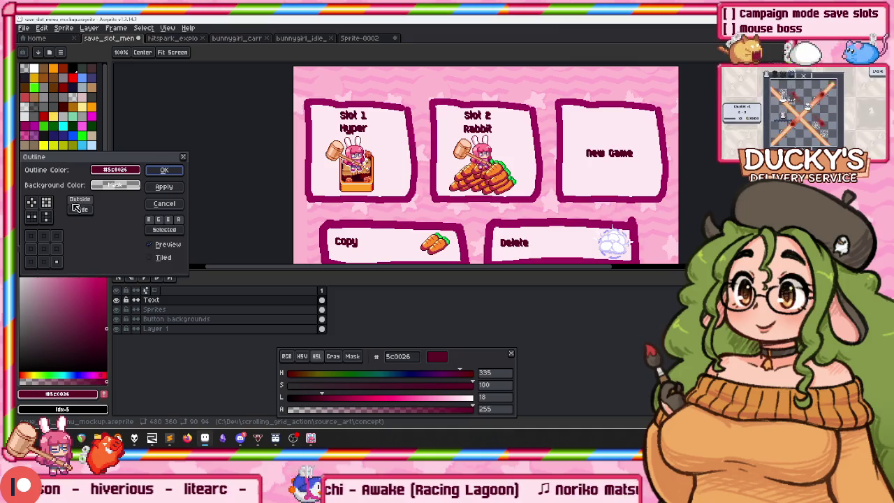
left_click(120, 169)
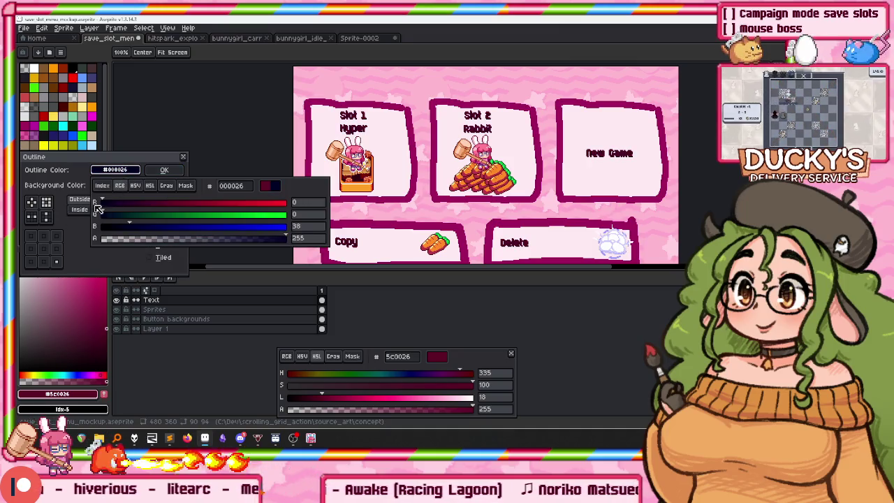
left_click(99, 249)
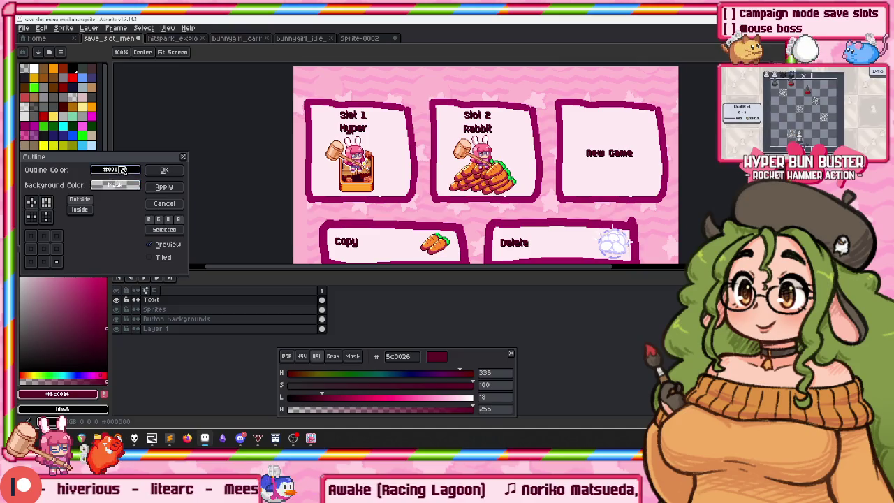
left_click(120, 170)
left_click(139, 239)
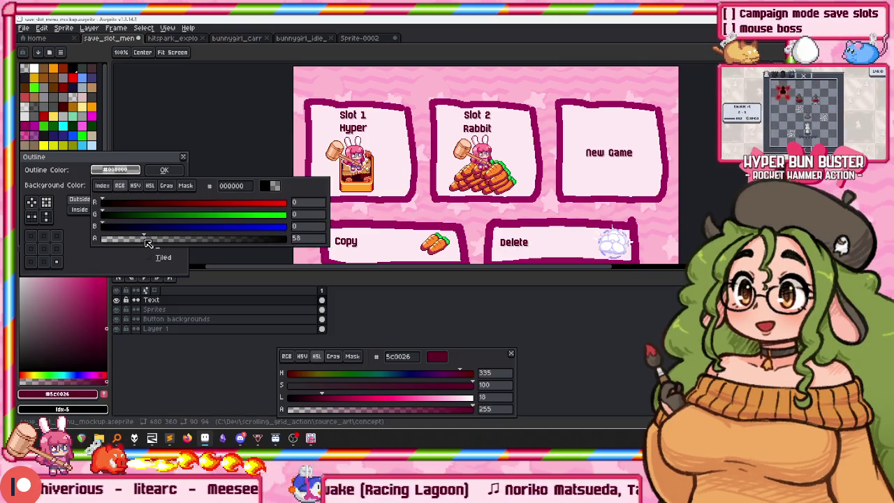
left_click_drag(152, 243, 153, 244)
left_click(164, 170)
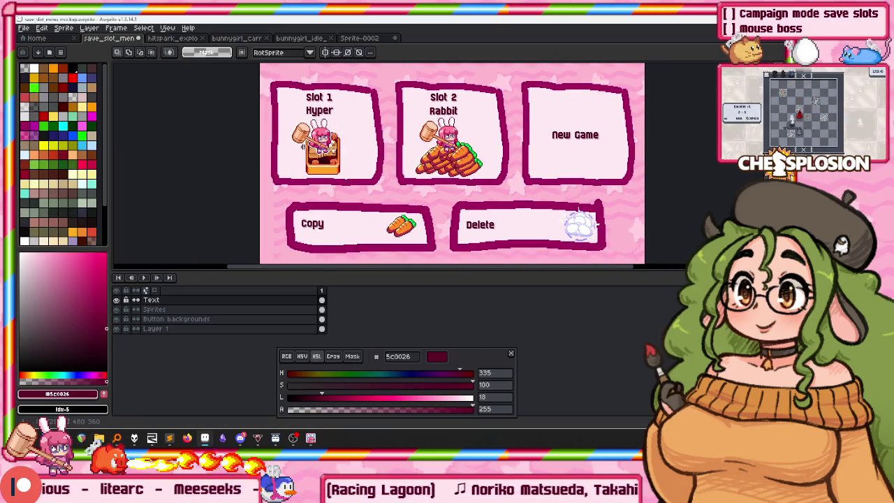
Start a title text above the slots, then discard the dark-coloured attempt.
mouse_move(461, 117)
left_mouse_down()
mouse_move(407, 169)
mouse_move(422, 148)
left_mouse_up()
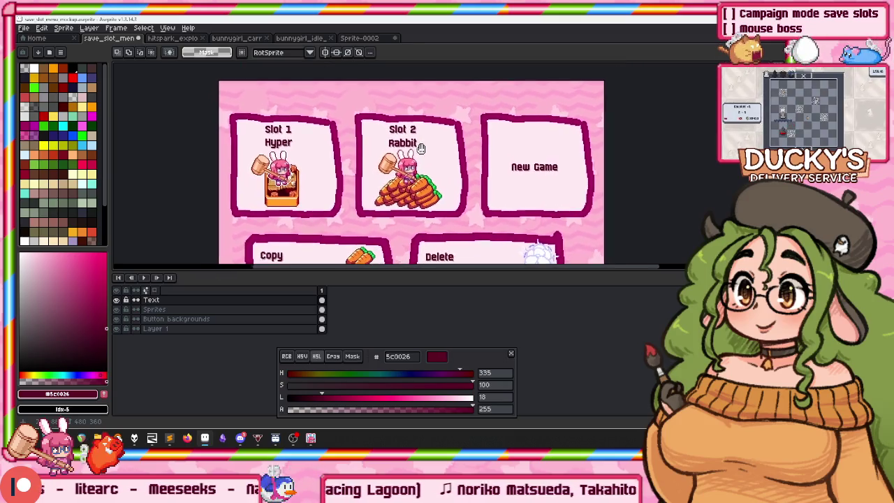
left_click(168, 320)
scroll(189, 241, "up", 1)
scroll(188, 241, "down", 1)
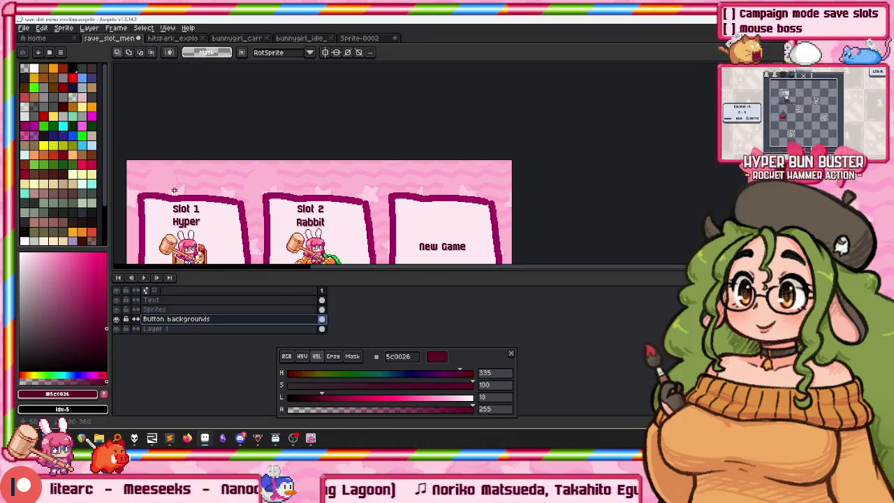
scroll(189, 241, "up", 2)
key("t")
scroll(279, 188, "right", 2)
left_click(343, 140)
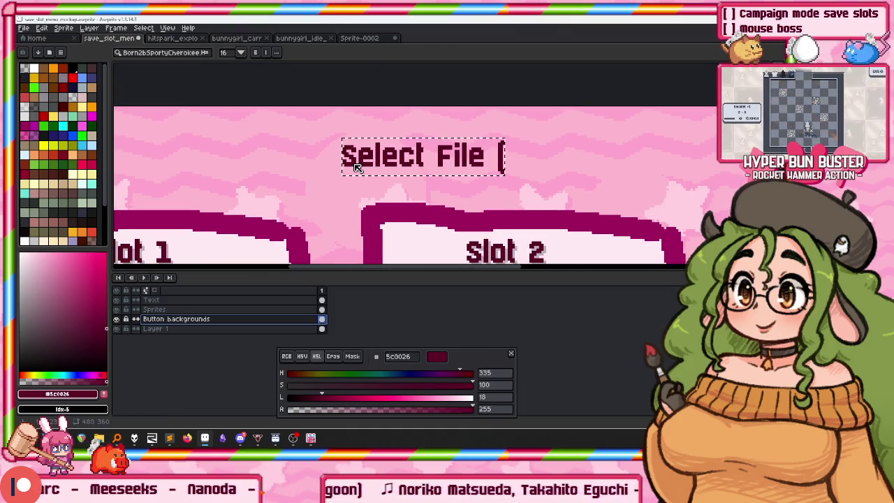
type("this")
key("BackSpace")
type("u")
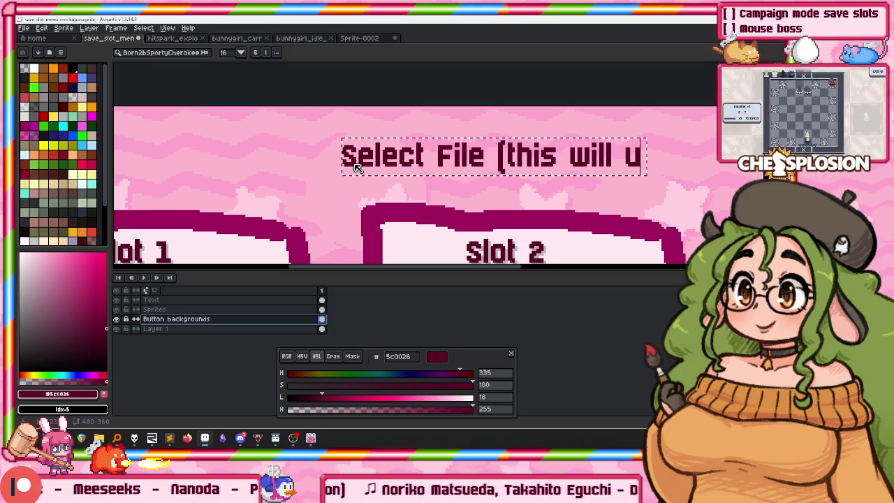
key("BackSpace")
key("BackSpace")
key("BackSpace")
key("BackSpace")
key("BackSpace")
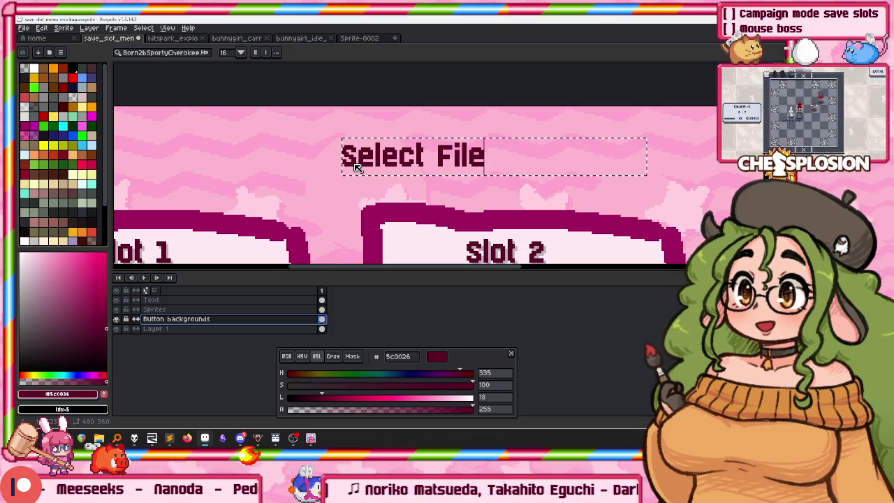
key("Escape")
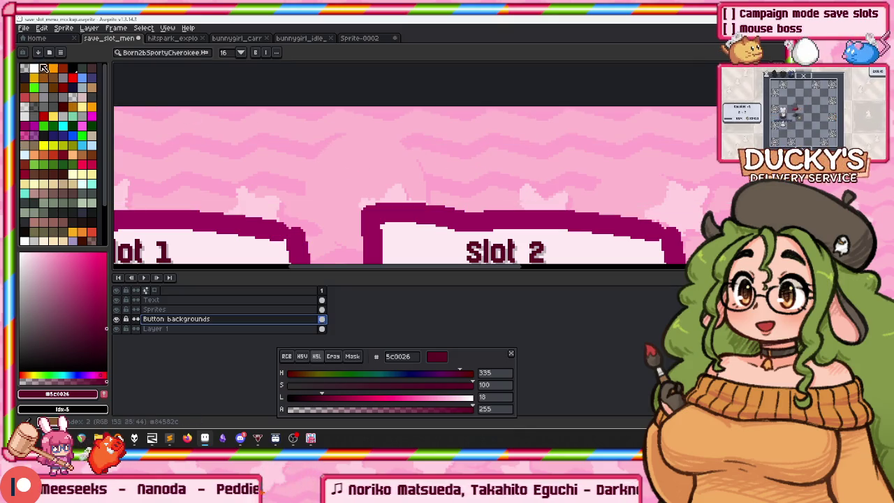
Type a white 'Select File' title on the Text layer and marquee-select it.
left_click(33, 68)
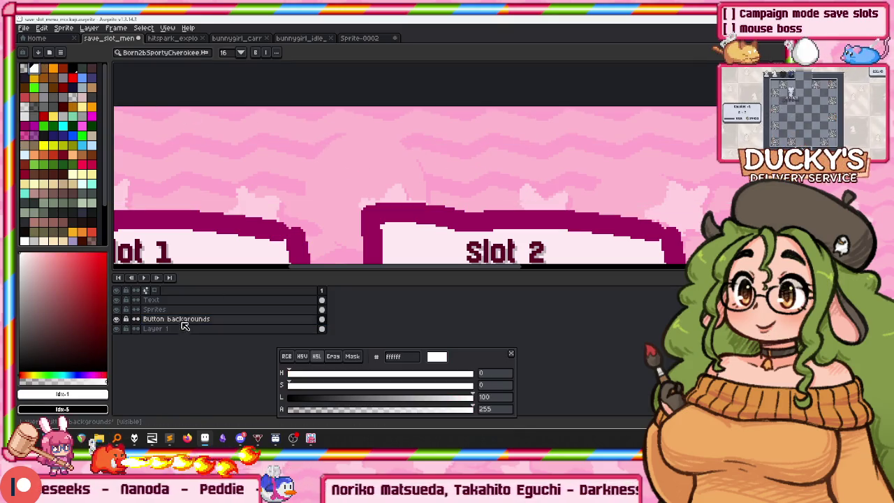
left_click(178, 301)
left_click(316, 140)
type("Select File")
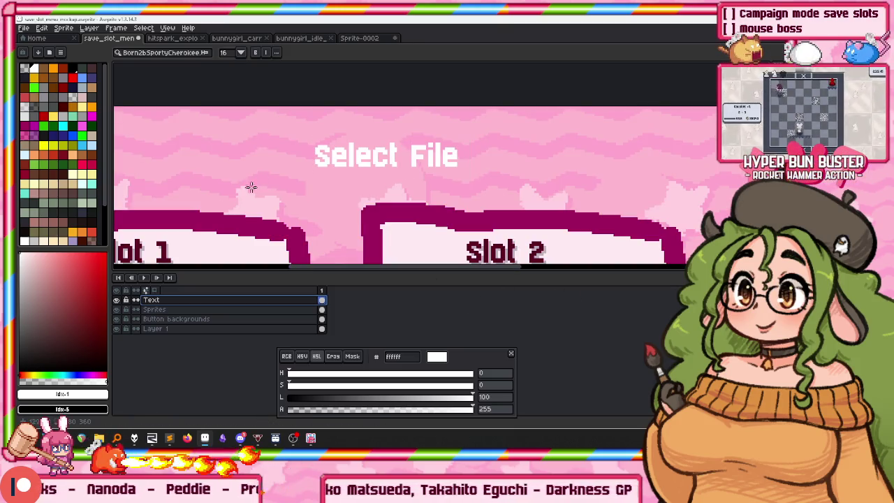
left_click(167, 250, "alt")
key("m")
mouse_move(292, 133)
left_mouse_down()
mouse_move(431, 185)
mouse_move(471, 183)
left_mouse_up()
Add a thick dark magenta outline around the Select File title.
key("shift+o")
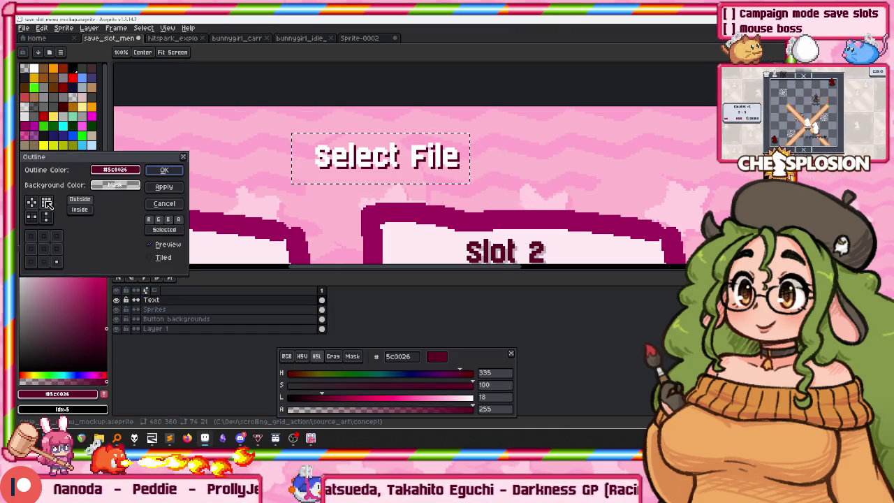
left_click(40, 203)
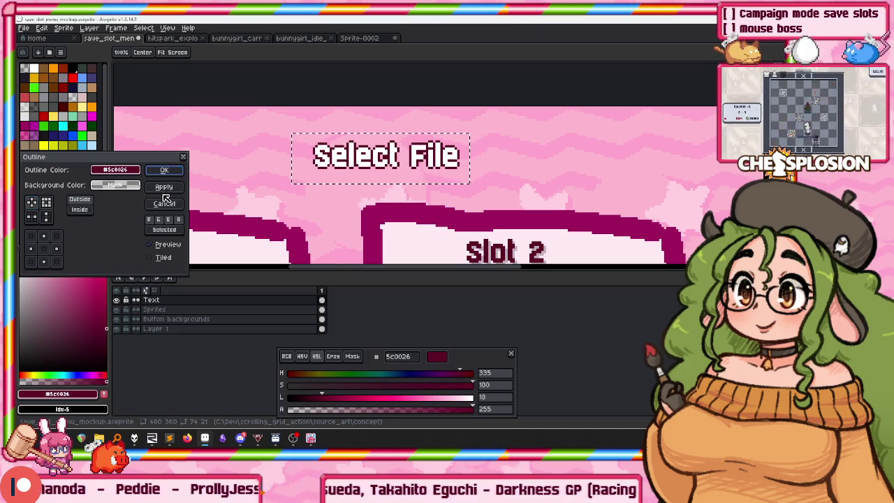
left_click(164, 187)
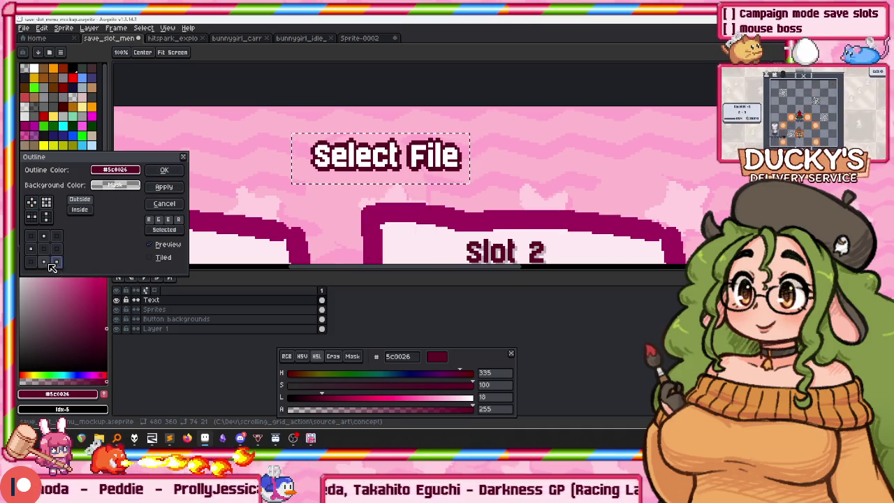
Add a translucent black shadow outline and move the title up and right.
left_click(29, 253)
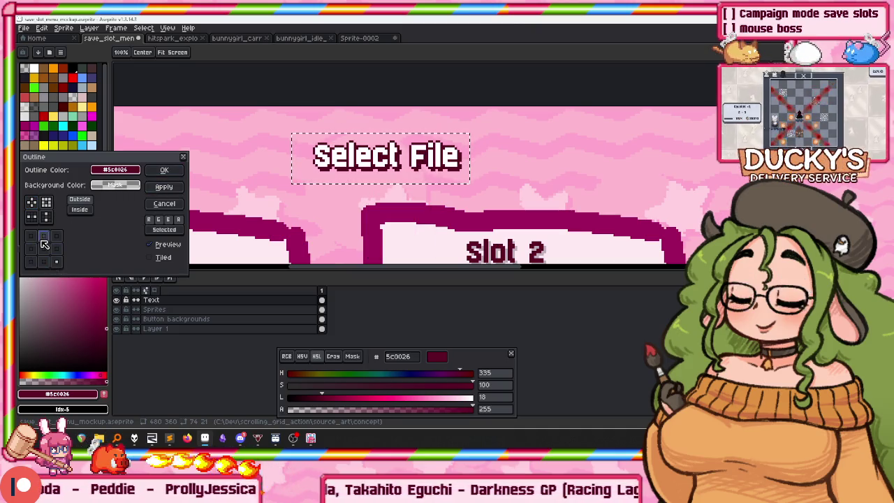
left_click(125, 173)
left_click(98, 213)
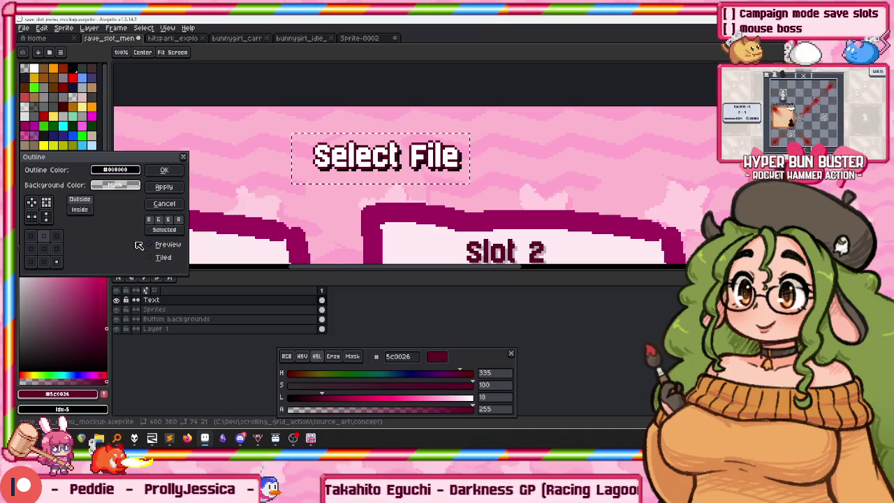
left_click(118, 183)
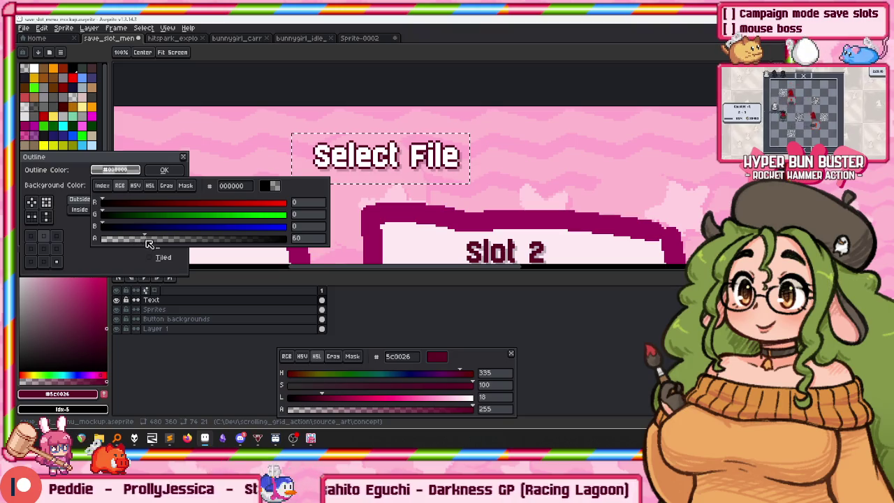
left_click(164, 170)
mouse_move(358, 176)
left_mouse_down()
mouse_move(380, 159)
mouse_move(375, 165)
left_mouse_up()
key("ctrl+d")
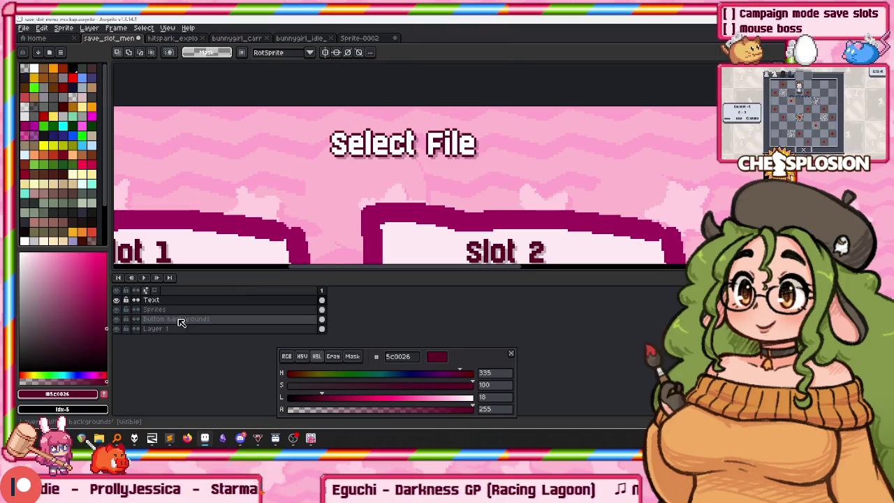
Paint a light pink pill behind the title on the Button backgrounds layer.
left_click(181, 320)
key("b")
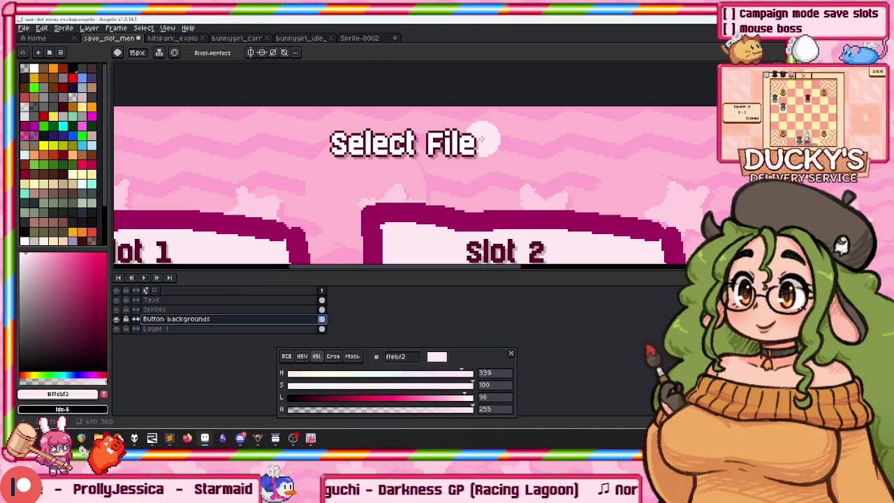
left_click_drag(481, 144, 339, 144)
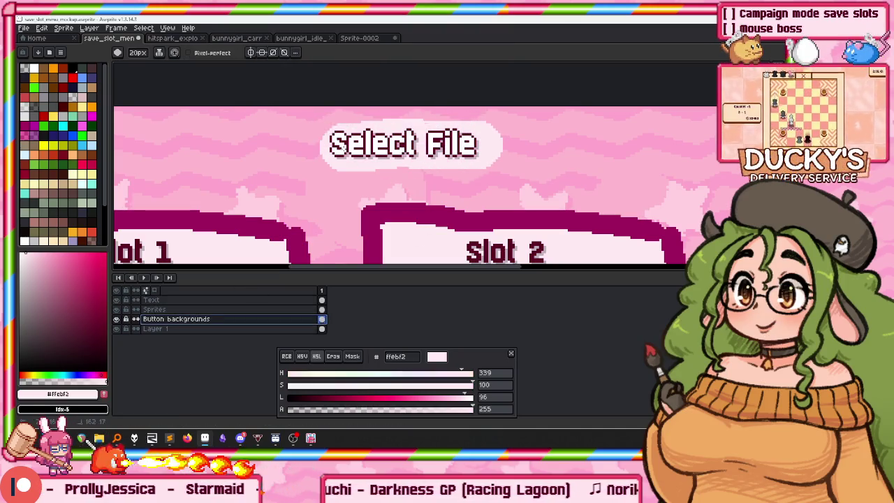
Outline the pill twice in magenta a1005e, the second pass with a fuller matrix.
left_click(376, 204, "alt")
key("m")
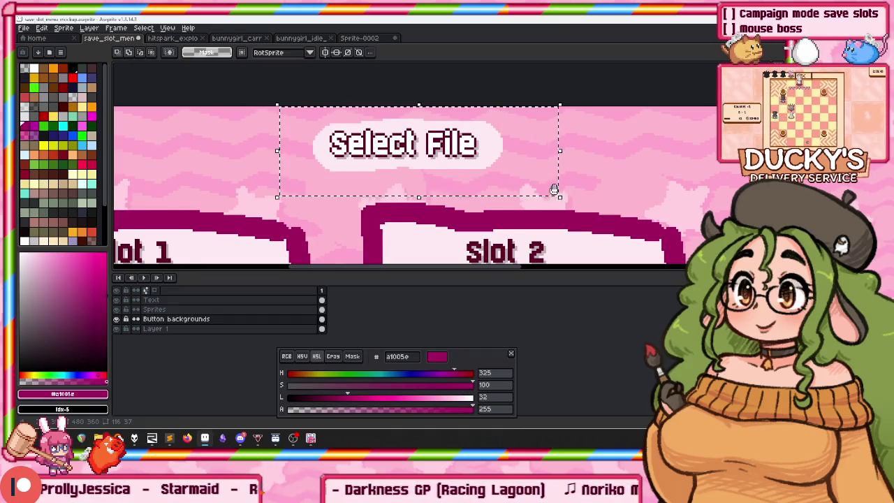
key("shift+o")
left_click(181, 187)
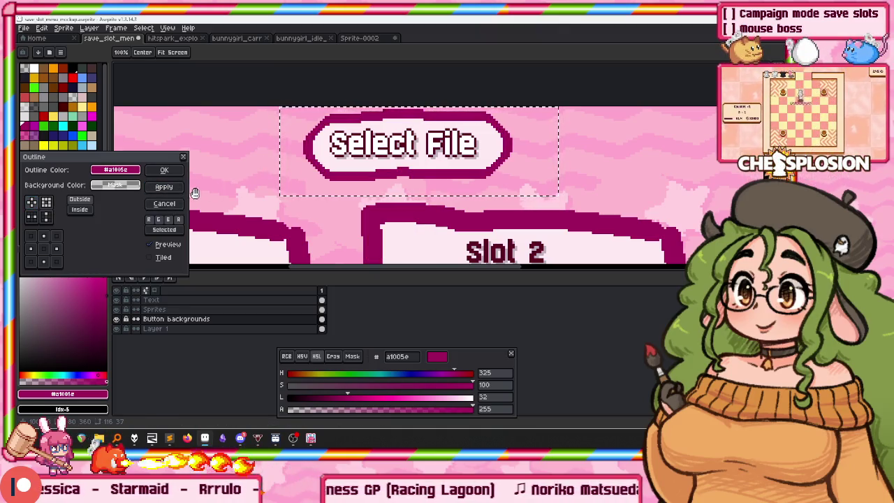
left_click(180, 202)
key("shift+o")
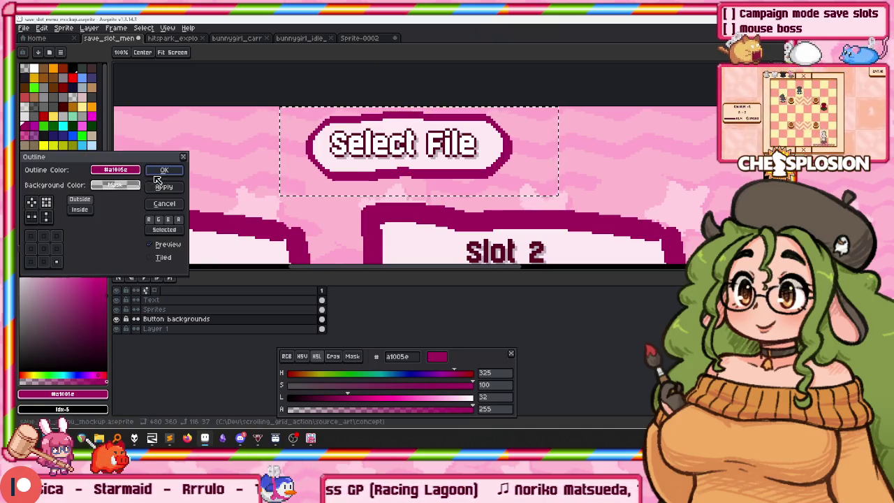
left_click(35, 203)
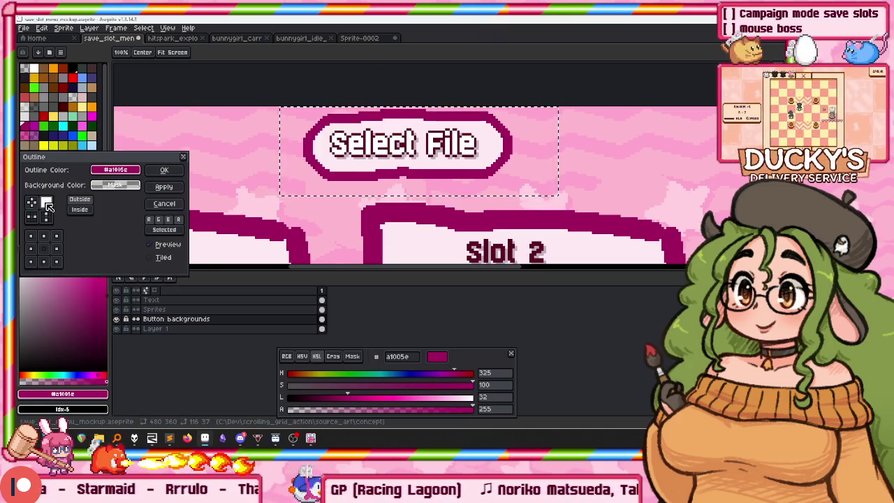
left_click(177, 172)
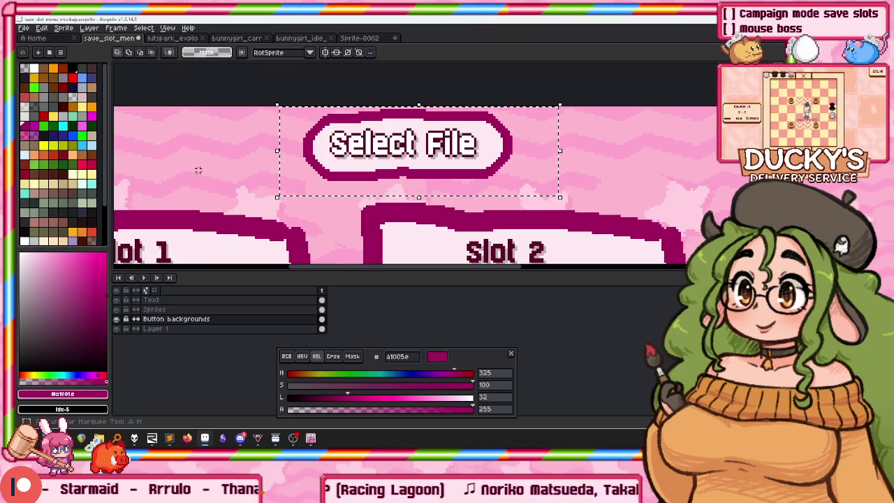
scroll(293, 146, "down", 2)
scroll(294, 146, "down", 1)
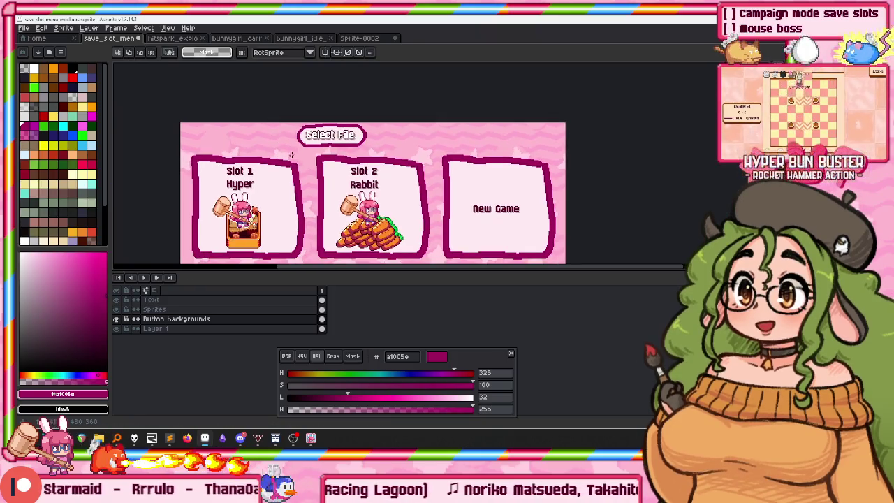
Centre the Select File text horizontally in its title pill on the Text layer.
left_click_drag(277, 121, 411, 151)
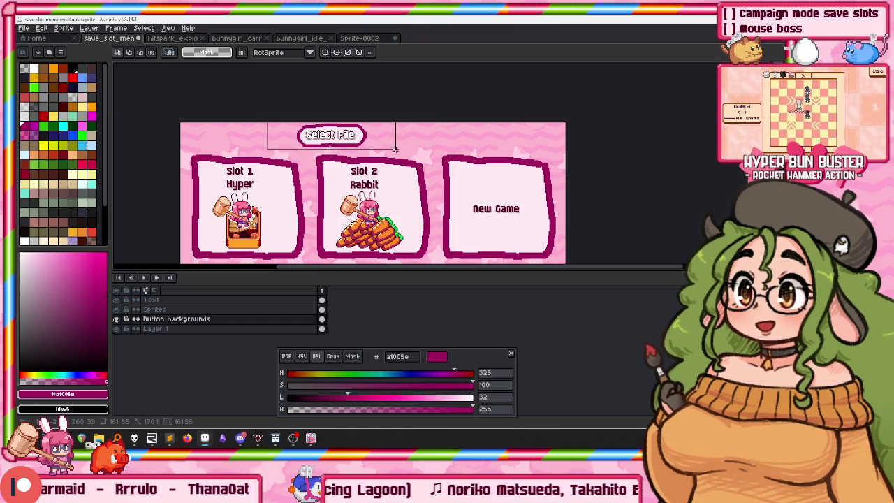
key("Up")
key("Up")
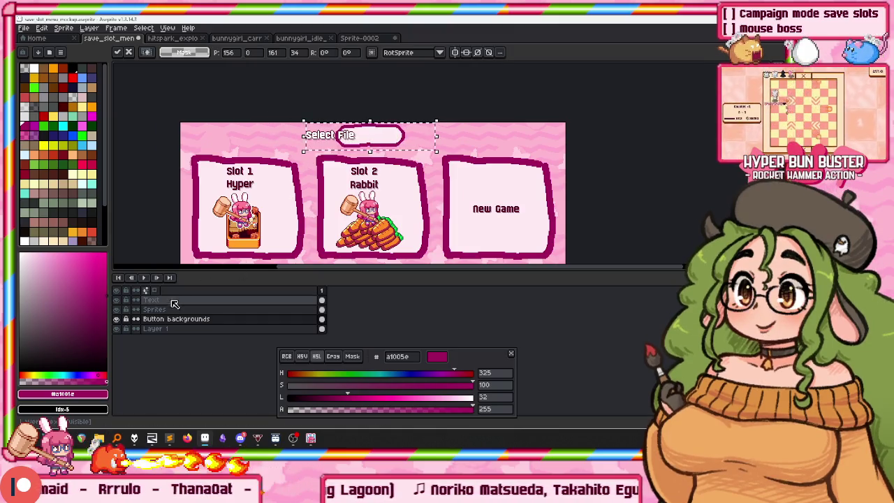
left_click_drag(379, 133, 399, 133)
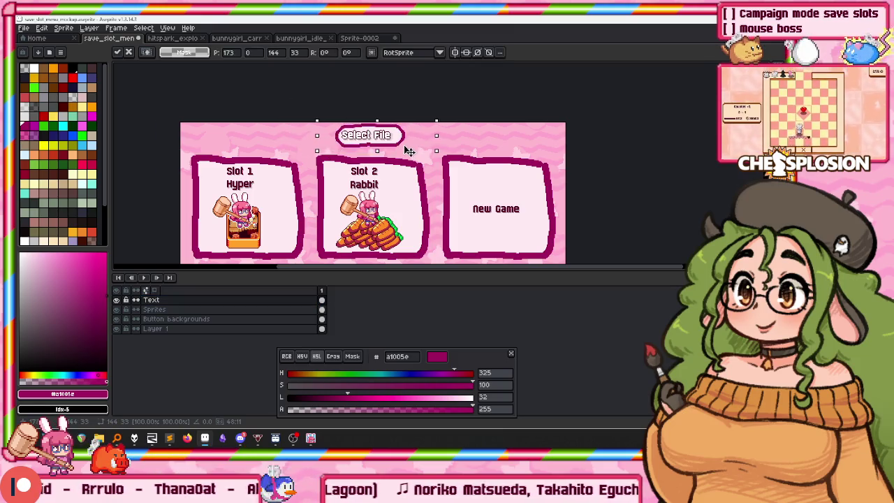
key("ctrl+d")
Select the Text, Sprites and Button backgrounds layers and switch to the move tool.
scroll(328, 168, "down", 1)
scroll(328, 168, "down", 1)
scroll(329, 169, "down", 1)
scroll(329, 168, "down", 1)
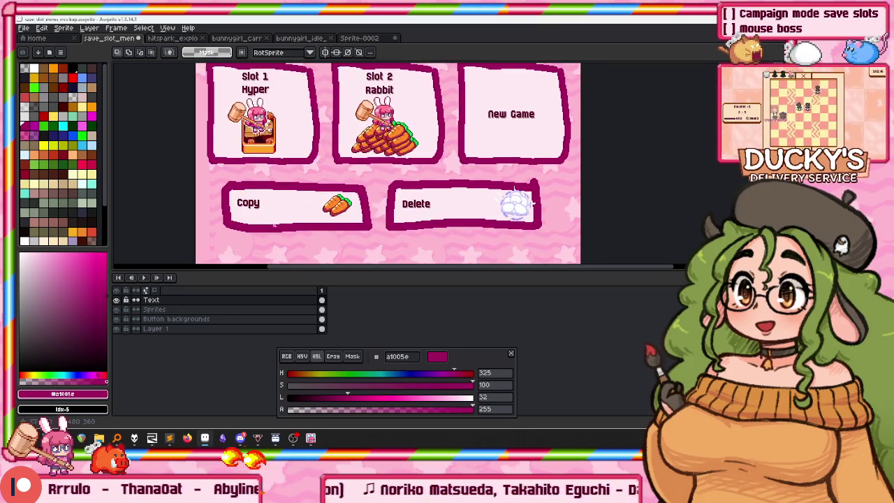
left_click(178, 319, "shift")
key("v")
left_click(155, 328)
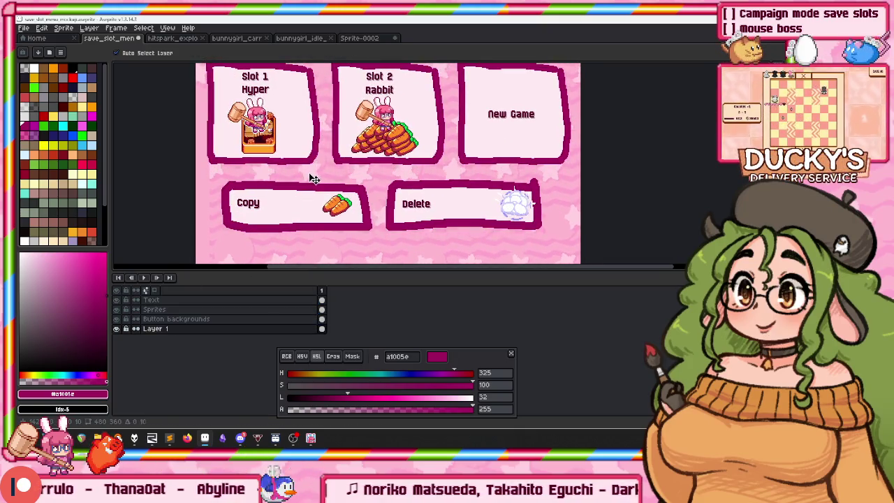
Shift the whole Button backgrounds layer down about 32 px.
scroll(310, 176, "down", 3)
scroll(315, 178, "up", 1)
scroll(320, 170, "up", 1)
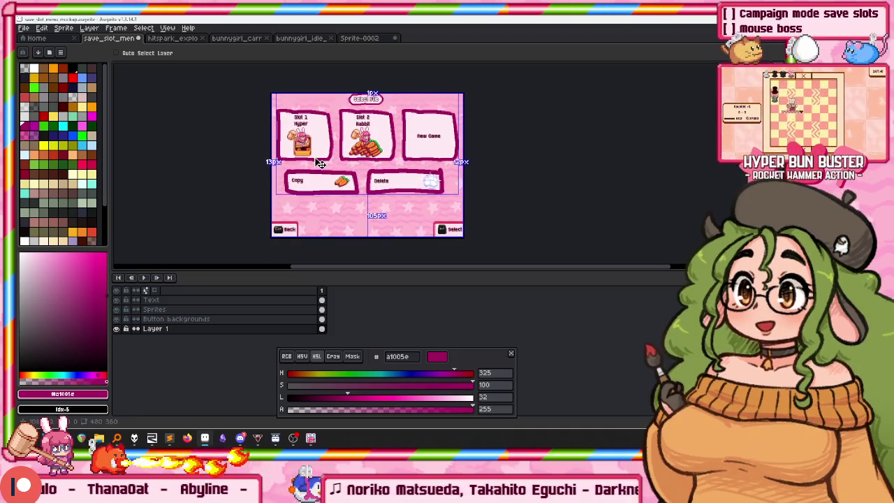
key("m")
left_click(189, 319)
key("ctrl+a")
key("Down")
key("Down")
key("Down")
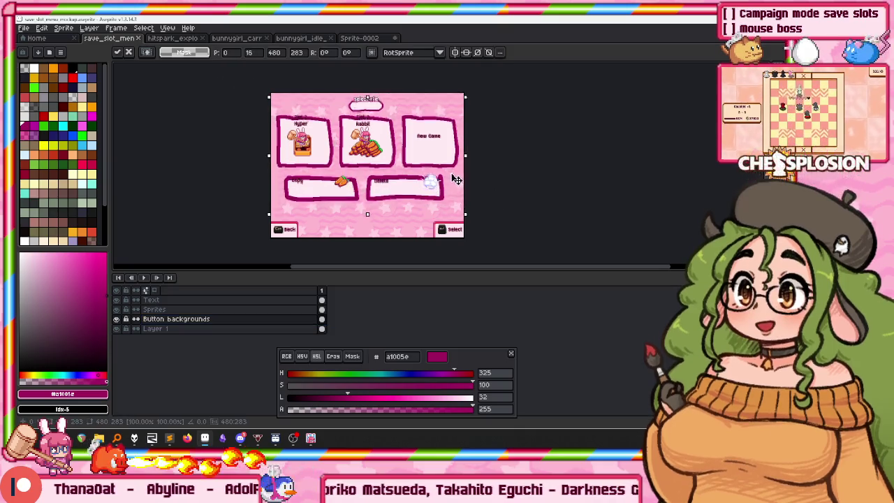
Select all of the Sprites layer to move it, undoing an accidental sprite rotation.
left_click(168, 309)
key("ctrl+d")
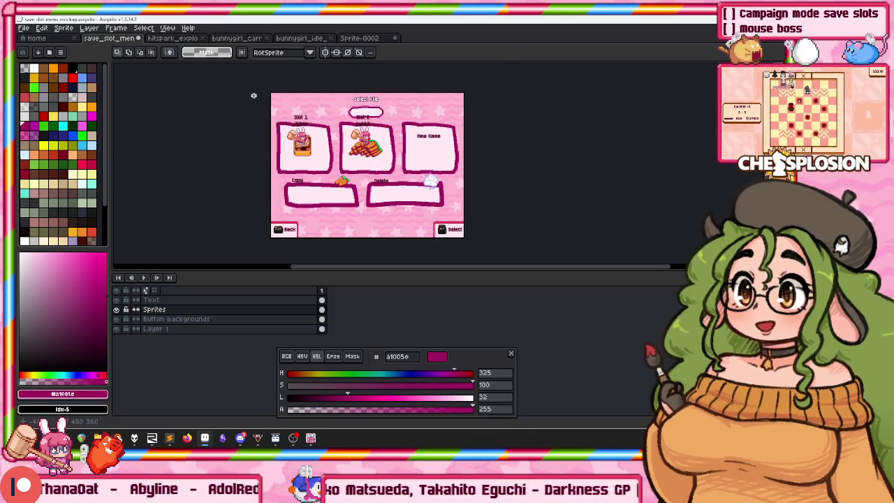
key("ctrl+a")
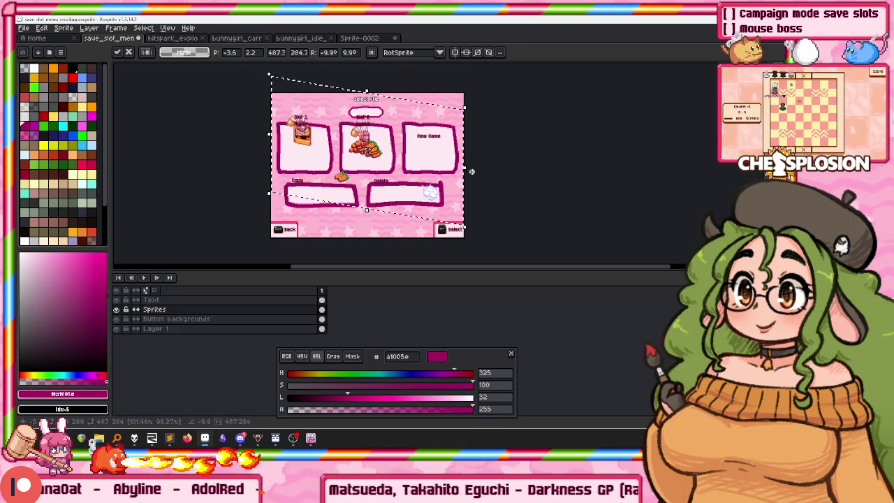
key("ctrl+z")
left_click(161, 300)
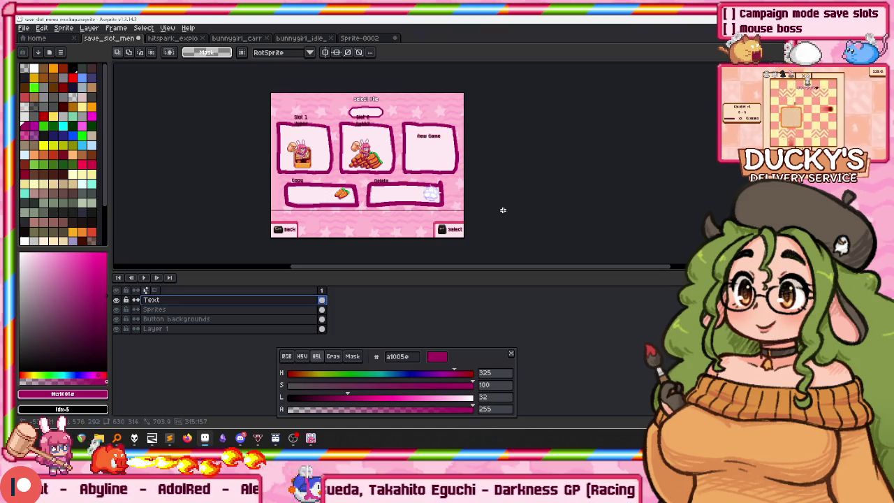
Shift all the text down 32 px and refit Select File and its pill together.
key("ctrl+a")
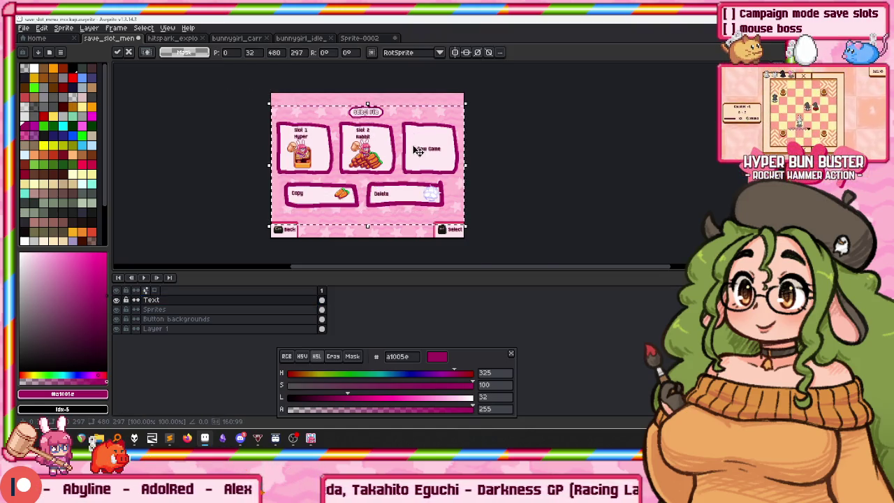
scroll(417, 151, "up", 1)
mouse_move(376, 120)
left_mouse_down()
mouse_move(394, 130)
mouse_move(353, 96)
left_mouse_up()
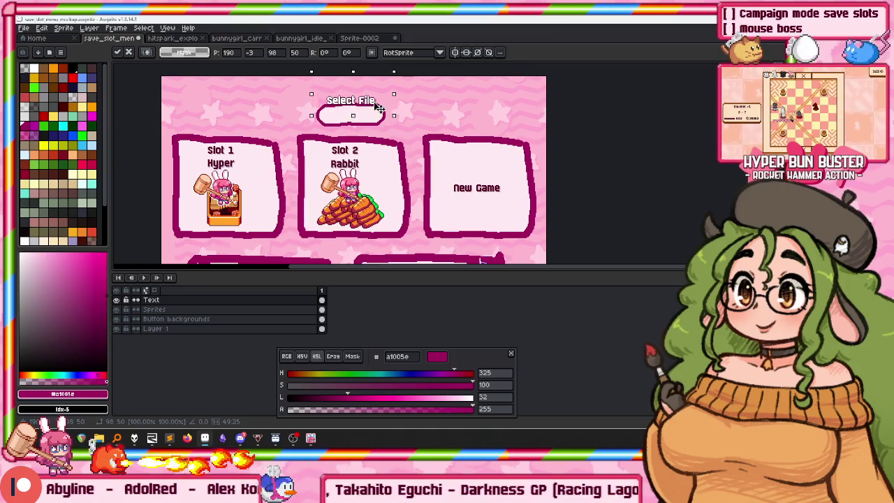
left_click(188, 318)
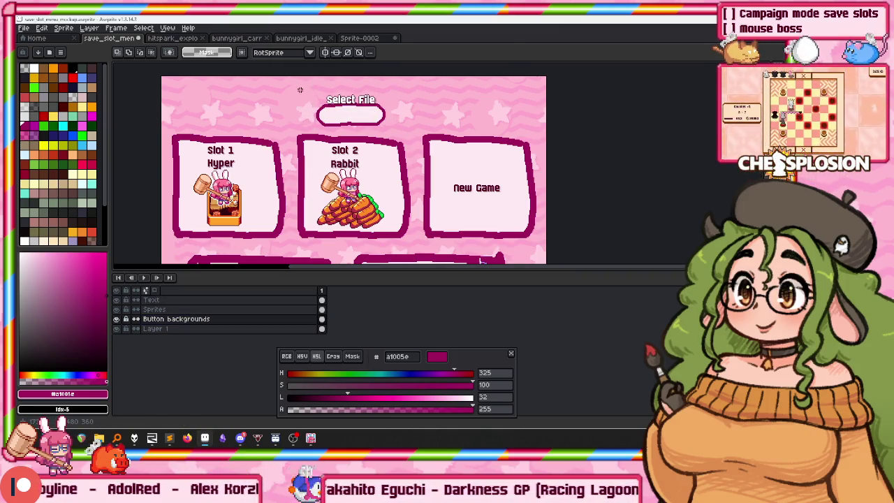
left_click(385, 115)
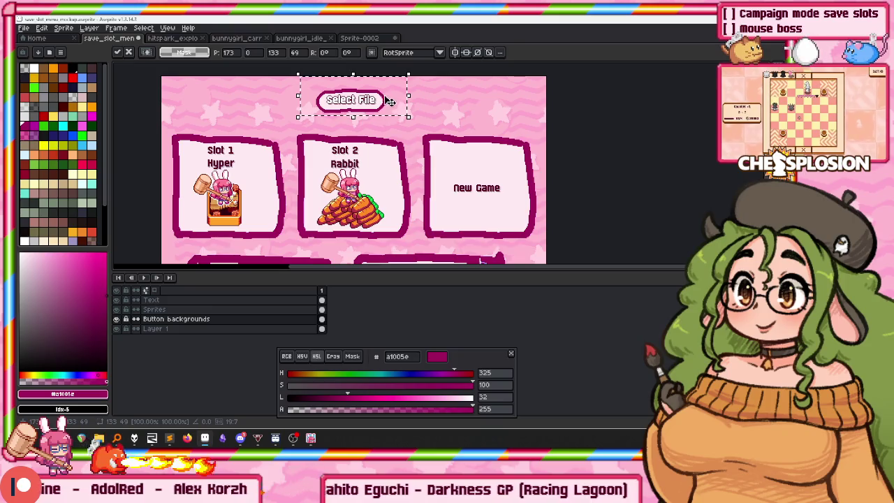
key("Return")
Lower the Copy and Delete button backgrounds about 29 px.
scroll(390, 101, "down", 1)
scroll(350, 126, "up", 2)
scroll(329, 119, "down", 1)
scroll(311, 111, "down", 1)
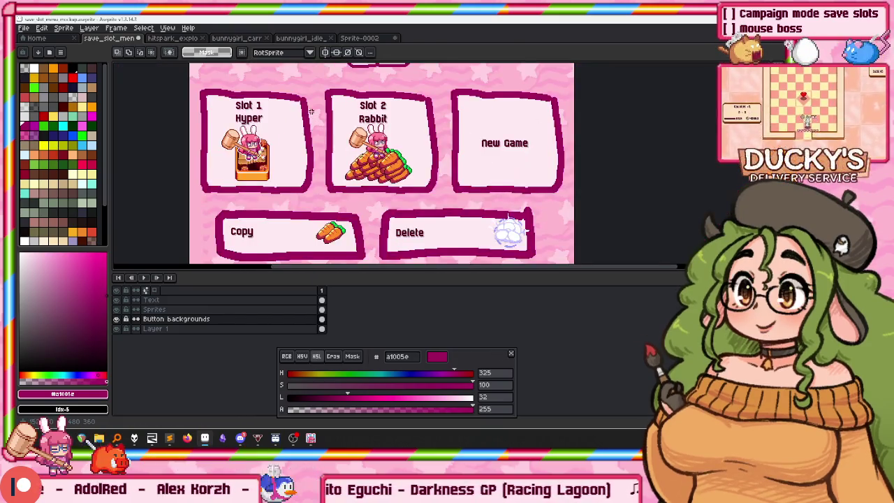
scroll(312, 112, "down", 1)
scroll(299, 92, "up", 1)
scroll(285, 72, "down", 1)
scroll(290, 91, "up", 1)
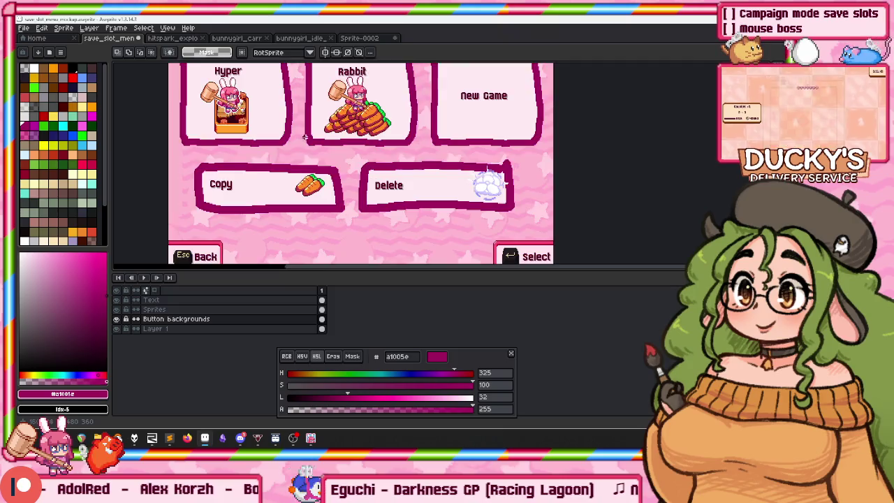
scroll(185, 170, "down", 1)
scroll(185, 170, "up", 1)
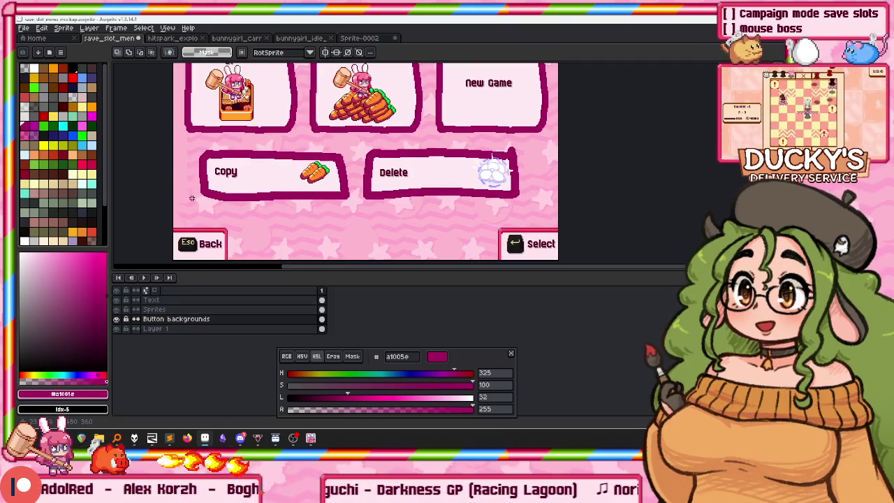
left_click_drag(175, 217, 559, 140)
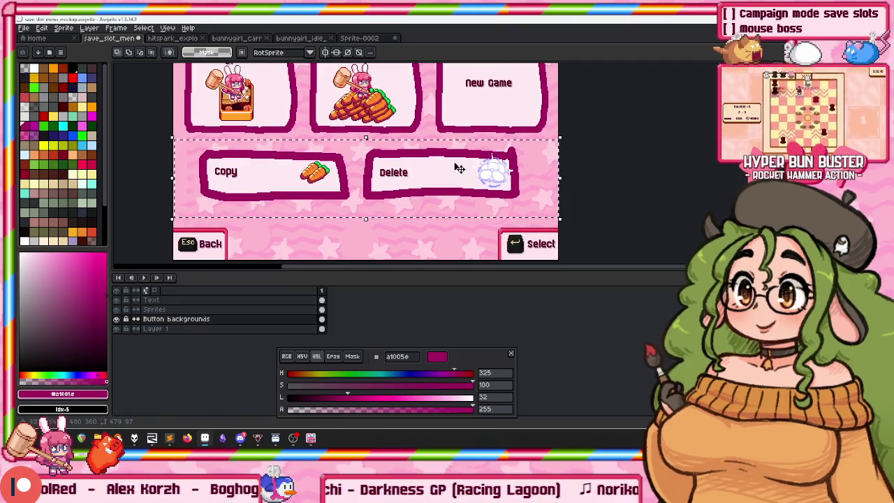
left_click_drag(459, 168, 459, 189)
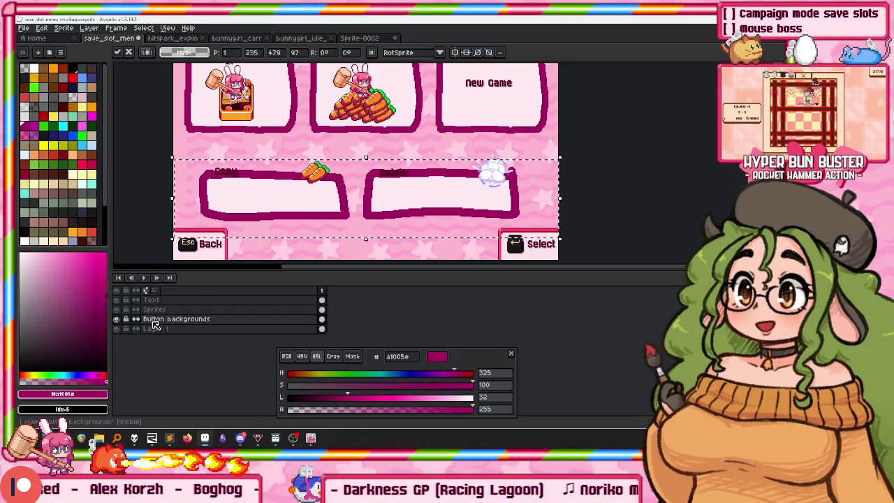
Lower the carrot and cloud sprites about 30 px into the Copy and Delete buttons.
left_click(154, 309)
left_click_drag(244, 216, 532, 130)
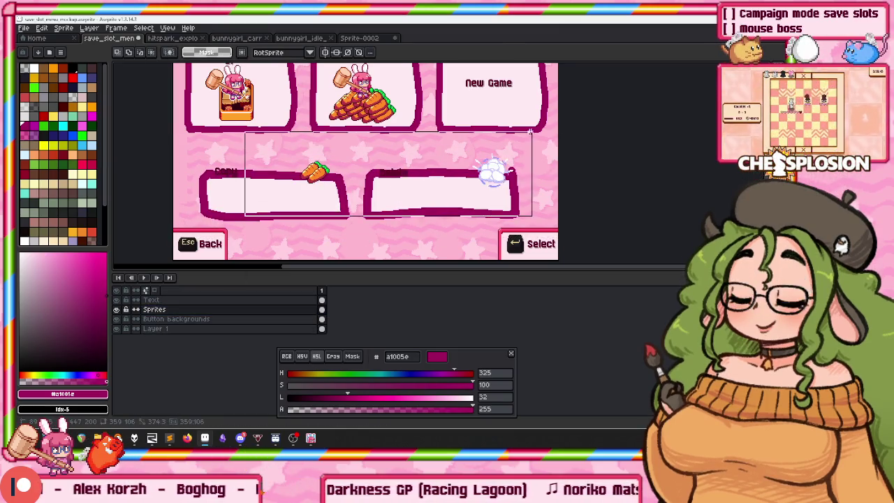
left_click_drag(514, 168, 515, 189)
Lower the Copy and Delete labels about 29 px into their buttons and deselect.
left_click(163, 311)
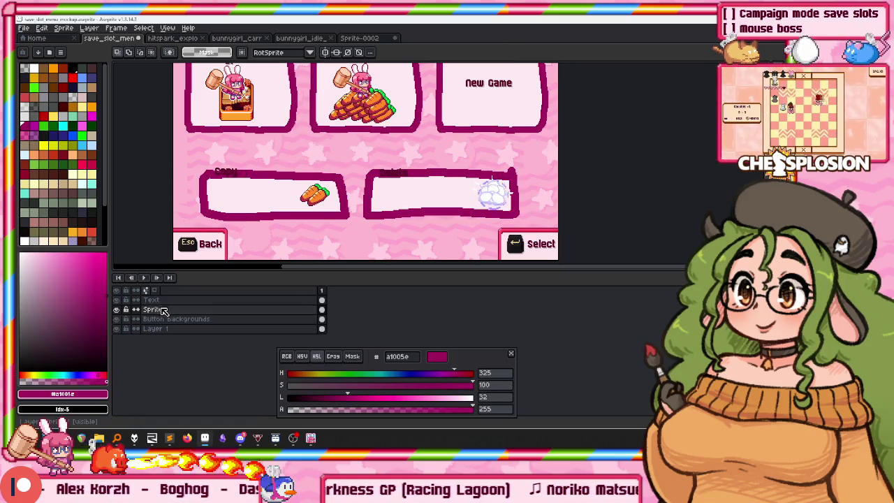
left_click_drag(186, 151, 493, 198)
left_click_drag(419, 170, 423, 190)
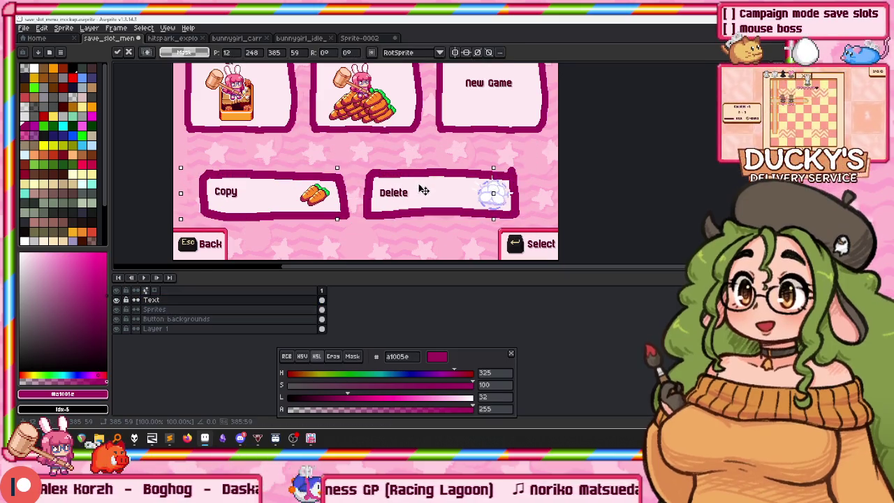
key("ctrl+d")
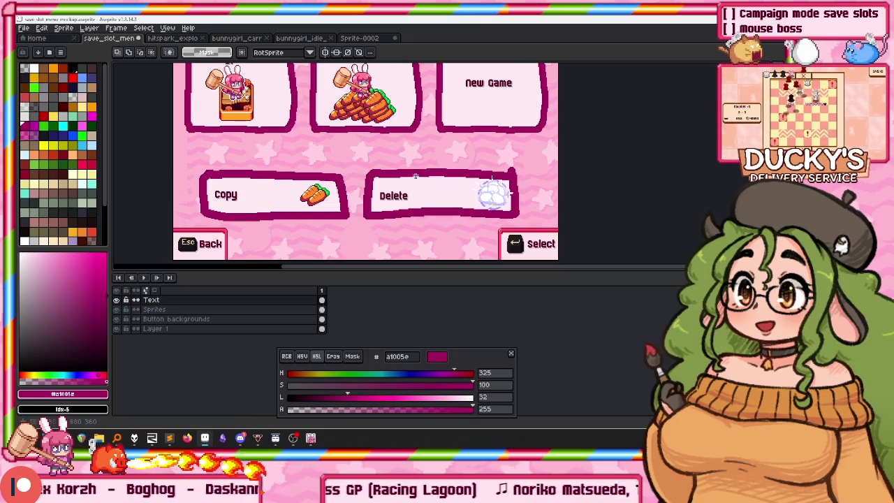
scroll(356, 139, "up", 2)
scroll(356, 139, "down", 1)
scroll(350, 137, "up", 1)
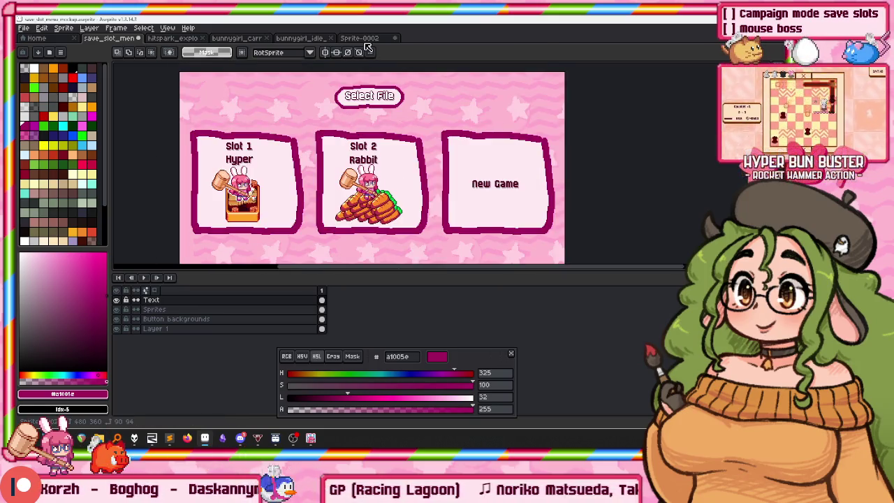
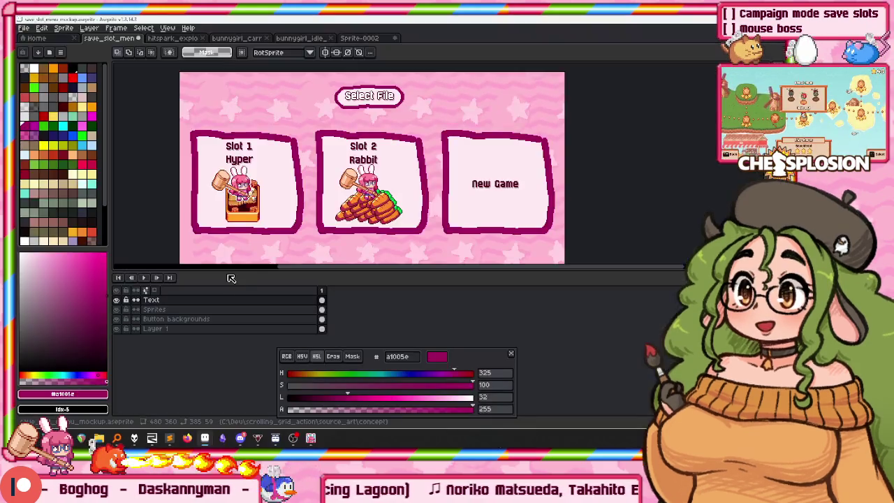
Paste the game screenshot into a new sprite and bring its B letter into view.
key("ctrl+n")
key("Return")
key("ctrl+v")
scroll(269, 262, "up", 2)
left_click_drag(286, 187, 343, 60)
scroll(333, 130, "up", 3)
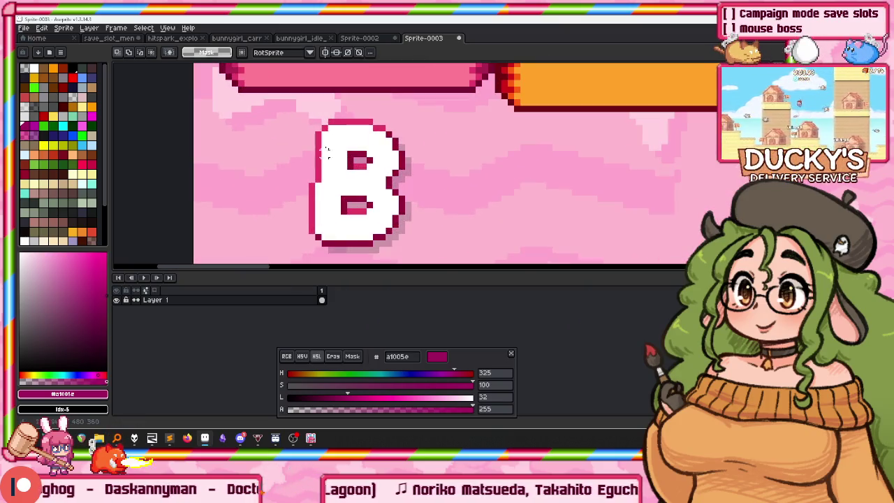
Clear everything outside a rectangle around the B, leaving the letter on transparency.
left_click_drag(291, 104, 426, 260)
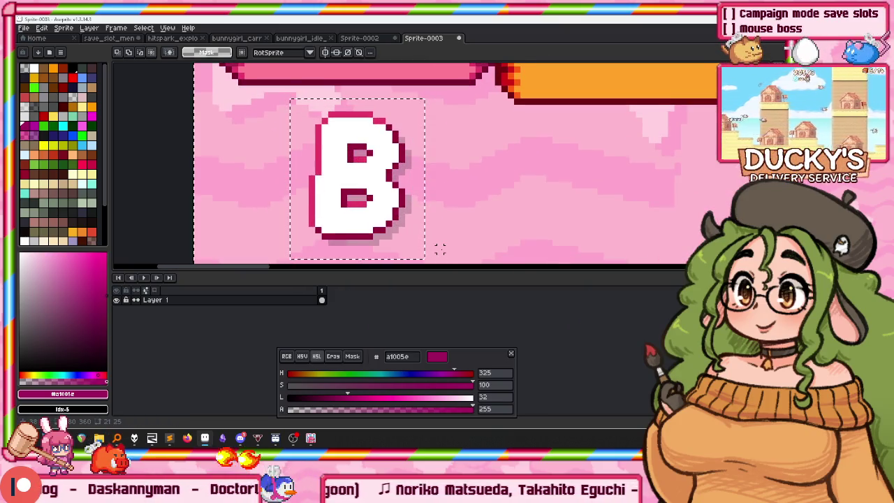
key("ctrl+shift+i")
key("Delete")
key("ctrl+d")
Check the B's pixels with the magic wand, select the whole letter, and return to save_slot_menu.
key("w")
scroll(419, 241, "up", 3)
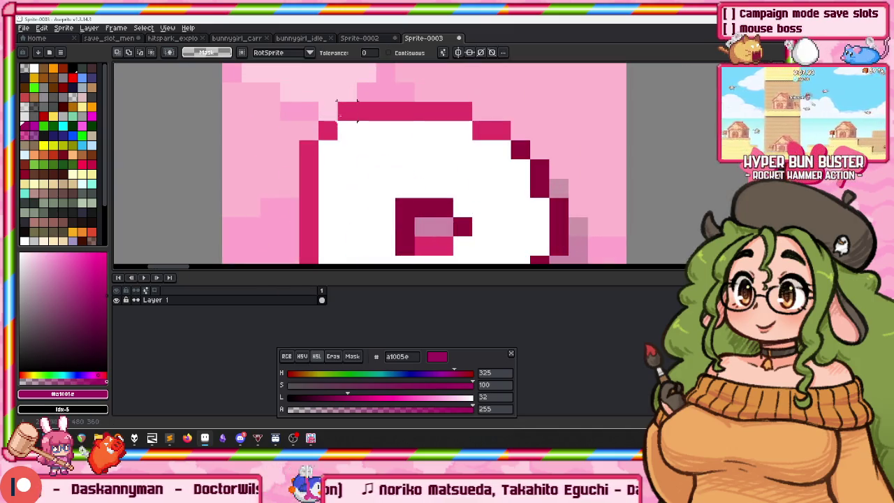
left_click(363, 159)
left_click(521, 150, "shift")
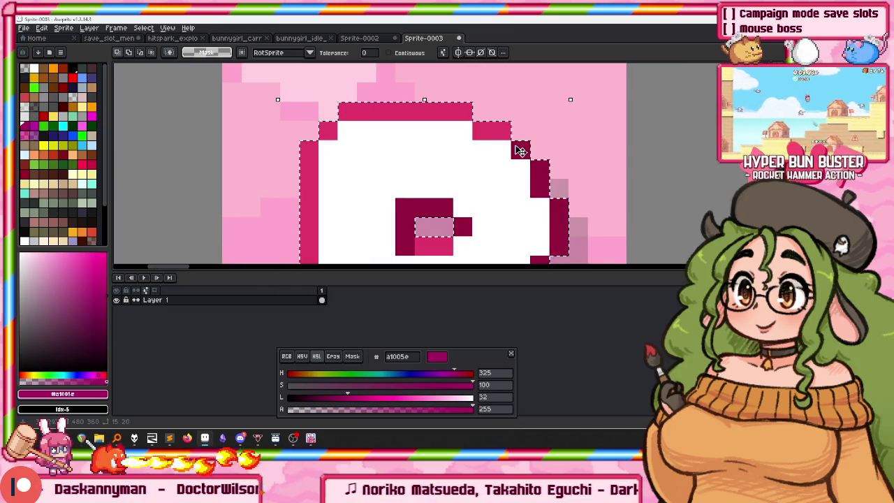
scroll(510, 159, "down", 1)
scroll(510, 159, "down", 1)
scroll(419, 175, "down", 1)
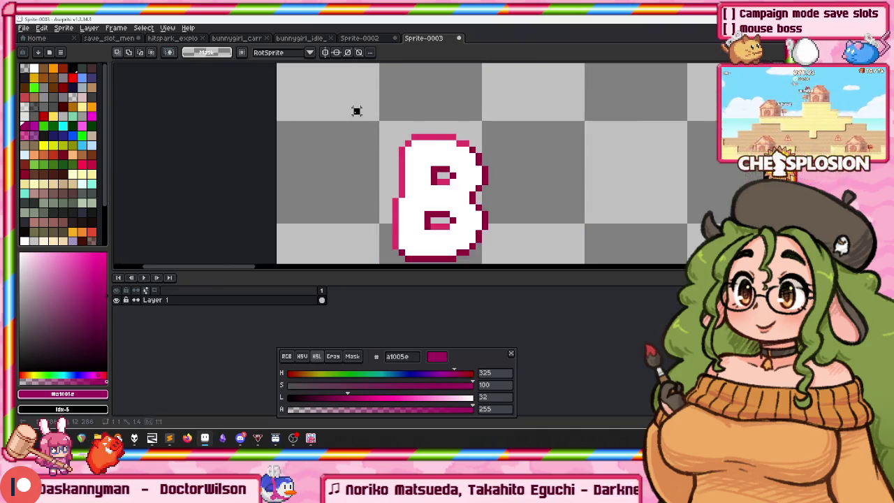
key("m")
left_click_drag(351, 75, 554, 266)
left_click(110, 38)
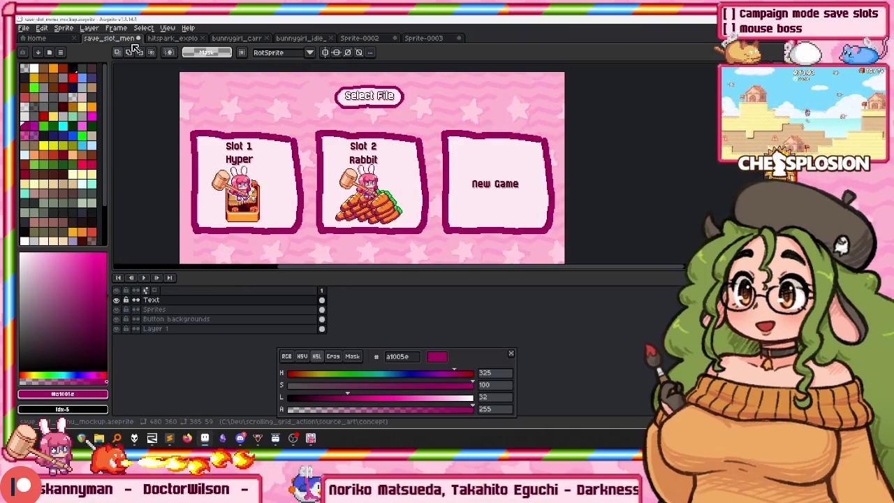
Paste the B onto a new layer over Slot 2's carrot pile, nudged one pixel left.
scroll(335, 199, "up", 3)
scroll(349, 175, "down", 1)
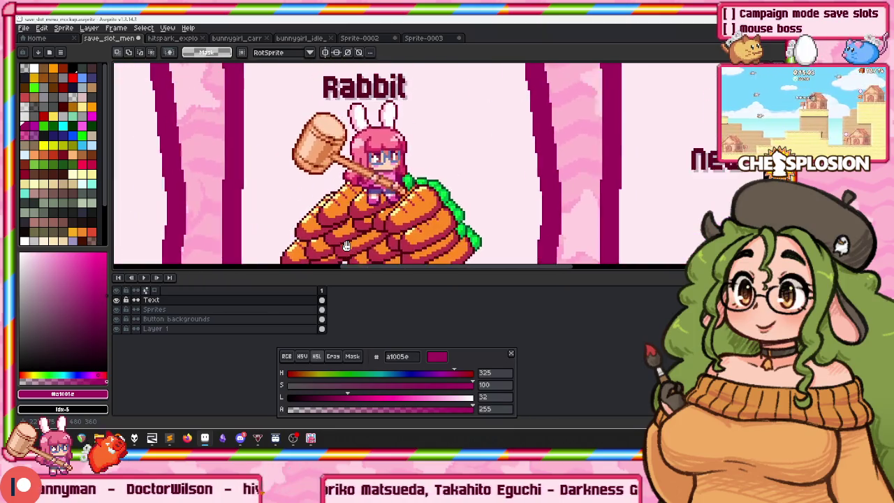
scroll(360, 161, "up", 1)
left_click(180, 310)
key("shift+n")
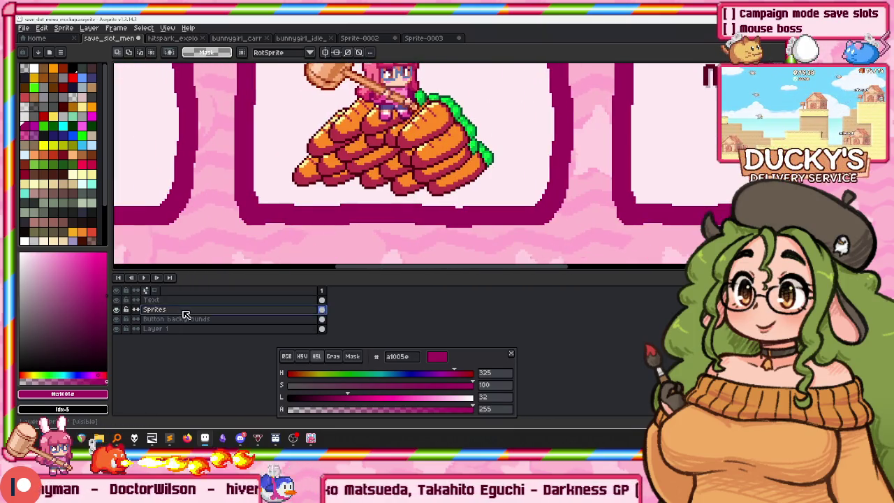
key("ctrl+v")
left_click_drag(424, 163, 389, 157)
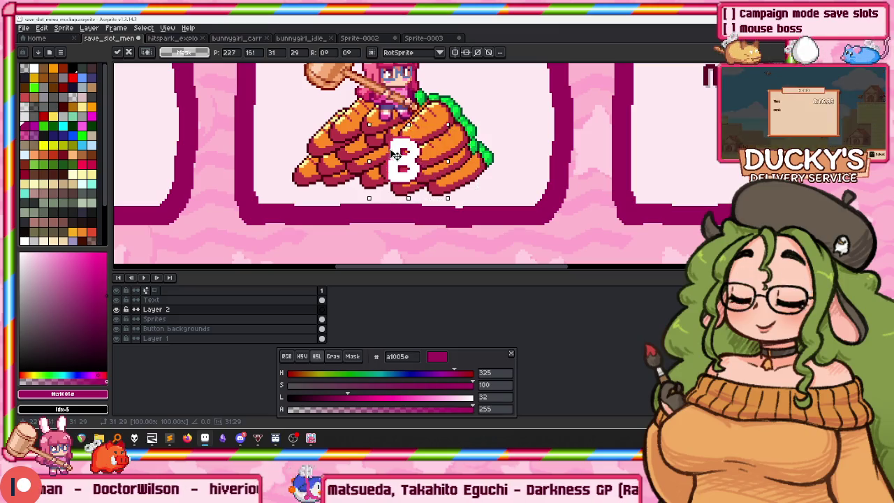
key("Left")
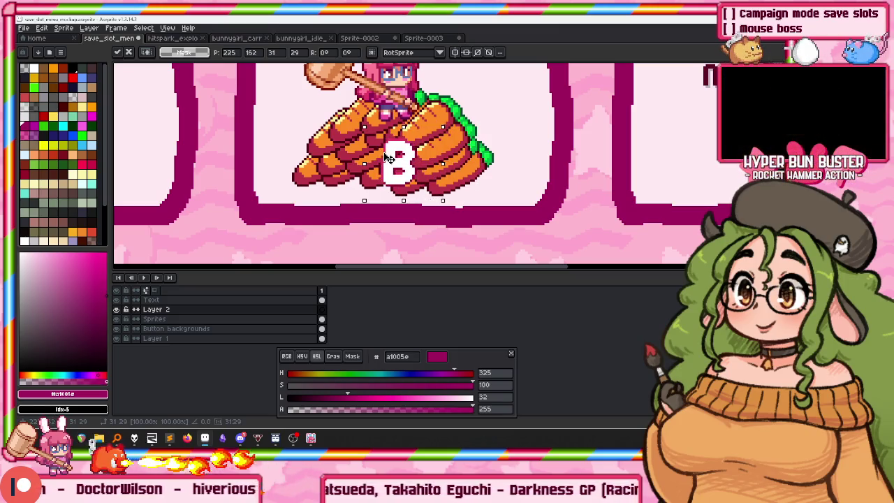
key("Return")
Give the B letter a white outline.
left_click(30, 72)
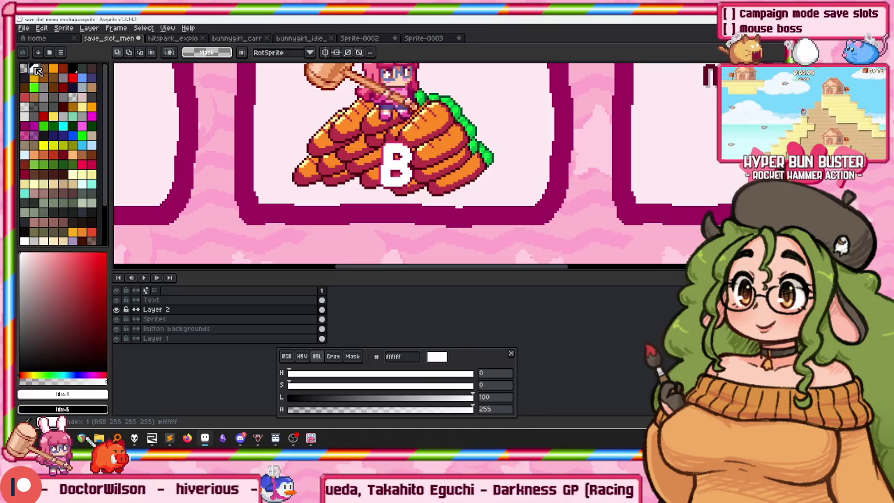
key("shift+o")
left_click(162, 170)
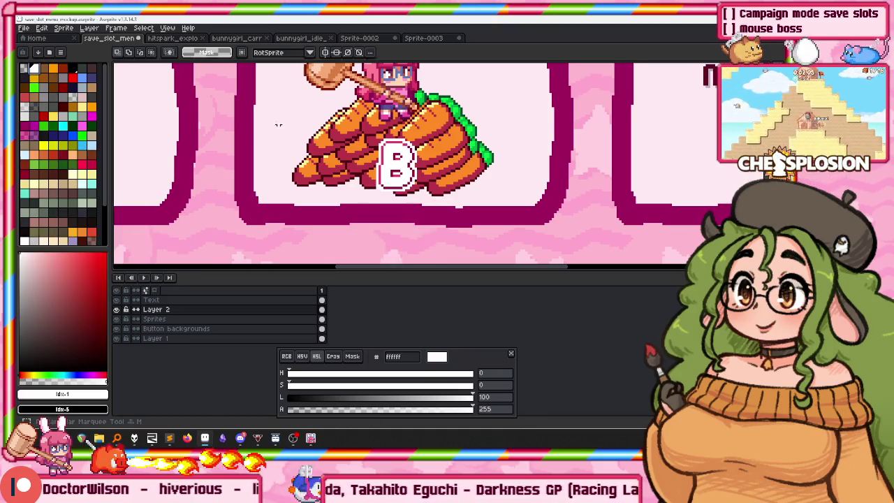
scroll(264, 198, "up", 3)
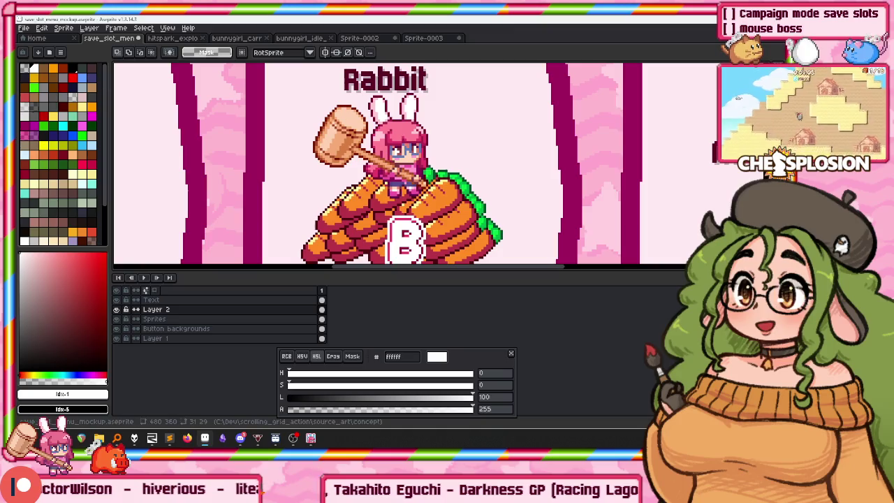
Compare with the bunny girl idle sprite, then select Slot 2's bunny girl and hammer for outlining.
left_click(301, 37)
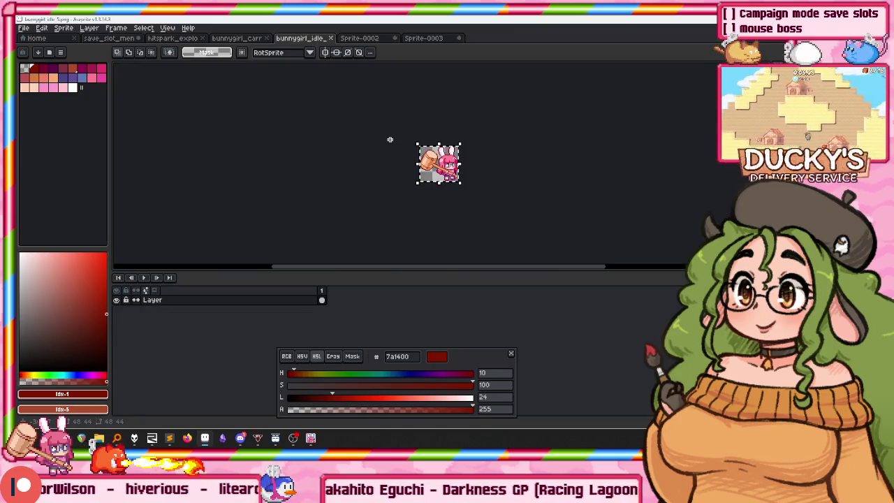
left_click(108, 37)
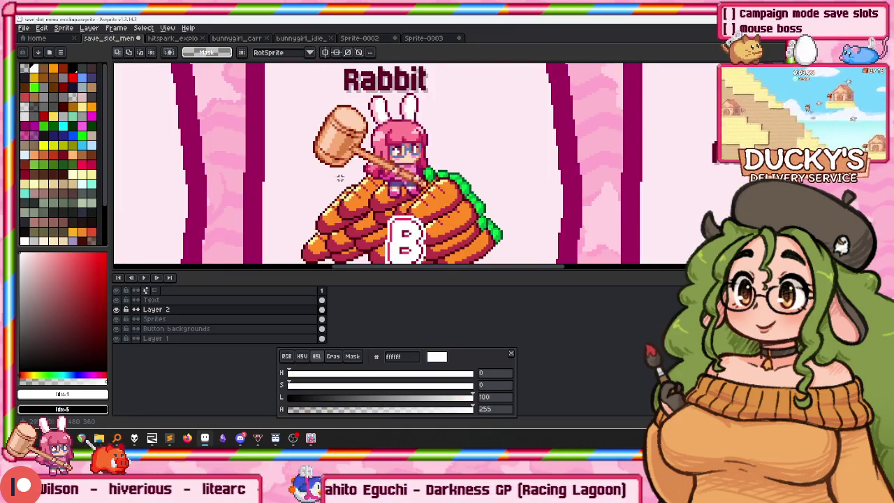
scroll(341, 177, "up", 1)
left_click_drag(350, 140, 378, 100)
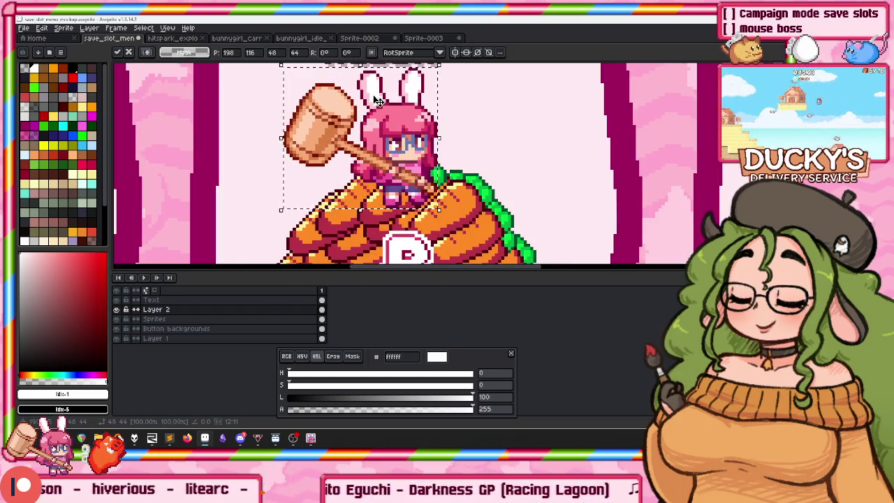
key("ctrl+d")
scroll(270, 173, "down", 1)
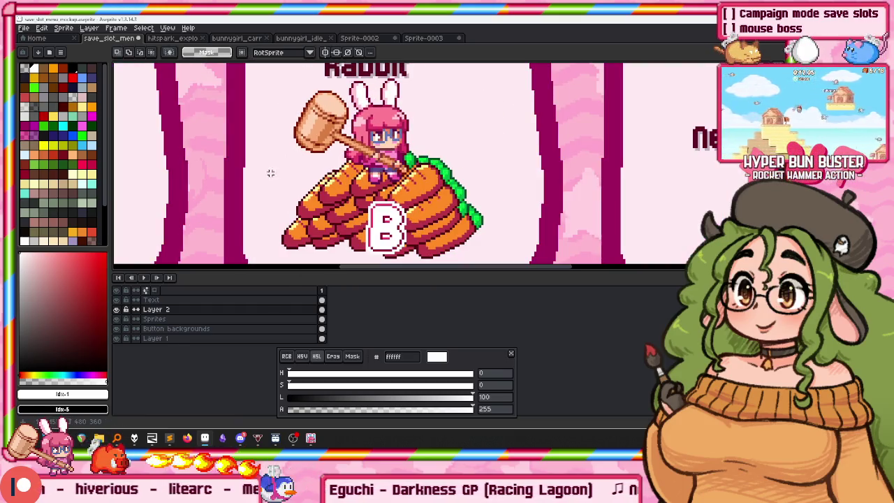
mouse_move(283, 185)
left_mouse_down()
mouse_move(446, 80)
mouse_move(434, 65)
left_mouse_up()
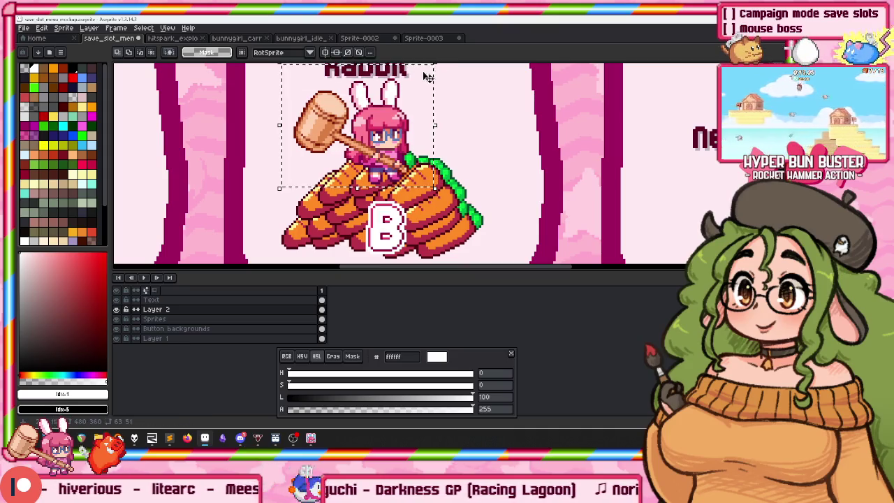
key("shift+o")
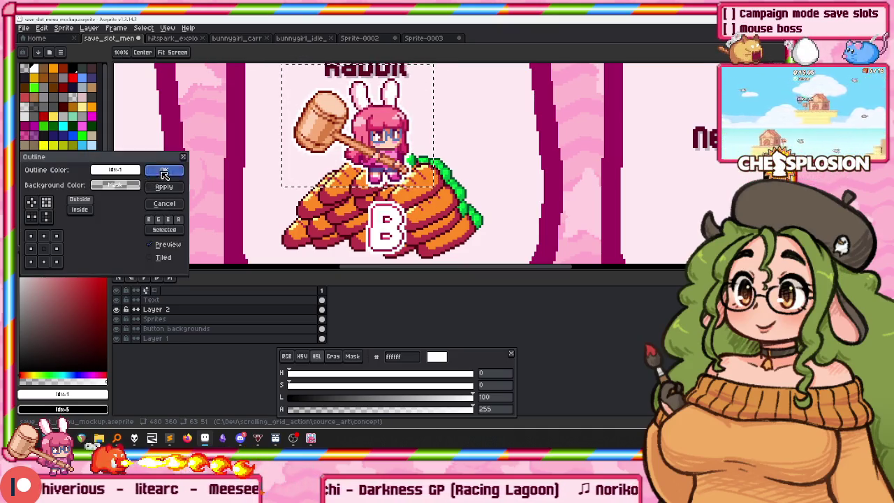
Outline Slot 2's bunny girl and hammer in white, applying the effect twice.
left_click(165, 175)
scroll(297, 128, "down", 1)
scroll(307, 140, "down", 1)
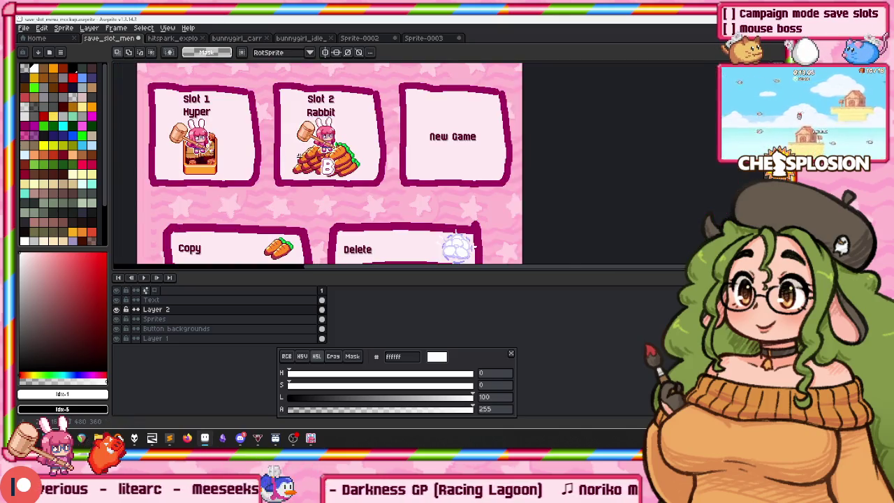
scroll(296, 127, "up", 1)
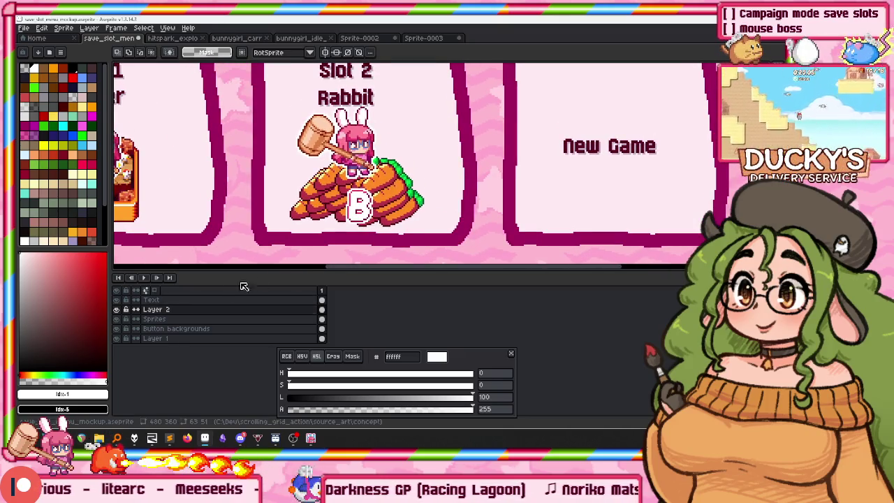
scroll(381, 157, "up", 1)
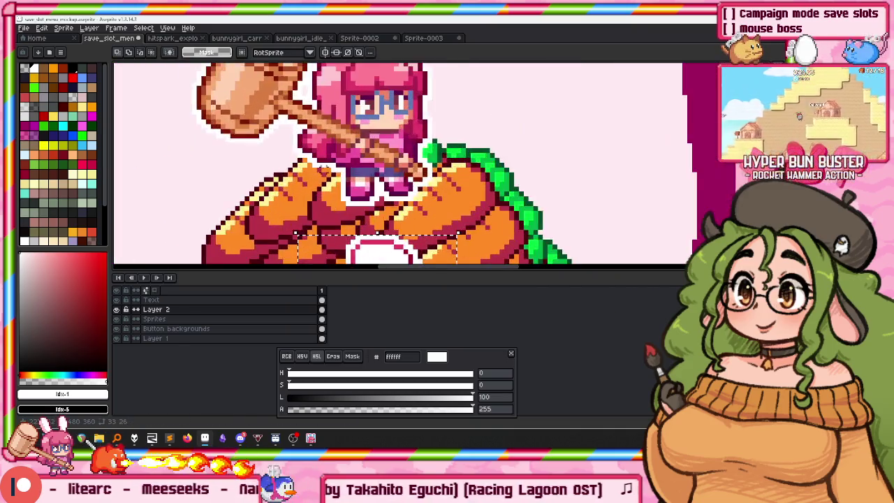
scroll(325, 176, "up", 1)
scroll(325, 176, "up", 1)
scroll(325, 176, "down", 1)
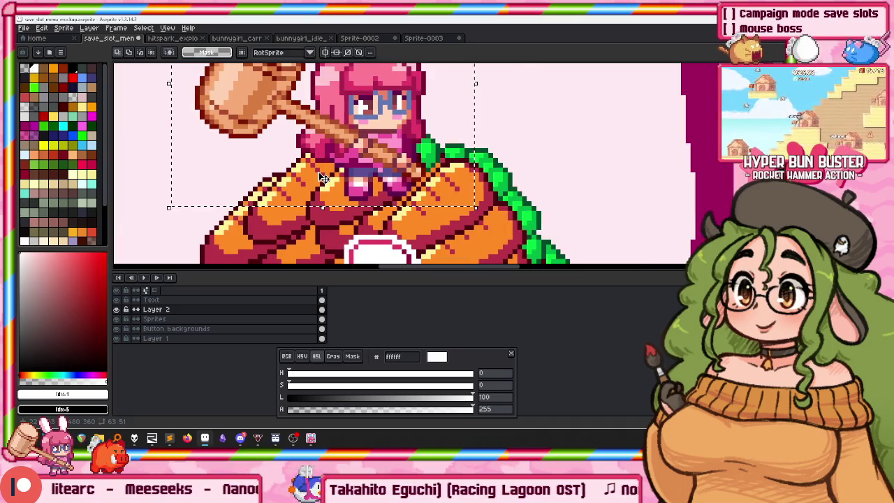
key("shift+o")
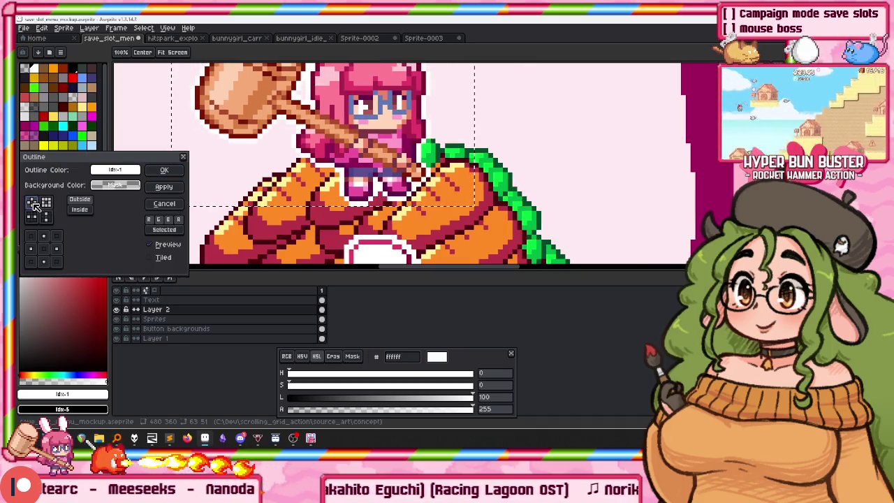
left_click(165, 204)
Select the B on the carrots, nudge it up one pixel, then switch to the Sprites layer.
left_click_drag(371, 259, 415, 155)
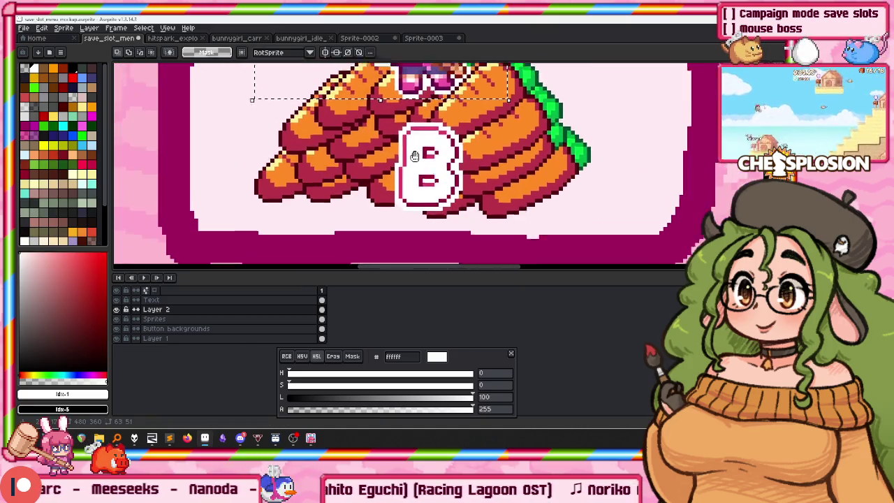
scroll(415, 155, "down", 1)
scroll(414, 225, "up", 2)
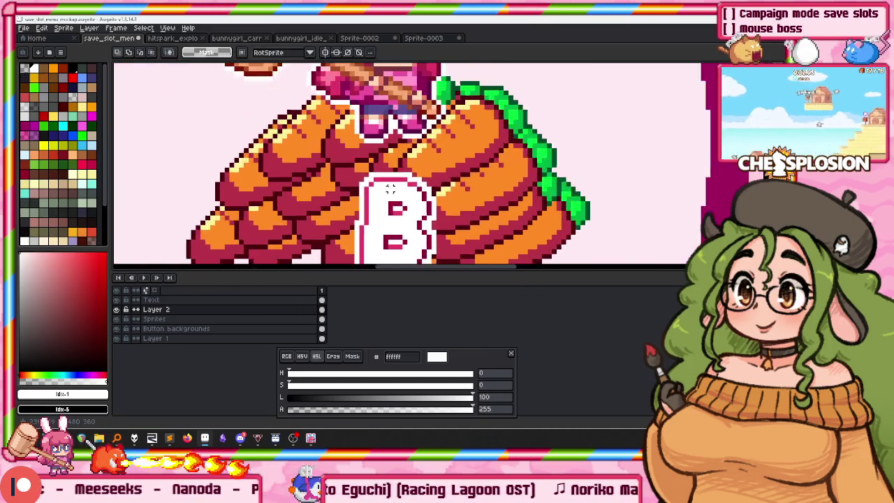
scroll(392, 203, "up", 2)
key("w")
scroll(370, 174, "down", 3)
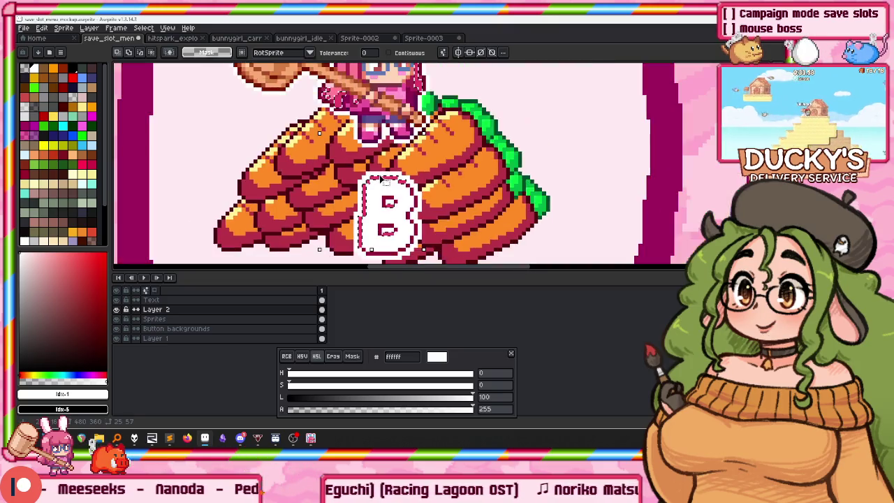
scroll(372, 174, "up", 2)
scroll(375, 174, "down", 1)
left_click_drag(307, 159, 475, 256)
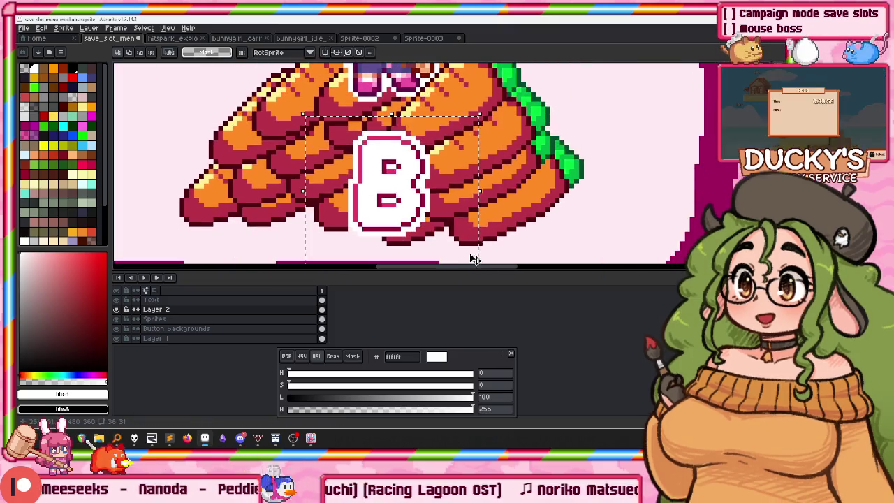
key("Up")
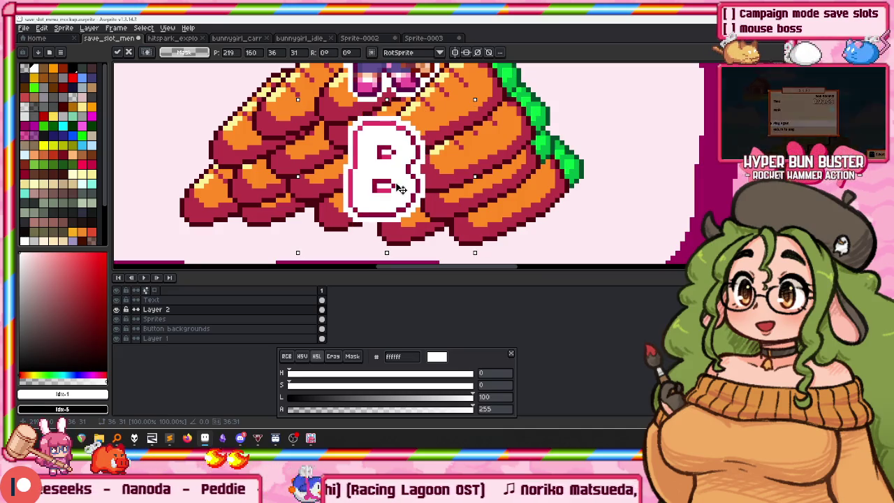
key("ctrl+d")
scroll(401, 189, "down", 1)
scroll(378, 196, "up", 4)
key("alt+Down")
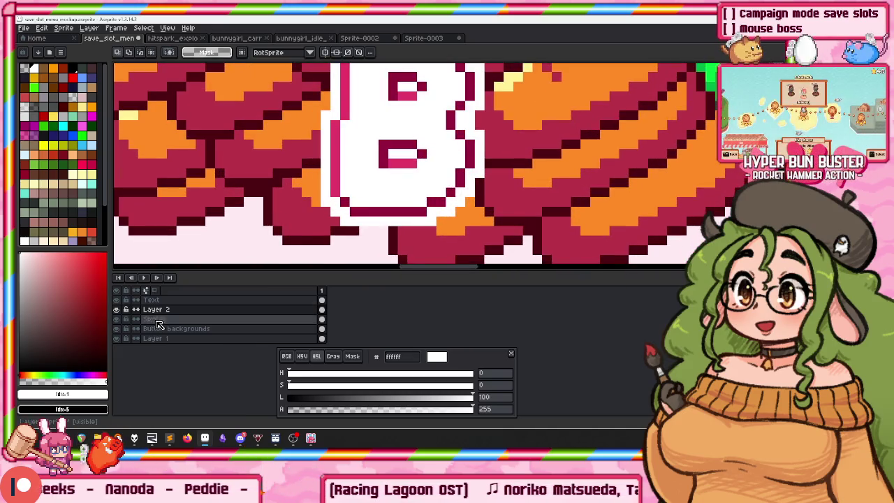
scroll(358, 216, "down", 2)
Patch the carrot pile's bottom outline with dark pixels, undoing one oversized stroke.
left_click(265, 164, "alt")
left_click_drag(259, 160, 277, 178)
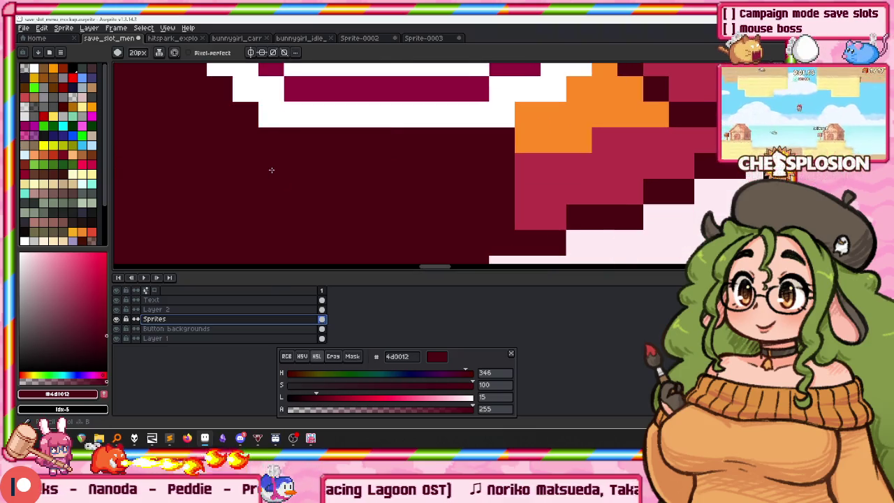
key("ctrl+z")
left_click(282, 187)
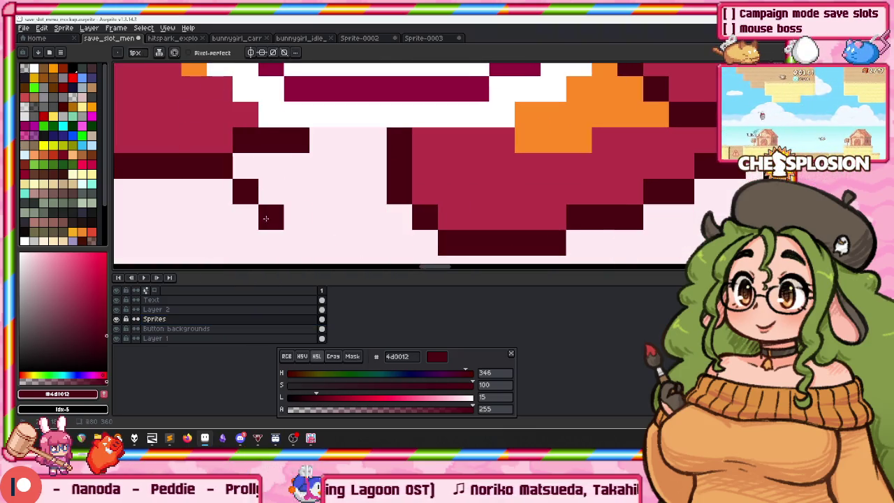
Sample crimson b83247 and pencil over the pale-pink gaps in the carrots.
left_click(419, 167, "alt")
key("g")
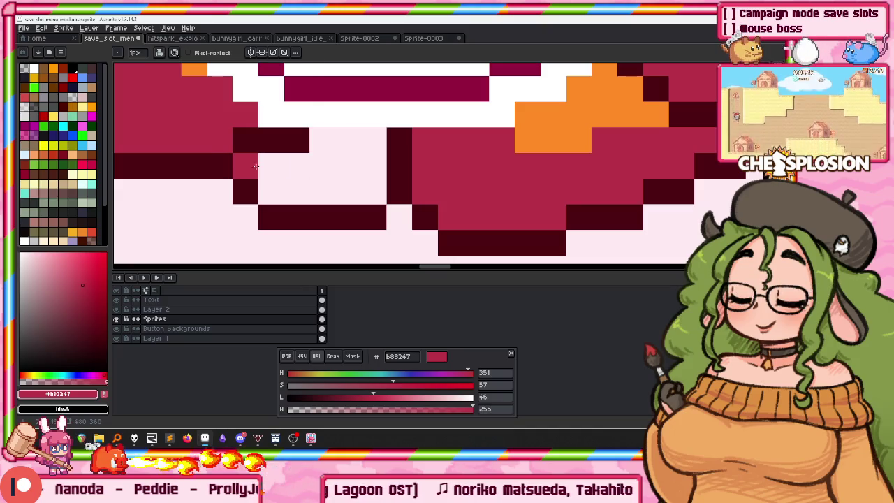
scroll(262, 166, "down", 3)
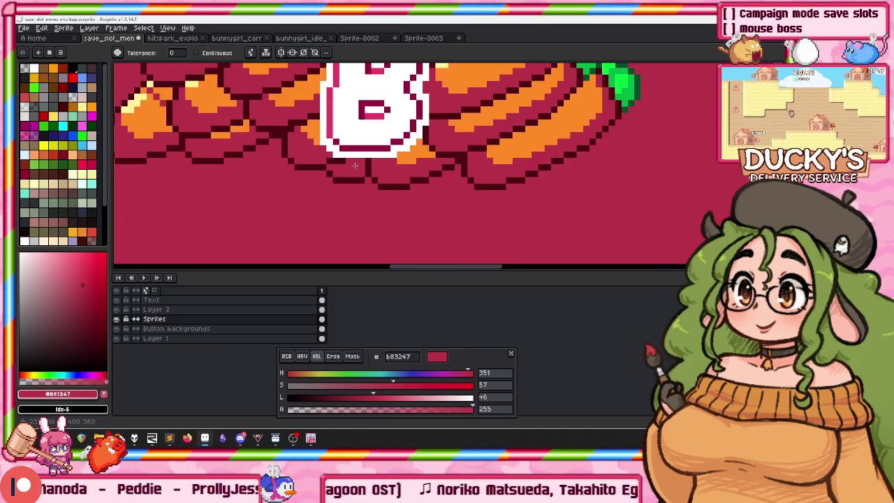
scroll(263, 166, "up", 3)
key("b")
left_click(262, 165)
left_click_drag(279, 171, 402, 146)
left_click_drag(403, 198, 291, 193)
Zoom back out to view the whole save-slot mockup.
scroll(292, 193, "down", 3)
scroll(304, 160, "up", 1)
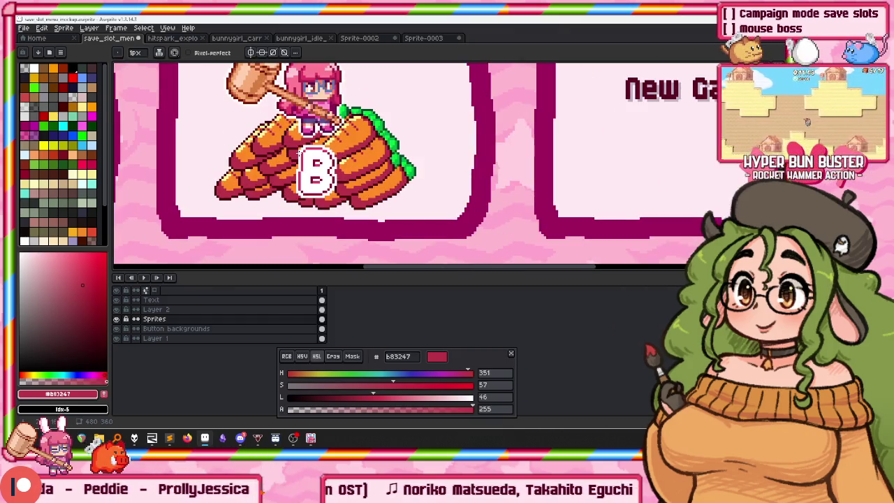
key("v")
key("b")
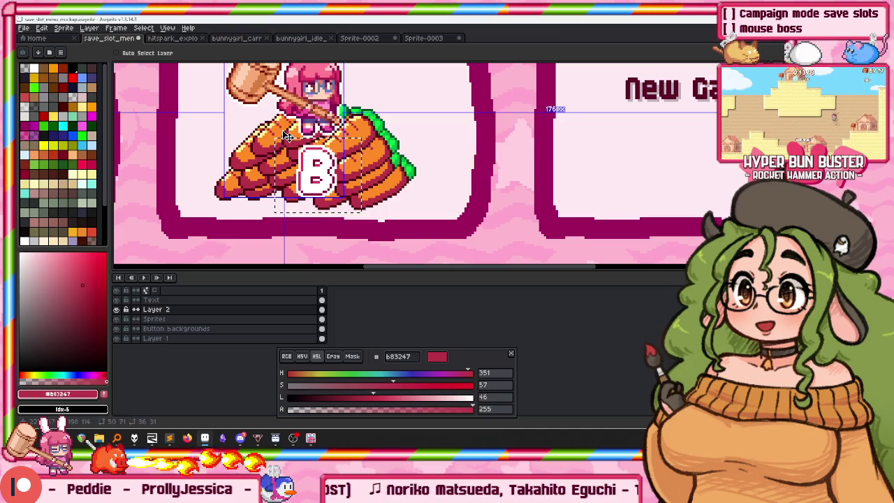
scroll(306, 153, "down", 2)
left_click_drag(260, 118, 306, 153)
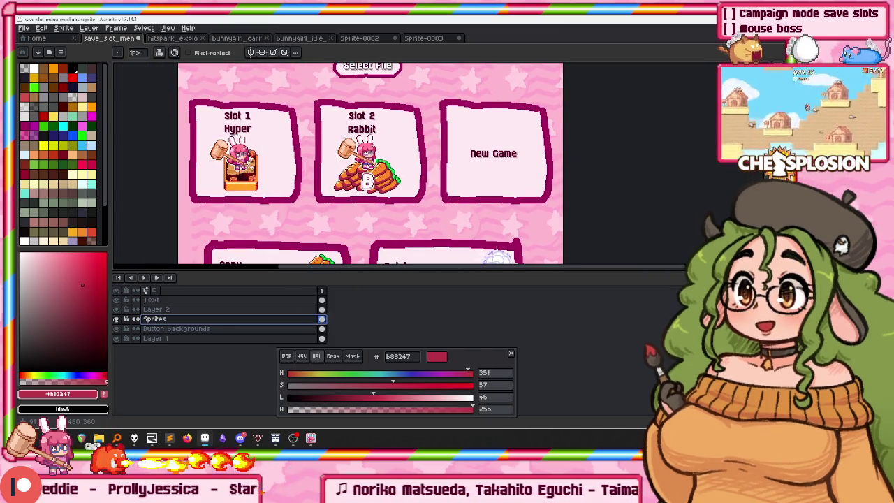
On the Button backgrounds layer, move the lower halves of the three slot cards down about 24 px.
key("m")
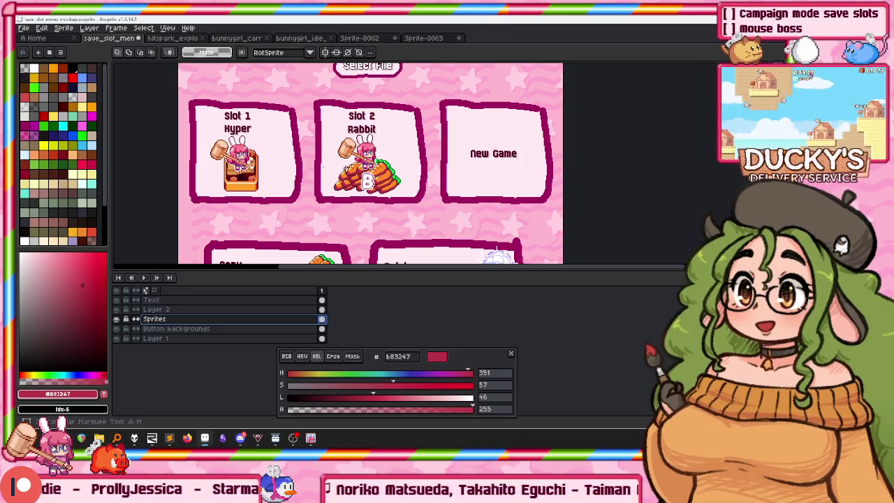
left_click_drag(325, 171, 309, 183)
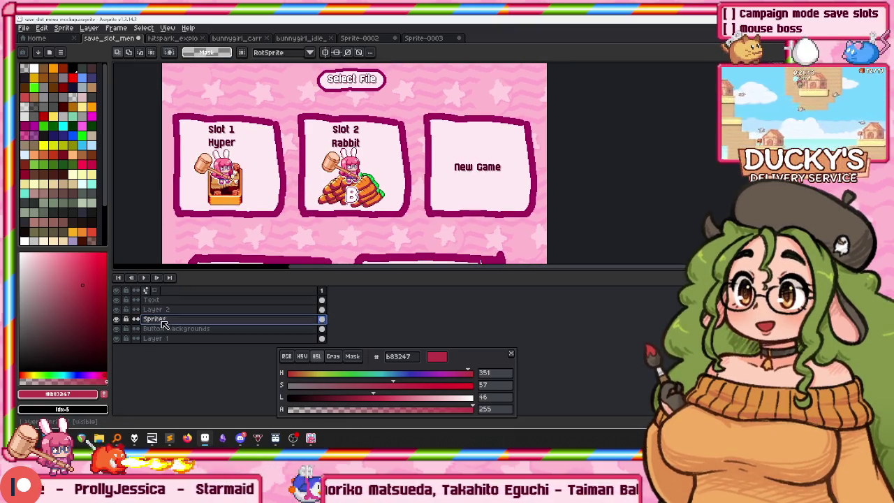
left_click(176, 328)
left_click_drag(159, 98, 542, 151)
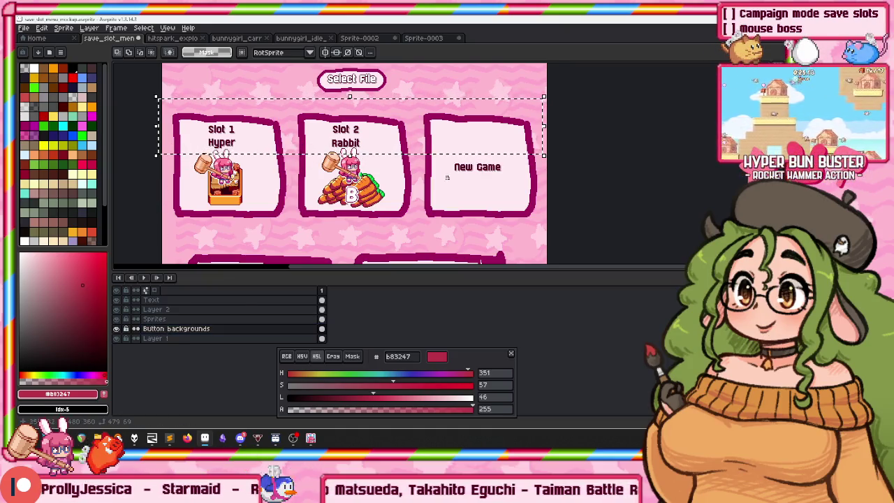
left_click_drag(302, 134, 302, 120)
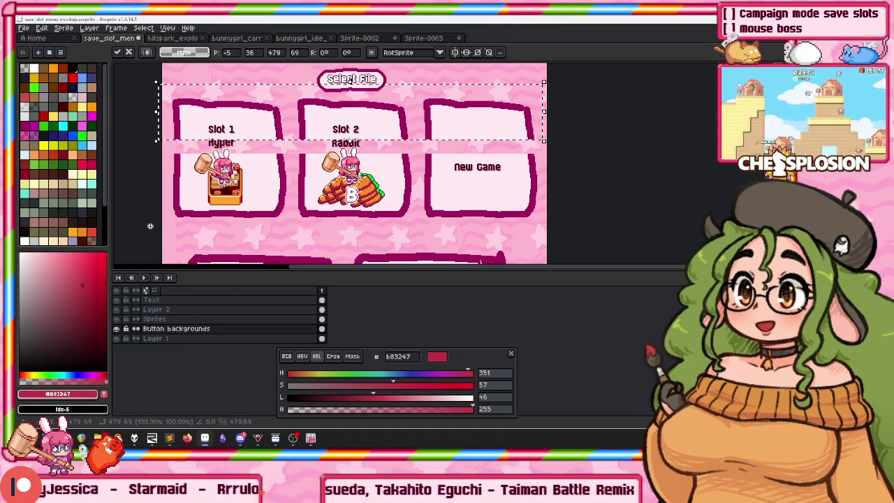
left_click_drag(150, 227, 547, 155)
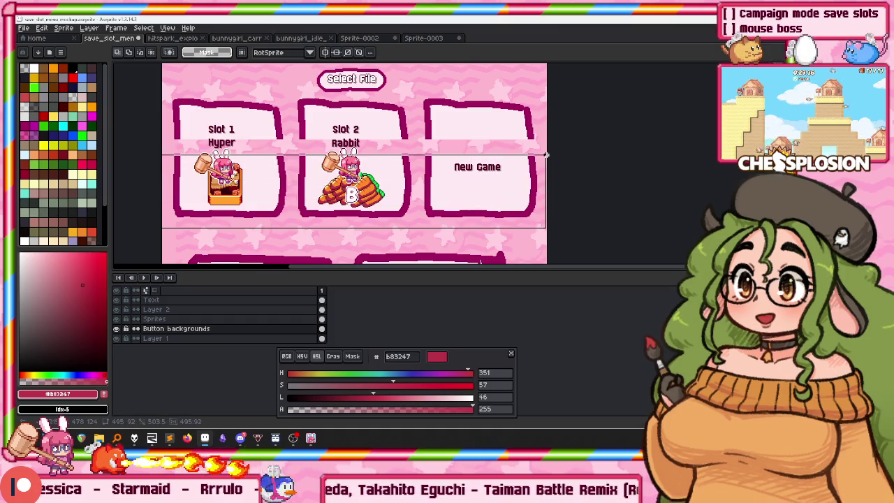
left_click_drag(499, 185, 509, 213)
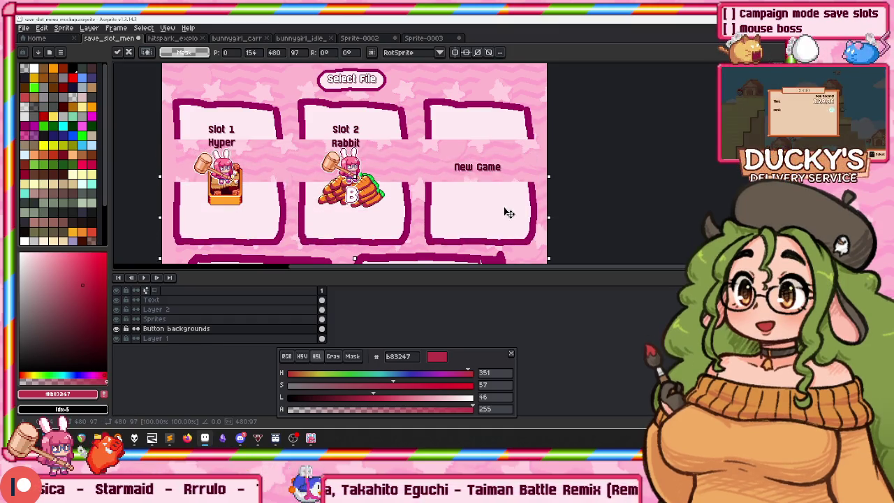
scroll(165, 178, "up", 5)
Select a band across the cards, extend it lower, move that strip up and drop it.
left_click_drag(175, 157, 311, 189)
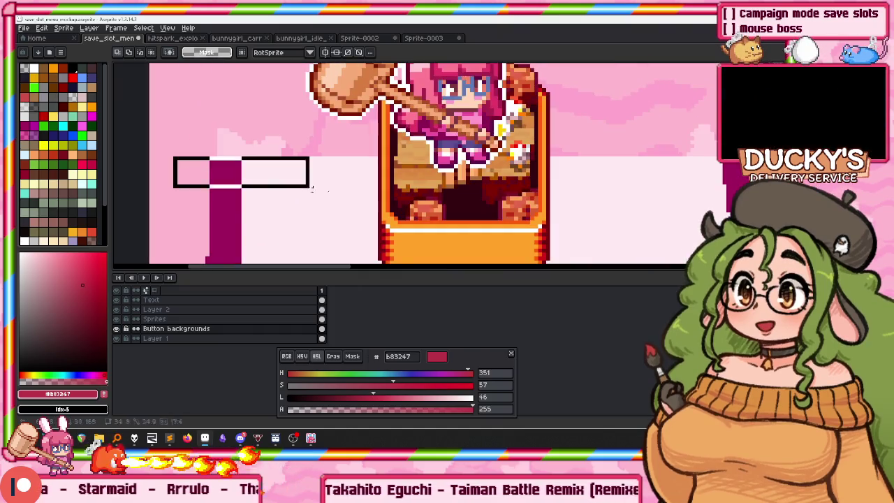
scroll(312, 189, "down", 5)
scroll(545, 222, "up", 4)
scroll(546, 222, "up", 1)
left_click_drag(546, 221, 546, 236)
scroll(489, 180, "down", 3)
scroll(297, 145, "up", 3)
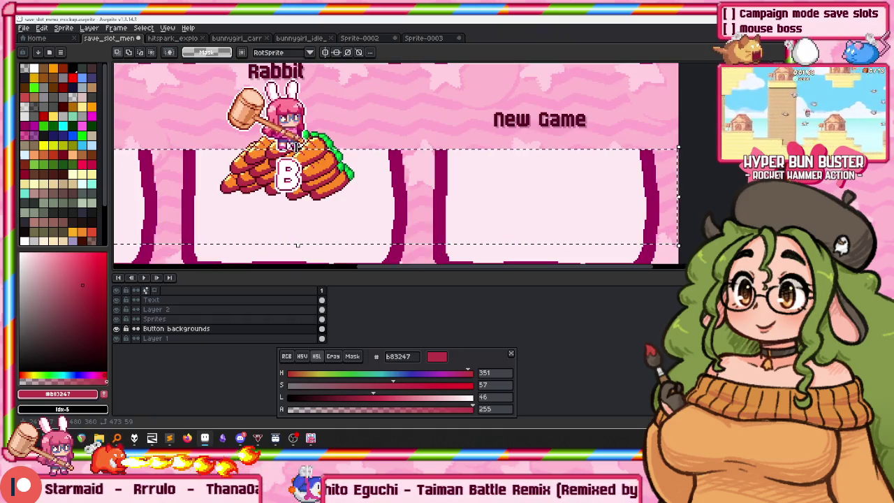
left_click_drag(297, 145, 315, 76)
scroll(314, 80, "down", 3)
key("ctrl+d")
scroll(284, 130, "up", 1)
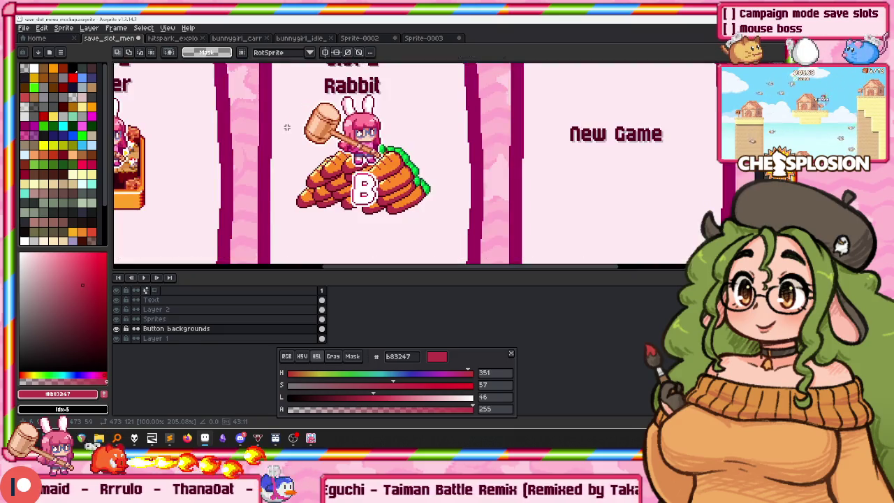
On the Text layer, raise the Slot 1 and Slot 2 labels and align the Rabbit label.
left_click(147, 300)
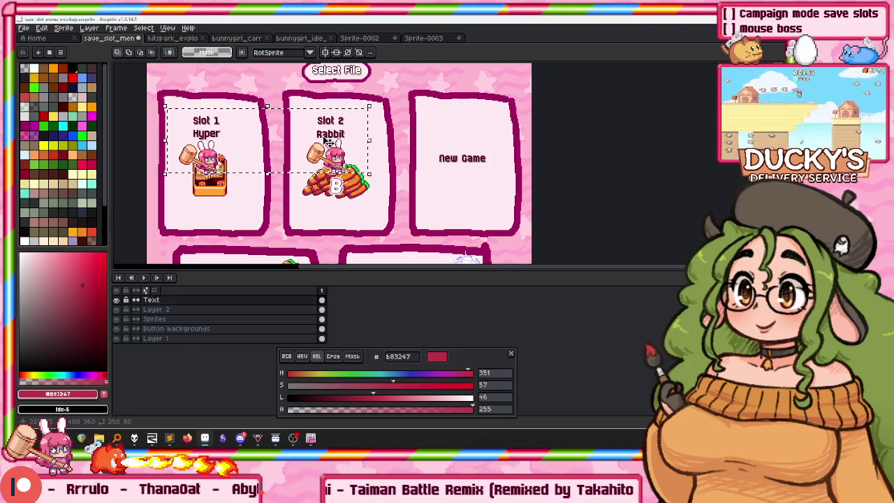
left_click_drag(328, 139, 327, 129)
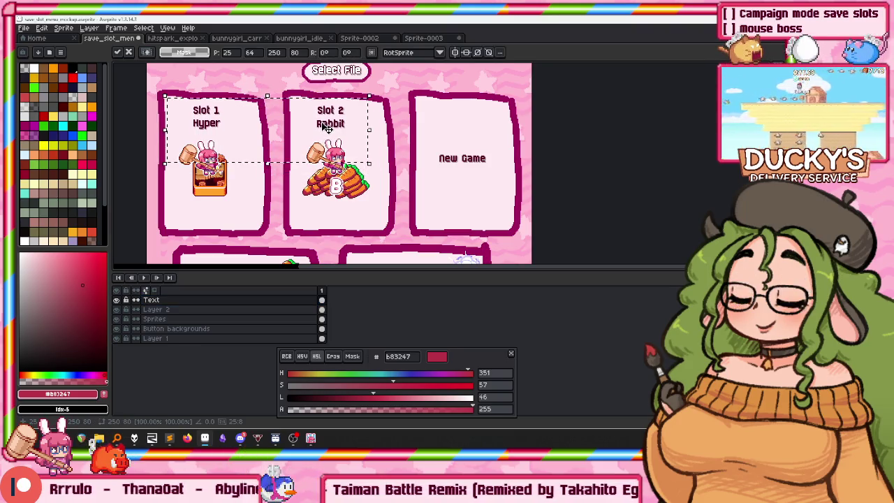
key("ctrl+d")
left_click_drag(356, 142, 359, 140)
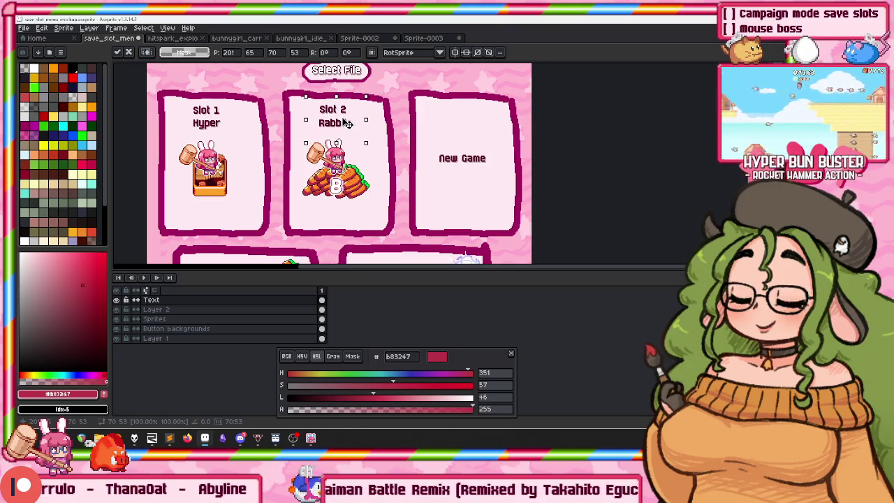
On the Sprites and Layer 2 layers, reposition Slot 2's girl, hammer and B badge within the cards.
left_click(160, 320)
mouse_move(148, 211)
left_mouse_down()
mouse_move(372, 133)
mouse_move(369, 178)
left_mouse_up()
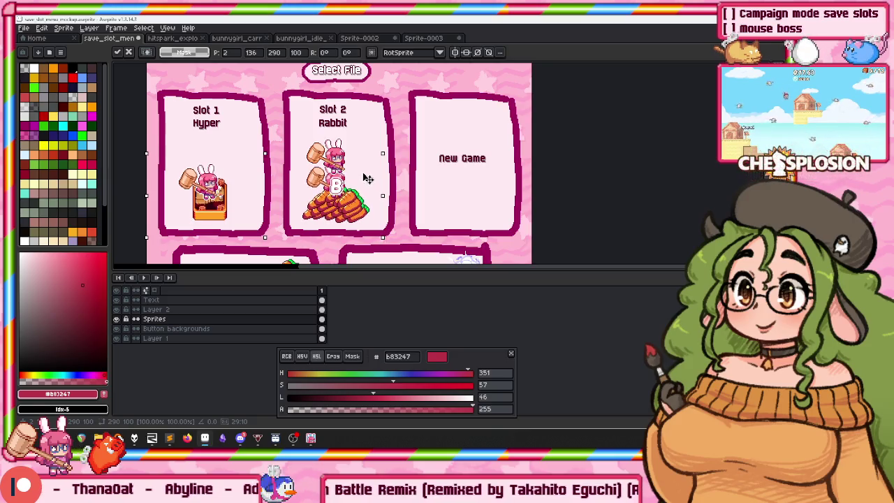
left_click(158, 309)
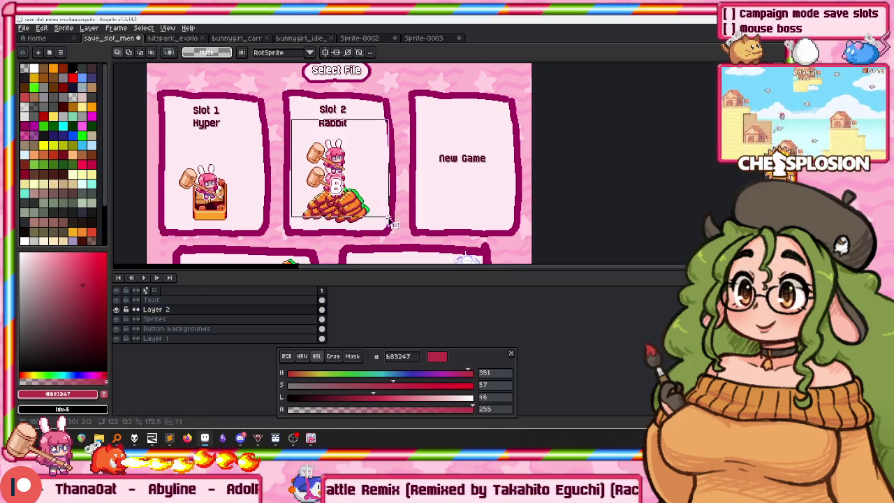
scroll(332, 150, "up", 2)
left_click_drag(332, 150, 328, 227)
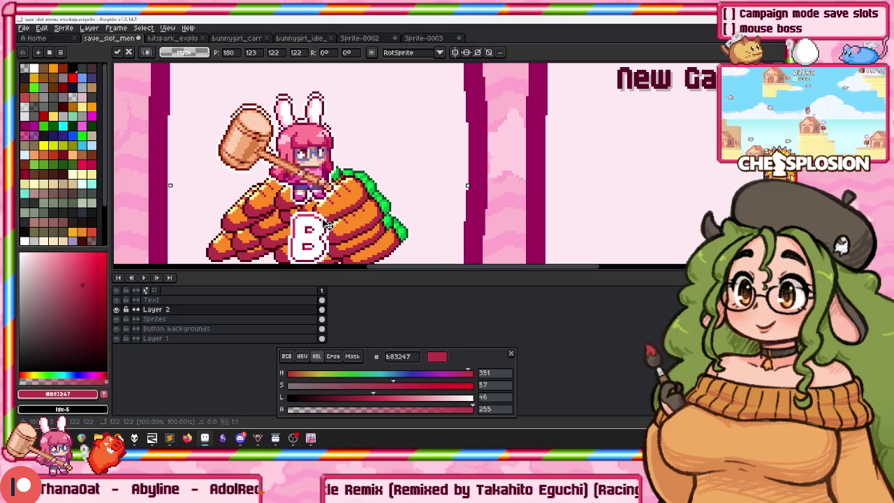
key("Up")
scroll(343, 132, "down", 1)
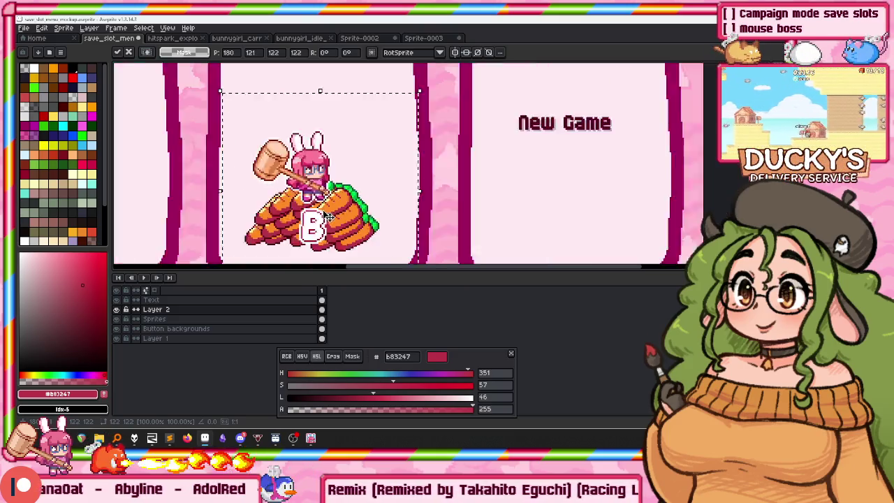
scroll(344, 133, "down", 1)
key("Return")
left_click_drag(236, 148, 248, 128)
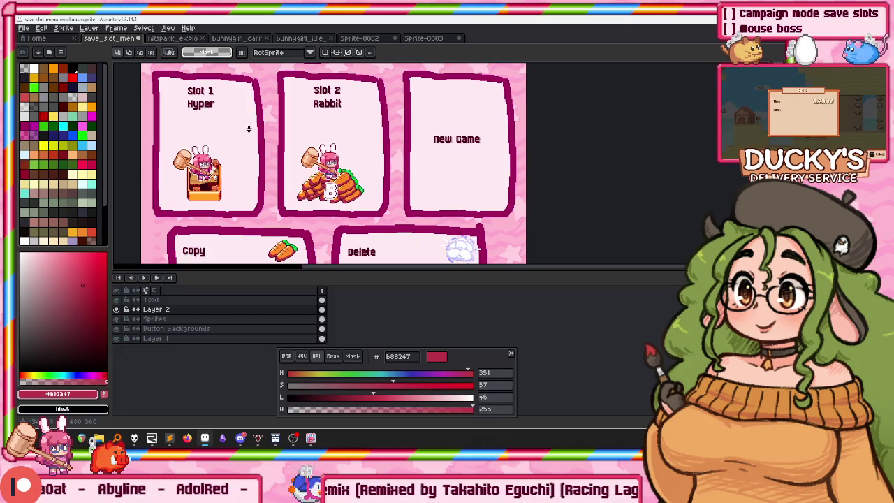
mouse_move(157, 120)
left_mouse_down()
mouse_move(380, 231)
mouse_move(368, 184)
mouse_move(368, 197)
left_mouse_up()
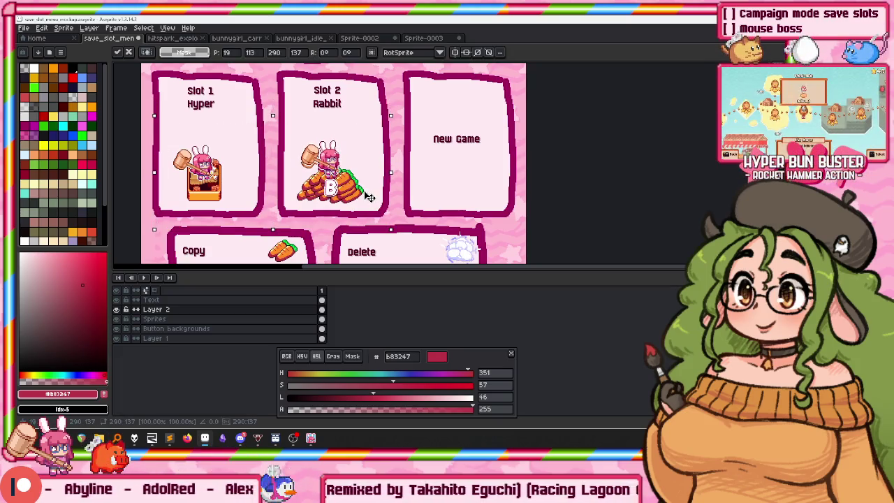
left_click(154, 318)
key("m")
left_click_drag(149, 112, 375, 228)
scroll(332, 185, "up", 3)
scroll(336, 187, "up", 3)
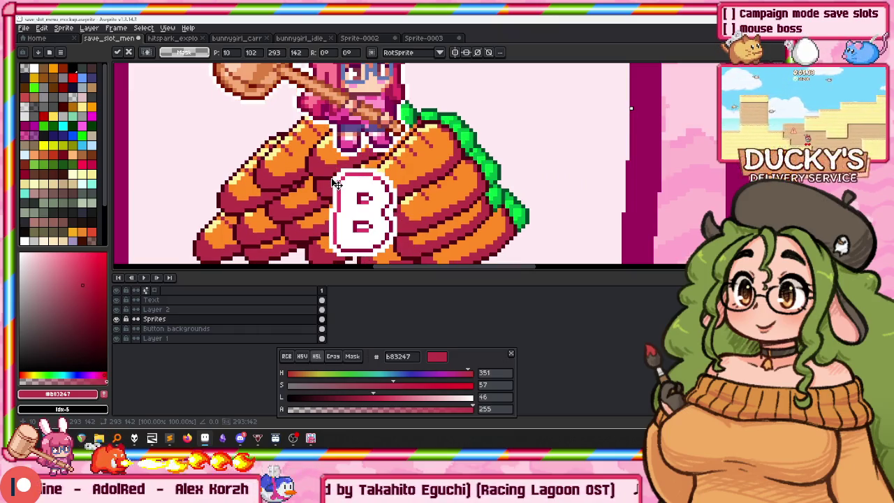
scroll(336, 186, "down", 2)
scroll(323, 172, "down", 1)
scroll(323, 172, "down", 1)
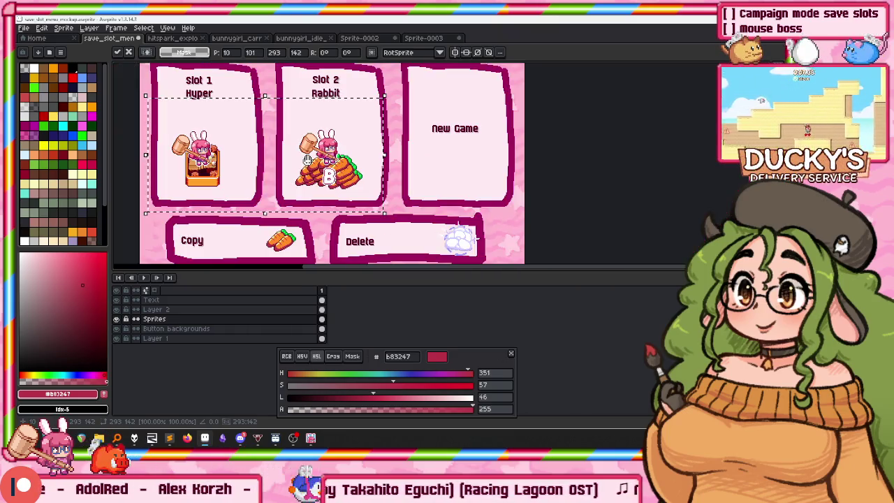
scroll(224, 160, "up", 1)
key("ctrl+d")
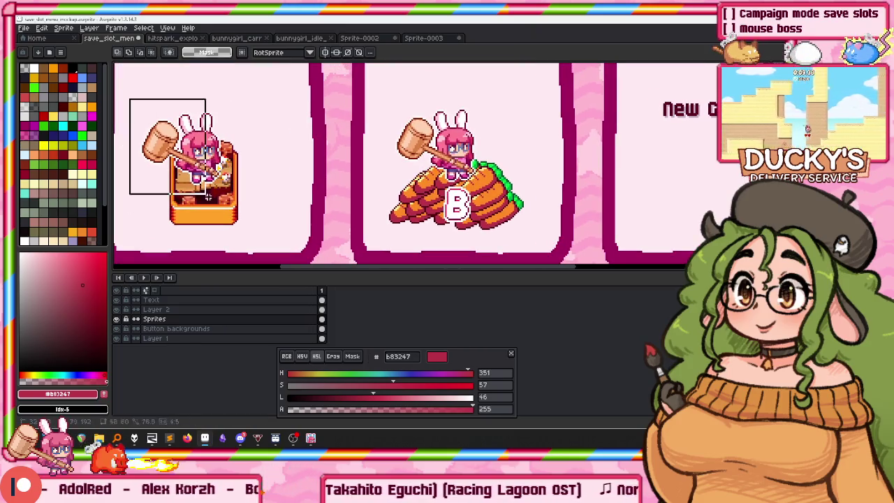
left_click_drag(207, 198, 250, 209)
scroll(253, 192, "down", 1)
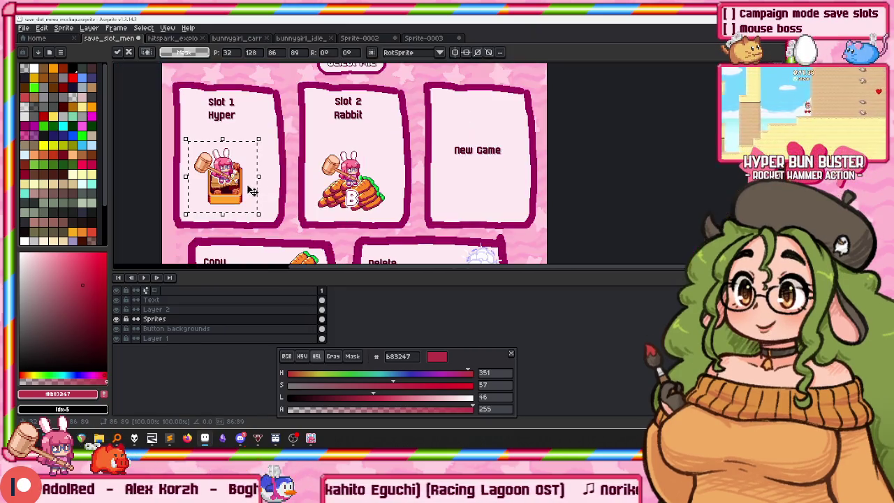
key("ctrl+d")
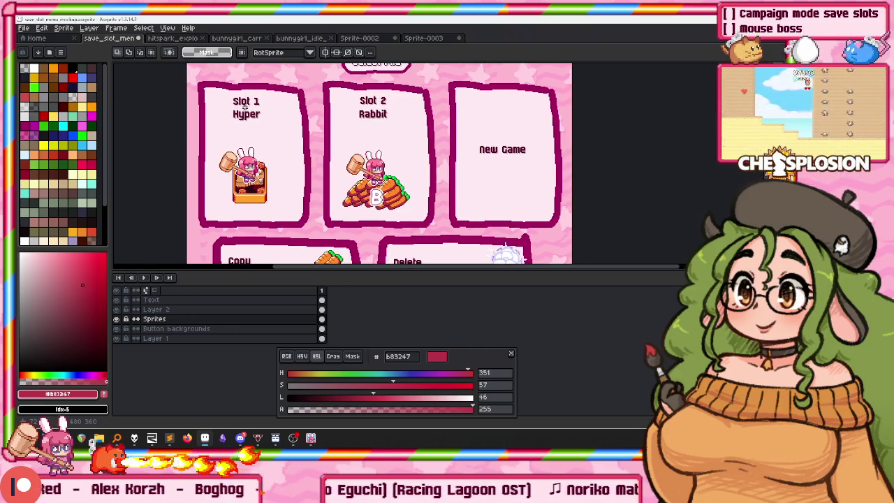
scroll(212, 165, "up", 1)
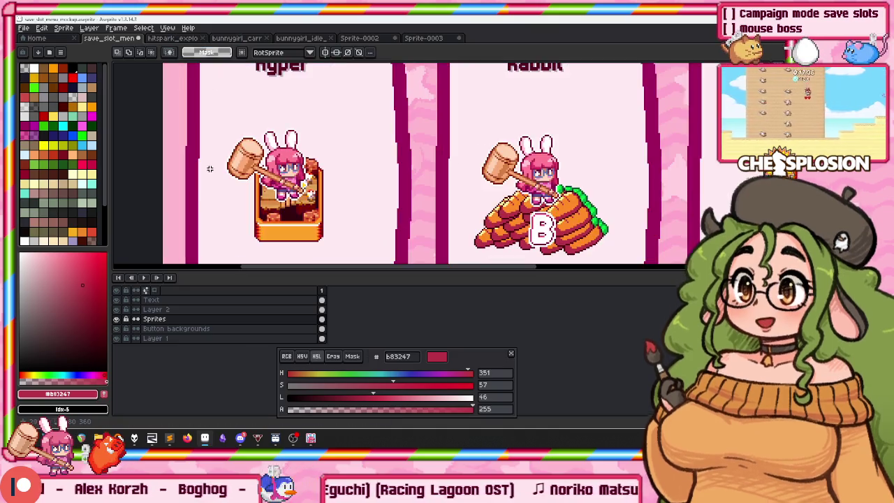
left_click(166, 300)
scroll(280, 175, "down", 2)
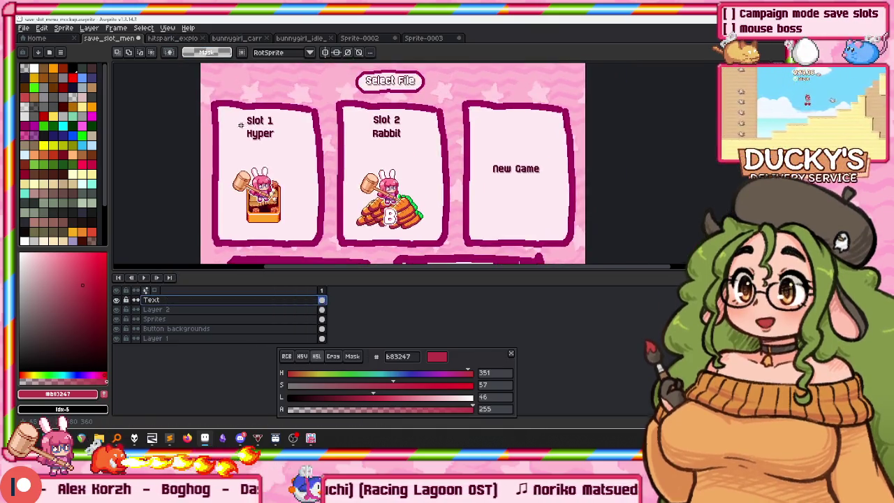
Select the Hyper and Rabbit name row and move it down about 18 px.
scroll(307, 136, "up", 4)
left_click_drag(221, 174, 749, 128)
left_click_drag(691, 145, 691, 157)
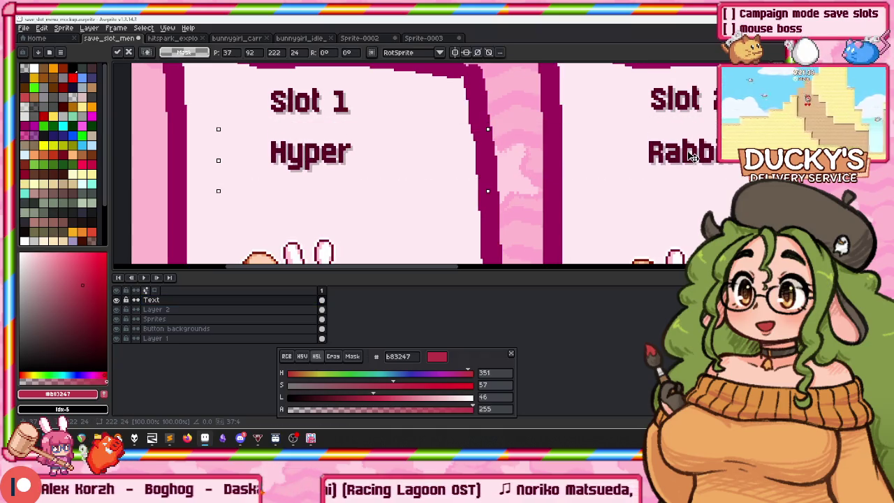
key("Return")
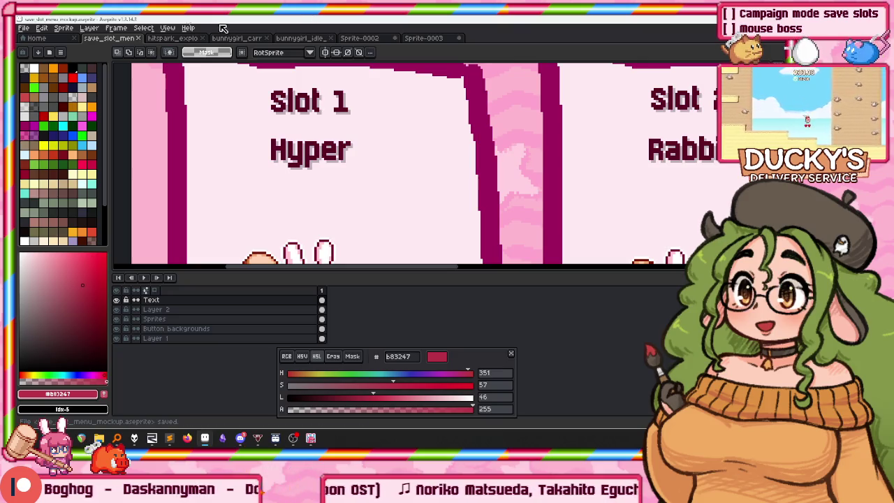
scroll(402, 187, "down", 5)
scroll(402, 187, "up", 2)
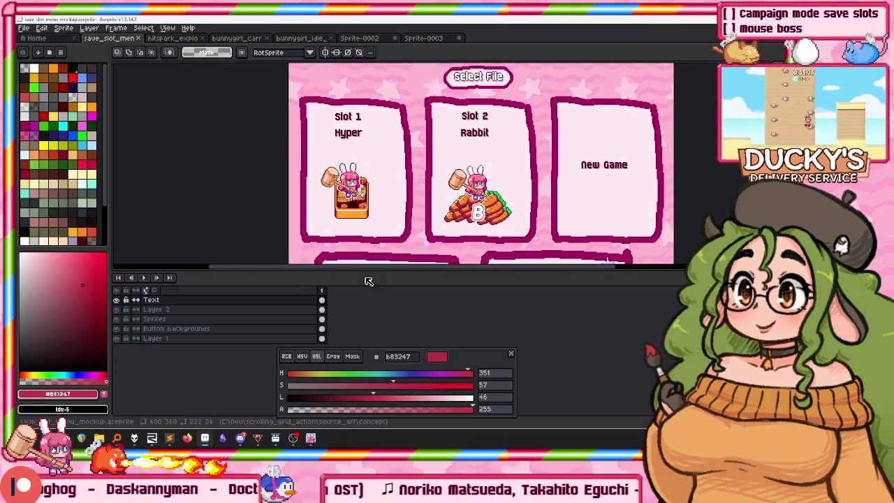
Enlarge the canvas area and pan until the Copy and Delete buttons show, inspecting the B badge.
left_click_drag(361, 271, 361, 343)
mouse_move(403, 248)
left_mouse_down()
mouse_move(329, 253)
mouse_move(336, 237)
left_mouse_up()
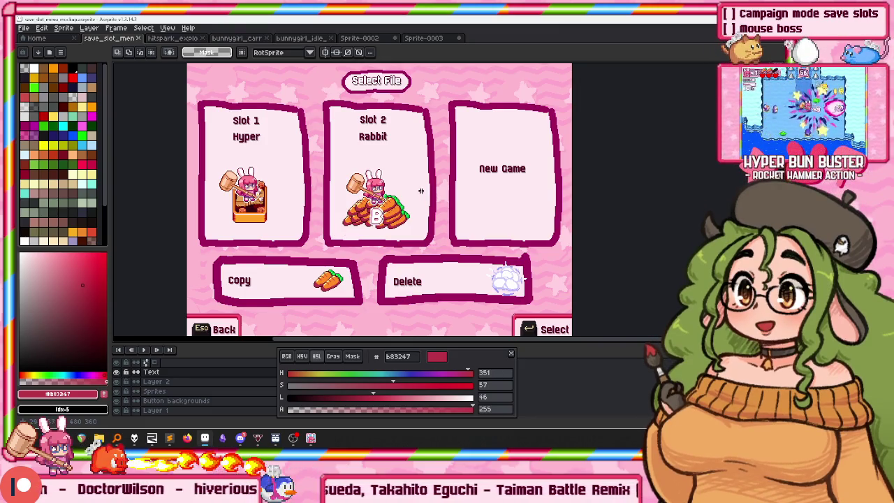
scroll(422, 191, "up", 3)
scroll(422, 191, "down", 1)
left_click_drag(283, 188, 386, 282)
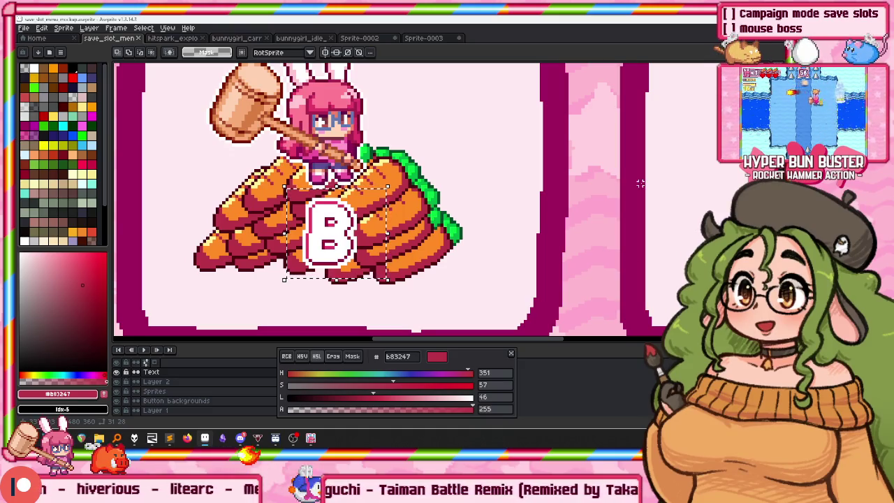
scroll(640, 183, "down", 1)
scroll(640, 183, "down", 1)
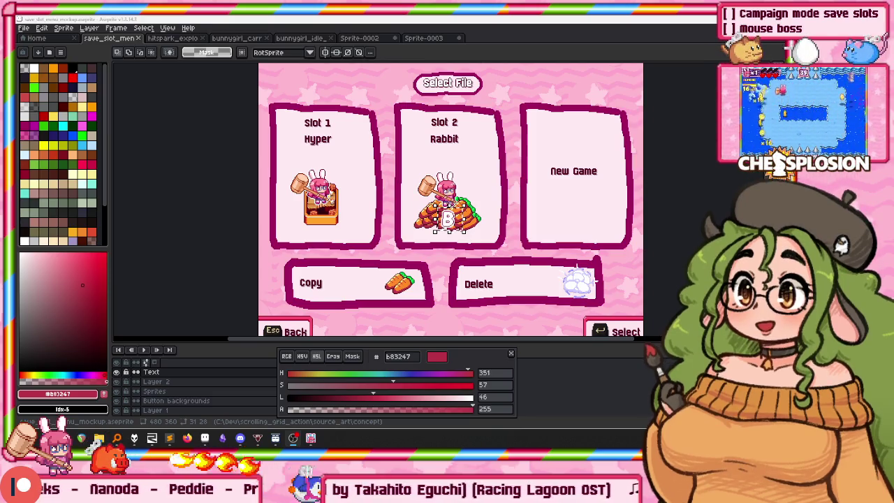
In Sublime Text, enlarge the code above the build panel, switch to two columns, then open File Explorer.
left_click(173, 443)
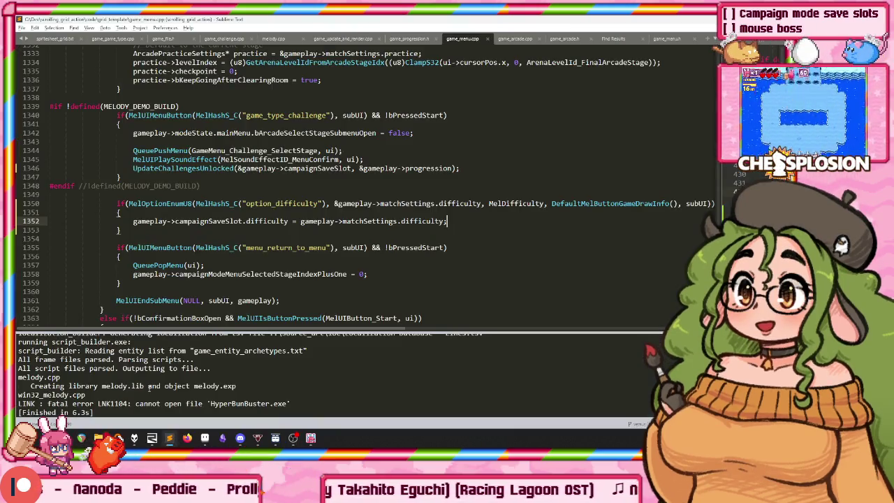
left_click_drag(154, 328, 154, 357)
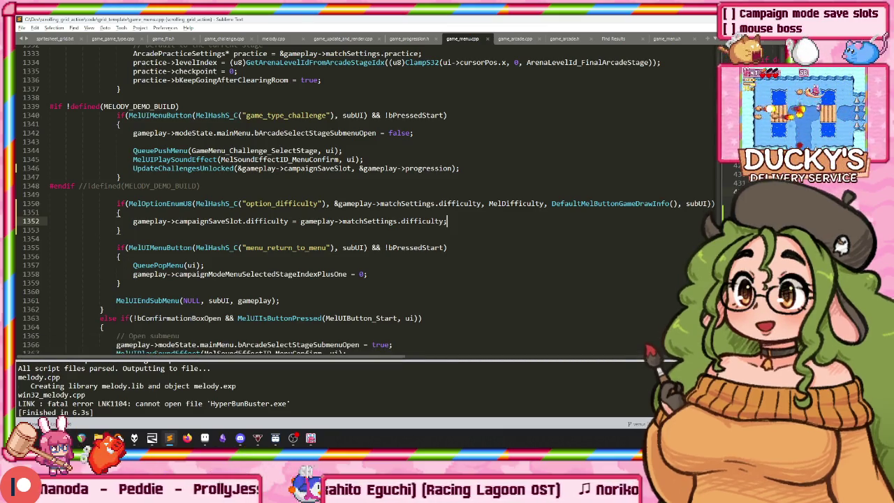
key("alt+shift+2")
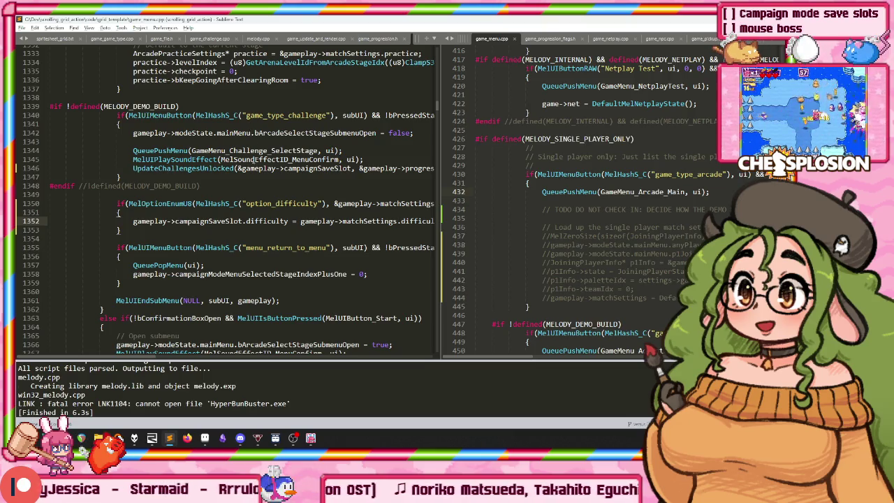
key("super+e")
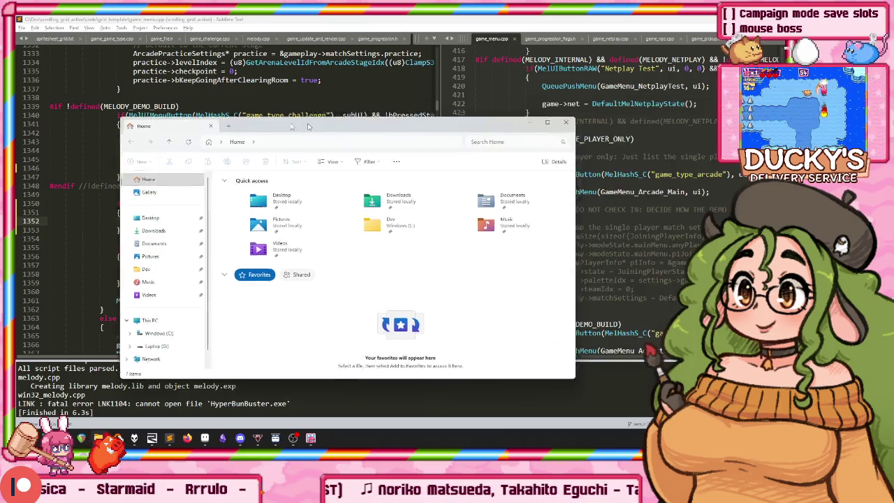
Reopen the scrolling_grid_action project folder maximized in File Explorer and look through its code folder.
key("alt+F4")
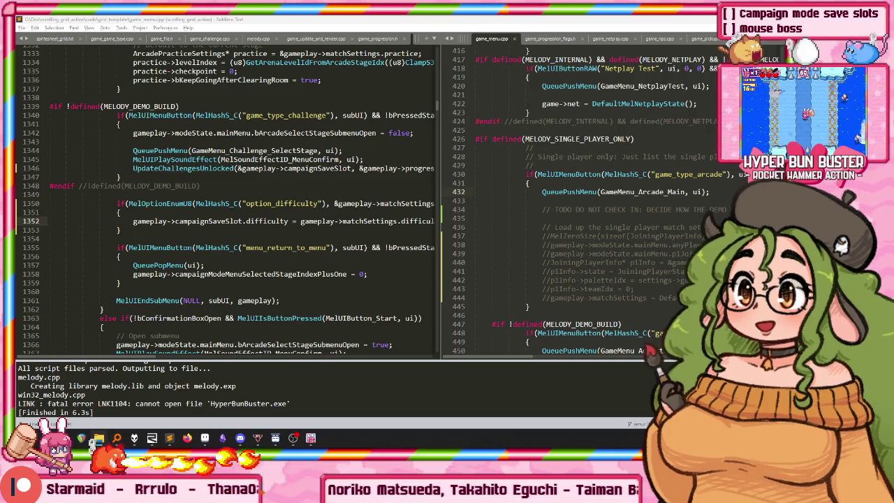
key("super+e")
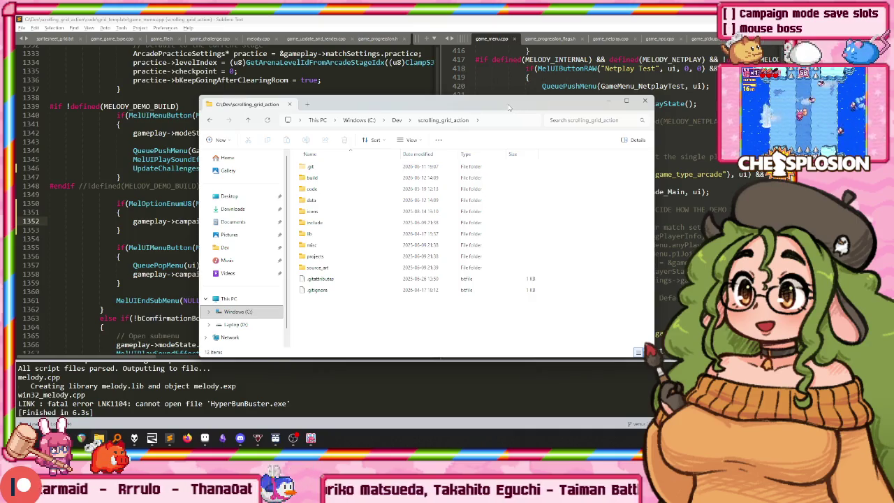
double_click(510, 107)
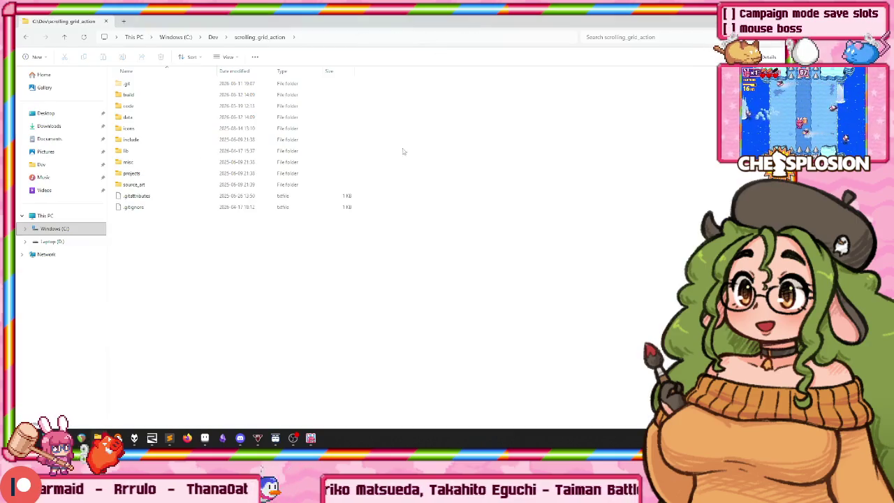
double_click(129, 106)
scroll(224, 190, "down", 5)
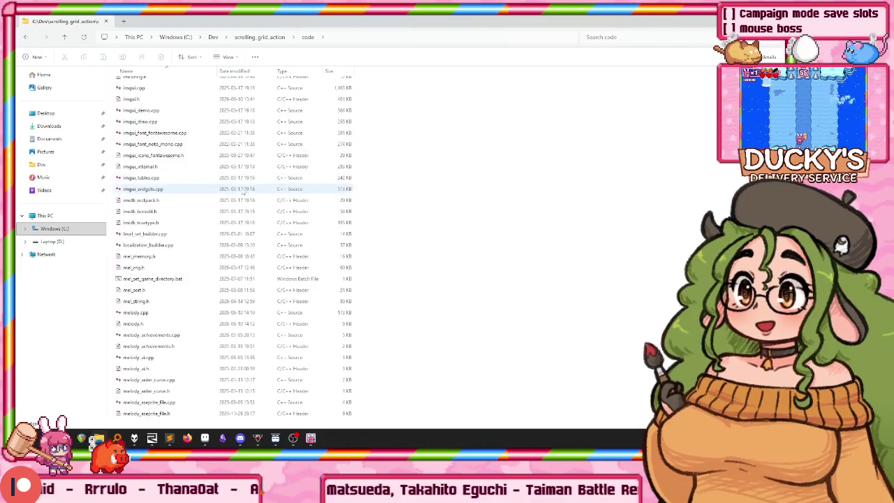
scroll(224, 191, "down", 10)
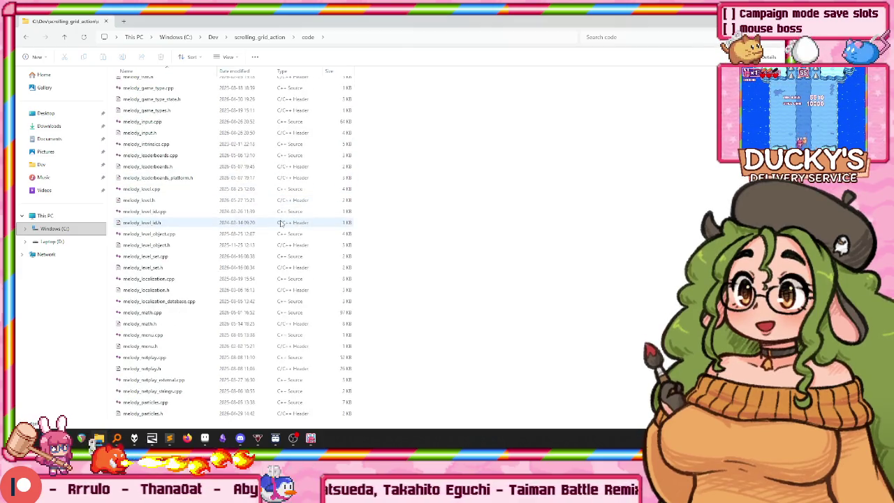
key("alt+Up")
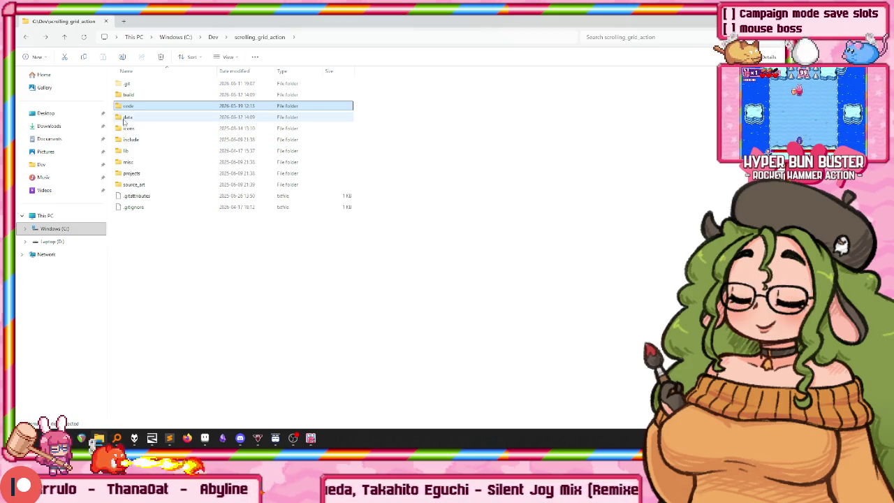
Browse the data folder, selecting sprite_atlas.png and then all its files.
double_click(127, 117)
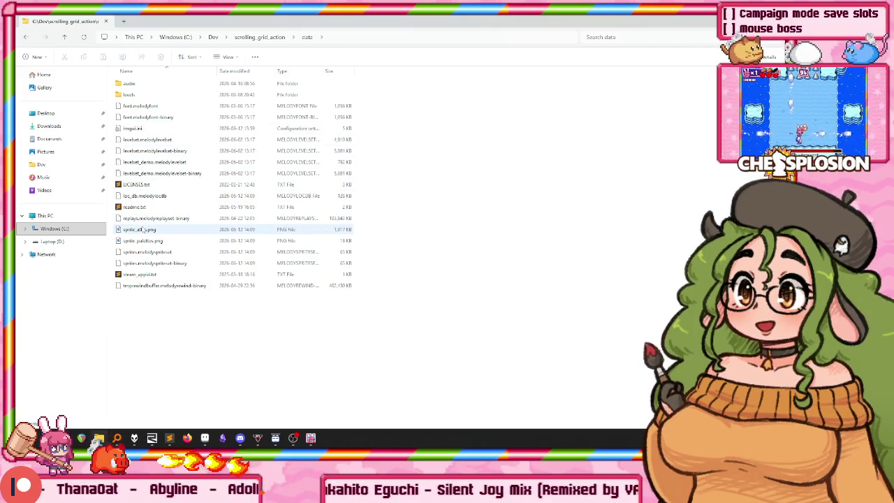
left_click(140, 230)
left_click_drag(234, 353, 111, 69)
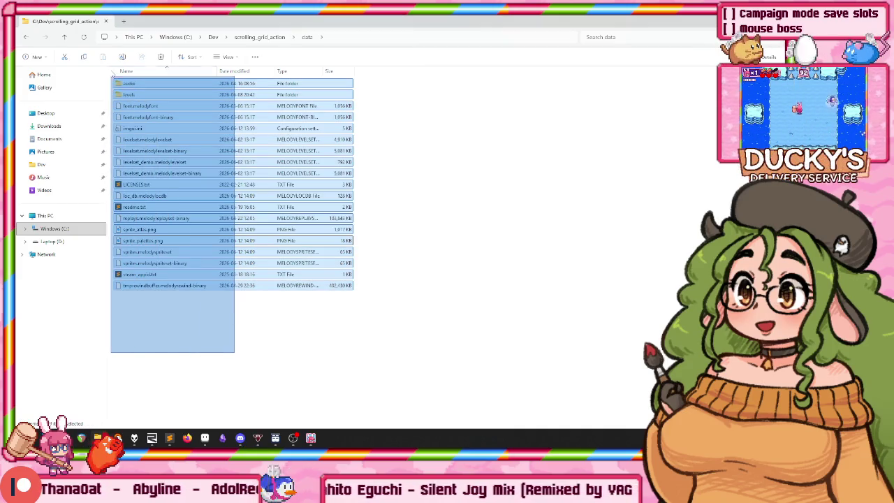
key("alt+Up")
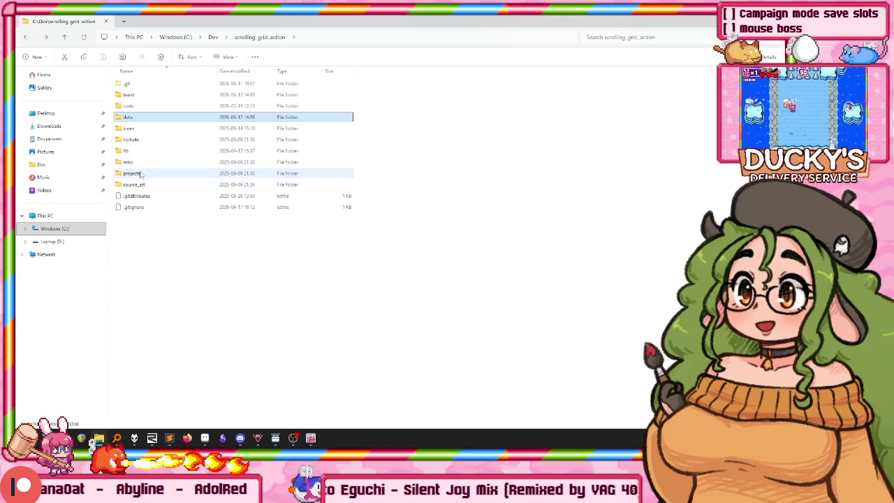
Look through source_art and its sprites folder, recheck data, then return to the project folder.
double_click(133, 185)
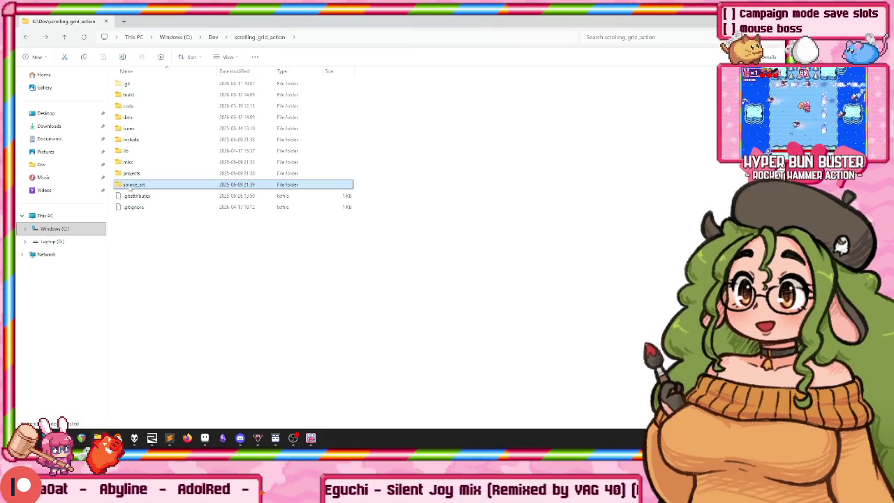
double_click(256, 137)
scroll(210, 140, "down", 3)
scroll(178, 140, "down", 3)
key("alt+Up")
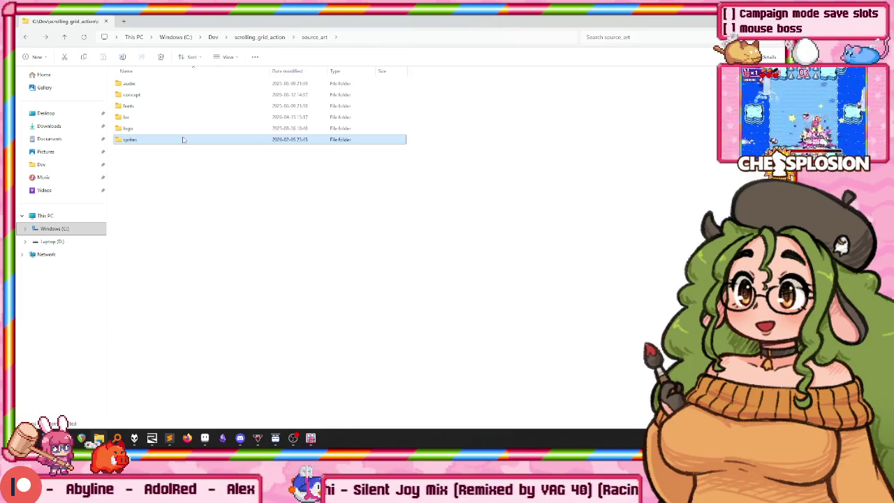
key("alt+Up")
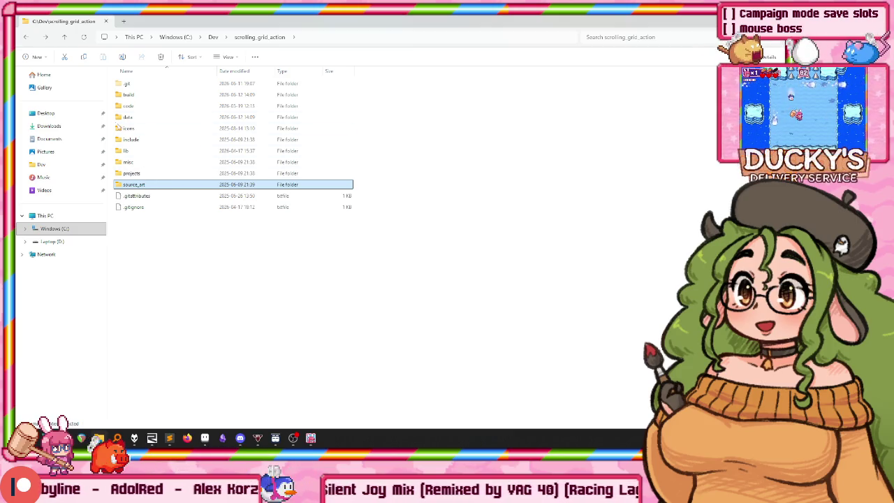
double_click(132, 118)
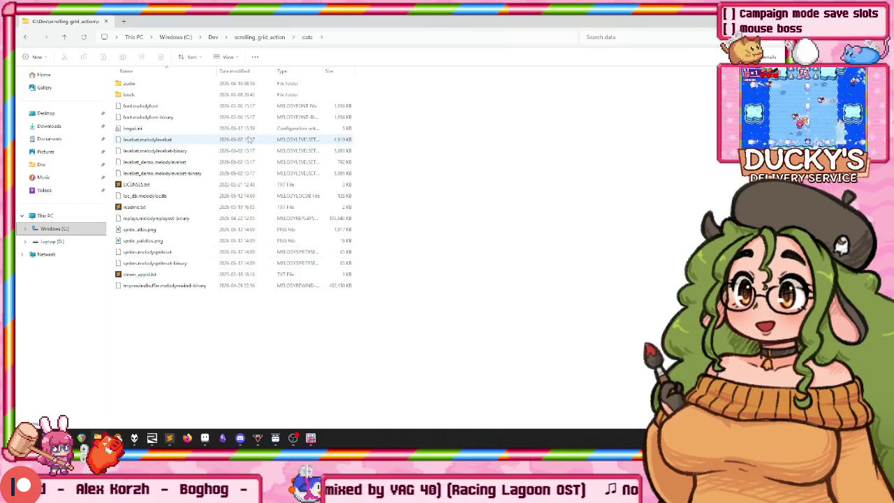
key("alt+Left")
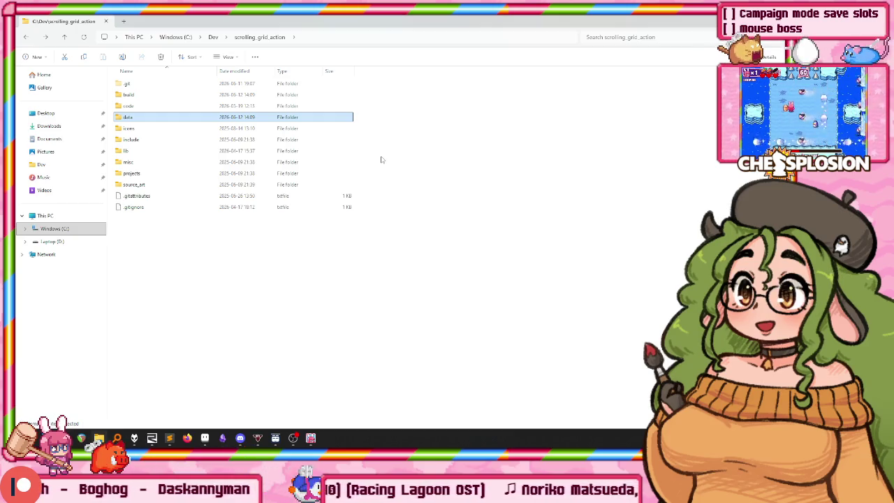
In Sublime Text, open a new window and reopen a recently used project.
left_click(169, 438)
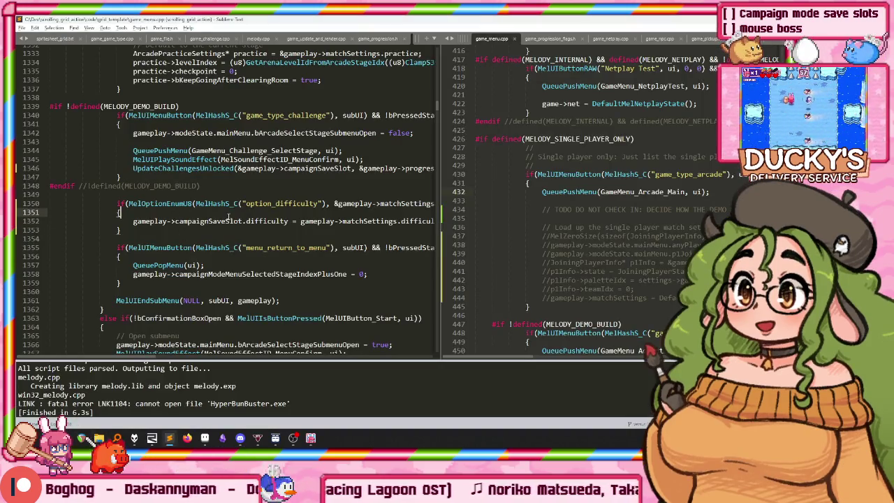
key("ctrl+shift+p")
key("Escape")
key("ctrl+shift+n")
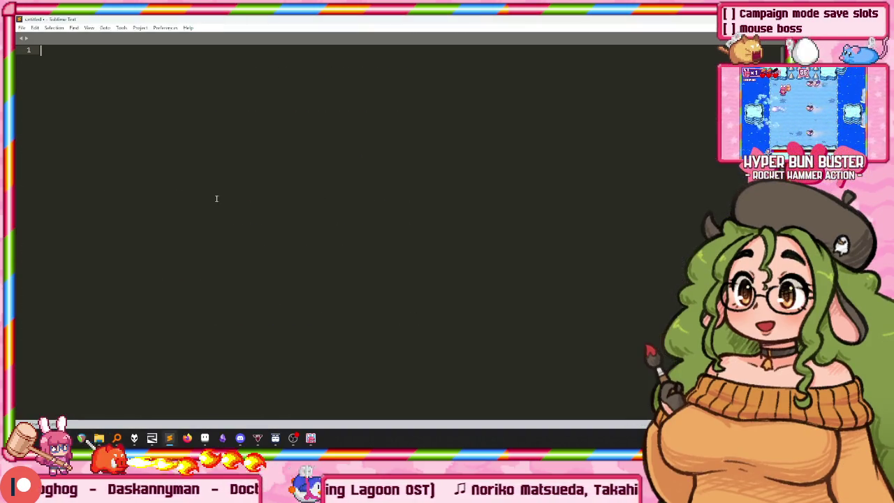
left_click(140, 27)
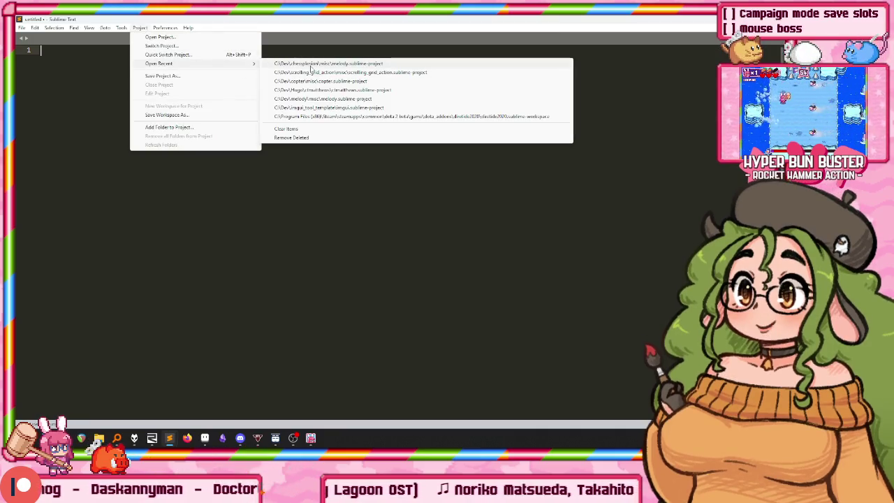
mouse_move(159, 64)
left_click(315, 63)
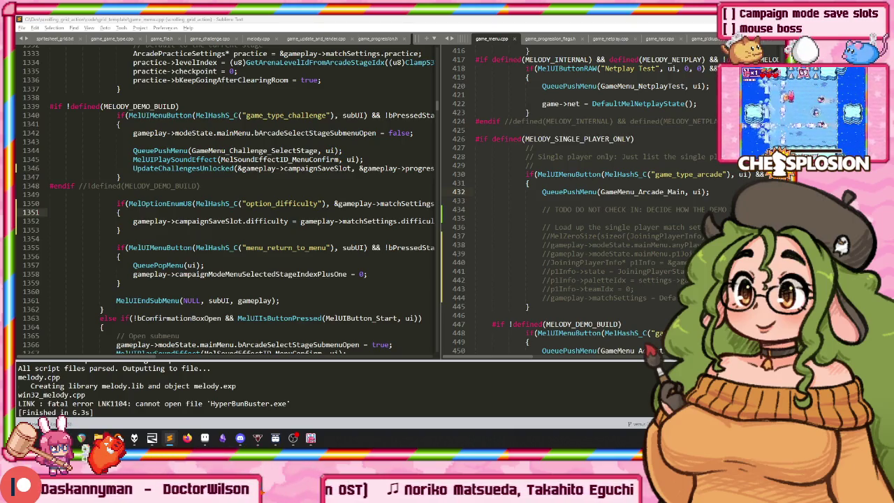
Read through the online-improvement milestones in todo.txt, then bring up the Obsidian design notes.
key("alt+Tab")
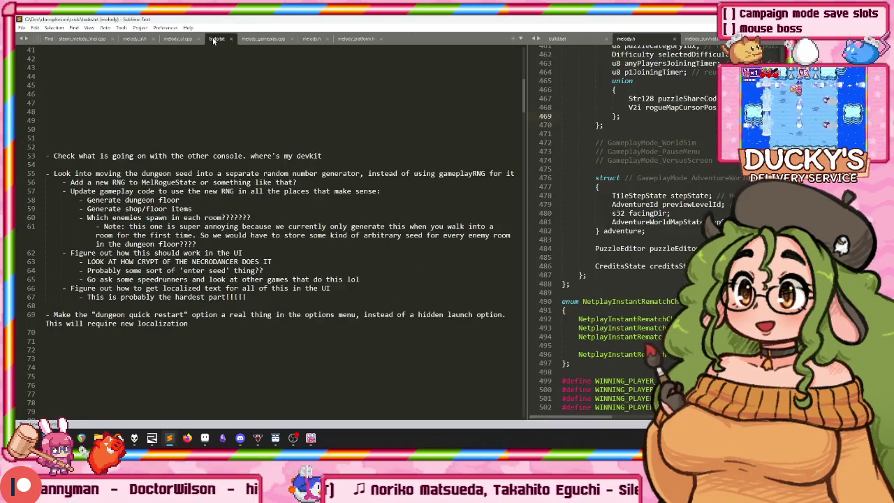
scroll(200, 128, "down", 7)
scroll(217, 133, "down", 15)
scroll(219, 142, "down", 15)
scroll(216, 143, "down", 3)
scroll(216, 143, "down", 10)
scroll(231, 154, "down", 12)
scroll(252, 167, "down", 9)
scroll(277, 183, "down", 9)
scroll(274, 181, "down", 9)
scroll(264, 178, "down", 10)
scroll(253, 176, "down", 6)
scroll(241, 174, "down", 8)
scroll(241, 173, "up", 6)
scroll(248, 188, "up", 5)
scroll(257, 206, "up", 5)
scroll(266, 226, "up", 4)
scroll(280, 223, "up", 7)
scroll(308, 220, "up", 5)
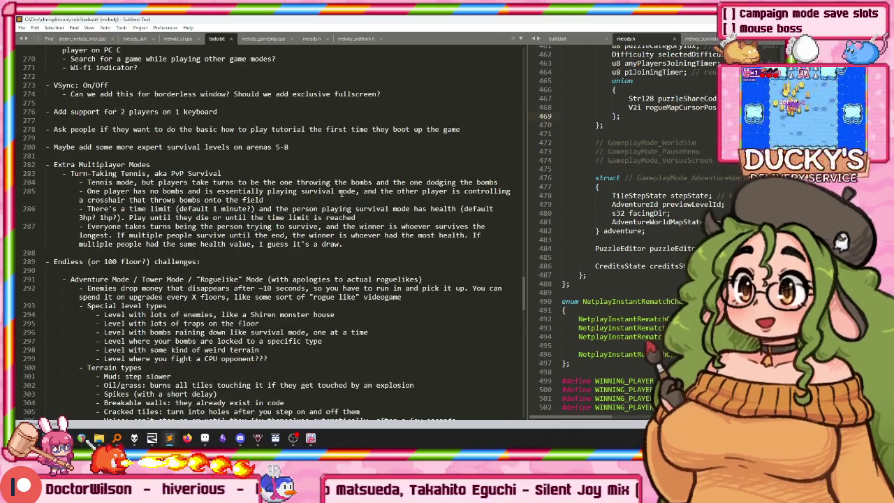
scroll(344, 214, "up", 3)
scroll(344, 214, "up", 8)
scroll(343, 210, "up", 8)
scroll(341, 205, "up", 4)
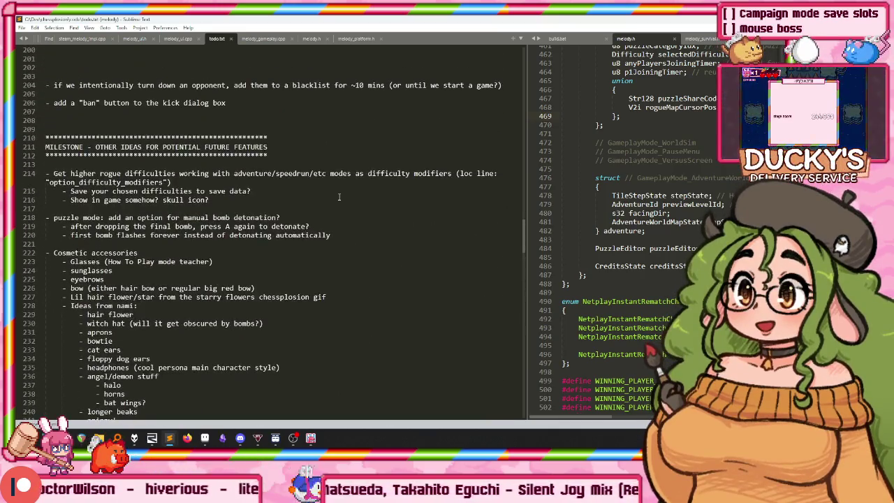
scroll(340, 200, "up", 6)
scroll(327, 193, "up", 5)
scroll(313, 186, "up", 3)
scroll(300, 179, "up", 2)
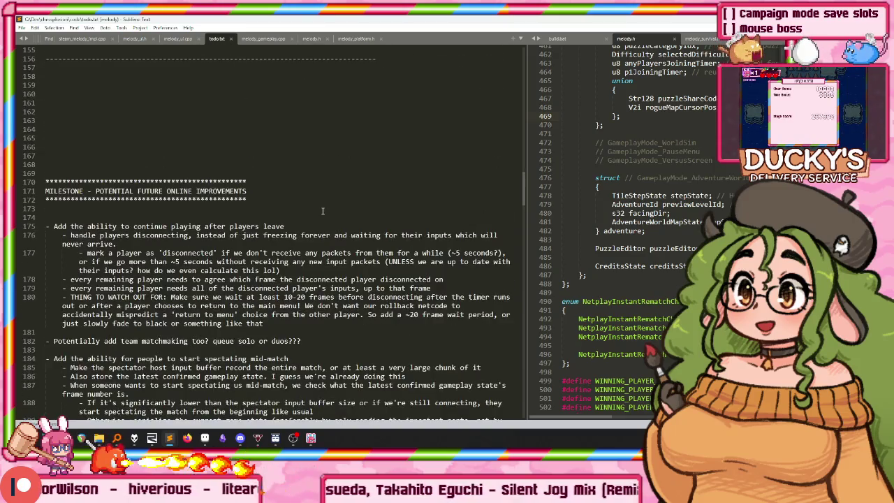
scroll(146, 289, "down", 3)
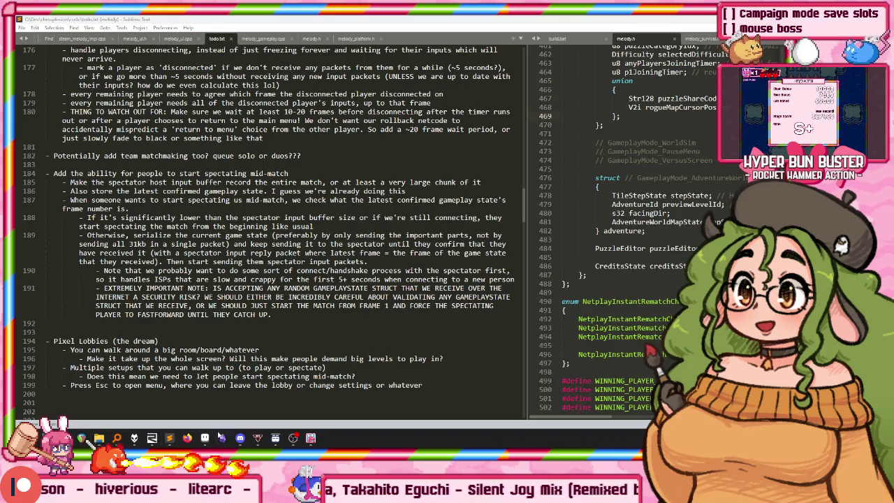
left_click(221, 438)
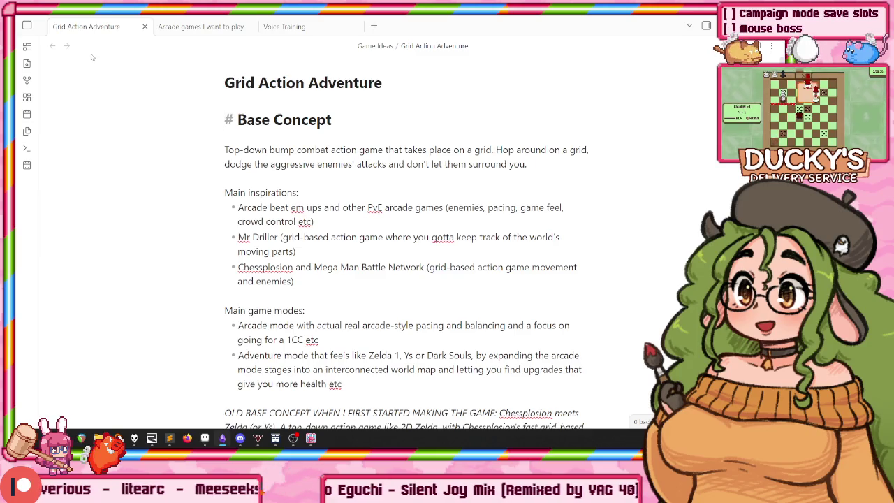
Scroll through the Grid Action Adventure note and snap Obsidian to the right half of the screen.
scroll(90, 58, "down", 5)
scroll(90, 53, "down", 4)
scroll(88, 49, "down", 1)
scroll(87, 45, "down", 4)
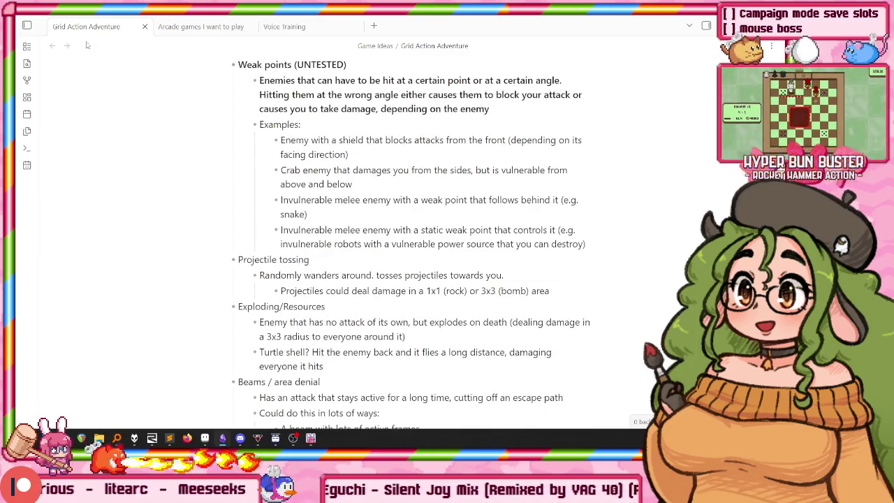
scroll(123, 68, "down", 2)
scroll(123, 69, "down", 6)
scroll(409, 238, "up", 5)
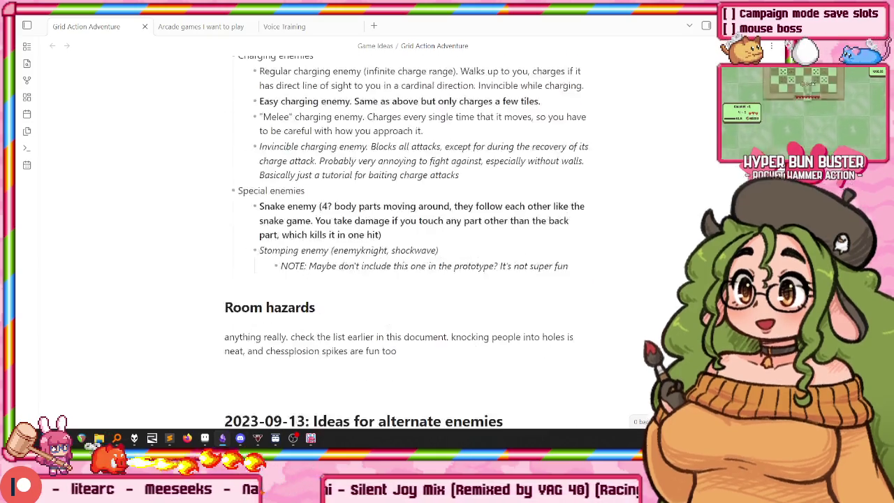
scroll(409, 237, "up", 5)
scroll(408, 238, "up", 5)
scroll(409, 237, "up", 5)
scroll(409, 238, "down", 5)
scroll(409, 237, "down", 5)
scroll(409, 237, "down", 5)
scroll(408, 237, "down", 5)
scroll(408, 237, "up", 10)
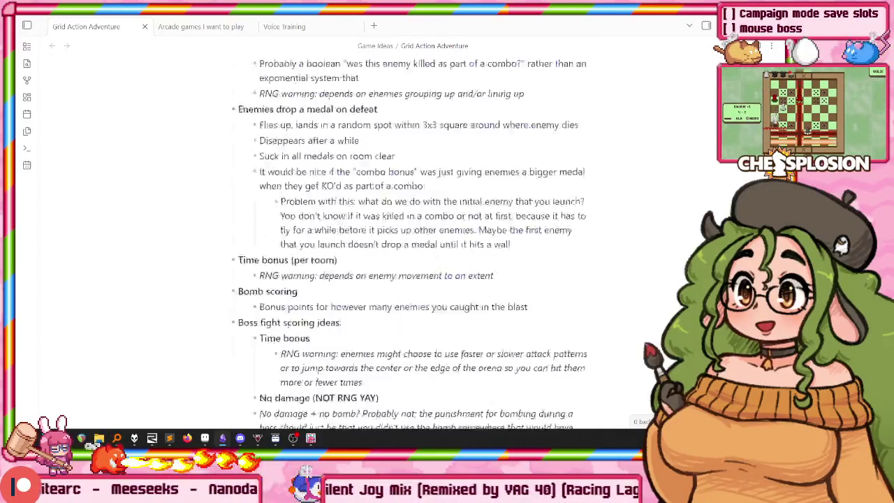
scroll(409, 237, "up", 10)
scroll(408, 237, "down", 10)
scroll(409, 237, "down", 10)
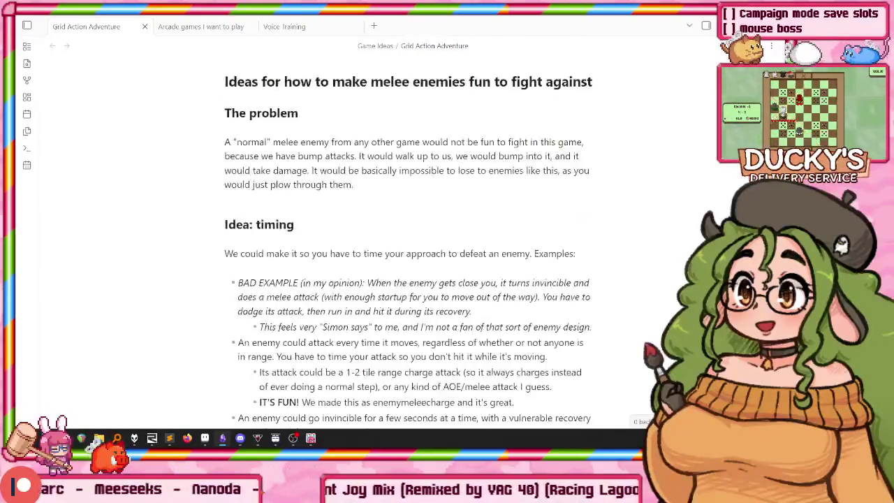
scroll(409, 237, "up", 15)
scroll(627, 186, "down", 15)
scroll(627, 185, "down", 10)
scroll(627, 185, "up", 3)
scroll(628, 185, "down", 3)
scroll(628, 185, "down", 5)
key("super+Right")
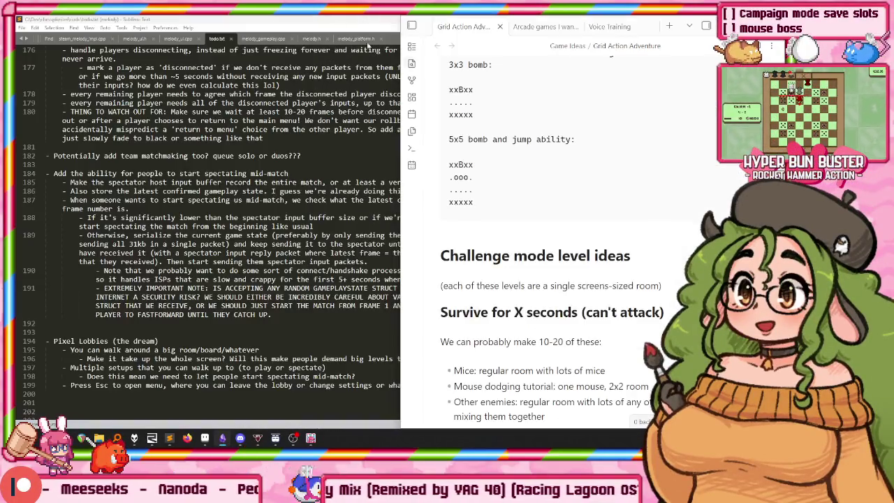
Switch past the melody code window to the todo.txt window and maximize it.
key("alt+Tab")
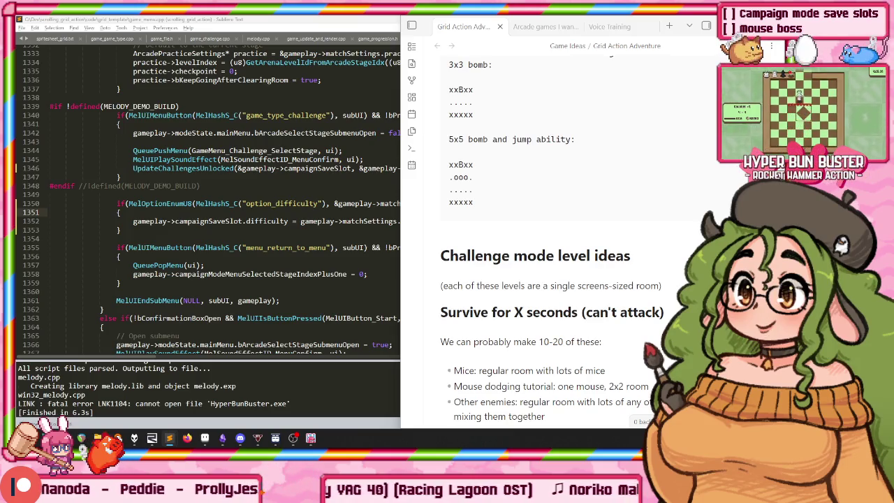
key("alt+Tab")
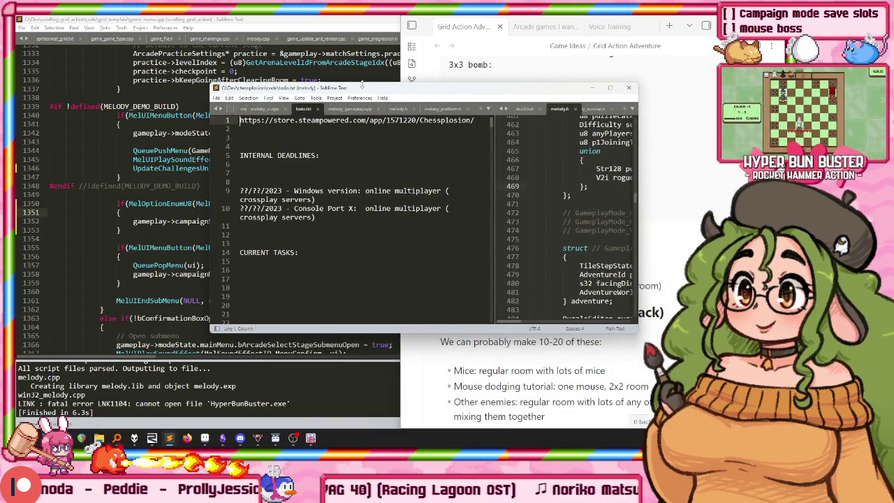
double_click(361, 88)
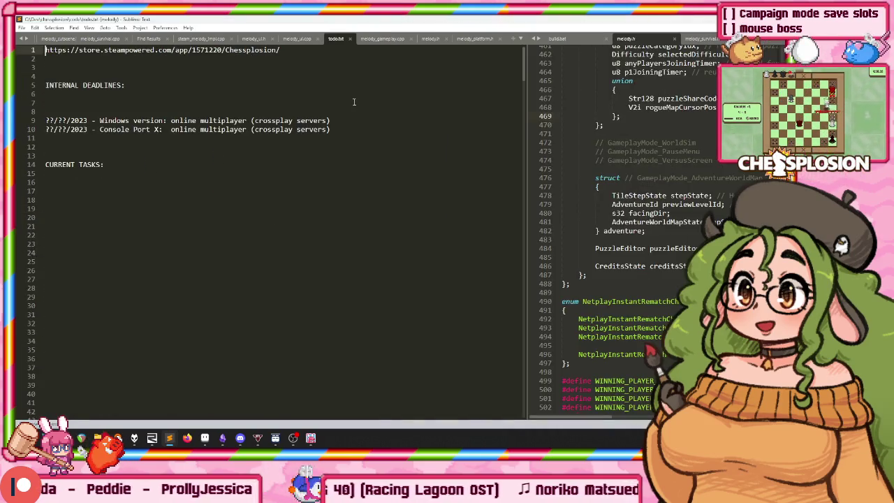
scroll(352, 105, "down", 3)
scroll(346, 116, "down", 1)
scroll(279, 147, "up", 4)
scroll(114, 132, "down", 1)
scroll(91, 105, "up", 1)
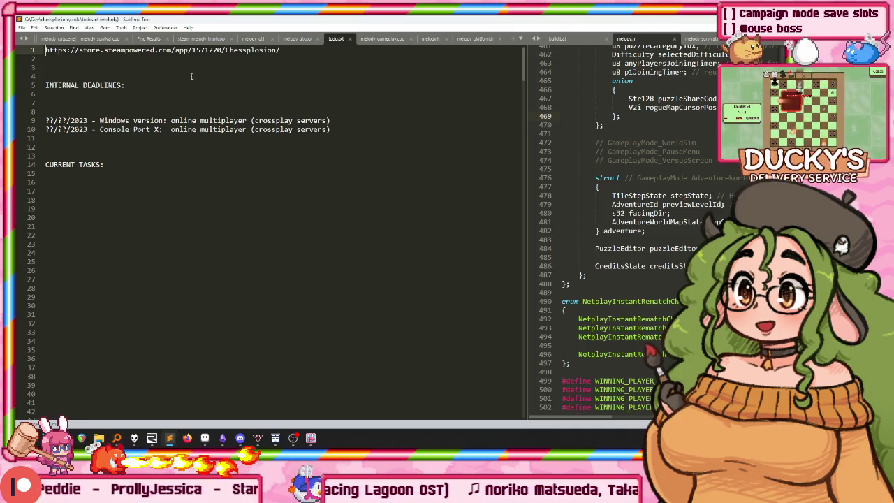
scroll(66, 79, "down", 1)
scroll(212, 200, "up", 1)
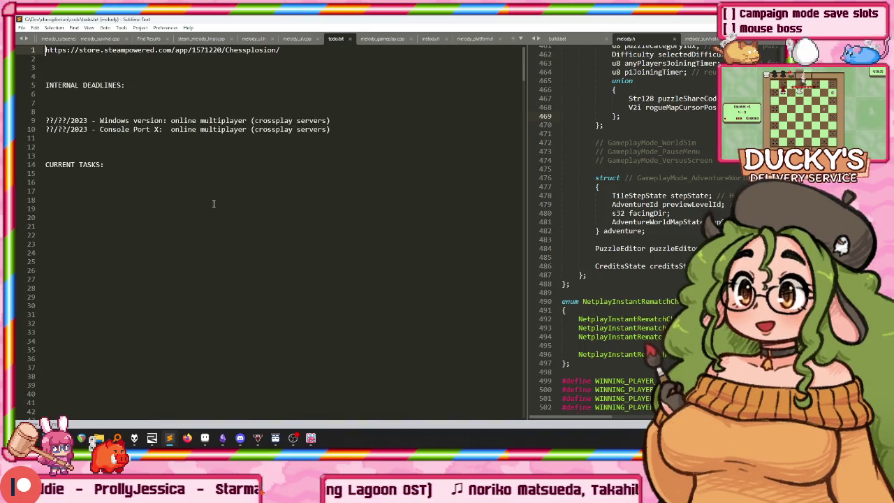
scroll(280, 206, "down", 3)
scroll(238, 207, "up", 3)
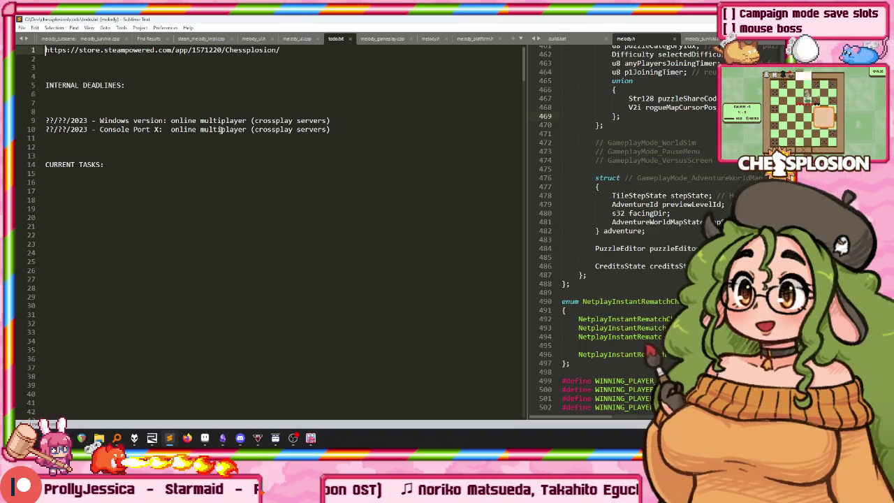
left_click_drag(328, 123, 67, 120)
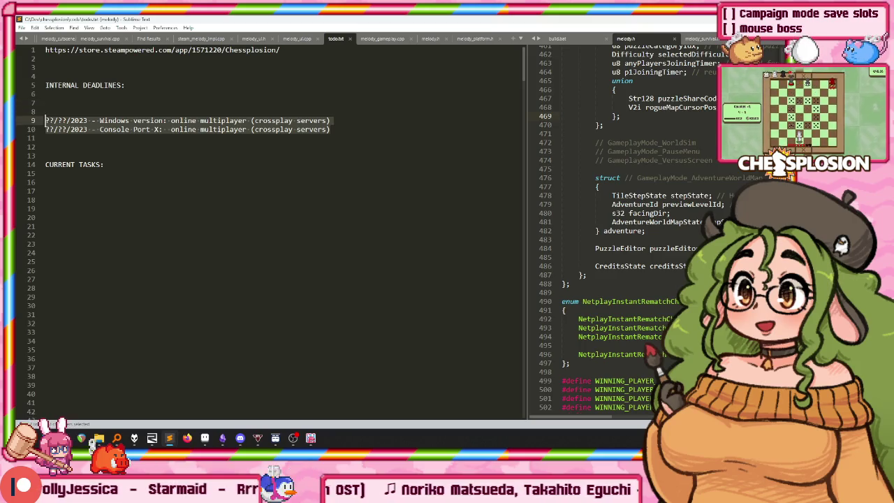
left_click(205, 107)
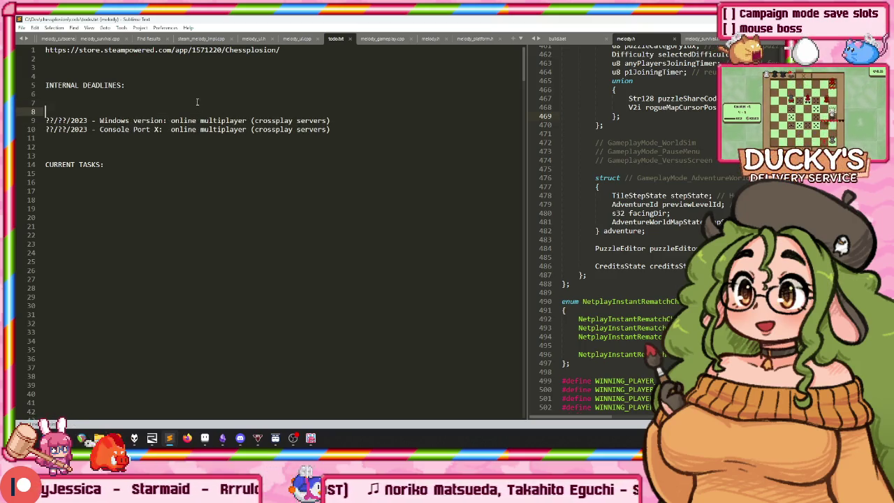
scroll(197, 102, "down", 1)
scroll(194, 104, "down", 2)
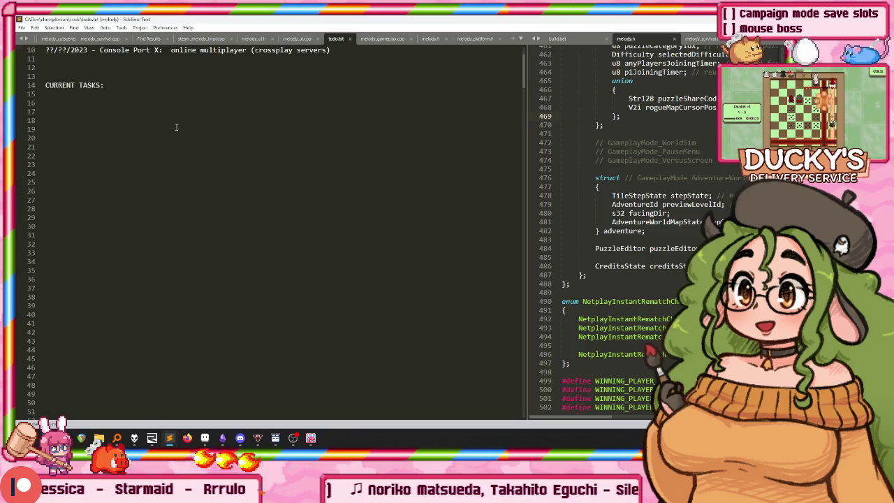
scroll(210, 119, "up", 3)
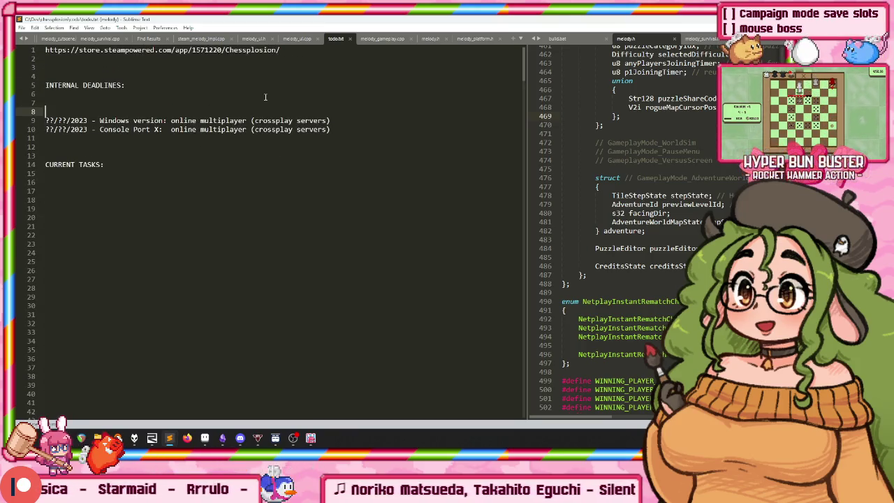
scroll(219, 154, "down", 1)
scroll(219, 155, "down", 2)
scroll(218, 155, "down", 2)
scroll(219, 154, "down", 6)
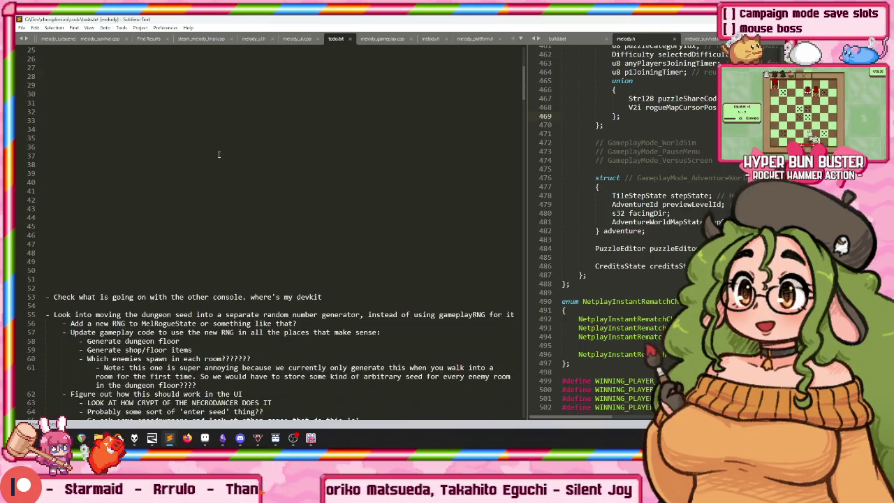
scroll(221, 156, "up", 8)
scroll(225, 158, "up", 3)
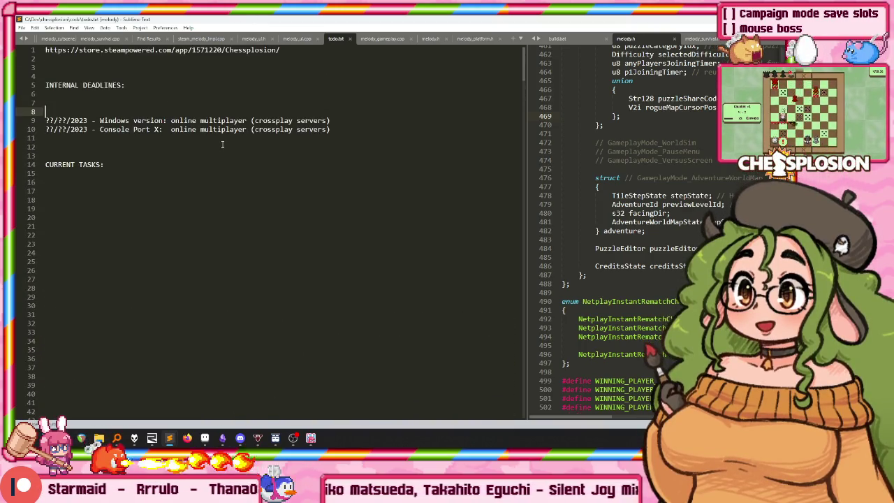
scroll(223, 150, "down", 3)
scroll(222, 144, "down", 4)
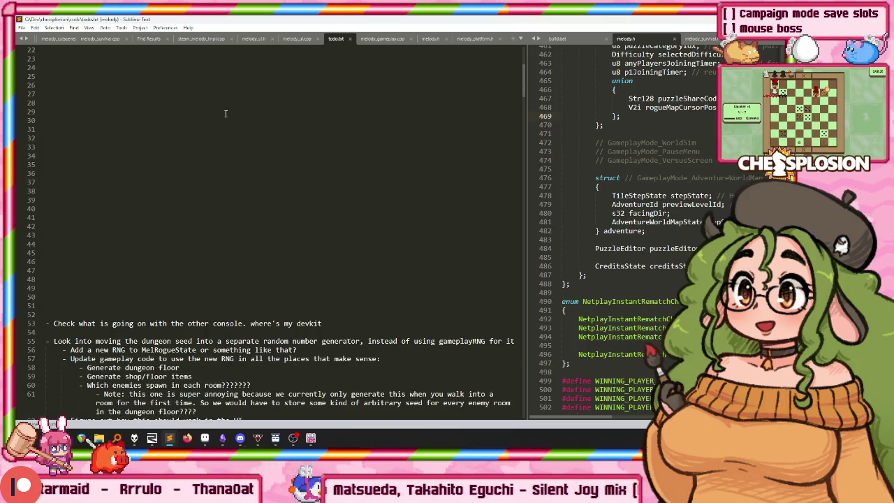
scroll(225, 115, "up", 7)
scroll(206, 127, "down", 6)
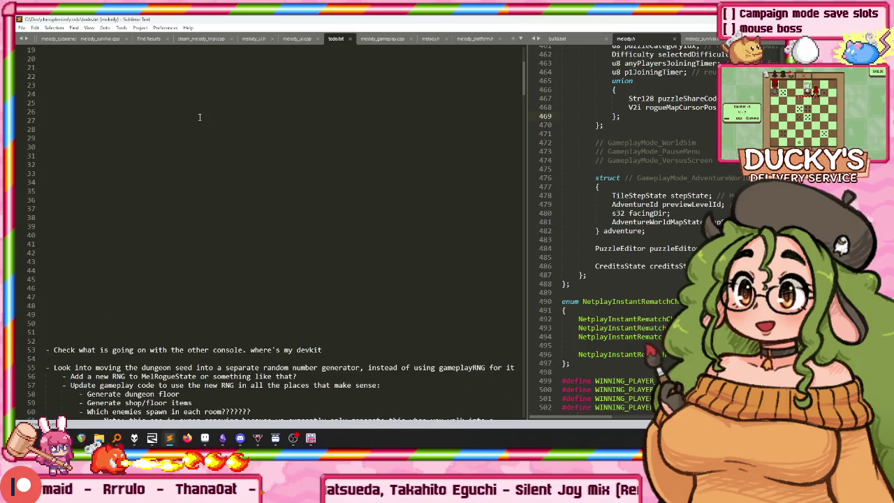
scroll(211, 139, "down", 4)
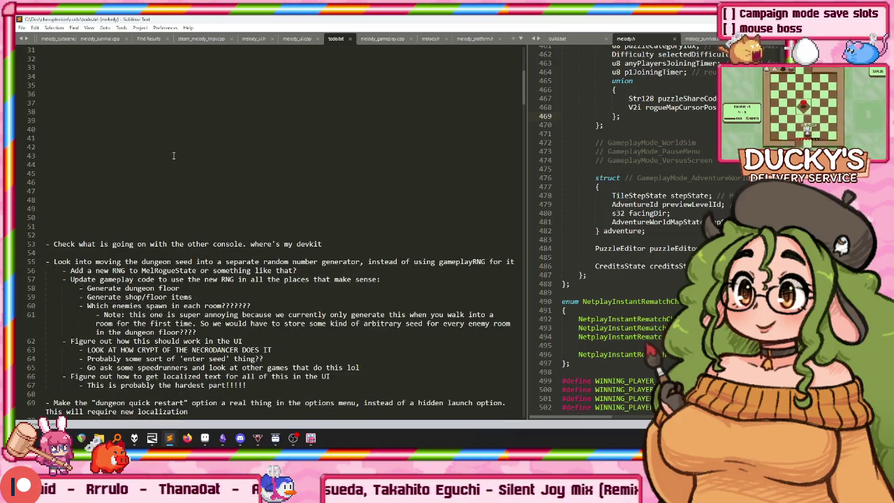
scroll(173, 154, "down", 2)
left_click_drag(49, 189, 354, 195)
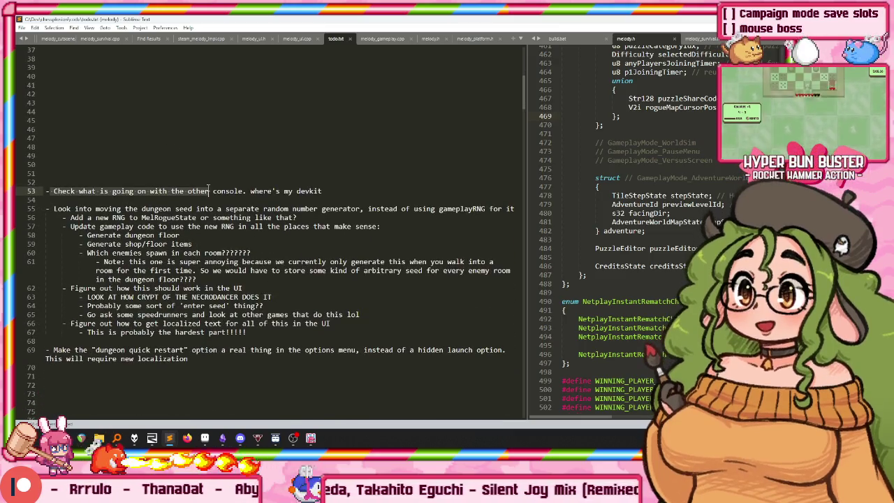
left_click(355, 195)
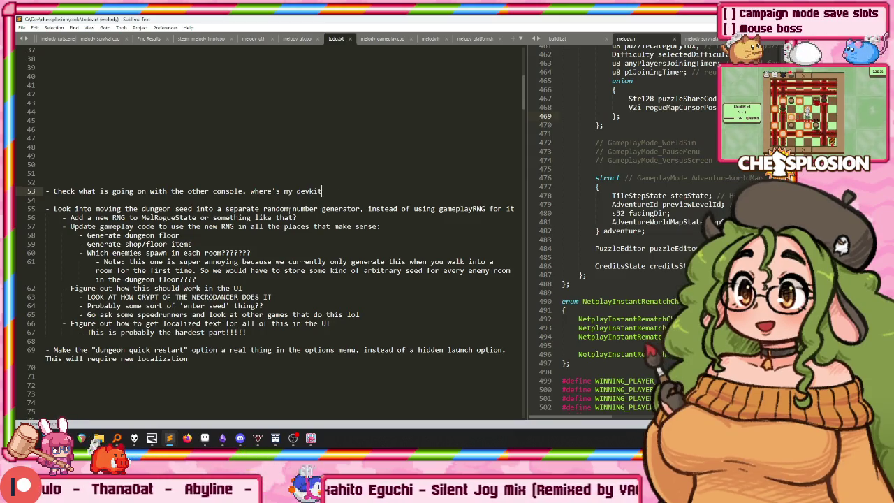
scroll(80, 117, "down", 4)
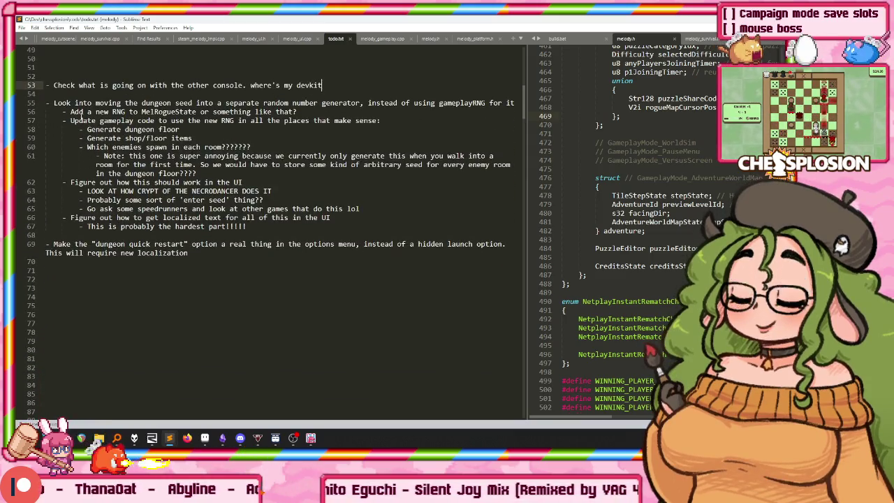
Read through todo.txt and clear the marked dungeon seed task lines.
left_click_drag(46, 103, 237, 156)
scroll(237, 155, "down", 1)
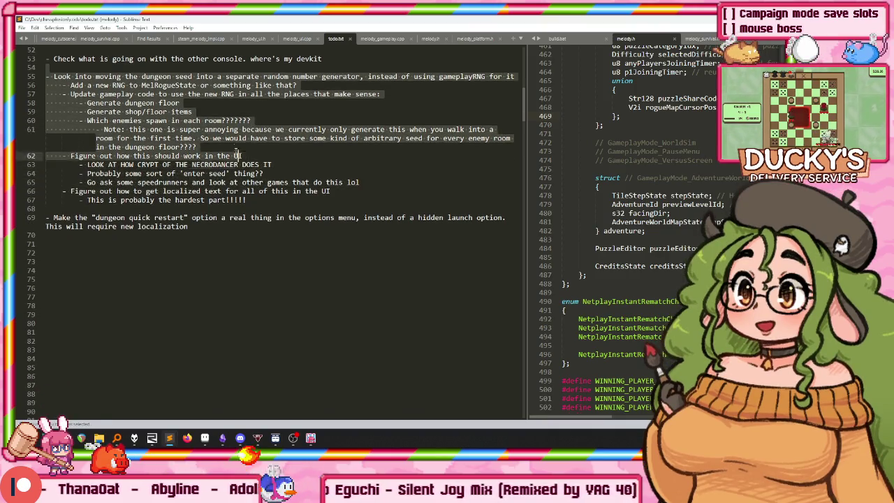
scroll(237, 155, "down", 2)
mouse_move(237, 155)
left_mouse_down()
mouse_move(317, 150)
mouse_move(340, 166)
mouse_move(377, 148)
mouse_move(372, 112)
mouse_move(333, 156)
mouse_move(385, 282)
mouse_move(306, 188)
left_mouse_up()
scroll(313, 155, "down", 1)
scroll(312, 155, "up", 3)
scroll(340, 166, "down", 2)
scroll(340, 166, "down", 1)
scroll(372, 135, "up", 1)
scroll(372, 135, "up", 1)
scroll(349, 147, "up", 3)
scroll(334, 156, "up", 2)
scroll(306, 187, "down", 2)
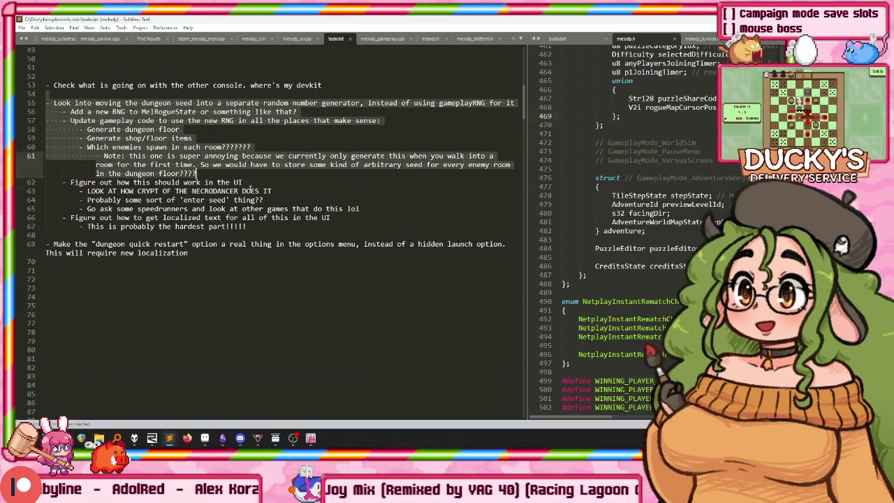
left_click(183, 147)
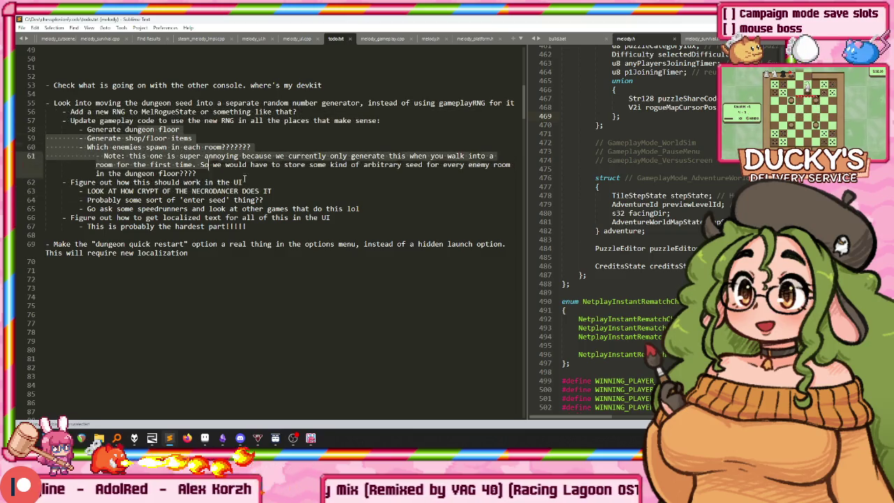
Scroll to the end of todo.txt and close its tab, revealing melody_ui.cpp.
scroll(329, 239, "down", 7)
scroll(329, 238, "down", 8)
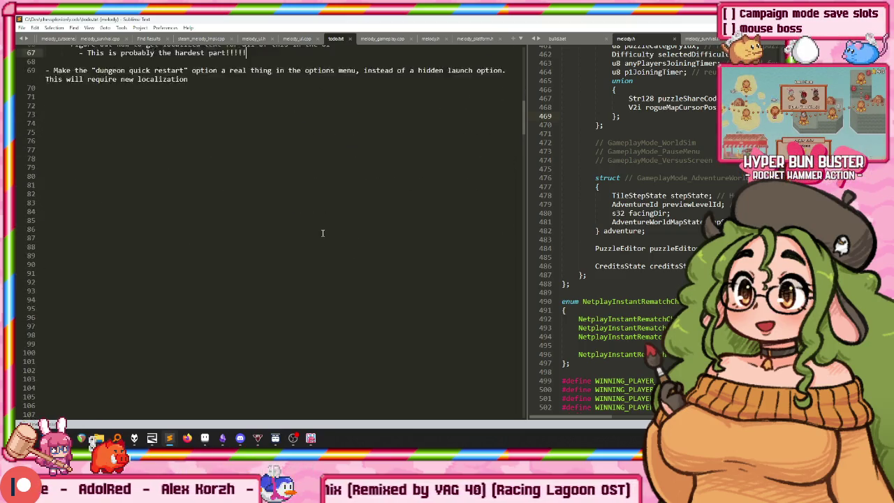
scroll(268, 243, "down", 8)
scroll(268, 242, "down", 3)
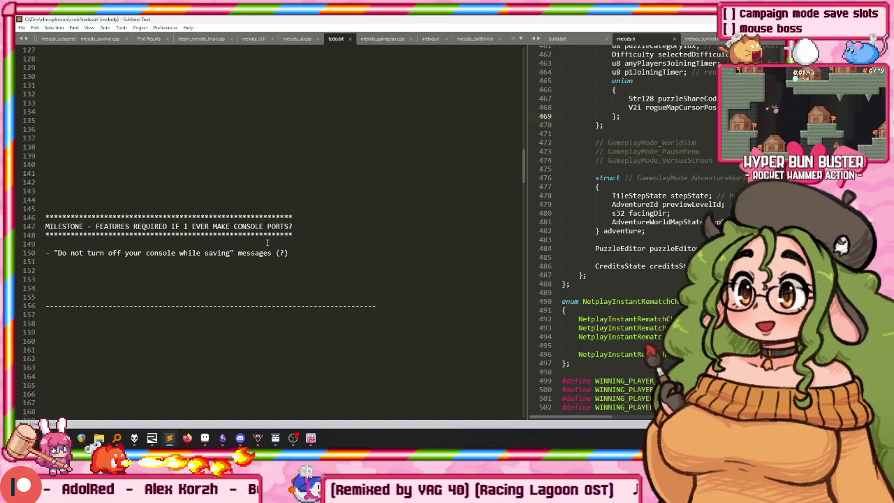
scroll(242, 179, "down", 12)
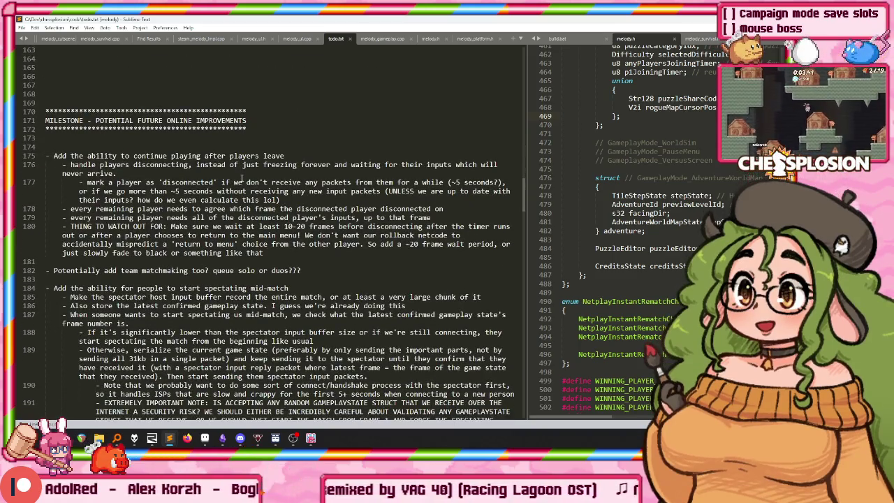
scroll(251, 188, "down", 3)
scroll(258, 183, "down", 1)
scroll(266, 178, "down", 4)
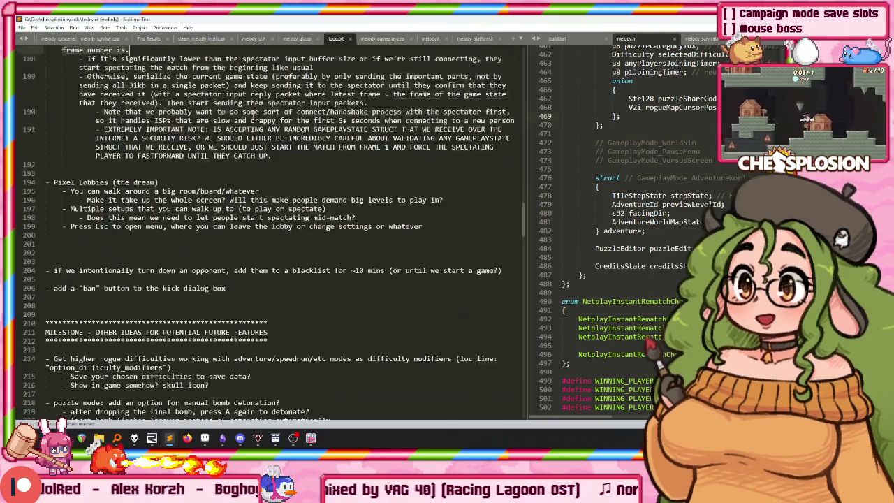
scroll(274, 175, "down", 1)
scroll(274, 175, "down", 11)
scroll(274, 175, "down", 7)
scroll(275, 174, "down", 5)
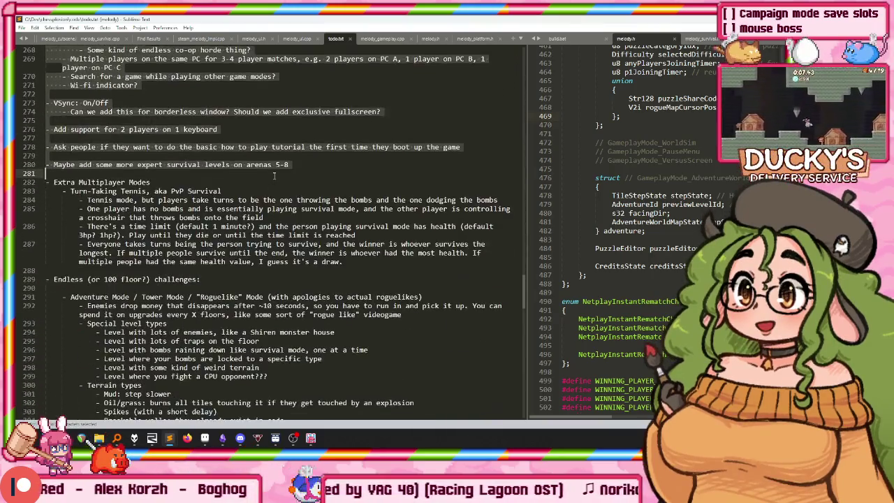
scroll(275, 173, "down", 15)
scroll(275, 173, "down", 4)
left_click(344, 38)
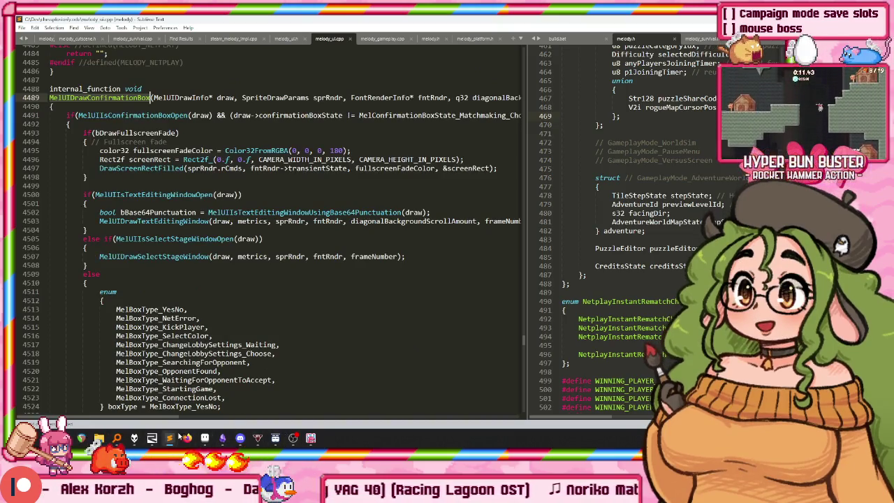
left_click(226, 440)
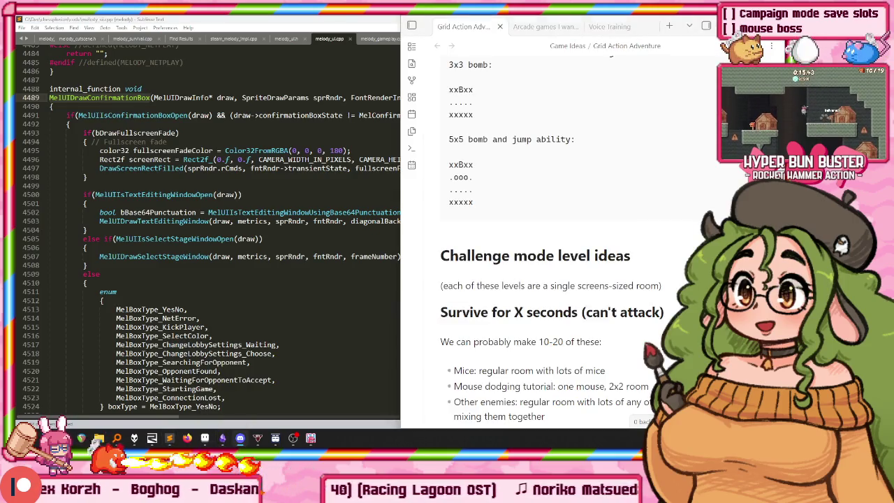
scroll(552, 237, "down", 5)
scroll(552, 238, "down", 5)
scroll(552, 238, "down", 5)
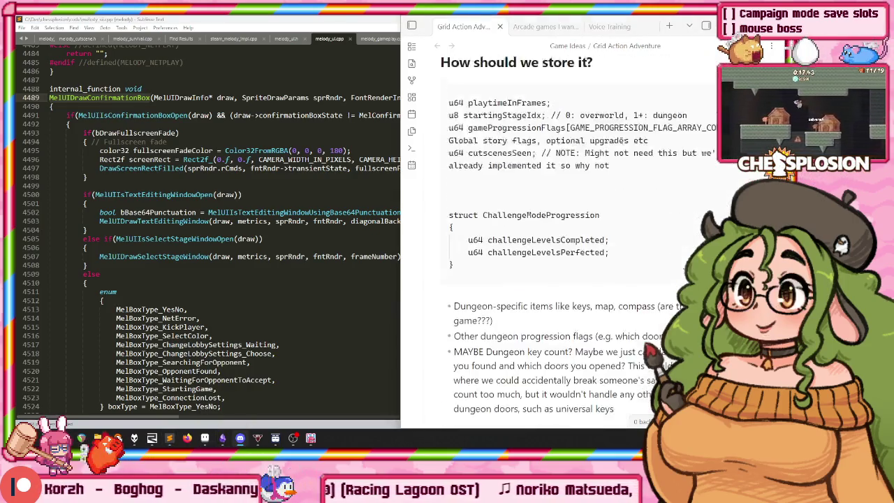
scroll(605, 165, "down", 5)
scroll(605, 166, "down", 5)
scroll(605, 165, "down", 5)
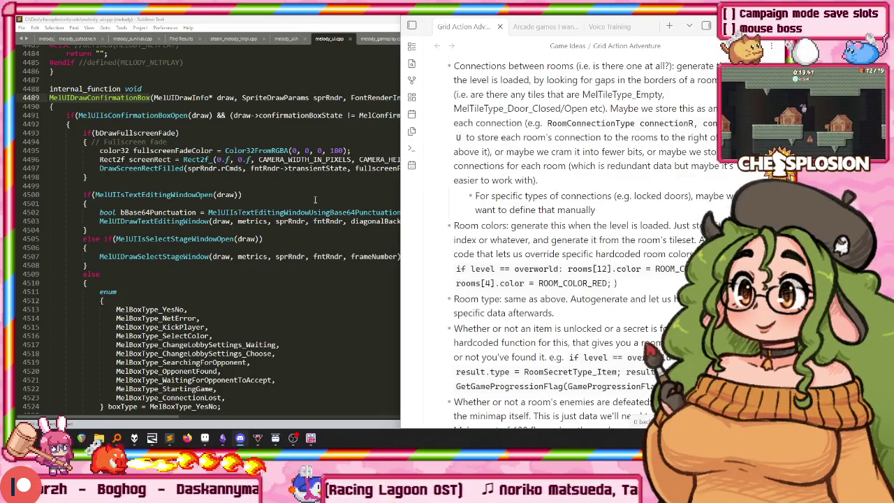
left_click(309, 203)
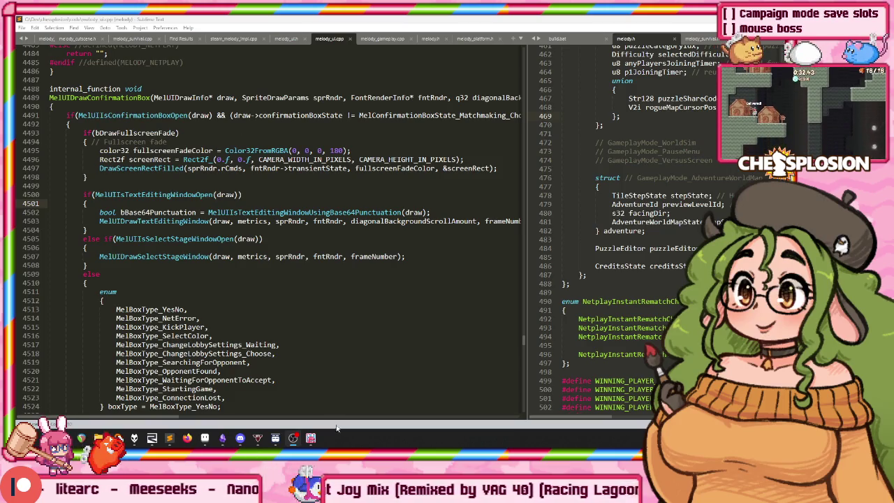
left_click(307, 444)
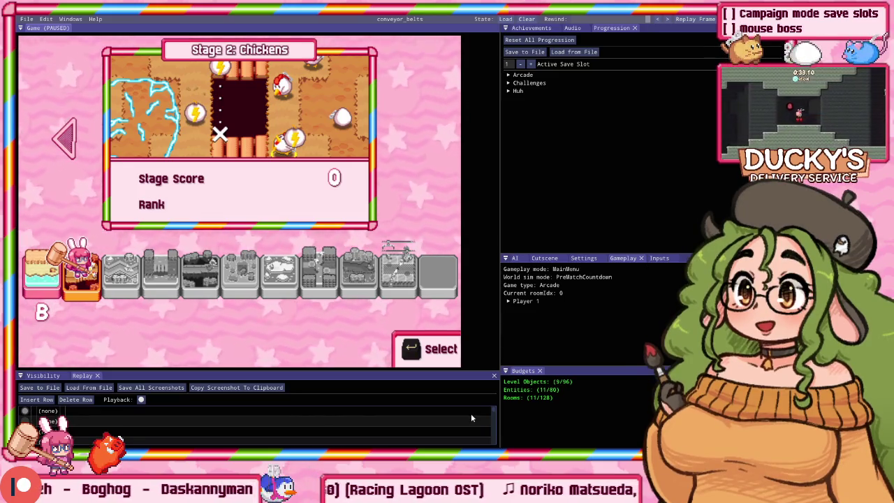
Open the scrolling_grid_action repository maximized in Git GUI, then return to the game and reopen Start.
key("super")
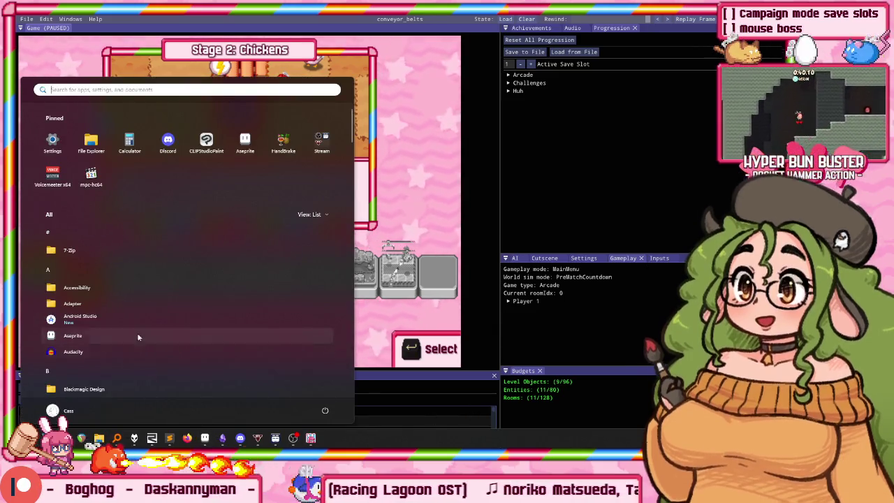
type("git gui")
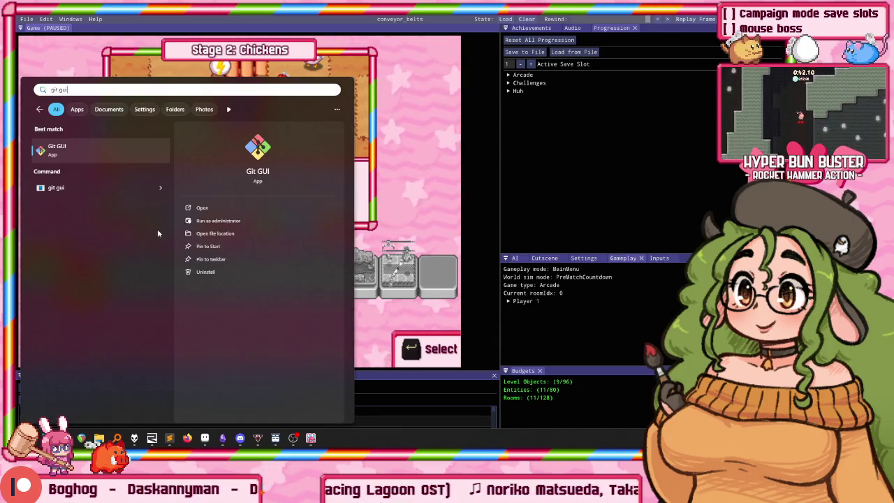
key("Return")
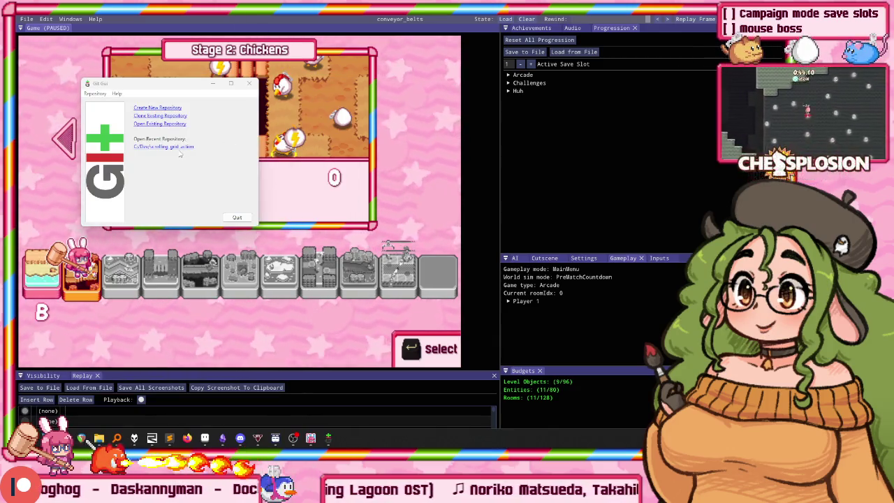
left_click(171, 147)
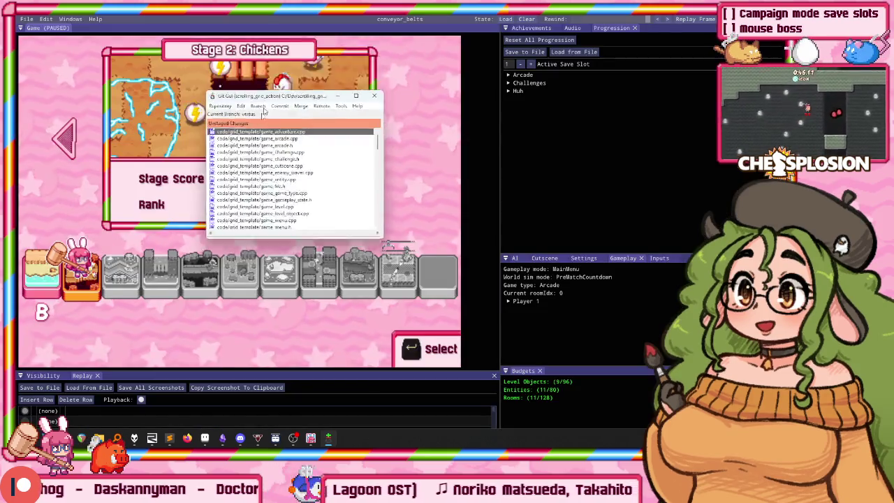
left_click_drag(283, 96, 353, 72)
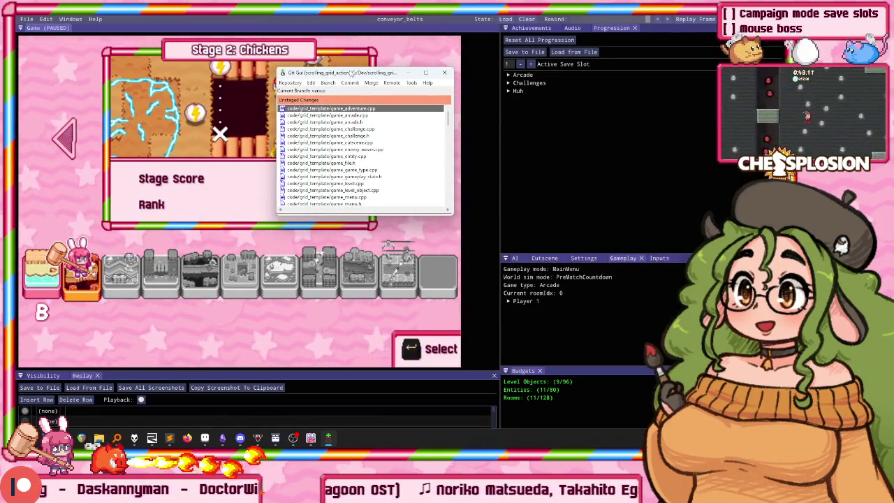
double_click(353, 72)
key("alt+Tab")
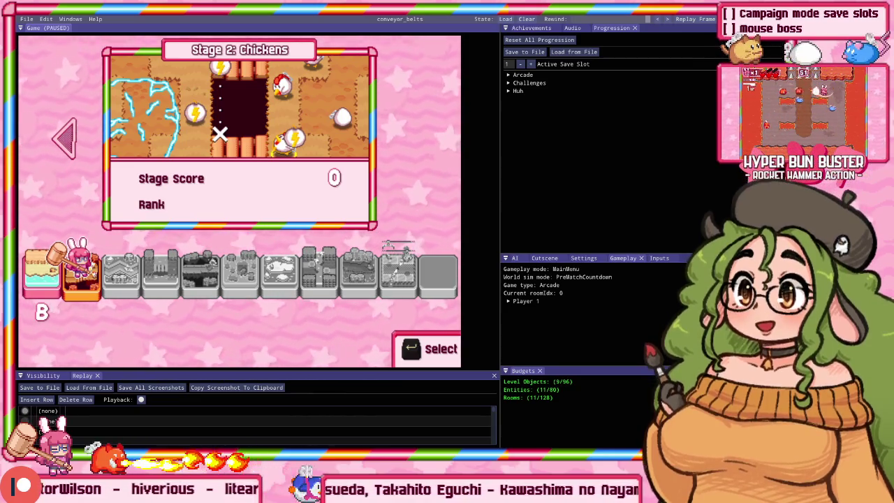
key("super")
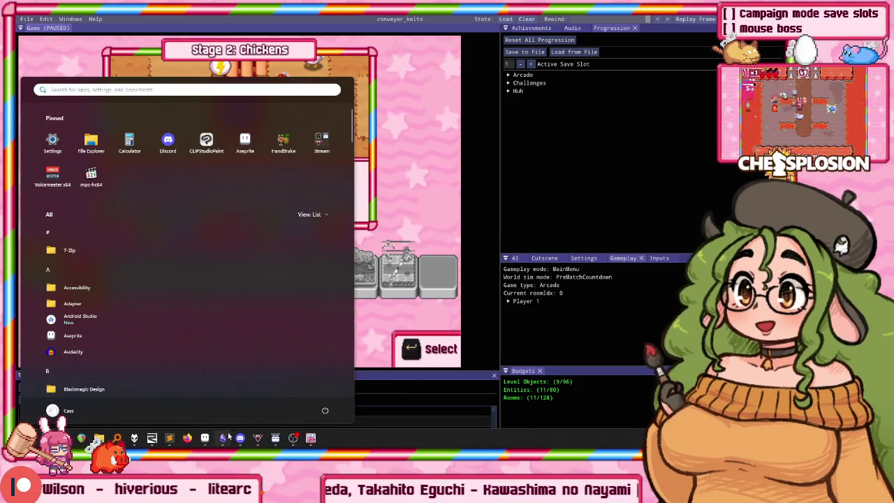
left_click(224, 438)
scroll(559, 231, "down", 5)
scroll(559, 231, "down", 3)
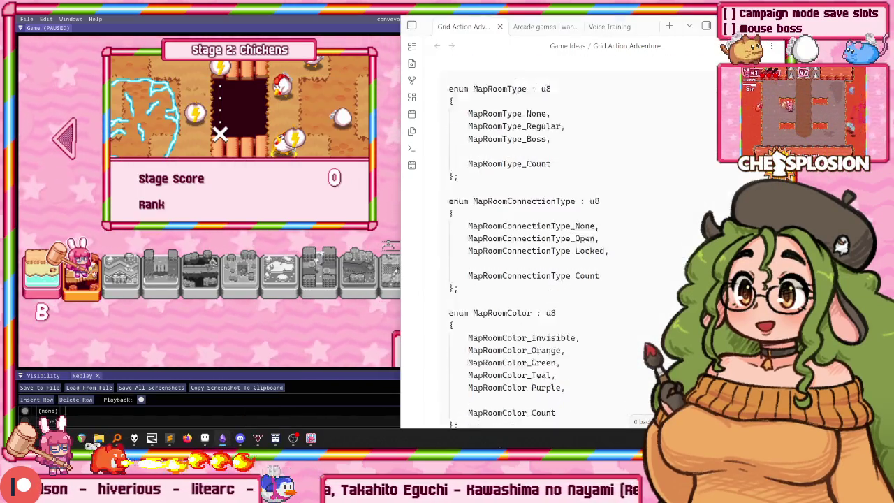
scroll(559, 230, "down", 10)
scroll(559, 231, "down", 10)
scroll(478, 217, "up", 5)
scroll(478, 217, "up", 5)
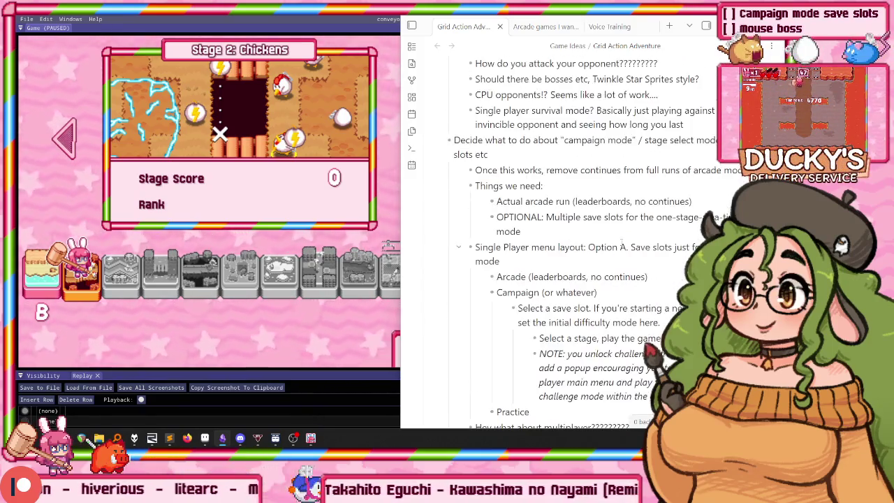
key("super+Up")
scroll(478, 217, "up", 5)
scroll(478, 217, "up", 4)
scroll(419, 210, "up", 10)
scroll(280, 172, "up", 5)
mouse_move(283, 173)
left_mouse_down()
mouse_move(338, 194)
mouse_move(426, 166)
left_mouse_up()
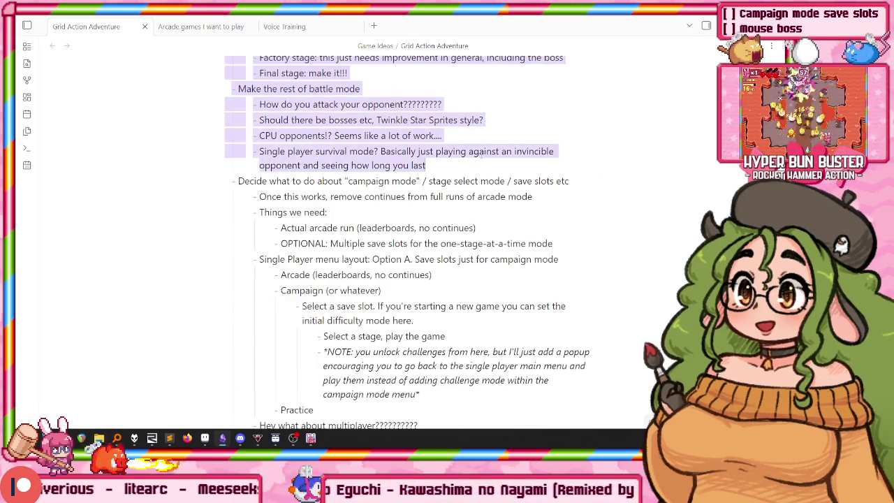
left_click_drag(481, 171, 427, 150)
left_click(257, 196)
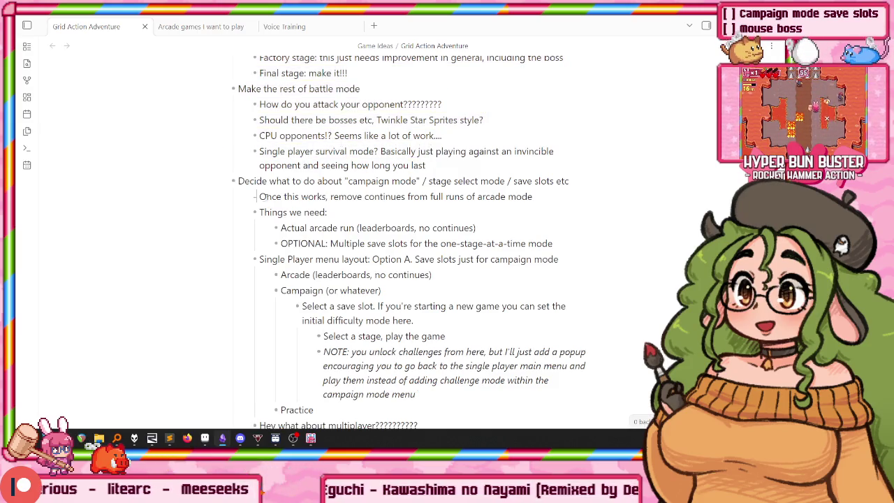
left_click_drag(235, 181, 402, 223)
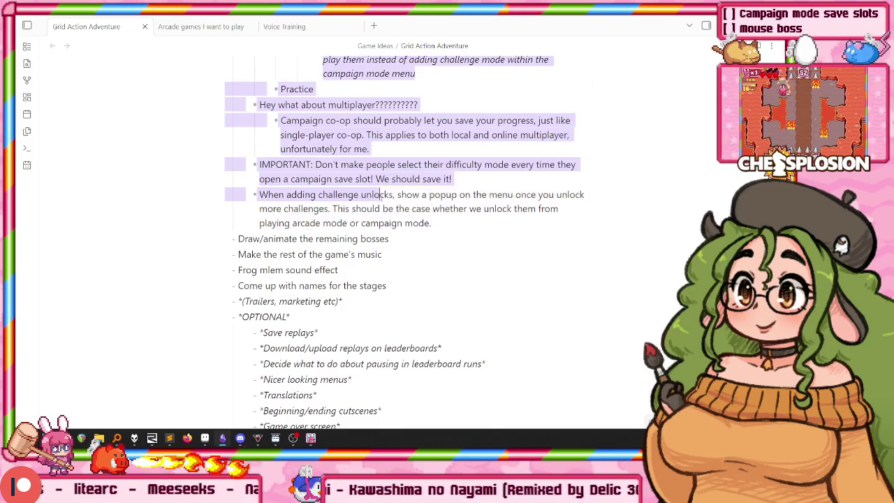
left_click_drag(472, 227, 403, 181)
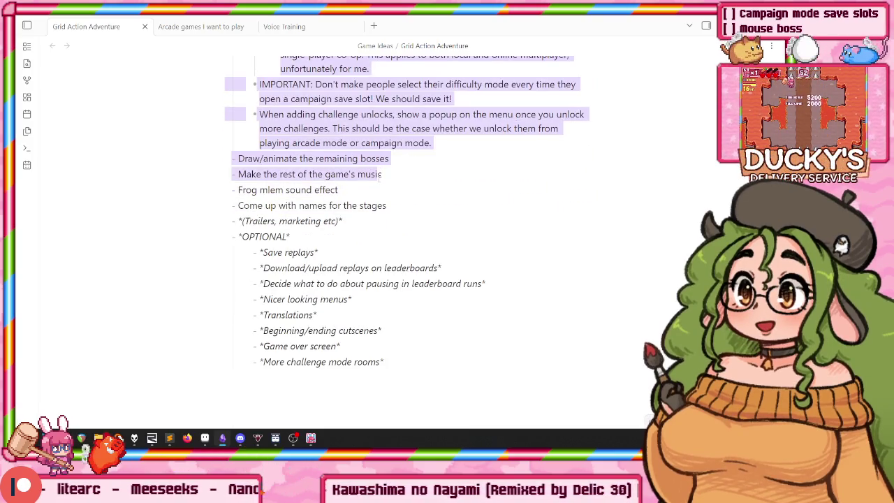
left_click_drag(371, 183, 170, 209)
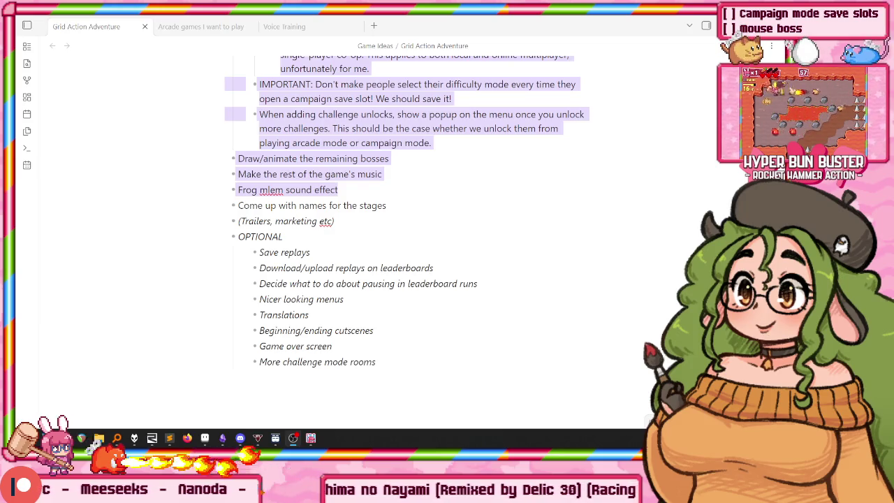
left_click(293, 237)
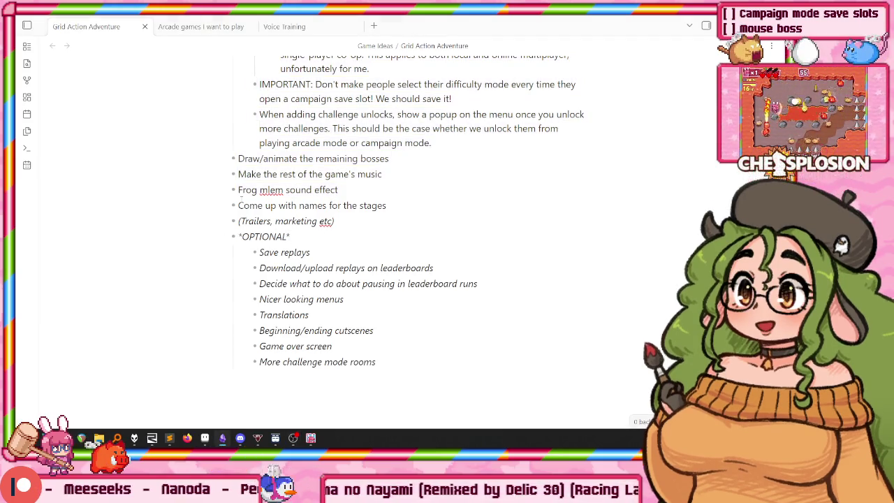
left_click_drag(241, 206, 528, 338)
left_click(528, 338)
scroll(498, 323, "up", 4)
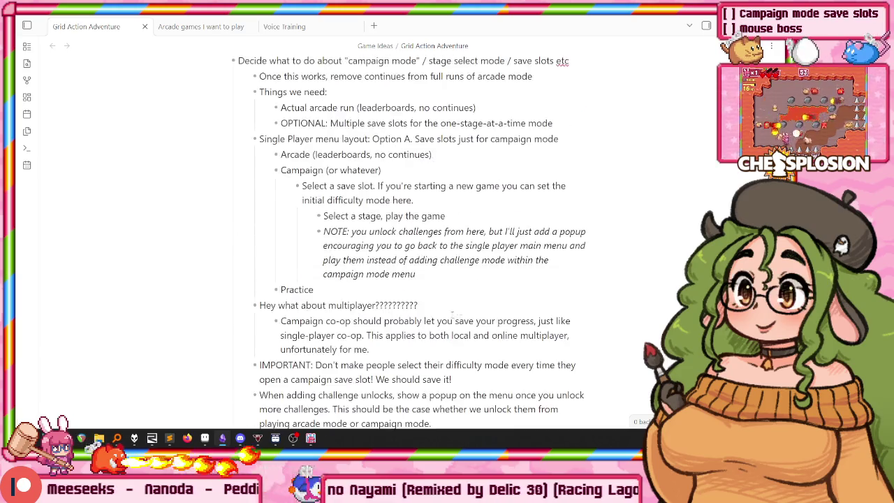
scroll(454, 293, "up", 3)
scroll(391, 245, "down", 5)
scroll(354, 208, "down", 2)
scroll(391, 196, "down", 2)
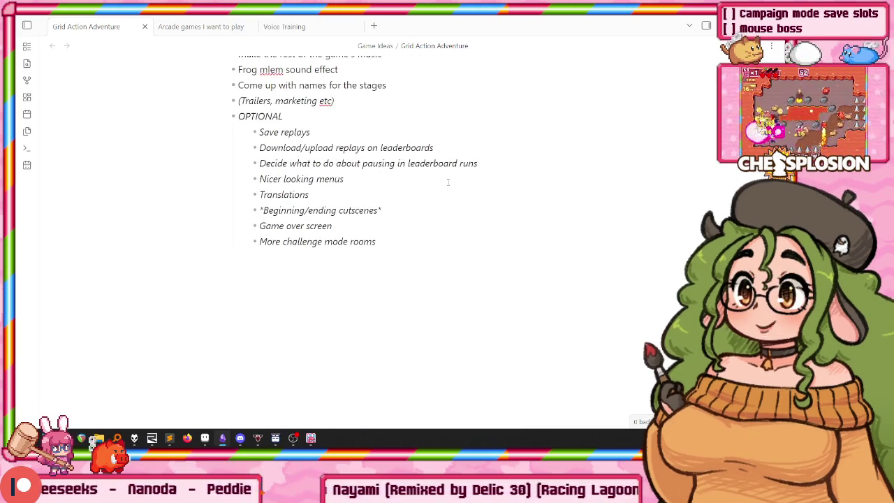
scroll(477, 236, "up", 5)
scroll(472, 252, "up", 3)
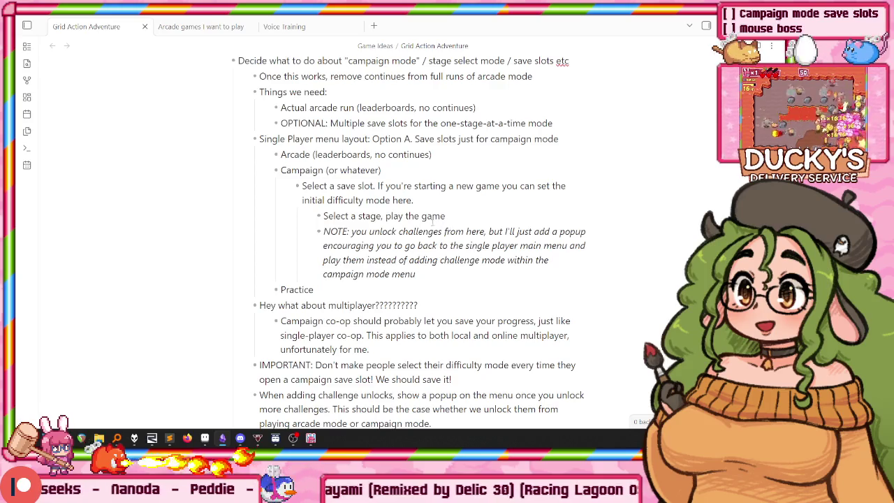
scroll(353, 61, "up", 5)
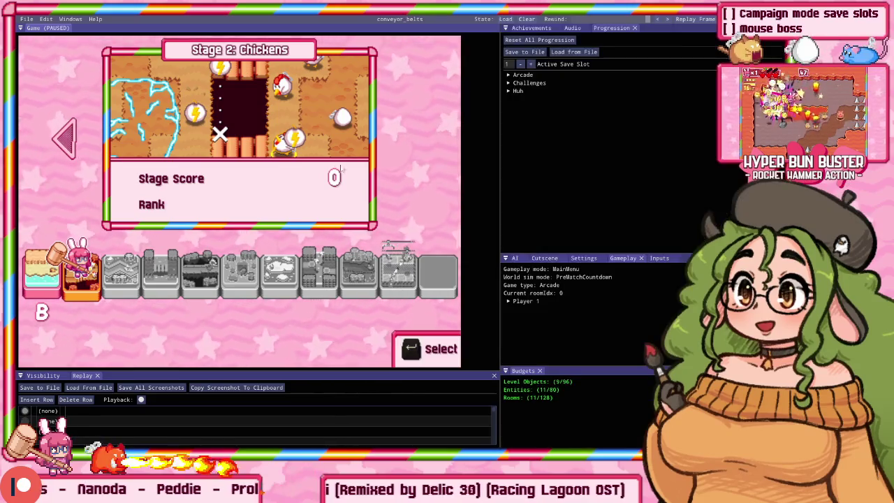
Resume Hyper Bun Buster so it shows PLAYING, then switch to save_slot_menu_mockup in Aseprite.
left_click(449, 202)
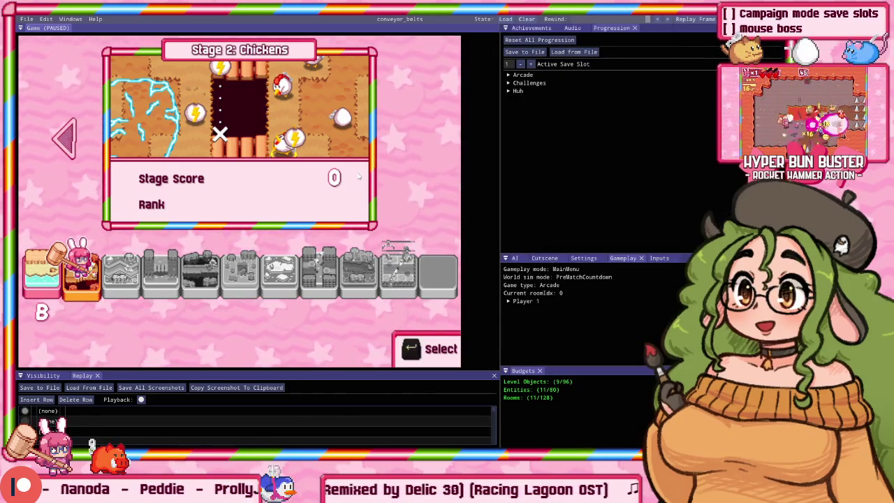
key("alt+Tab")
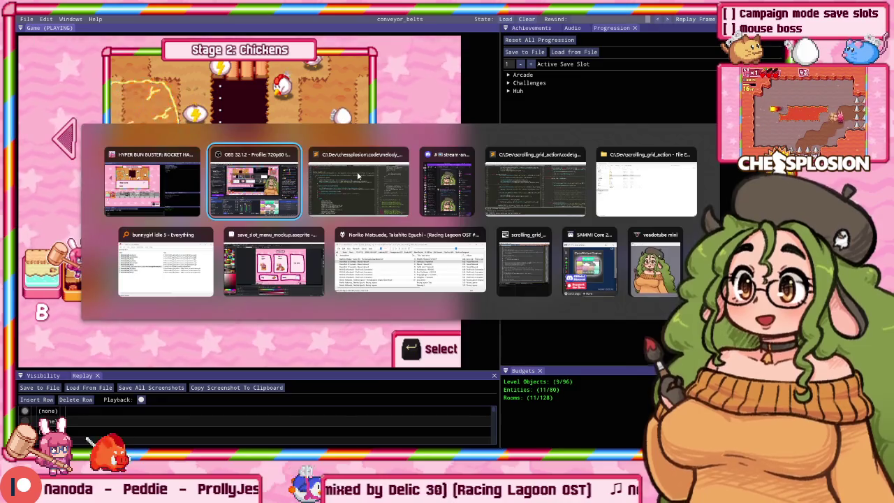
key("alt+Tab")
key("alt+Tab")
key("alt+Tab")
key("alt+Tab")
key("alt+Tab")
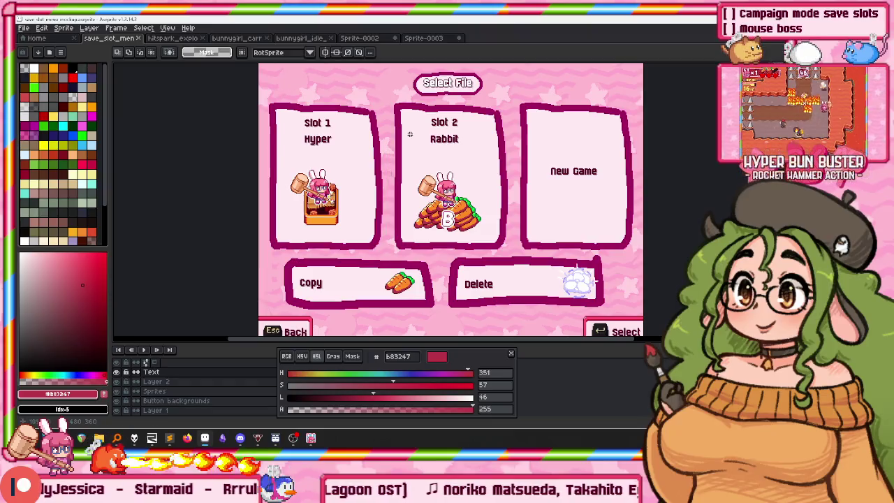
Marquee-select the New Game card and the Copy/Delete row, then switch back to the running game.
left_click_drag(501, 244, 509, 256)
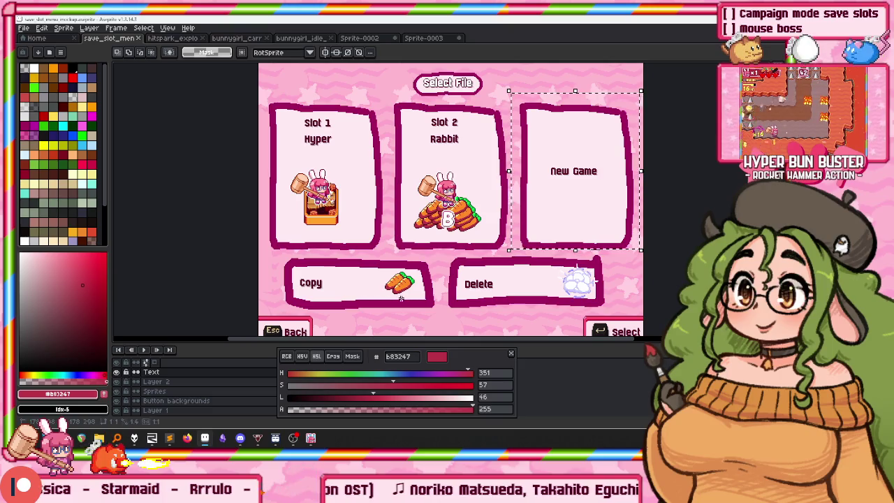
left_click_drag(610, 305, 615, 308)
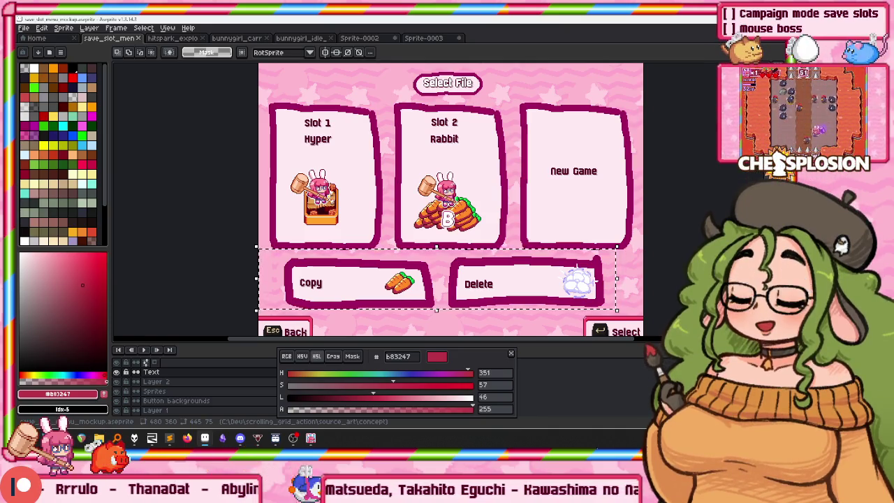
left_click(297, 442)
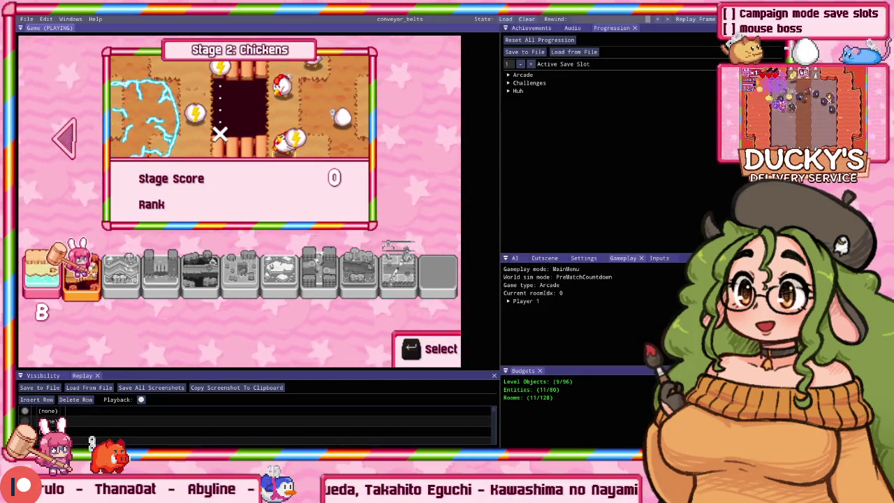
Hide the debug panels and browse the Campaign save files and Slot 1's stage select.
key("Escape")
key("Escape")
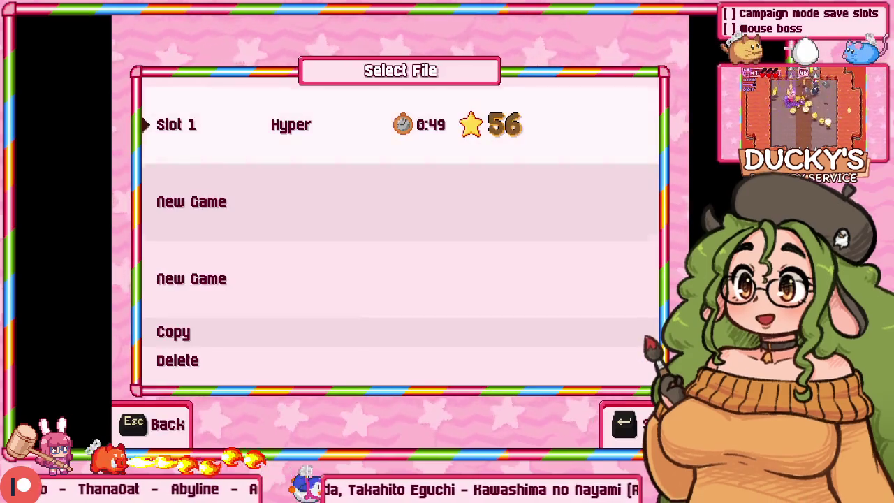
key("Escape")
key("Down")
key("Down")
key("Up")
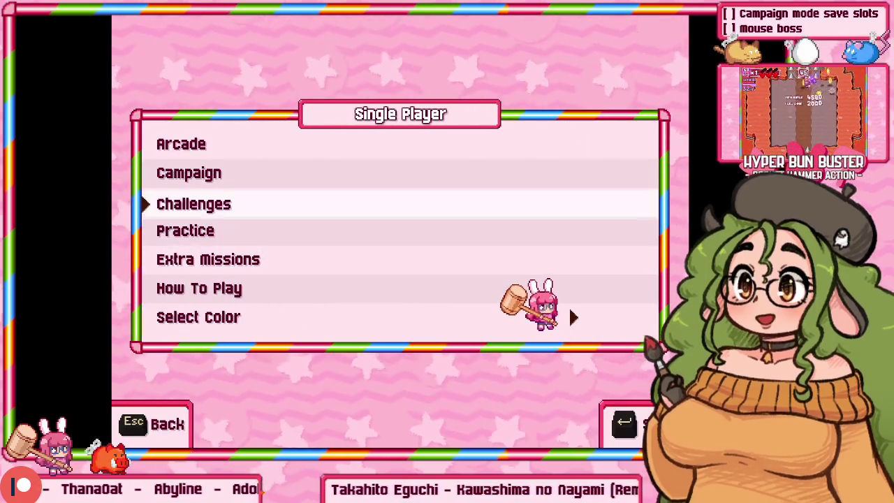
key("Up")
key("Return")
key("Down")
key("Down")
key("Up")
key("Up")
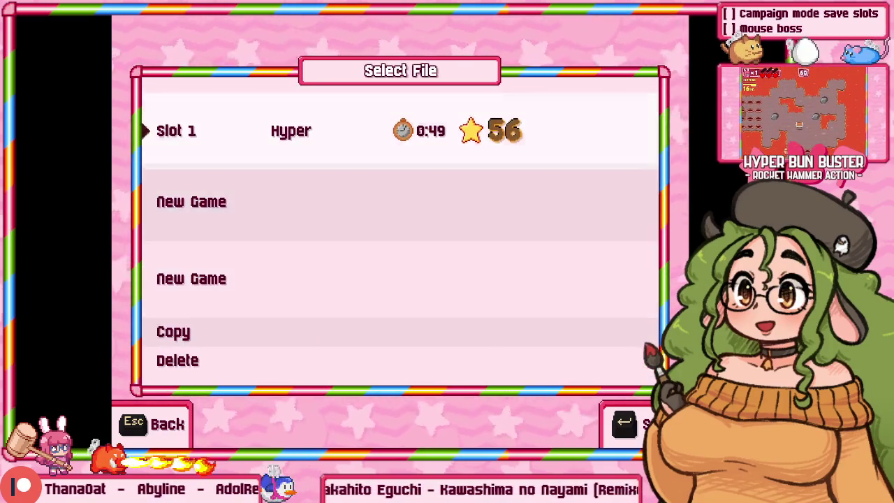
key("Return")
key("Left")
key("Right")
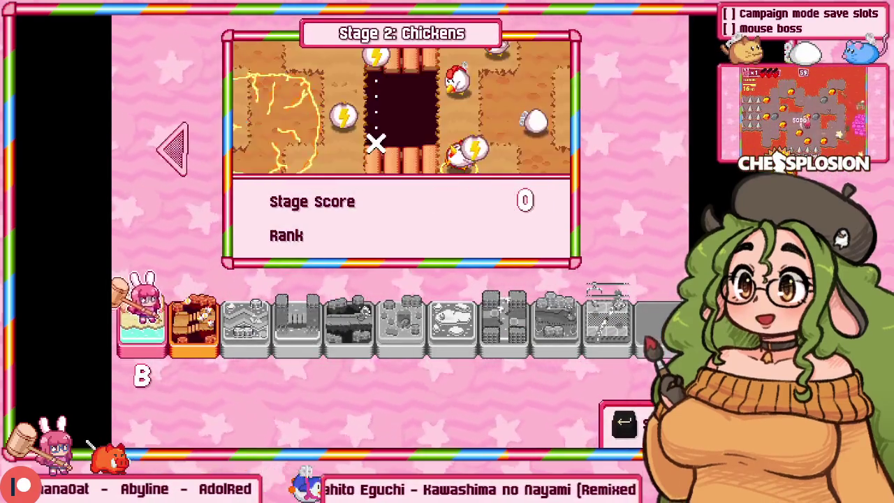
Back out to the title menu and enter the Options menu.
key("Escape")
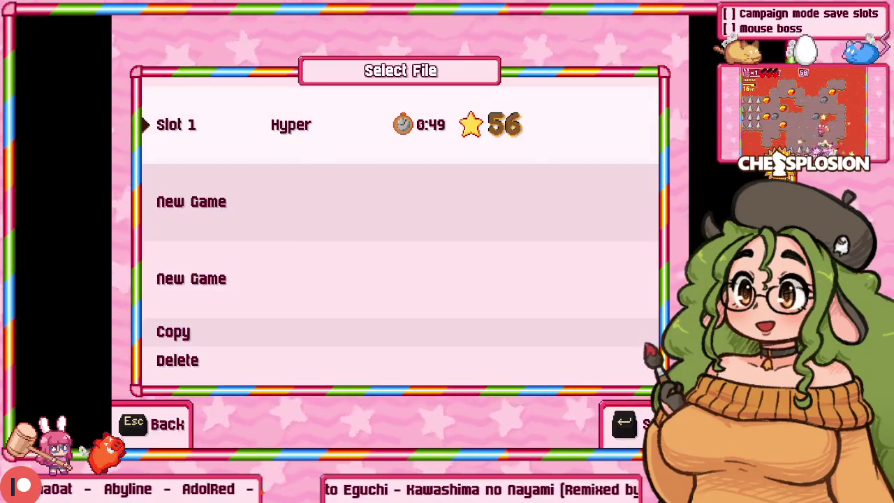
key("Escape")
key("Down")
key("Down")
key("Down")
key("Escape")
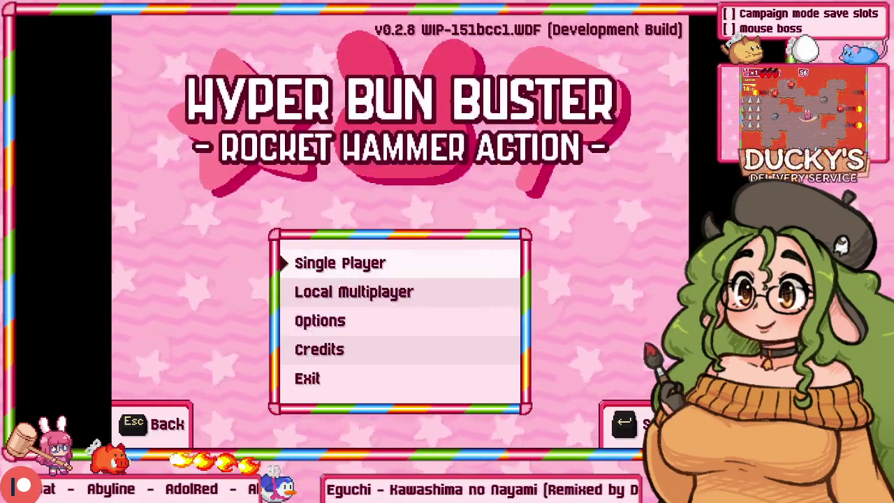
key("Down")
key("Down")
key("Return")
key("Return")
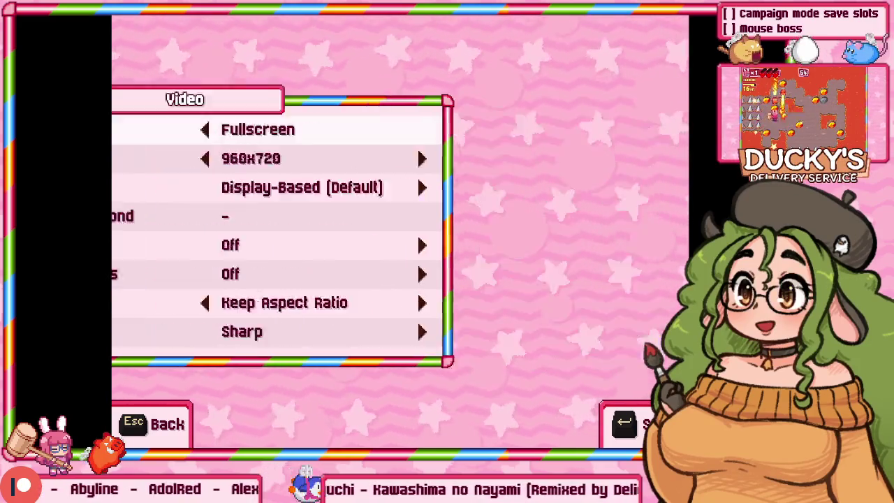
key("Escape")
key("Down")
key("Down")
key("Down")
Turn on Unlock Everything in Game settings with Yes, then reach the Arcade Select File screen.
key("Return")
key("Down")
key("Down")
key("Down")
key("Return")
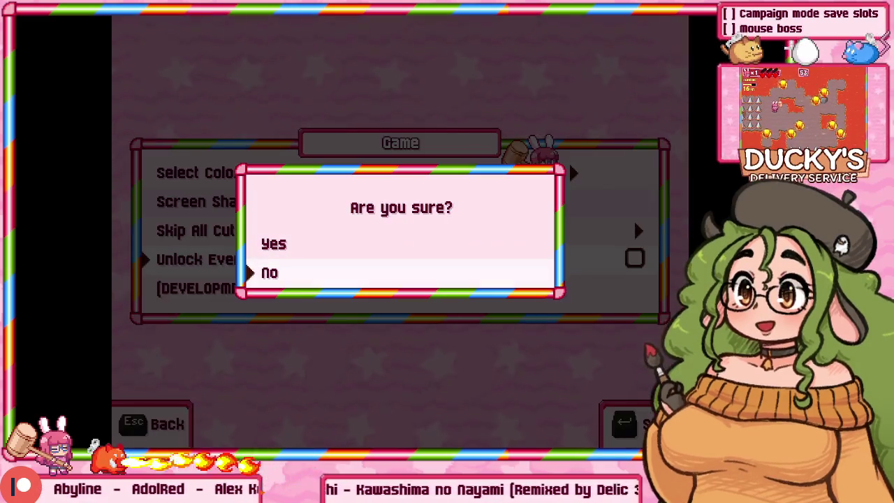
key("Up")
key("Return")
key("Escape")
key("Escape")
key("Up")
key("Up")
key("Return")
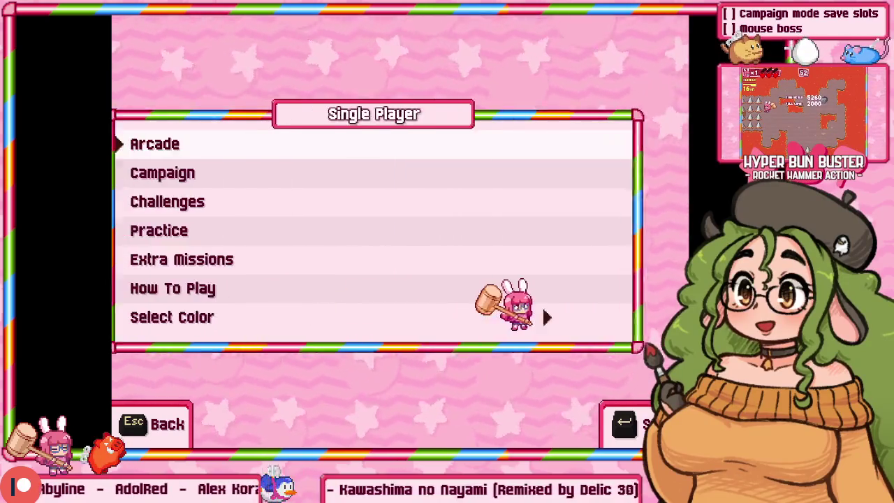
key("Return")
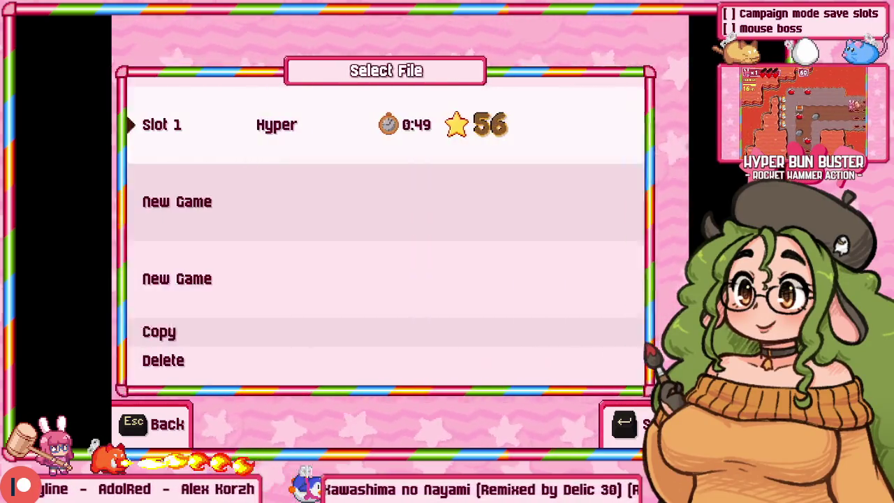
key("Return")
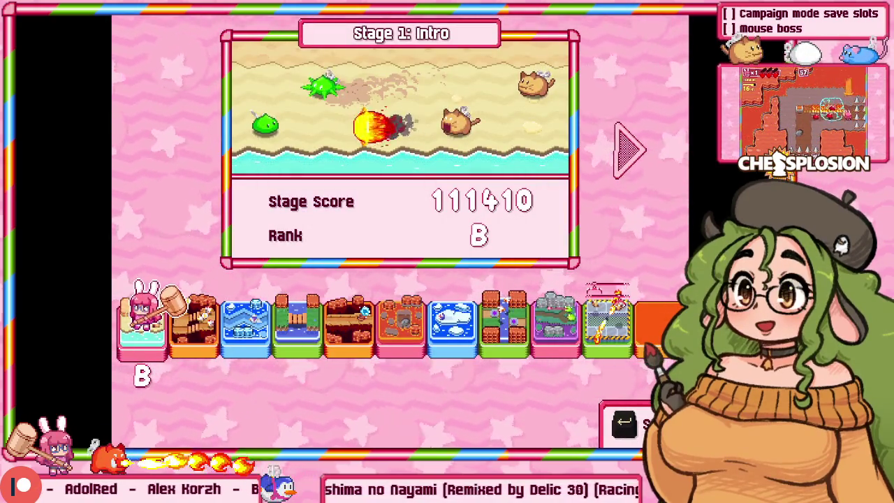
Browse Slot 1's stage select and land on Stage 9 Frogs.
key("Right")
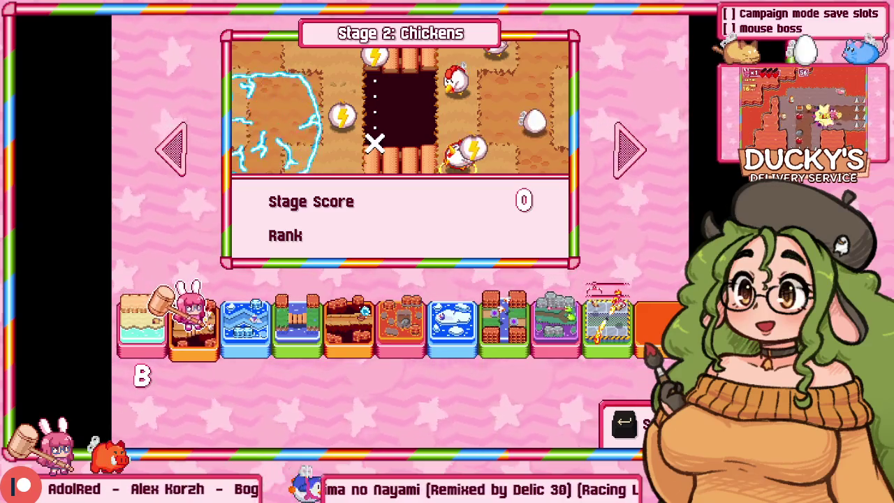
key("Right")
key("Right")
key("Right")
key("Right")
key("Right")
key("Right")
key("Right")
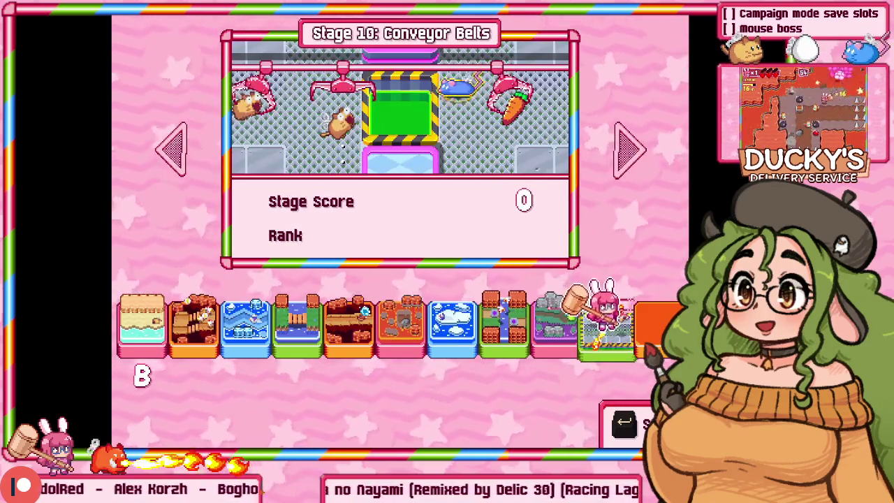
key("Left")
key("Left")
key("Left")
key("Left")
key("Left")
key("Left")
key("Left")
key("Left")
key("Left")
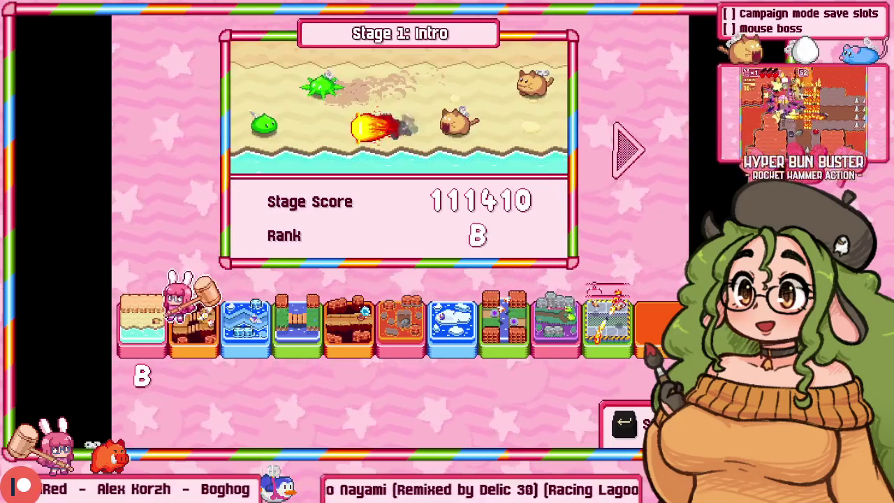
key("Right")
key("Right")
key("Right")
key("Right")
key("Right")
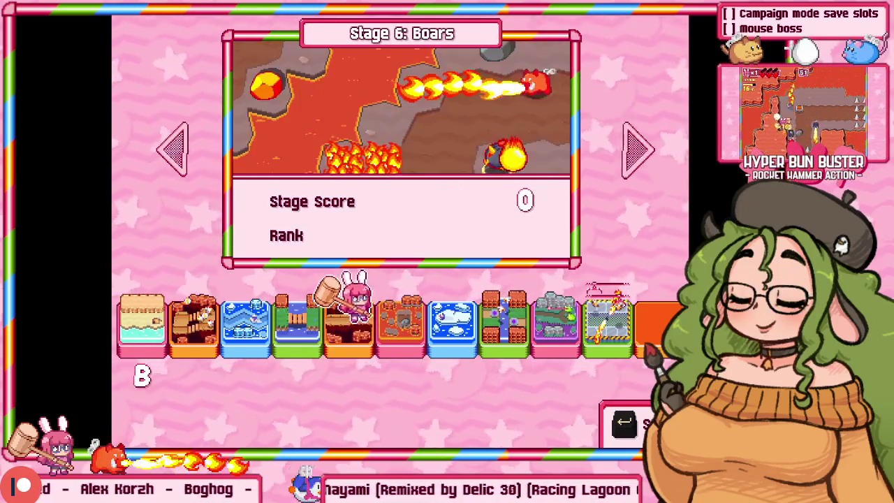
key("Right")
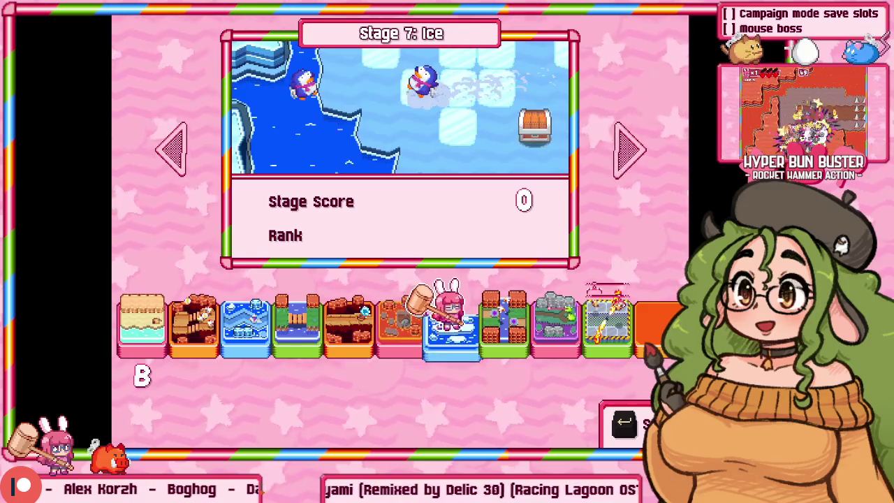
key("Right")
key("Right")
key("Left")
key("Left")
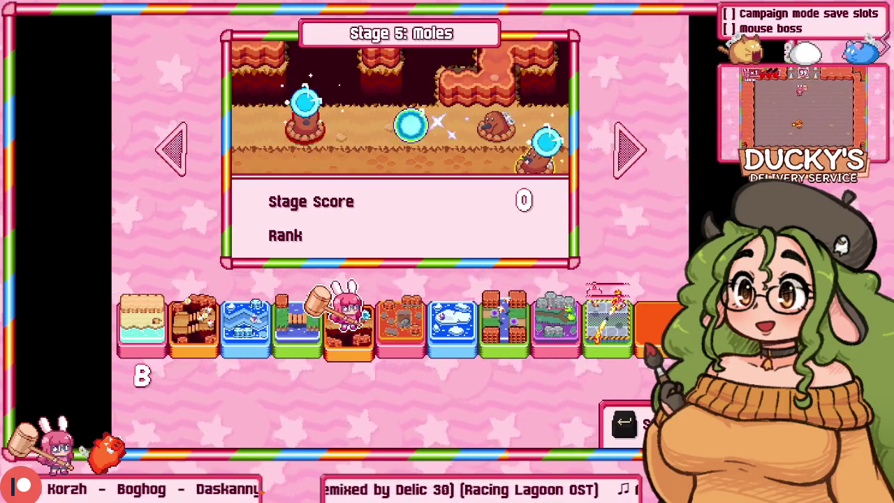
key("Right")
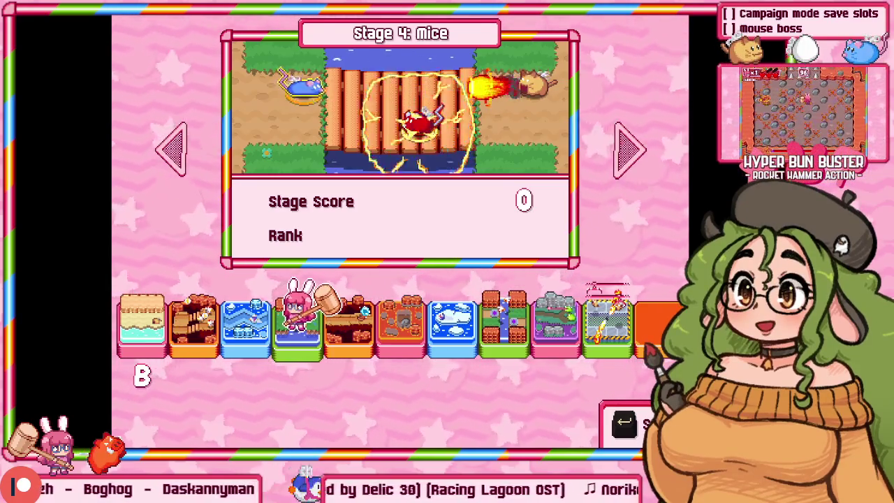
key("Right")
key("Right")
key("Return")
Leave the Frogs stage, return to the Single Player menu and enter Practice setup.
key("Escape")
key("Up")
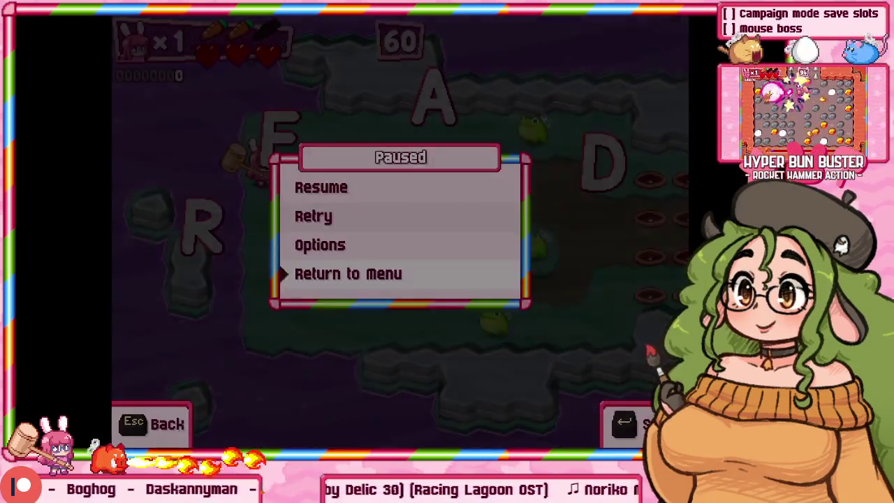
key("Return")
key("Escape")
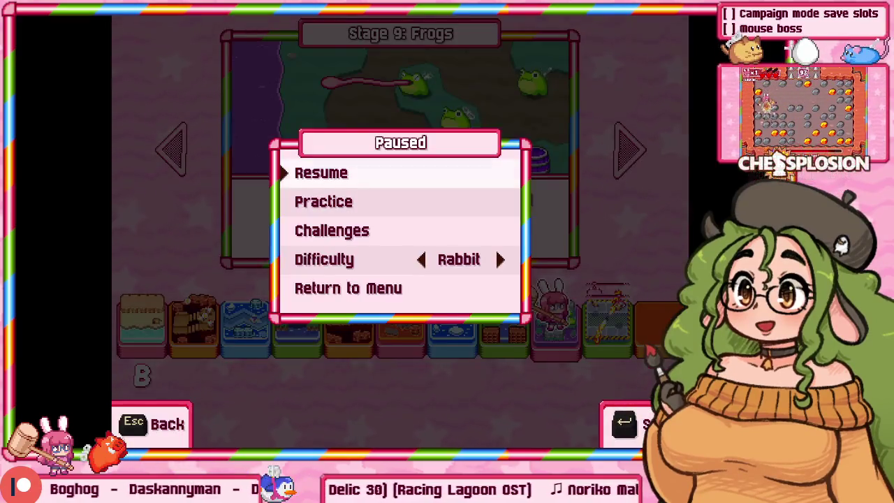
key("Escape")
key("Escape")
key("Down")
Set Practice difficulty to Hyper and Reset After to Stage Clear.
key("Down")
key("Return")
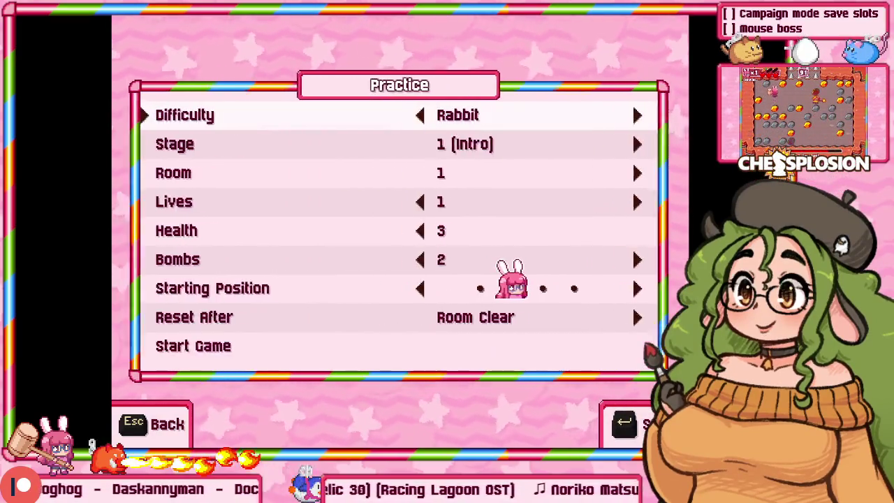
key("Right")
key("Down")
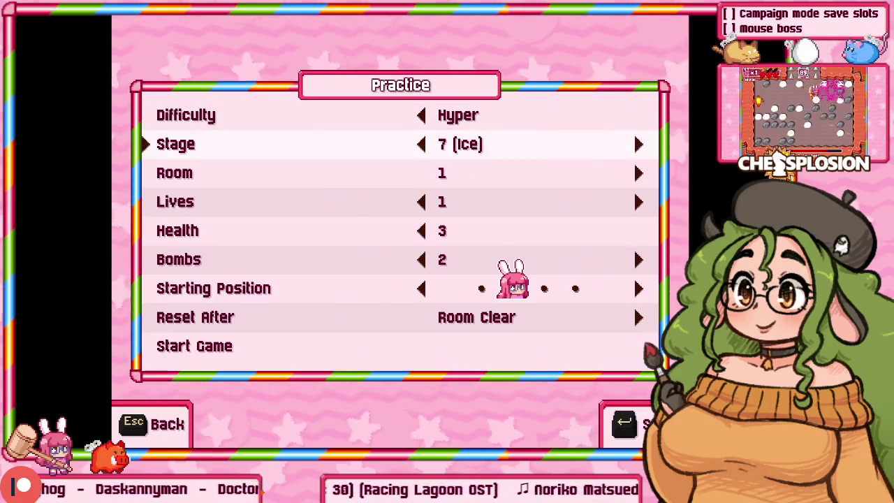
key("Down")
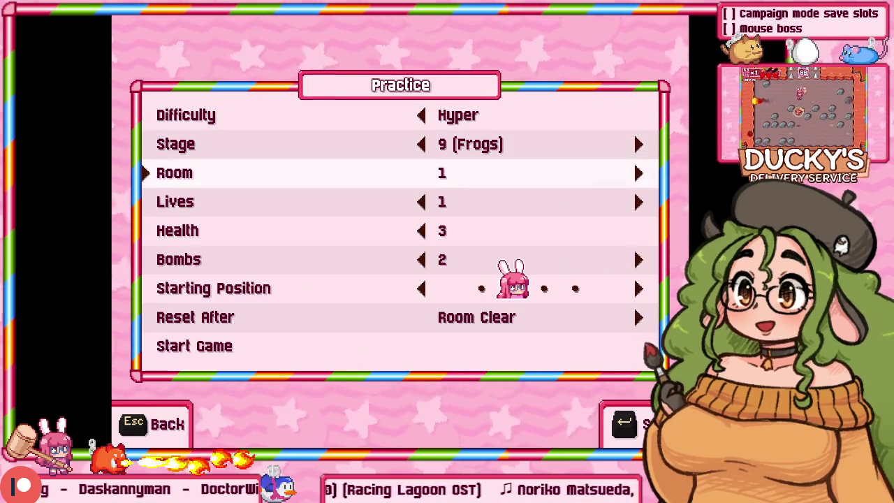
key("Up")
key("Up")
key("Up")
key("Up")
key("Right")
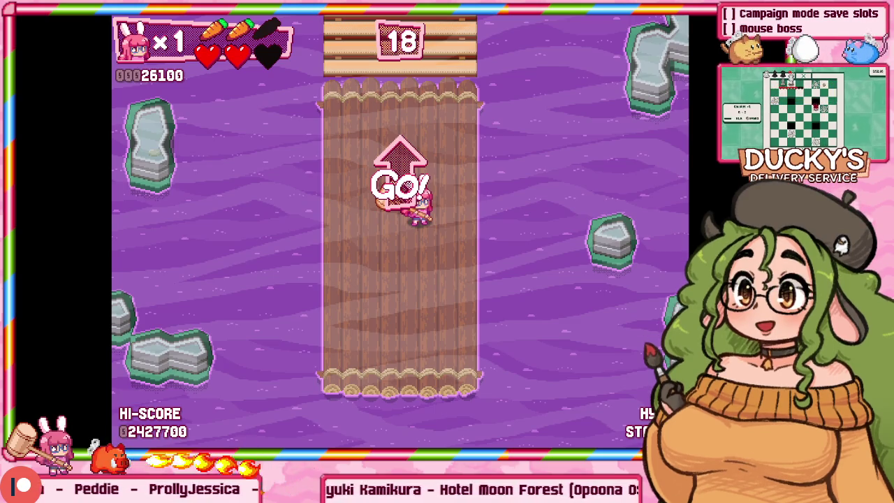
Move the bunny across the Stage 18 raft, then bring up the Windows Start menu.
key("Down")
key("Left")
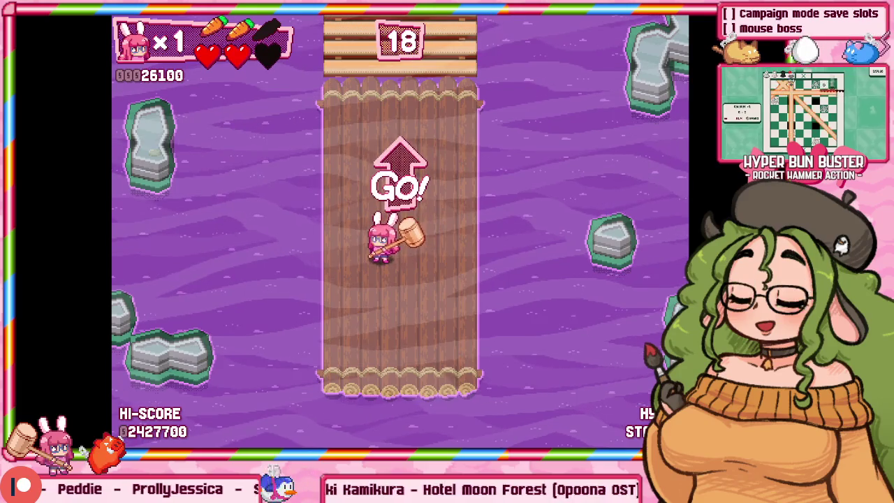
key("super")
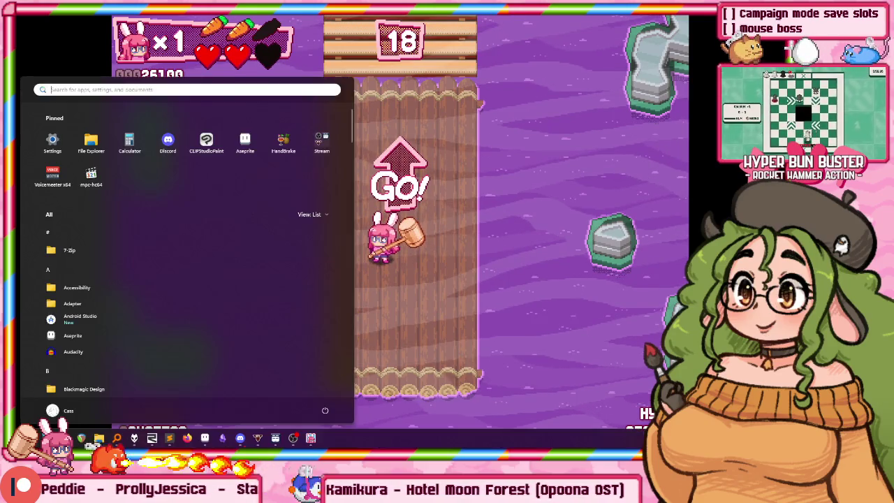
Create a new Aseprite sprite from the clipboard holding the game screenshot.
left_click(205, 440)
key("ctrl+n")
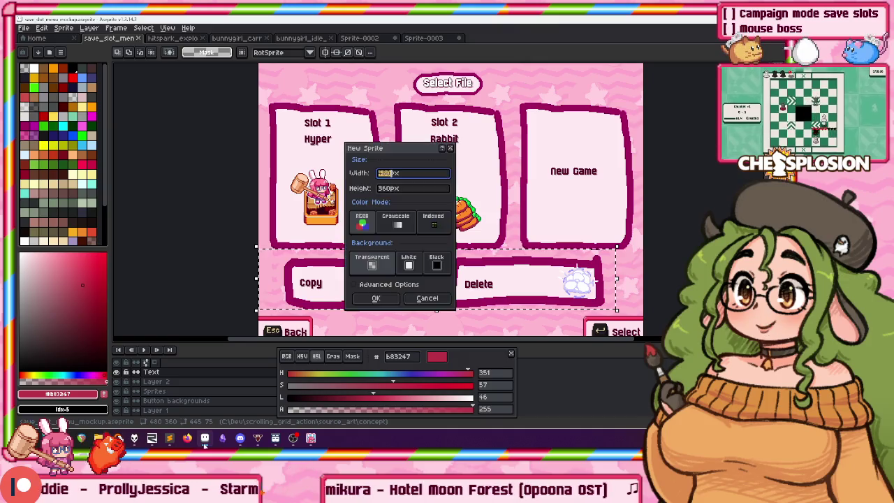
key("Return")
key("ctrl+v")
mouse_move(301, 194)
left_mouse_down()
mouse_move(246, 165)
mouse_move(229, 180)
left_mouse_up()
Shrink the timeline, move the colour panel right, reframe the screenshot, and return to the game.
left_click_drag(152, 342, 153, 377)
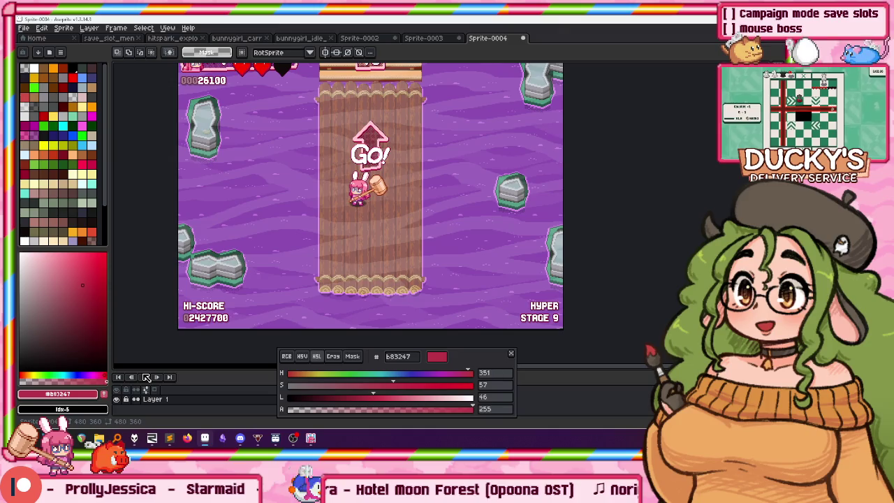
left_click_drag(471, 361, 651, 359)
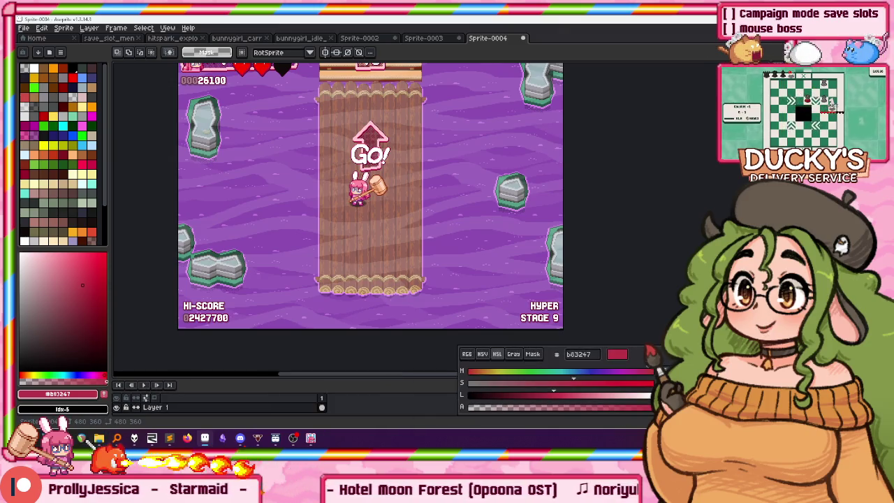
scroll(279, 122, "up", 2)
scroll(299, 168, "down", 2)
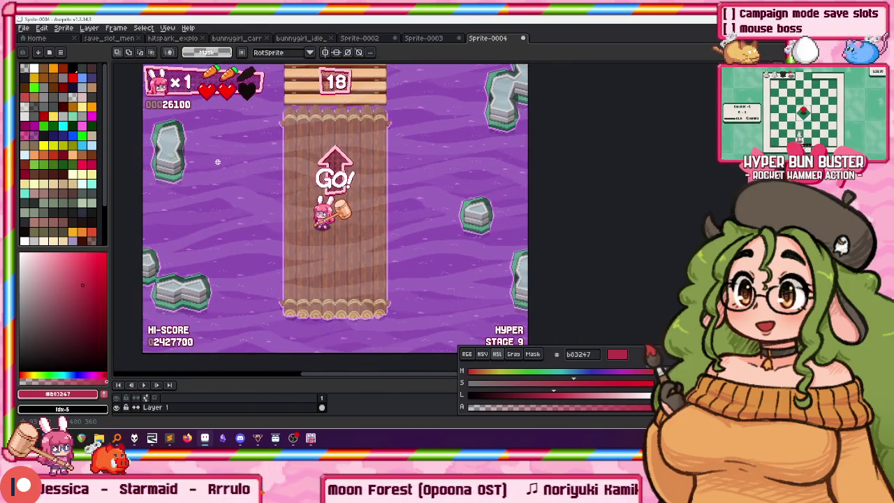
mouse_move(271, 186)
left_mouse_down()
mouse_move(278, 173)
mouse_move(195, 190)
left_mouse_up()
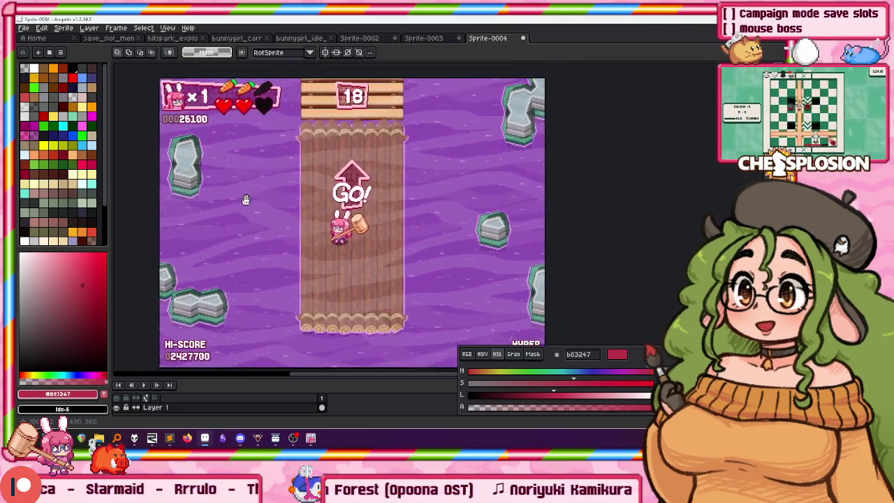
scroll(209, 203, "down", 1)
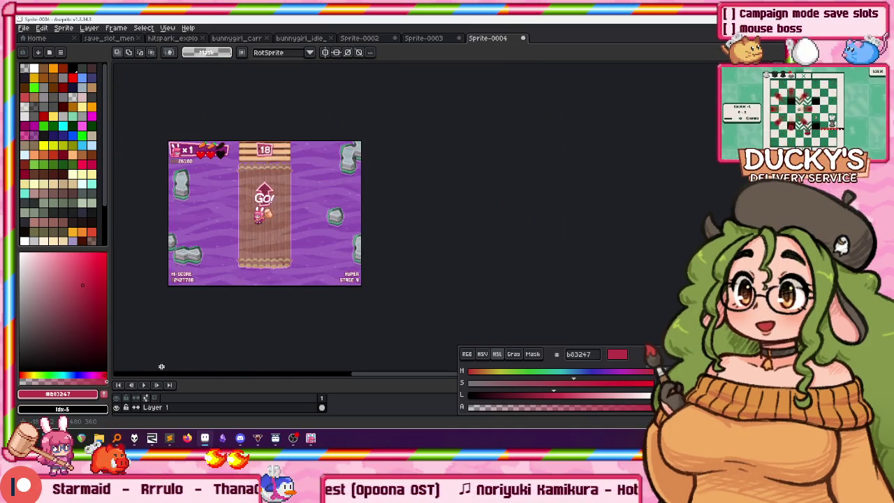
left_click(311, 438)
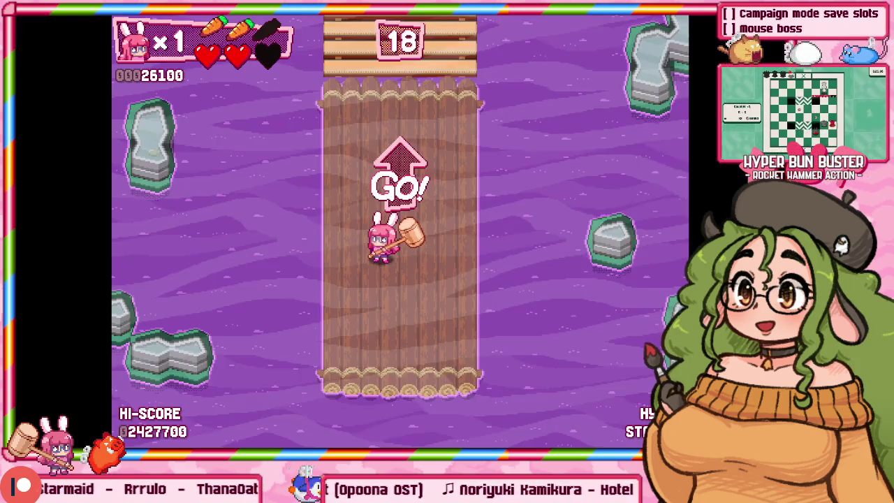
Pause and navigate the menus back into the Hyper Stage 9 gameplay.
key("Escape")
key("Up")
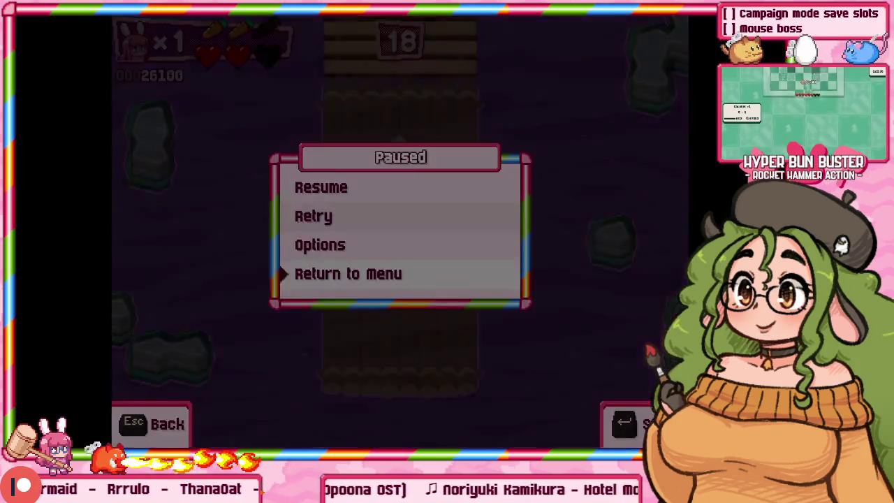
key("Return")
key("Escape")
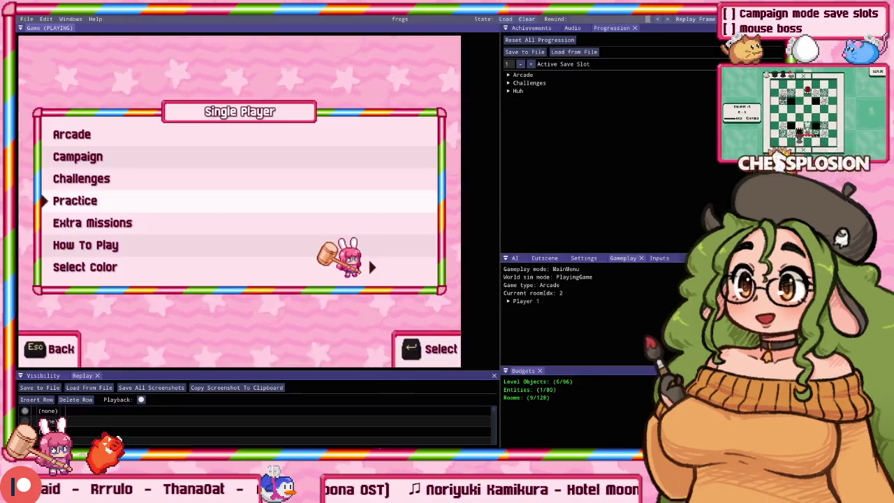
left_click(505, 19)
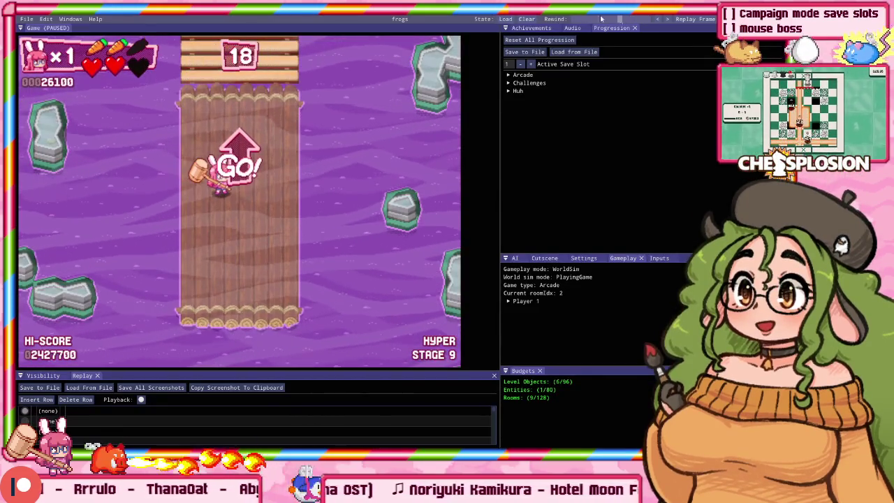
key("Escape")
Set the Video Screen Filter to Scanlines (Soft) and resume play.
key("Down")
key("Down")
key("Return")
key("Return")
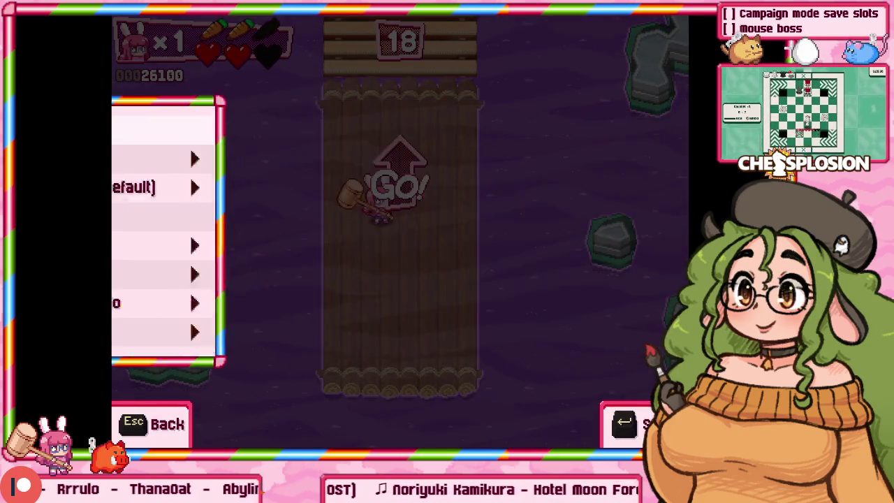
key("Down")
key("Down")
key("Down")
key("Down")
key("Down")
key("Down")
key("Right")
key("Right")
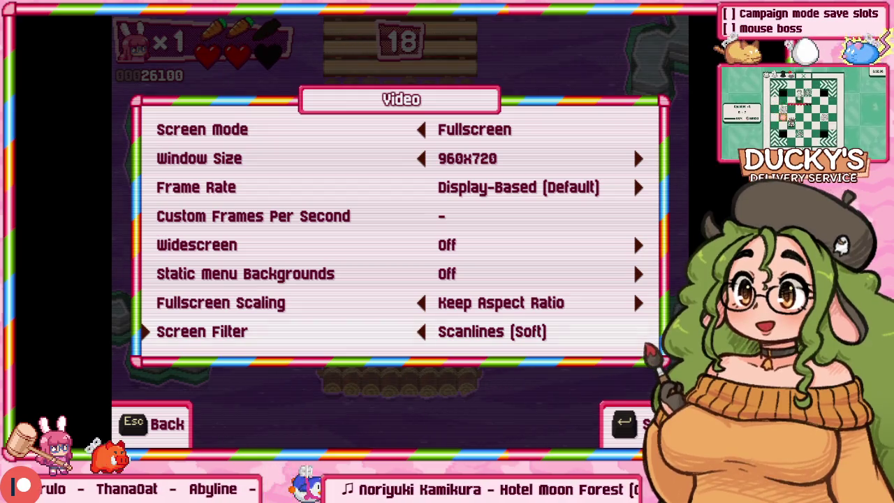
key("Escape")
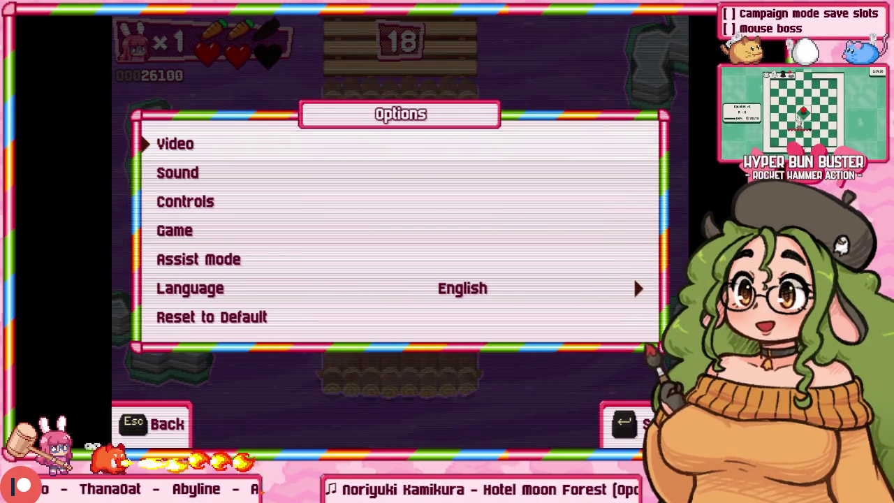
key("Escape")
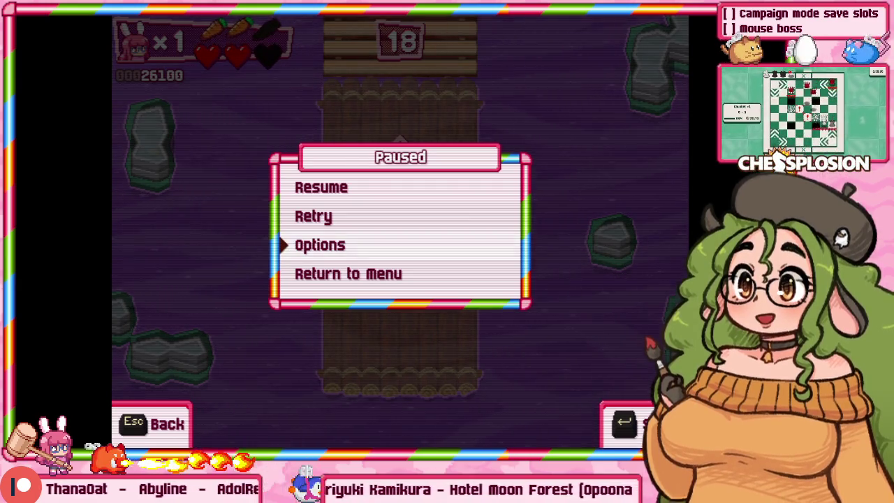
key("Return")
key("Escape")
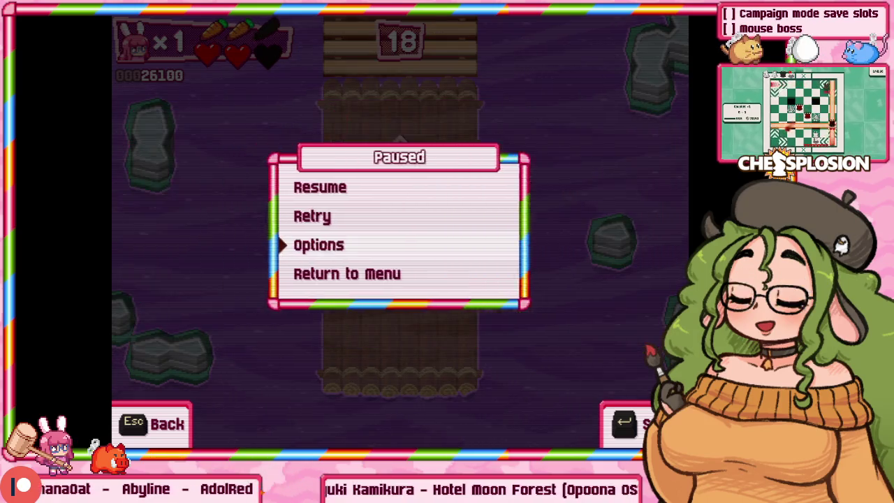
key("Escape")
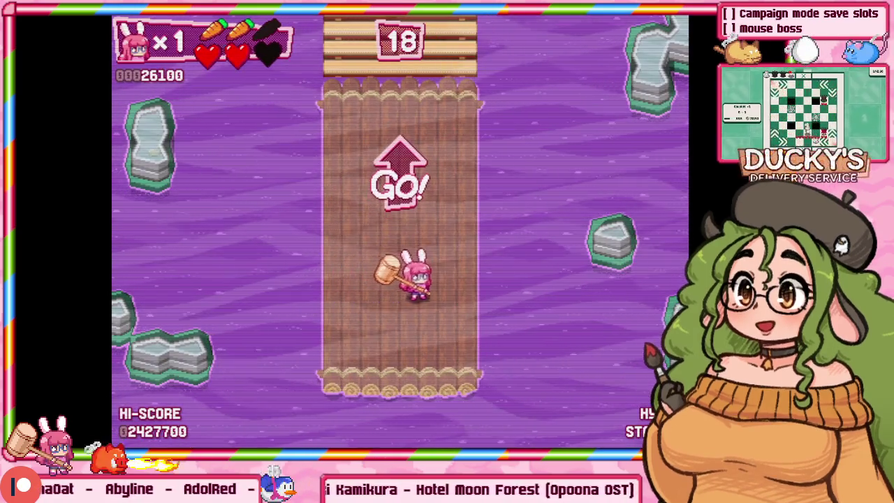
Move the bunny around the raft, toggling the F1 debug panels on and off.
key("Left")
key("Up")
key("Right")
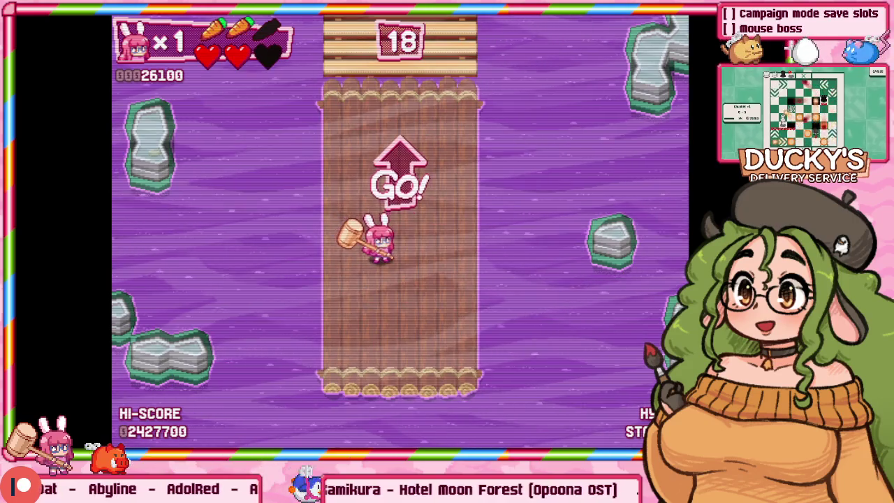
key("Right")
key("Down")
key("Left")
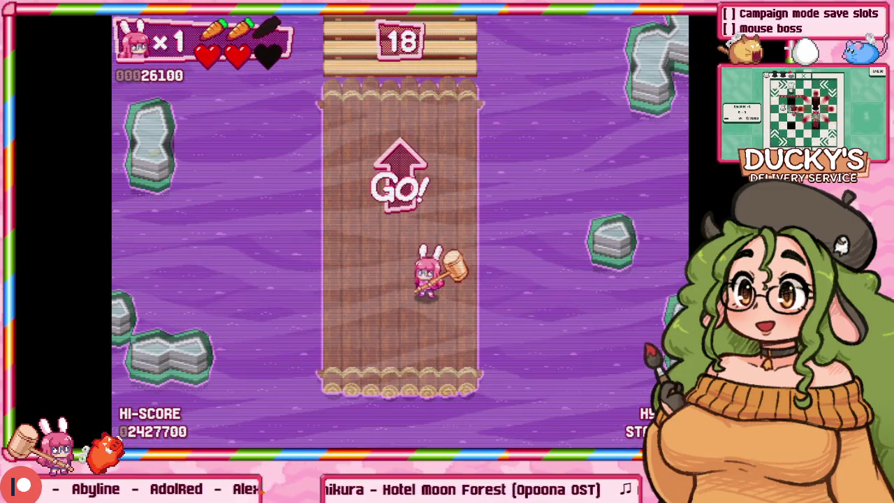
key("F1")
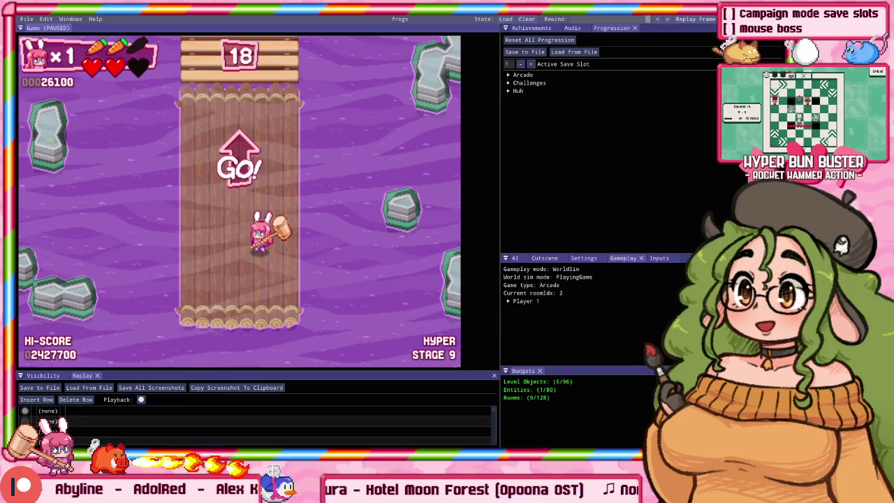
key("F1")
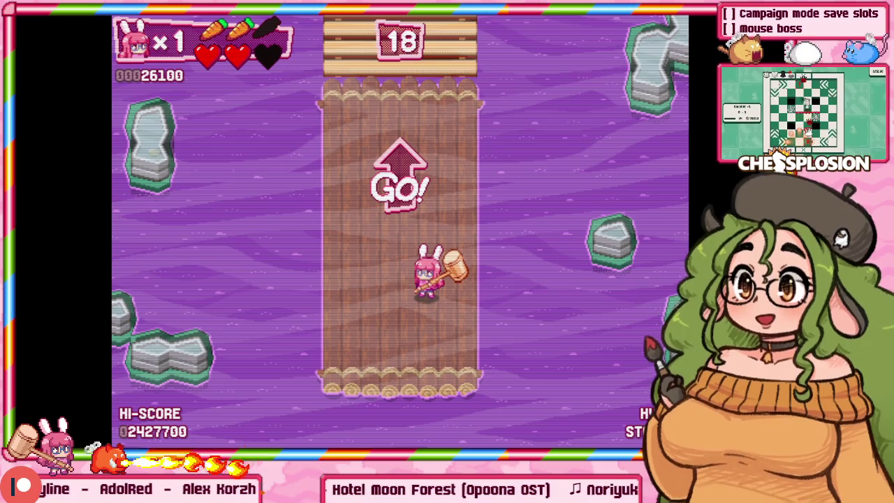
key("Left")
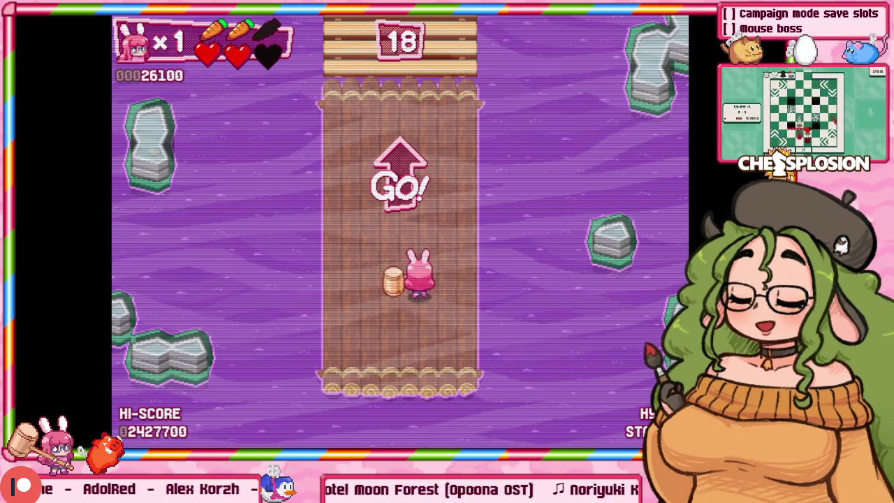
key("Up")
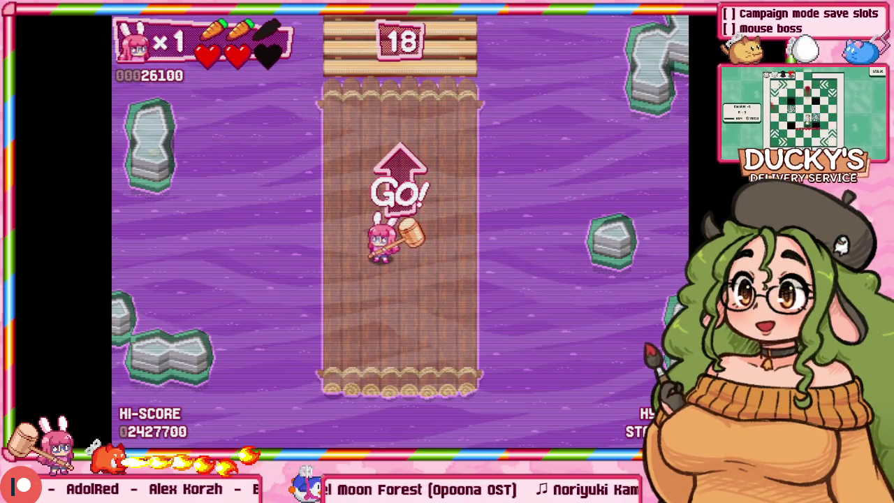
key("super")
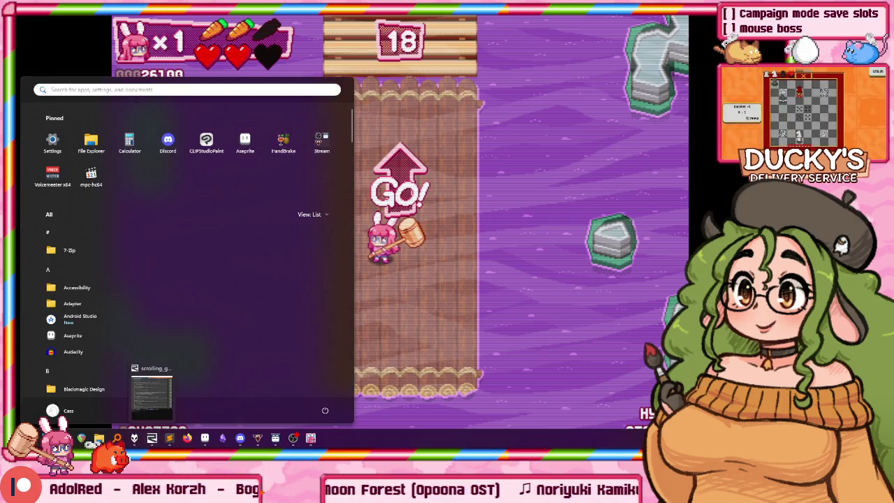
Snip the raft area of the game and launch Paint.NET by searching 'paint'.
key("Escape")
key("shift+super+s")
left_click_drag(261, 330, 574, 64)
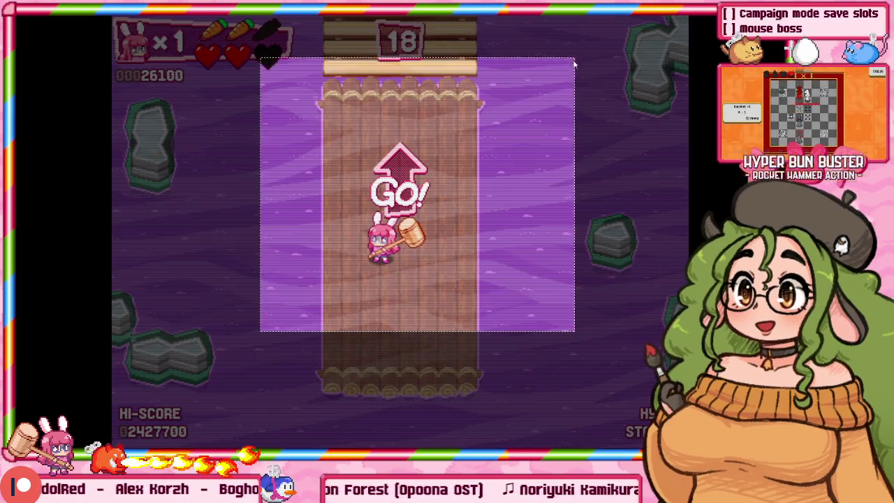
key("super")
type("paint")
key("Return")
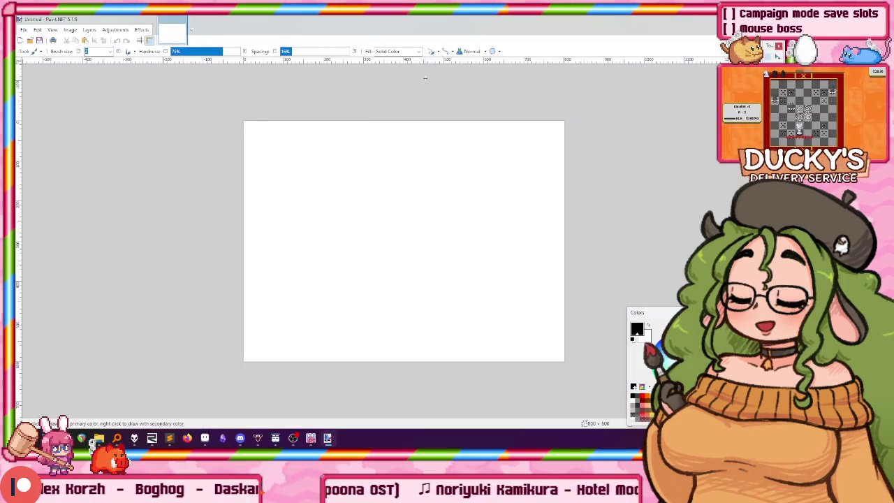
Paste the capture into Paint.NET, zoom in and out on the scanlines, then close without saving.
key("ctrl+v")
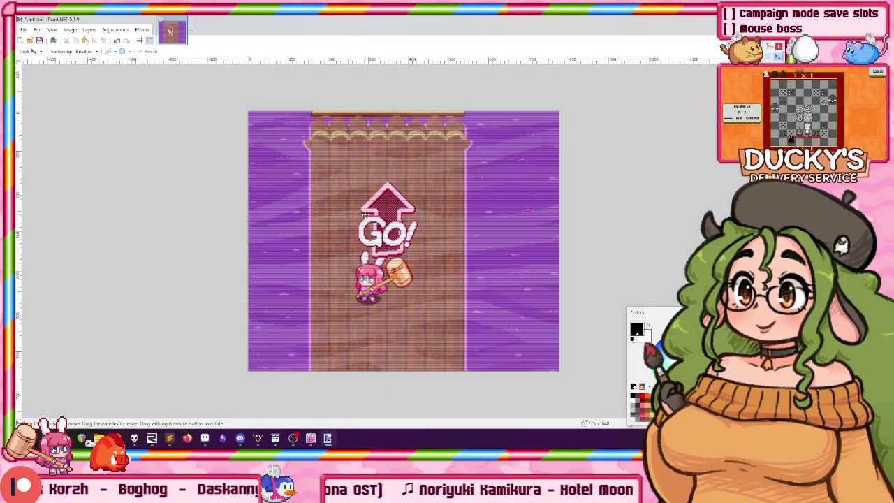
scroll(348, 215, "up", 3, "ctrl")
scroll(348, 215, "up", 2, "ctrl")
scroll(349, 203, "down", 1)
scroll(351, 209, "down", 3)
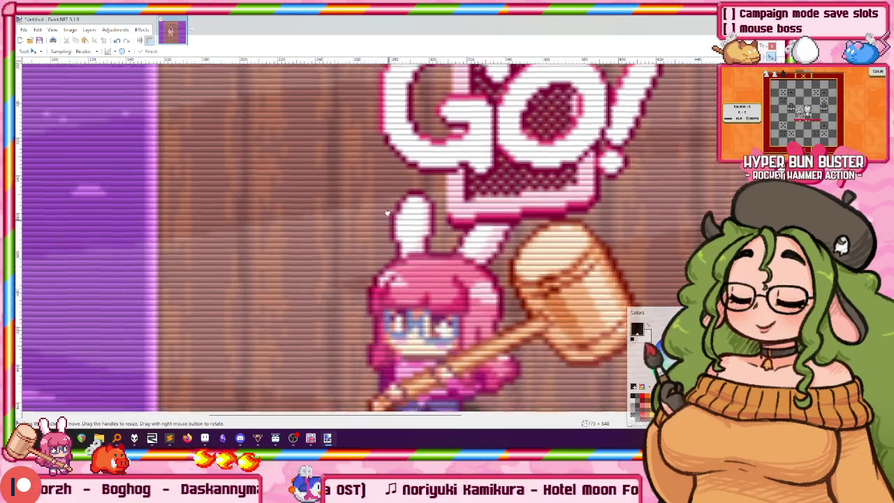
scroll(353, 225, "down", 2)
scroll(354, 189, "down", 1, "ctrl")
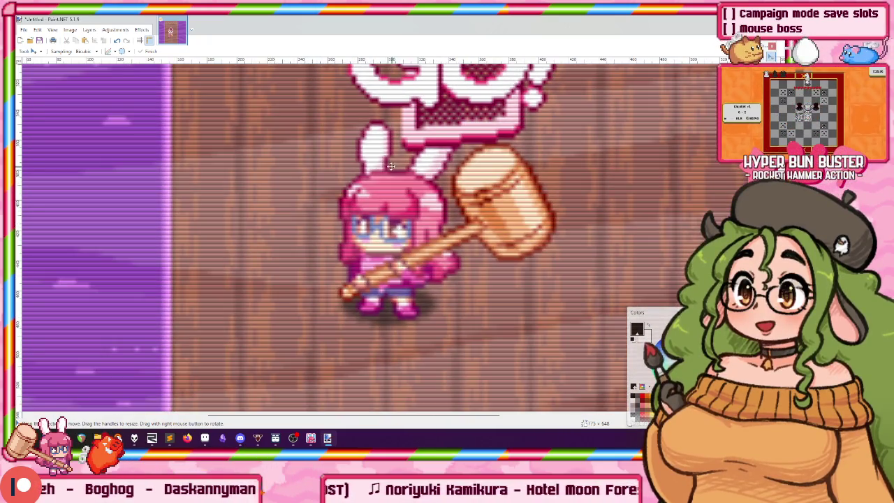
scroll(370, 216, "up", 2)
scroll(373, 234, "up", 1, "ctrl")
scroll(363, 224, "down", 2)
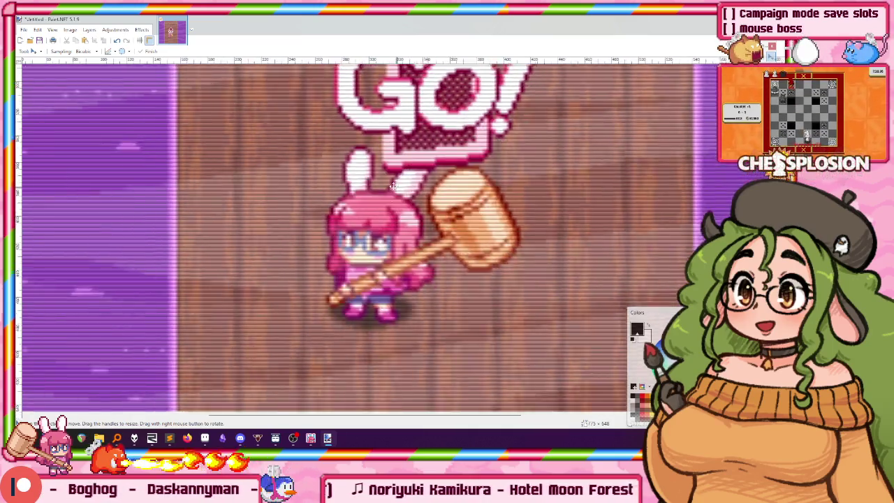
scroll(349, 210, "up", 1, "ctrl")
scroll(336, 199, "down", 1)
scroll(356, 142, "up", 1, "ctrl")
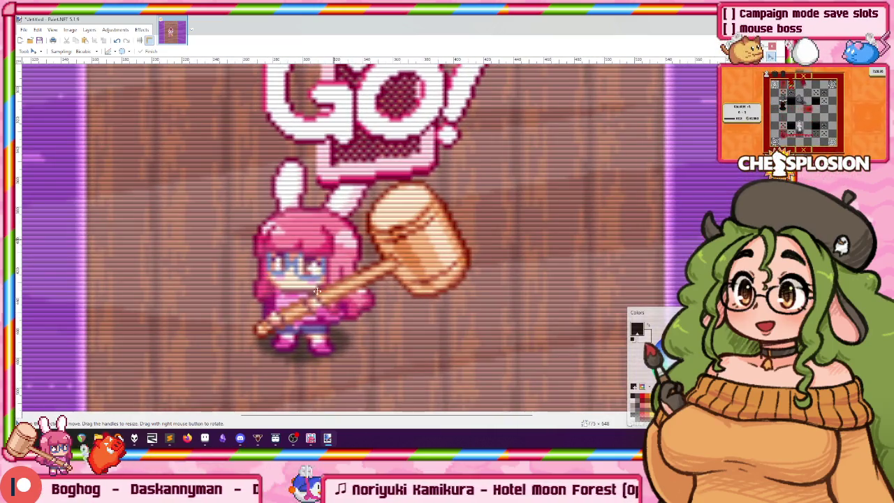
key("ctrl+minus")
key("ctrl+minus")
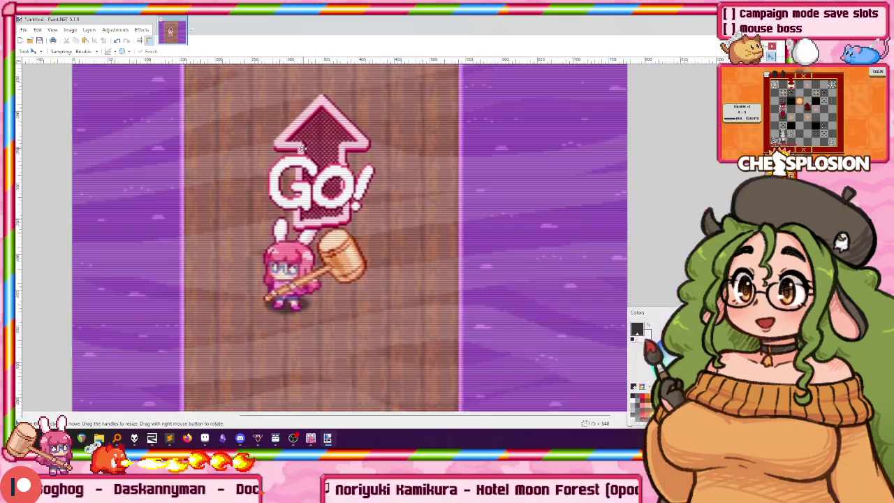
key("ctrl+plus")
key("ctrl+w")
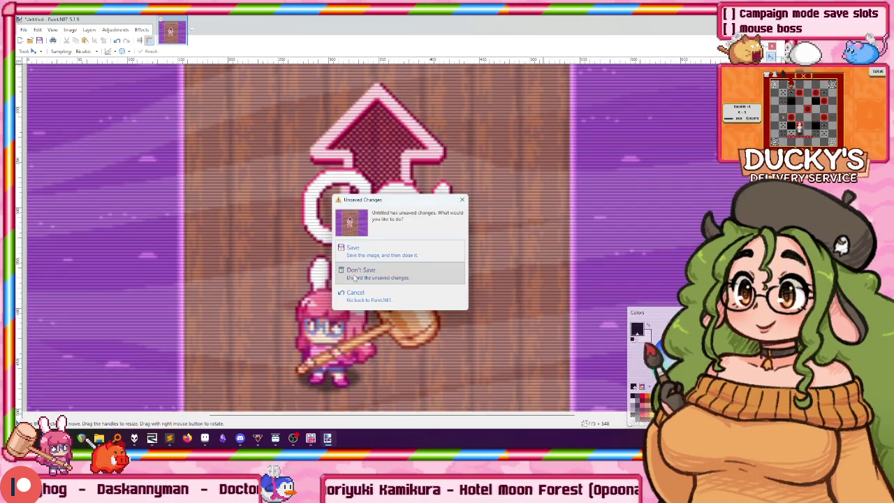
left_click(361, 271)
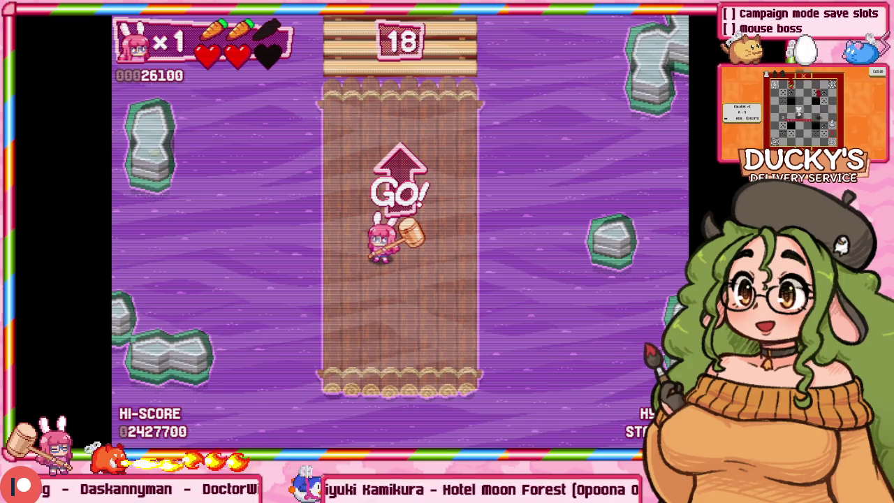
Pause and change the Video Screen Filter to Sharp.
key("Escape")
key("Down")
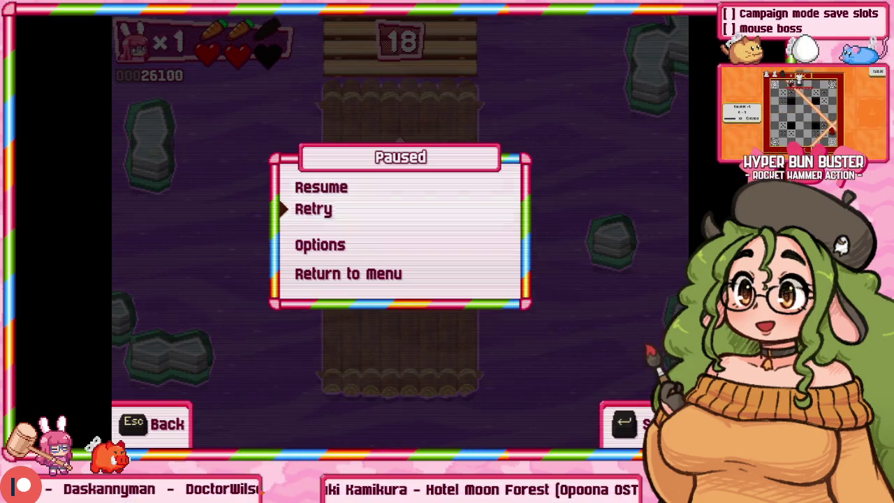
key("Down")
key("Return")
key("Down")
key("Down")
key("Down")
key("Return")
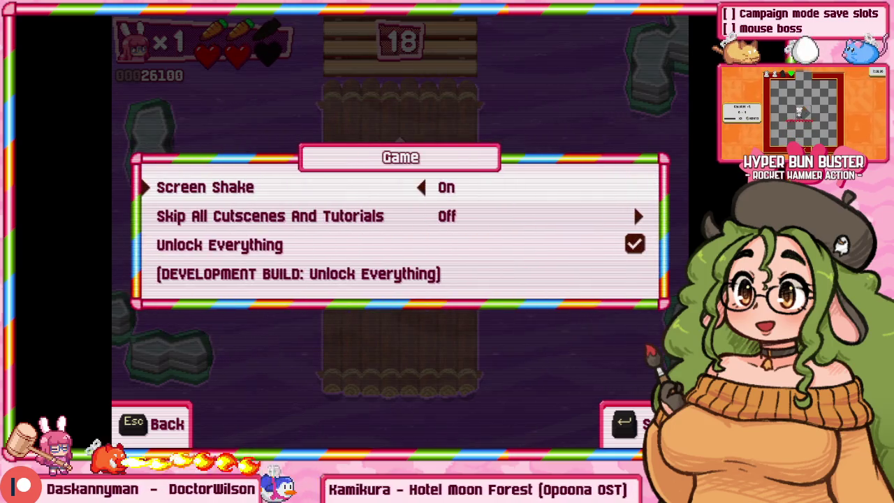
key("Escape")
key("Up")
key("Return")
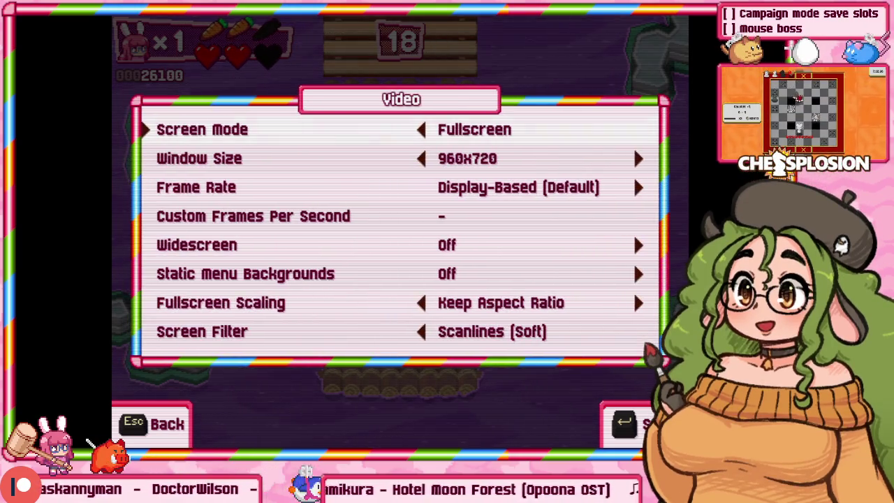
key("Up")
key("Left")
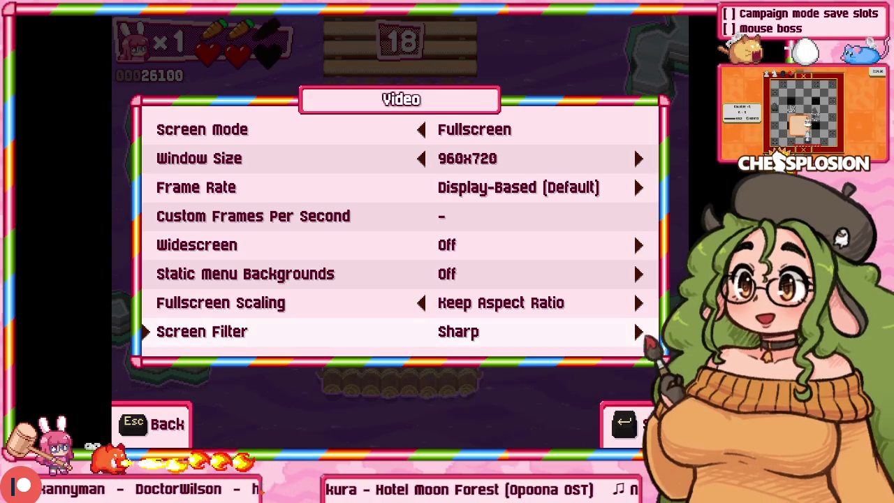
Resume play and move the bunny up to the raft's top edge.
key("Escape")
key("Escape")
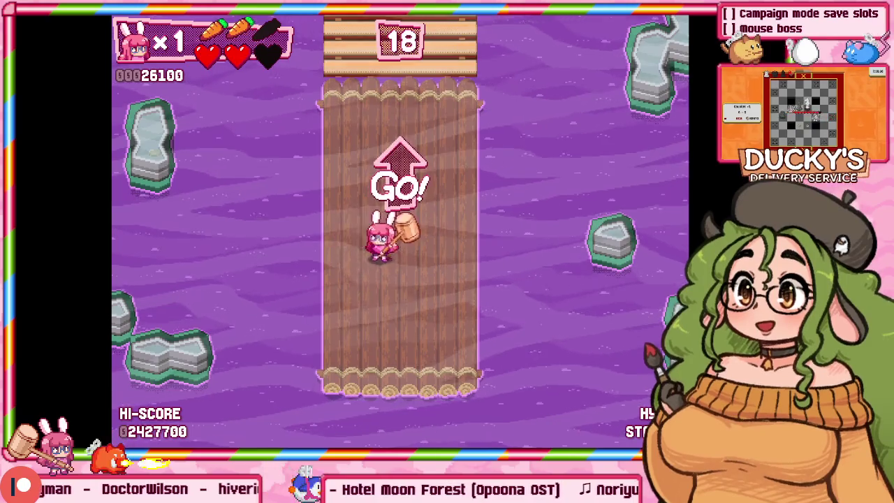
key("Left")
key("Up")
key("Up")
key("Up")
key("Up")
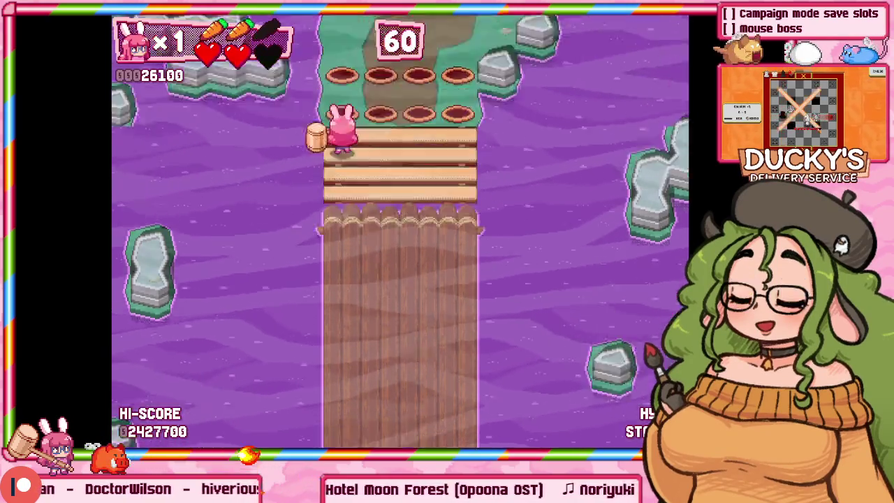
Walk the bunny off the raft and hammer the frogs among the chests.
key("Up")
key("Right")
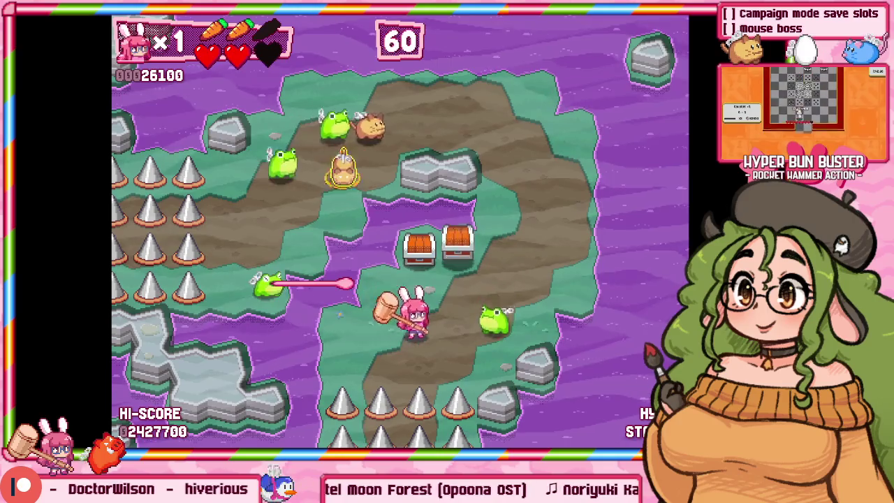
key("Right")
key("Up")
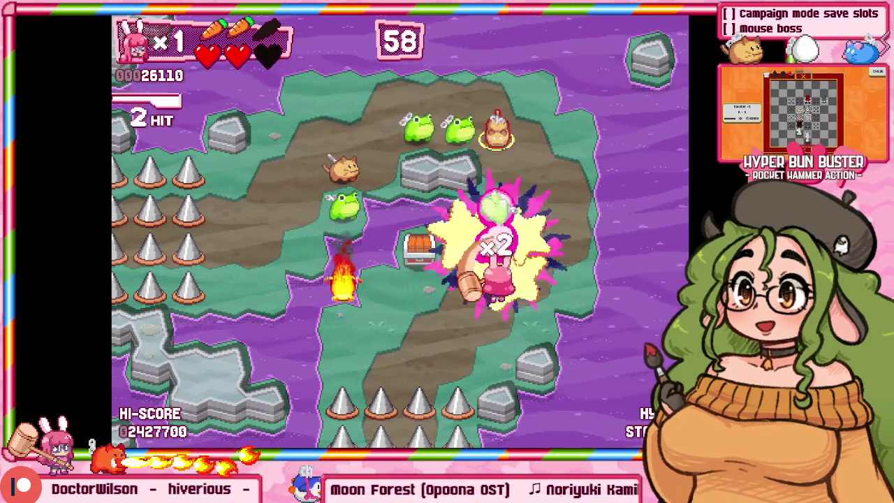
key("Left")
key("Down")
key("Up")
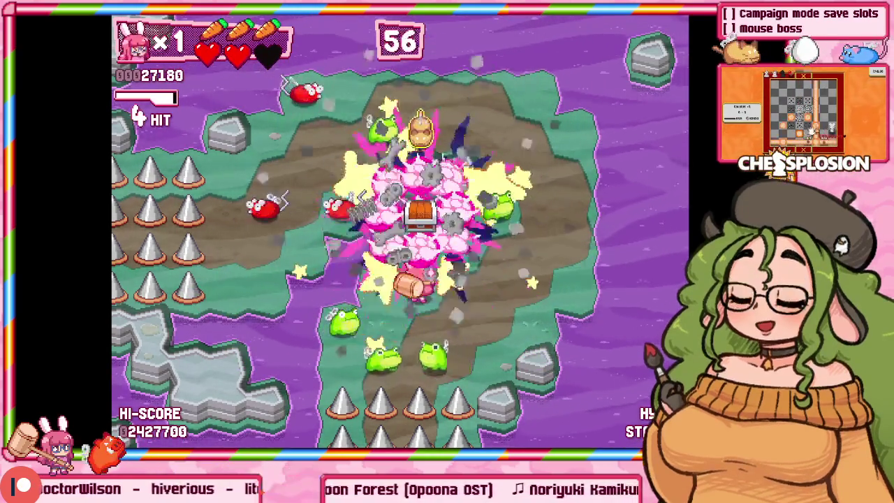
Break a chest to regain a heart, hit more frogs, then return to Practice.
key("Down")
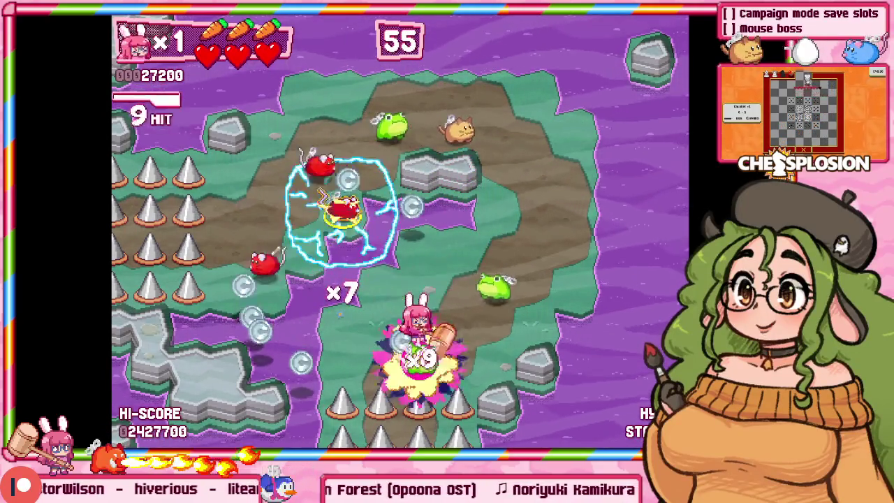
key("Down")
key("Up")
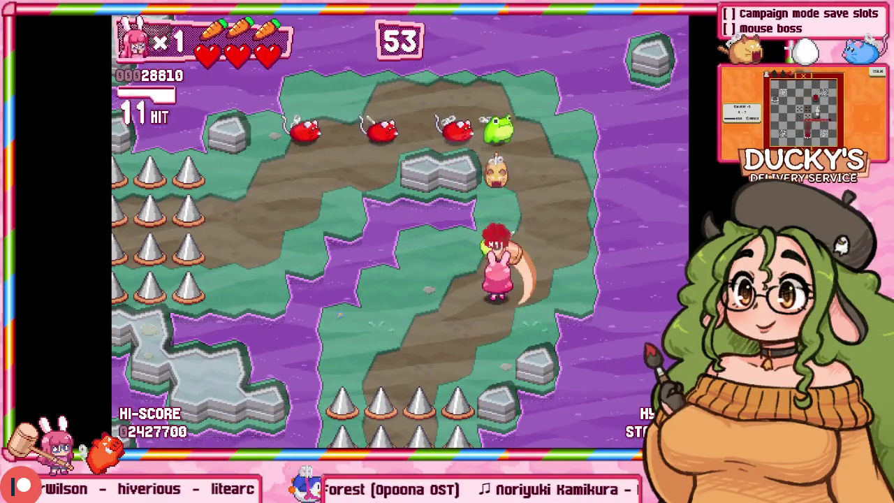
key("Up")
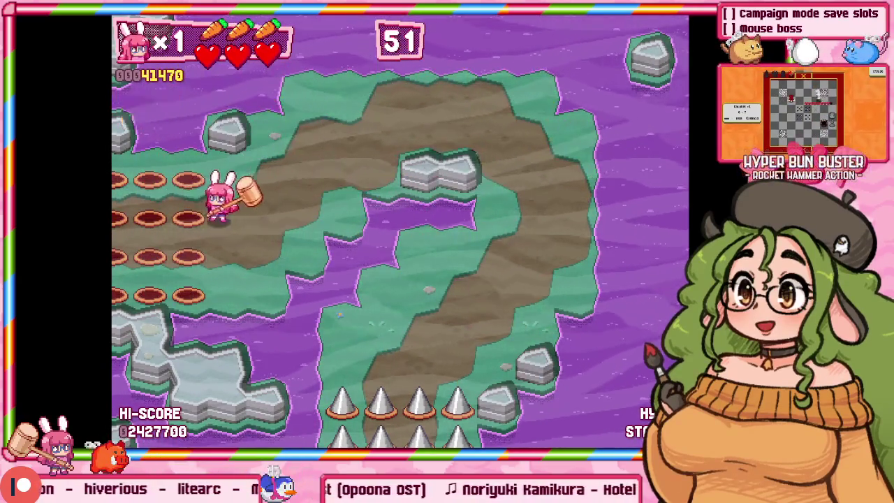
key("Escape")
key("Escape")
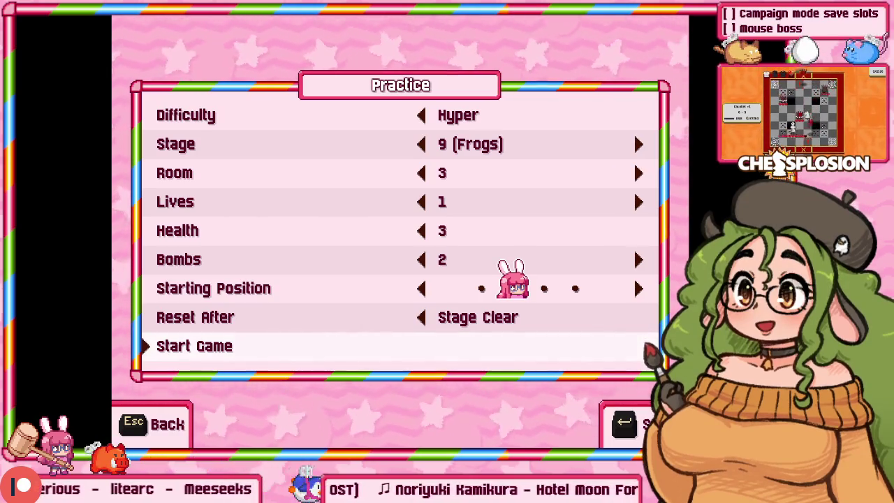
Set Practice to Stage 7 (Ice), Room 5 and start the run.
key("Down")
key("Down")
key("Up")
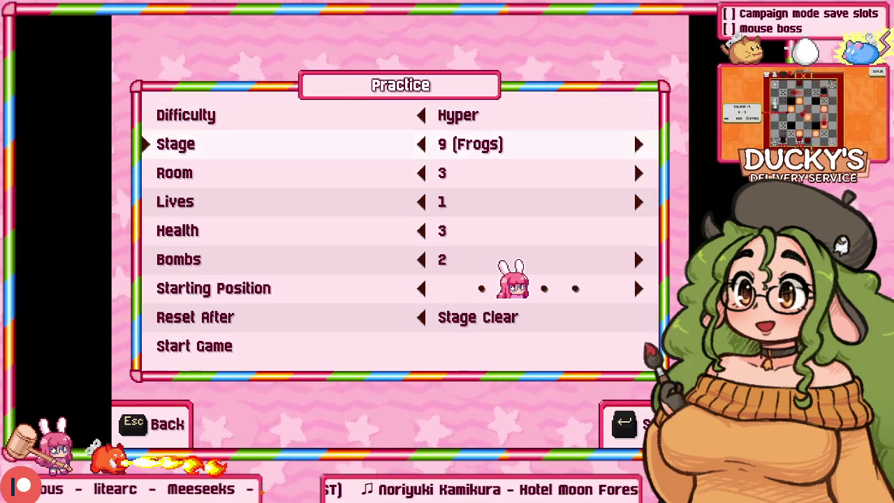
key("Left")
key("Left")
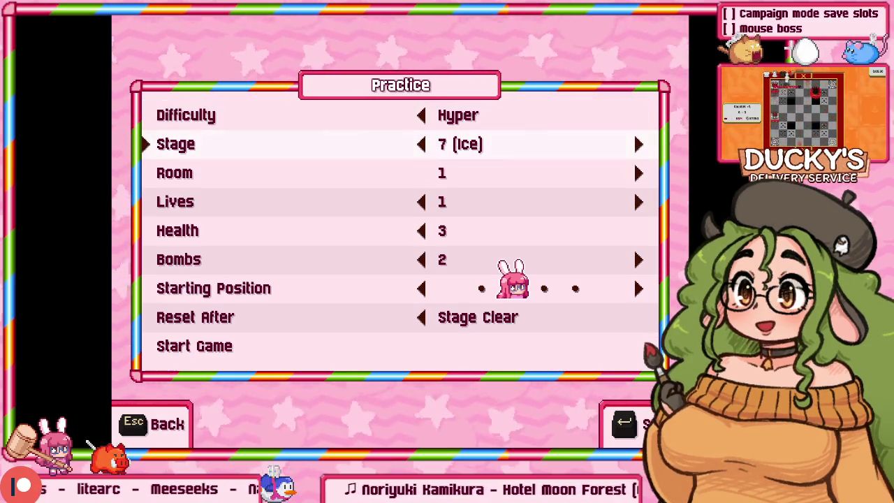
key("Down")
key("Right")
key("Right")
key("Right")
key("Right")
key("Left")
key("Up")
key("Up")
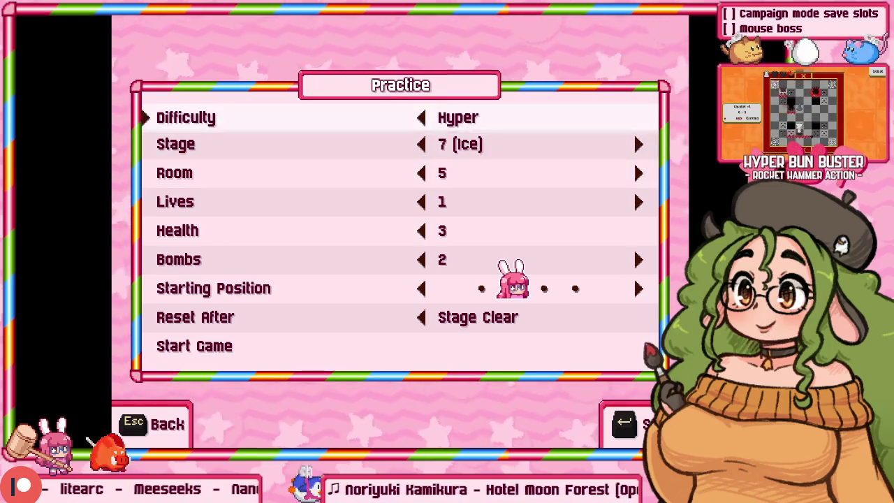
key("Up")
key("Return")
Swing at the cat pack, then pause and retry the ice room from scratch.
key("z")
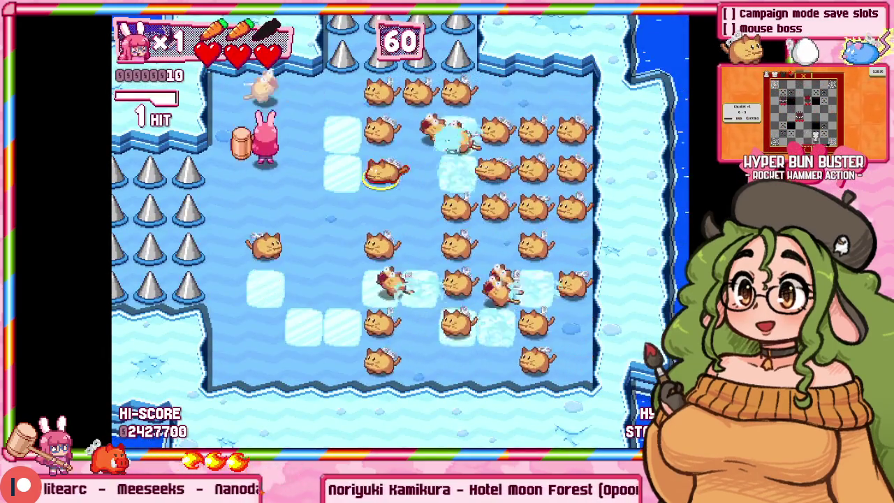
key("z")
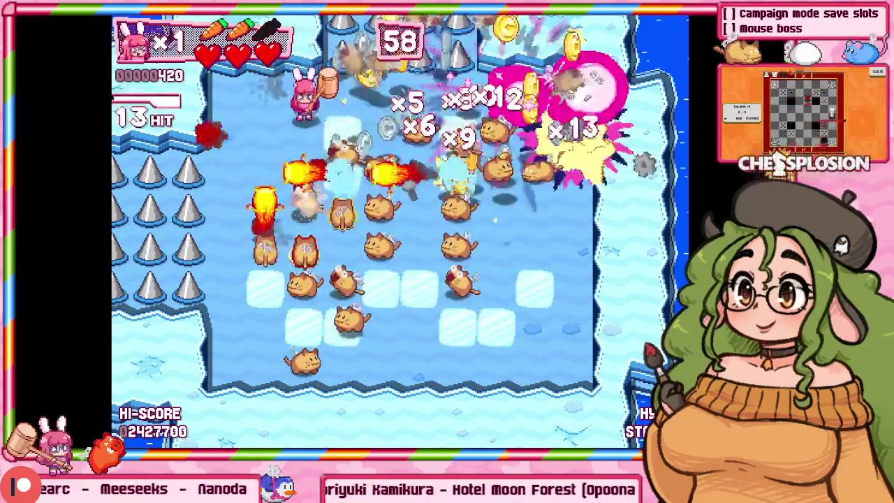
key("Escape")
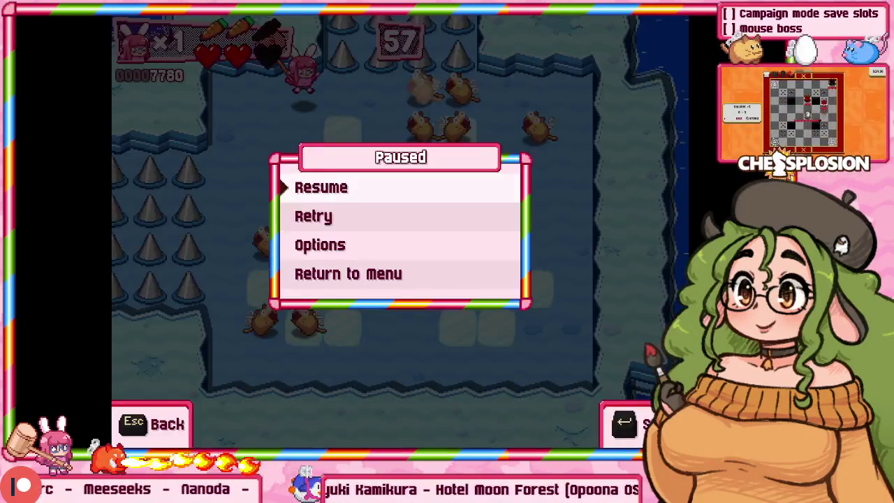
key("Down")
key("Return")
Chain hammer hits on cats across the top and down the right side.
key("z")
key("Up")
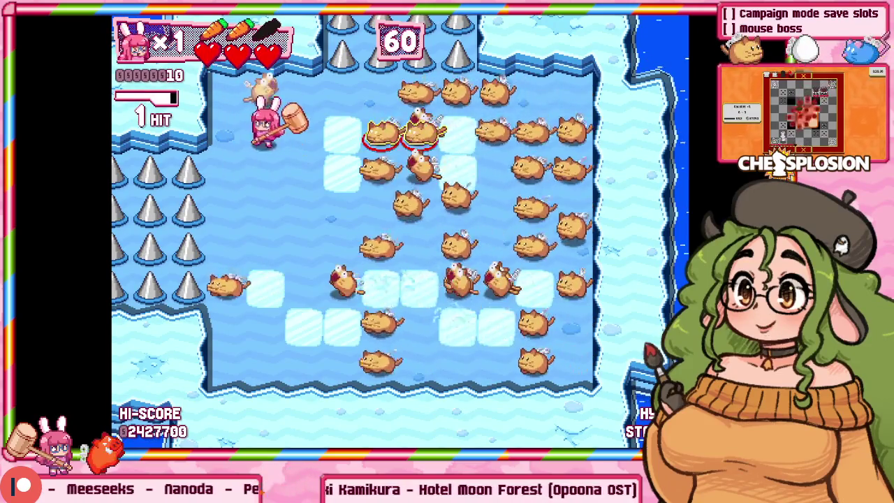
key("z")
key("Right")
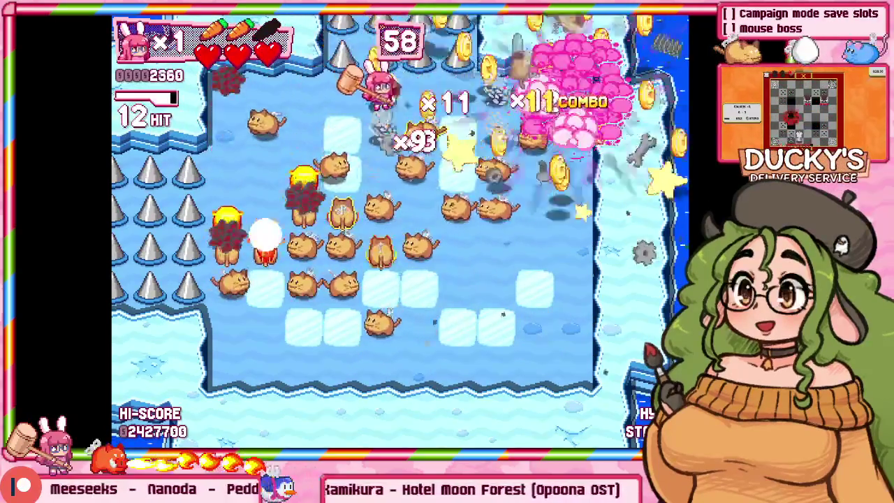
key("Down")
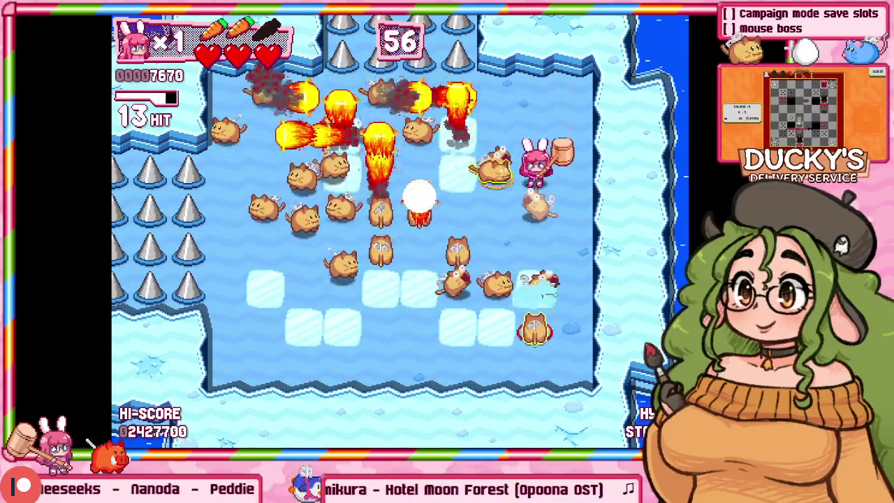
key("z")
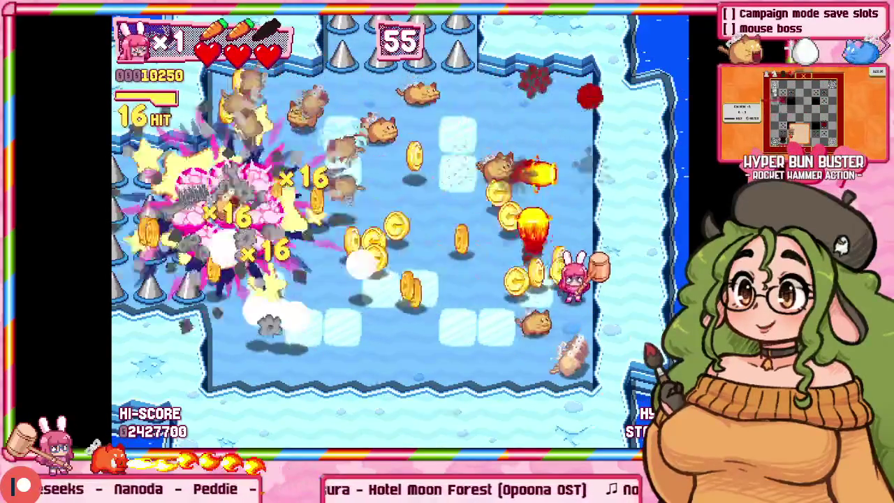
key("z")
Clear the remaining enemies, earning the 5060 time bonus and 2000 full chain.
key("Left")
key("Up")
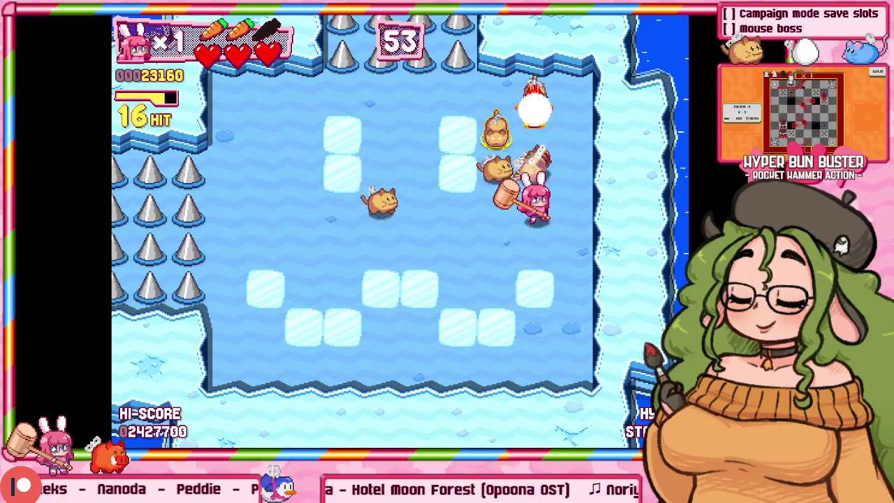
key("Up")
key("Left")
key("z")
key("Down")
key("z")
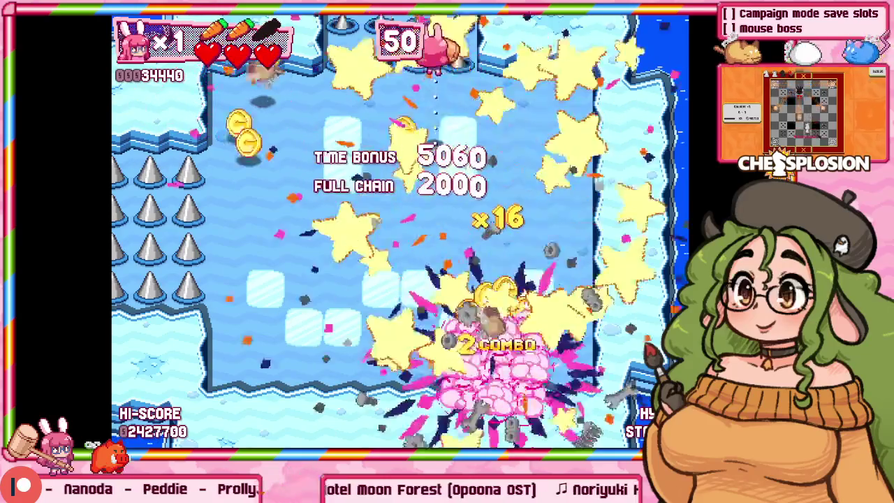
Move into the next ice room, then pause and return to the Practice settings.
key("Left")
key("Left")
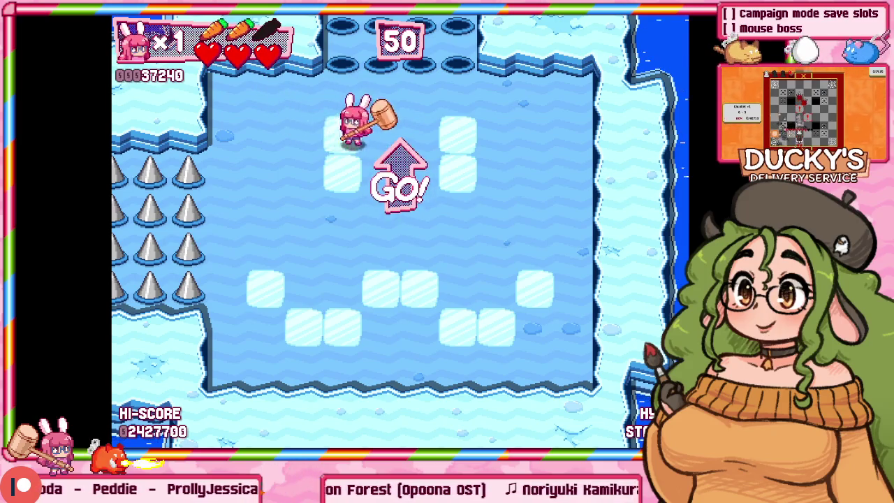
key("Left")
key("Escape")
key("Up")
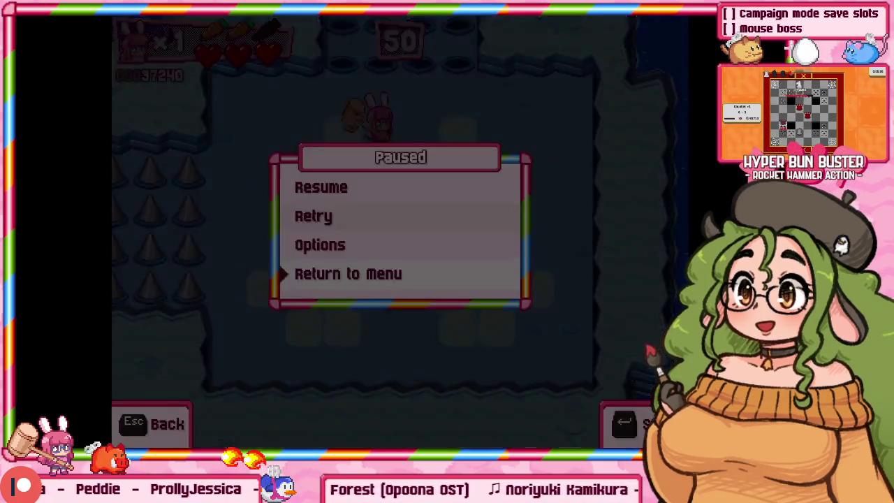
key("Return")
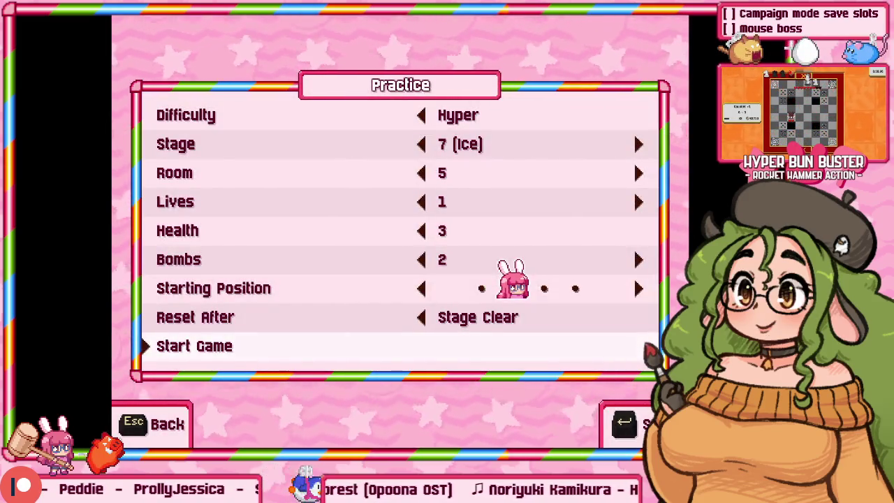
Back out to the title screen and load Slot 1 into Campaign mode.
key("Down")
key("Down")
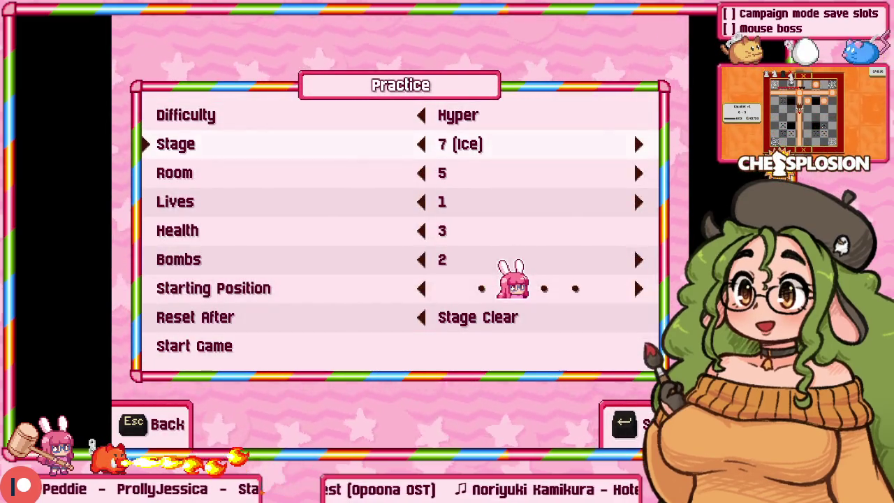
key("Escape")
key("Escape")
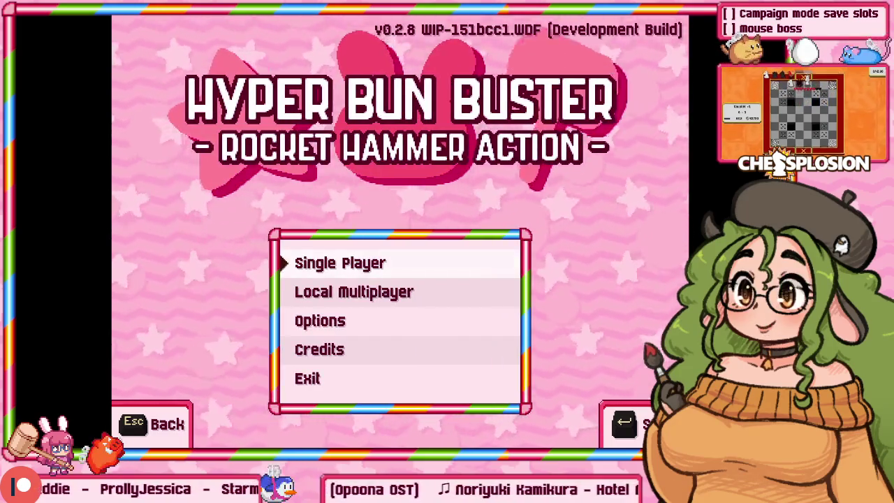
key("Return")
key("Down")
key("Return")
key("Return")
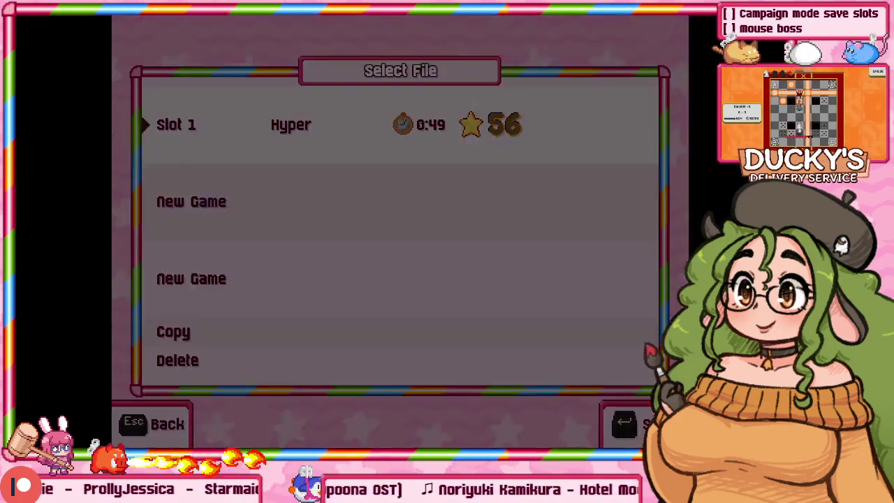
Browse the stage select back and forth around Stage 6: Boars and Stage 7: Ice.
key("Right")
key("Right")
key("Right")
key("Right")
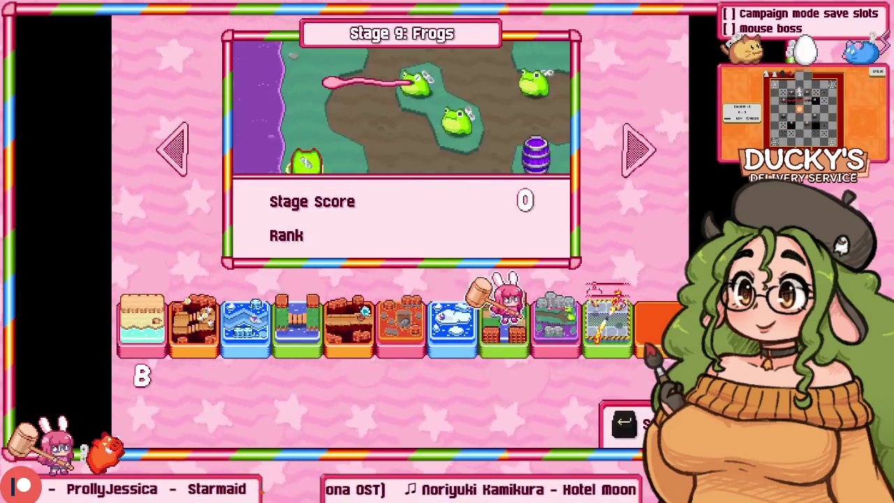
key("Left")
key("Left")
key("Left")
key("Left")
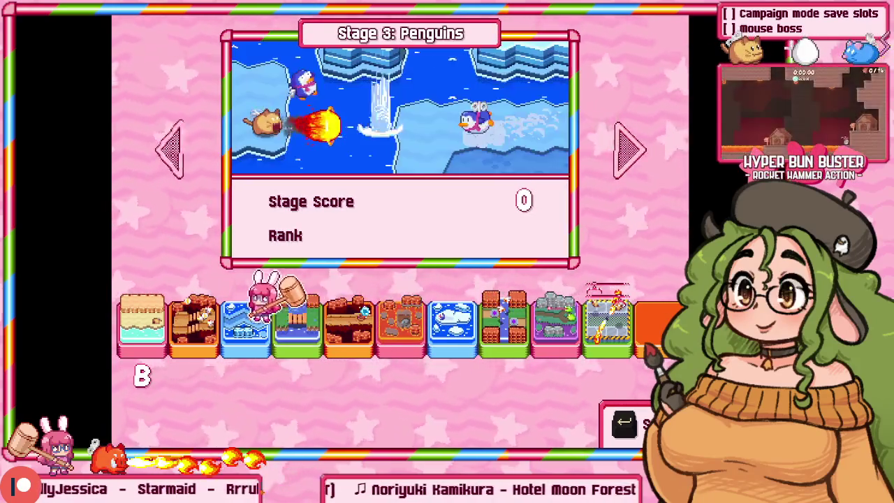
key("Right")
key("Right")
key("Right")
key("Right")
key("Right")
key("Left")
key("Left")
key("Left")
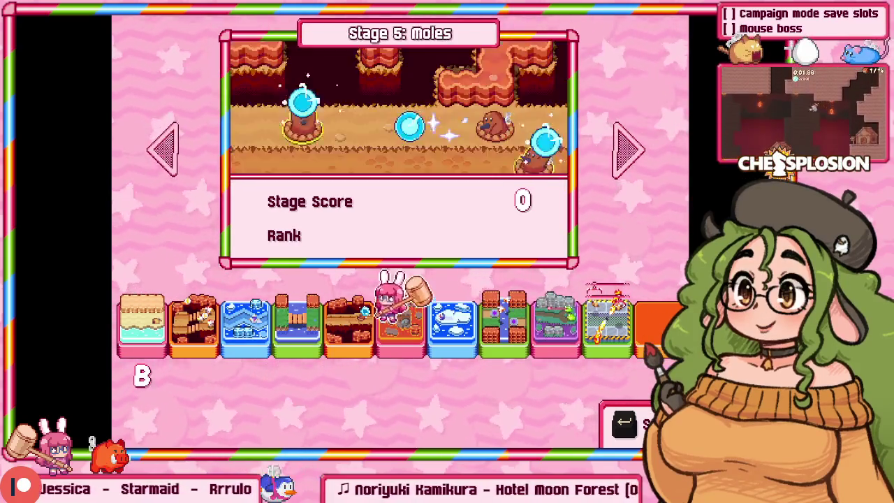
key("Right")
key("Right")
key("Right")
key("Left")
key("Left")
key("Left")
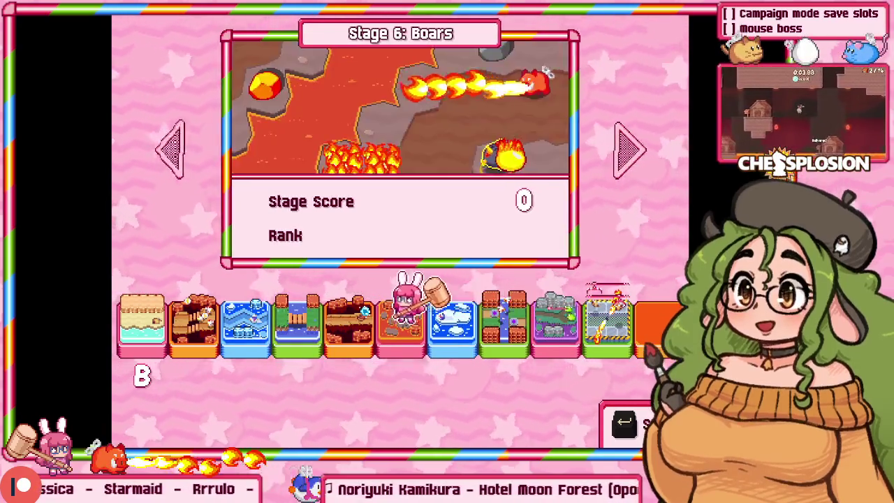
Settle the stage select on Stage 4: Mice and pause the game.
key("Right")
key("Right")
key("Right")
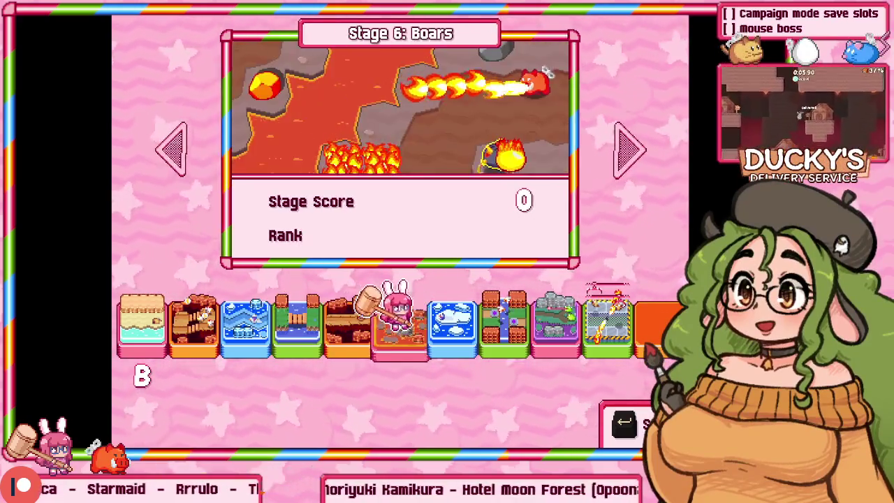
key("Left")
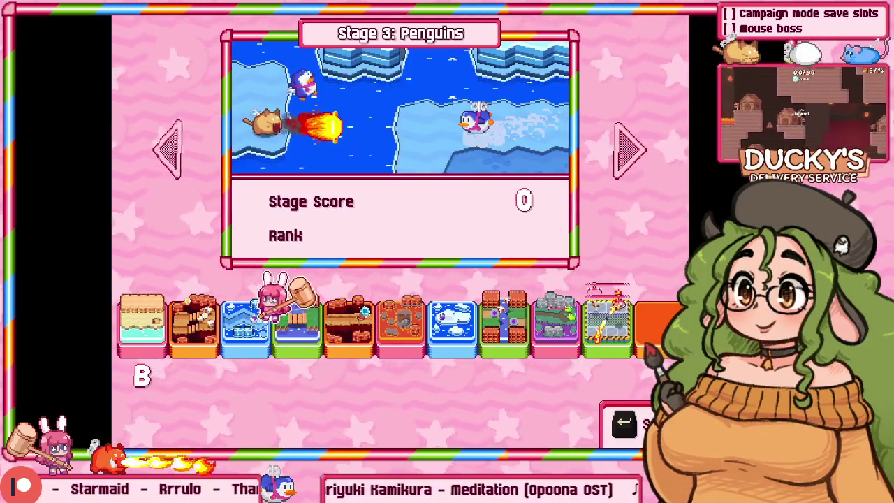
key("Left")
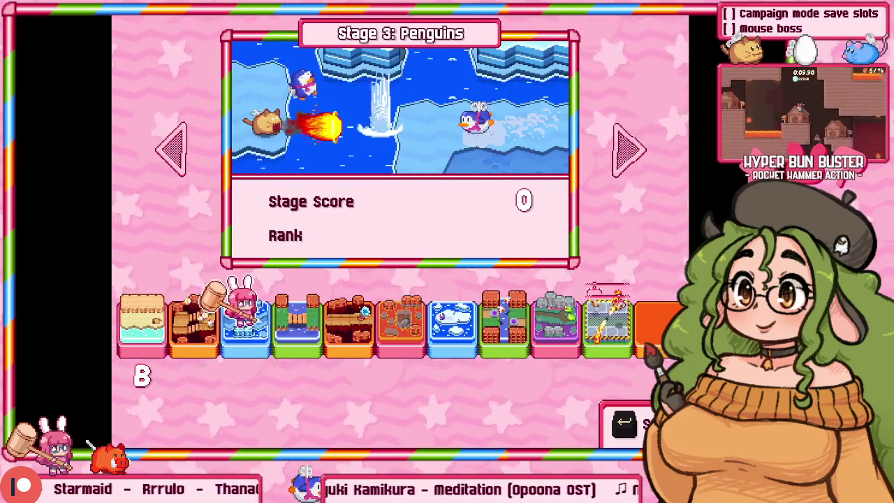
key("Right")
key("Right")
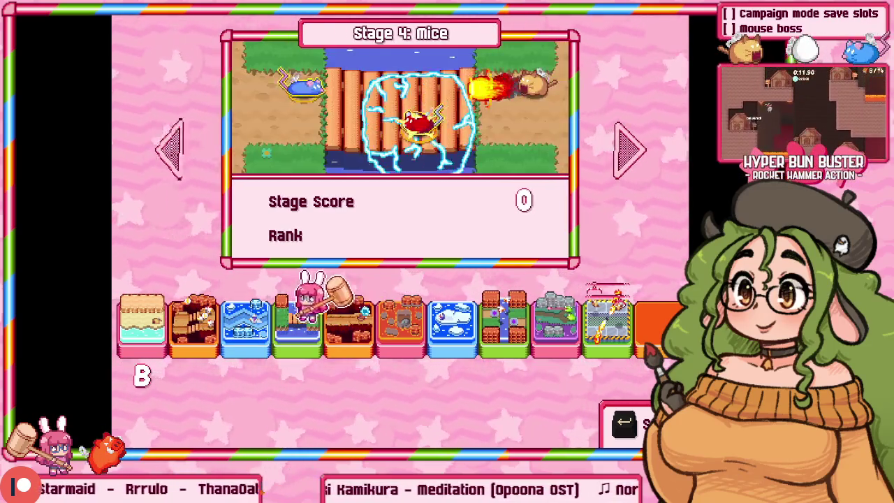
key("Right")
key("Escape")
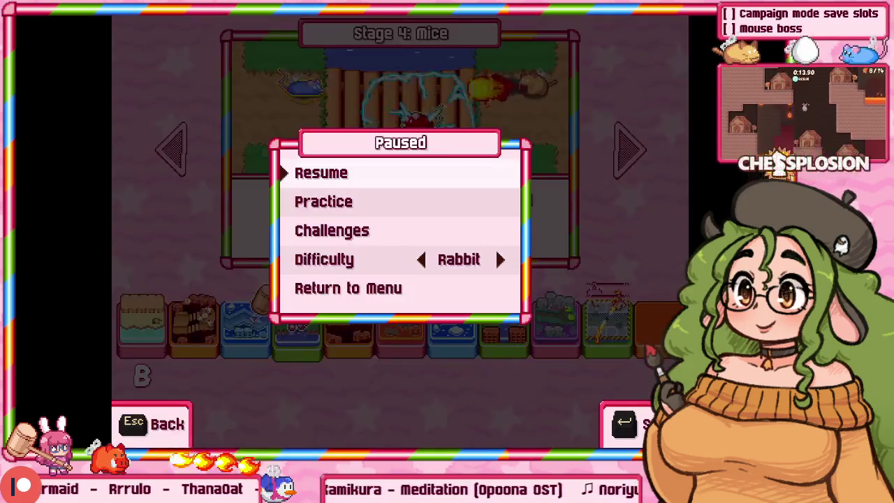
Quit the campaign to Single Player and open the 50-entry Challenges grid.
key("Up")
key("Up")
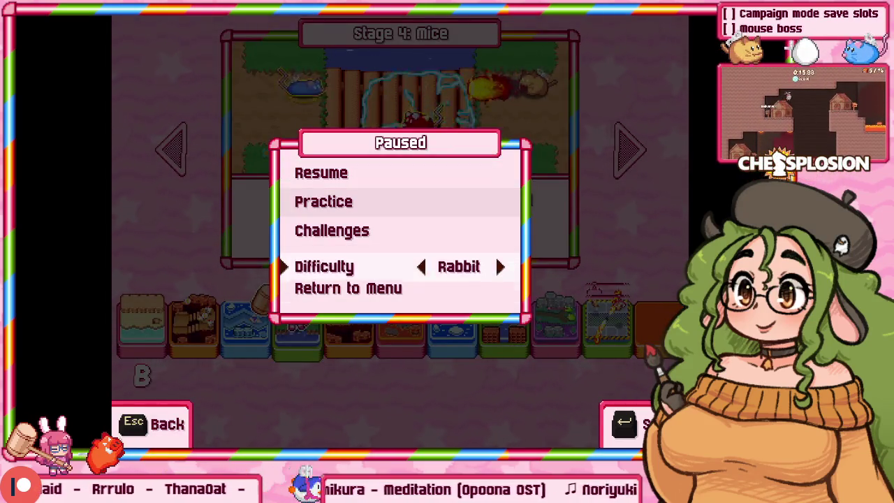
key("Escape")
key("Escape")
key("Up")
key("Return")
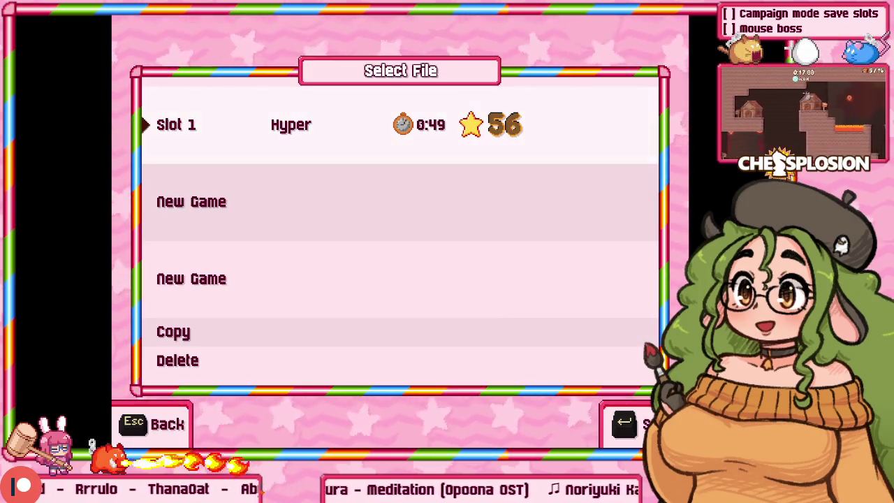
key("Escape")
key("Down")
key("Return")
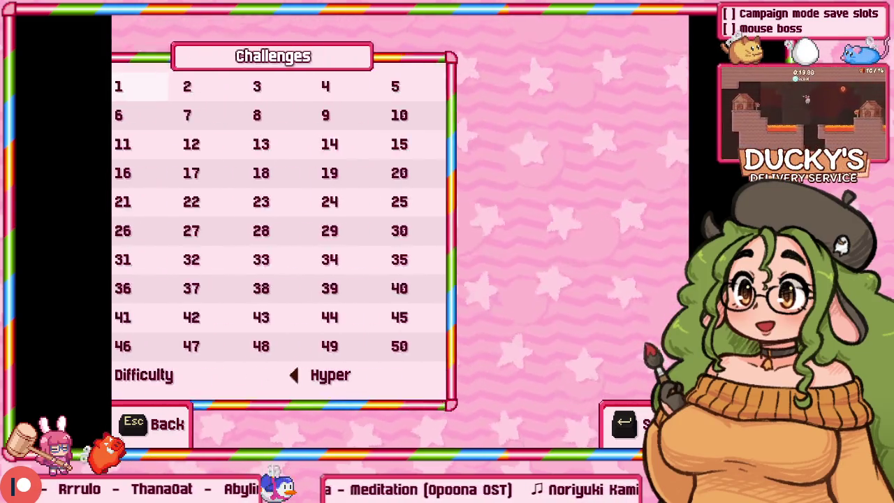
Leave Challenges, briefly re-enter Campaign, and return to the Challenges grid for comparison.
key("Escape")
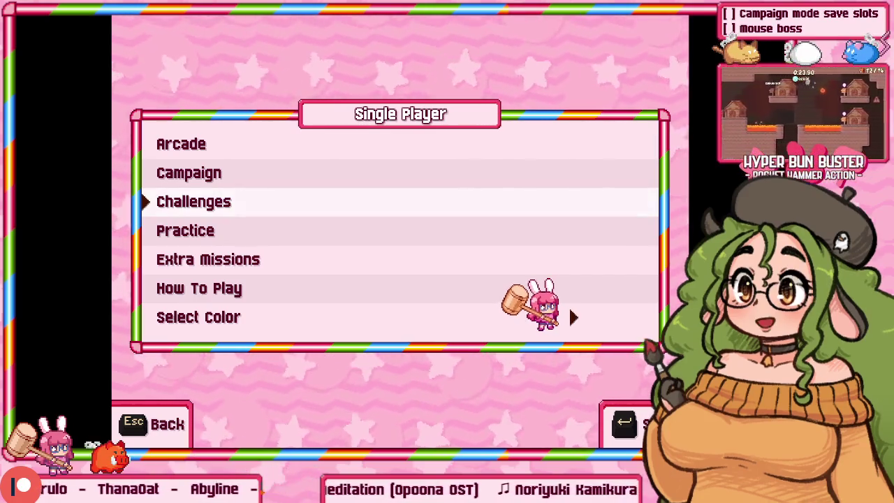
key("Up")
key("Return")
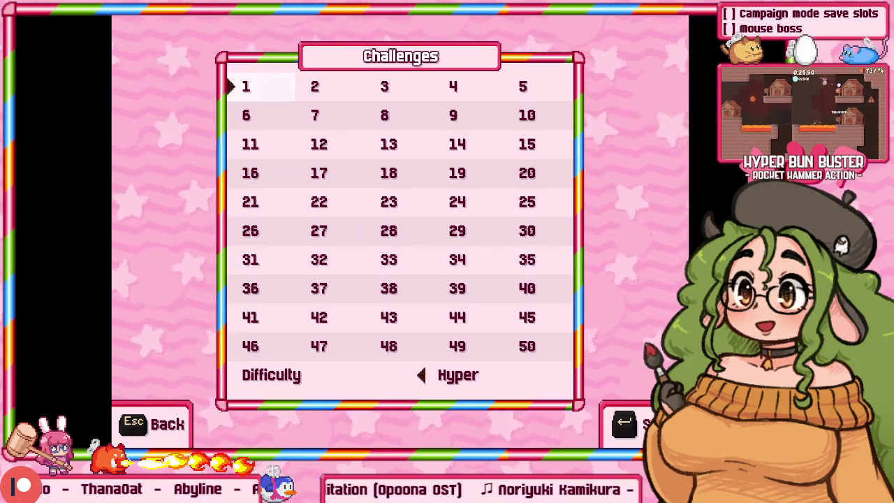
key("Escape")
key("Down")
key("Return")
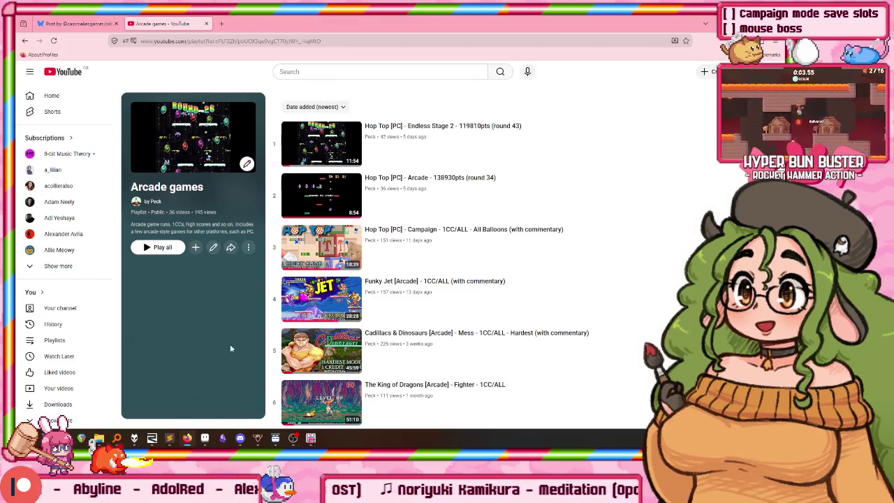
Open the Mr. Driller G Egypt 2000m video from the playlist and skip to about 10:39.
scroll(236, 184, "down", 5)
scroll(234, 178, "down", 5)
scroll(280, 189, "down", 3)
scroll(315, 196, "up", 3)
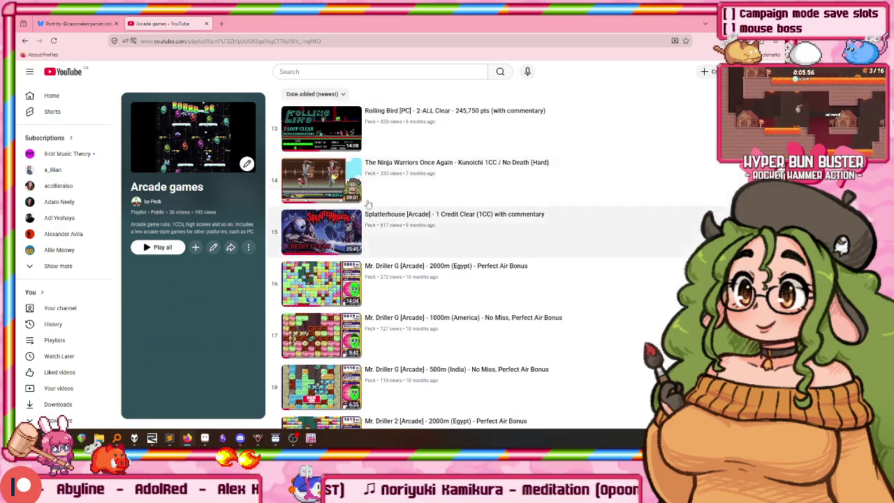
scroll(349, 202, "down", 1)
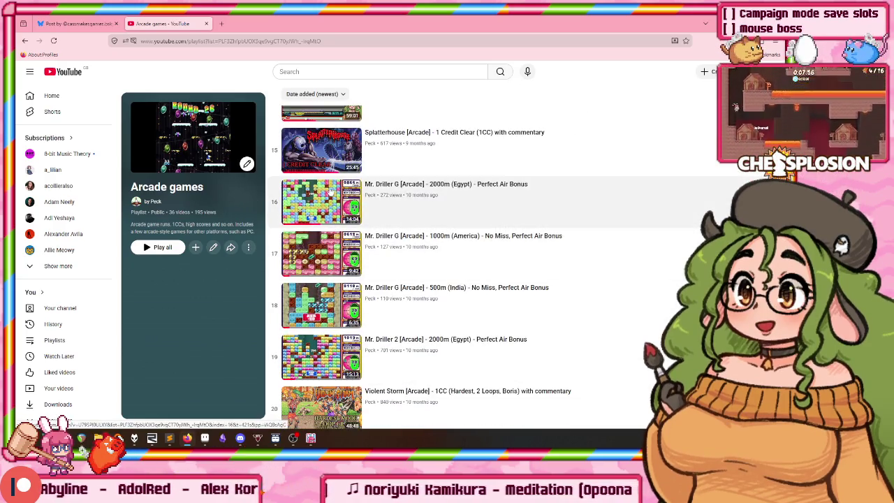
left_click(320, 207)
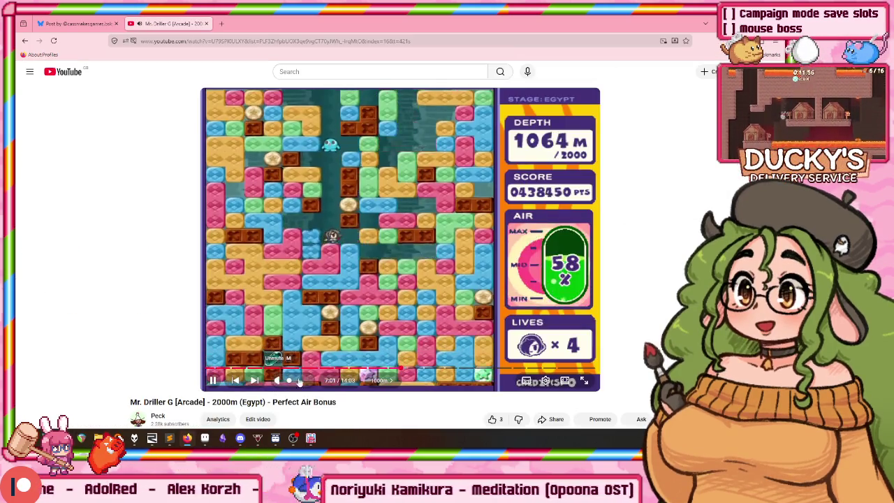
left_click(503, 368)
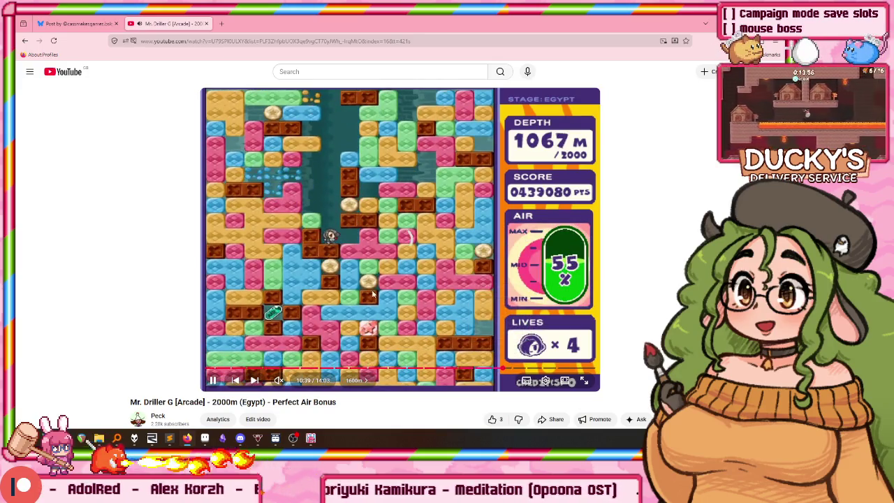
Play the Mr. Driller 2 [Arcade] 2000m (Egypt) video from around 11:06 instead.
key("alt+Left")
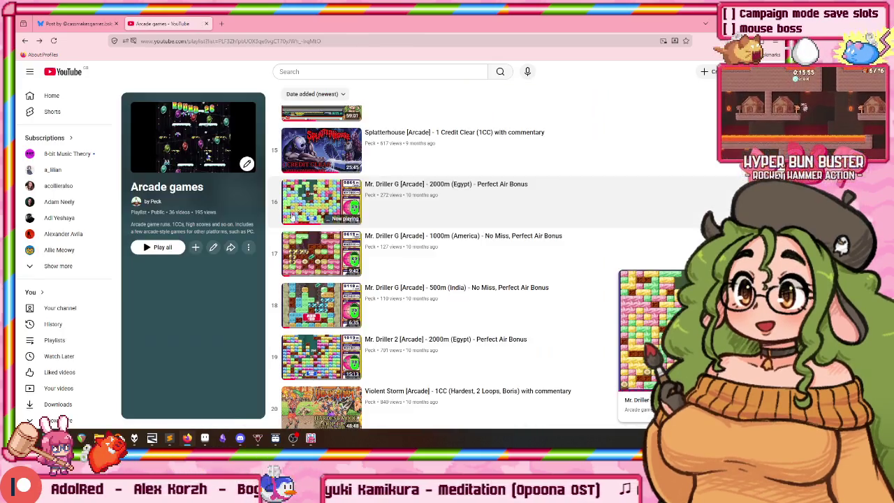
scroll(300, 252, "down", 1)
left_click(338, 313)
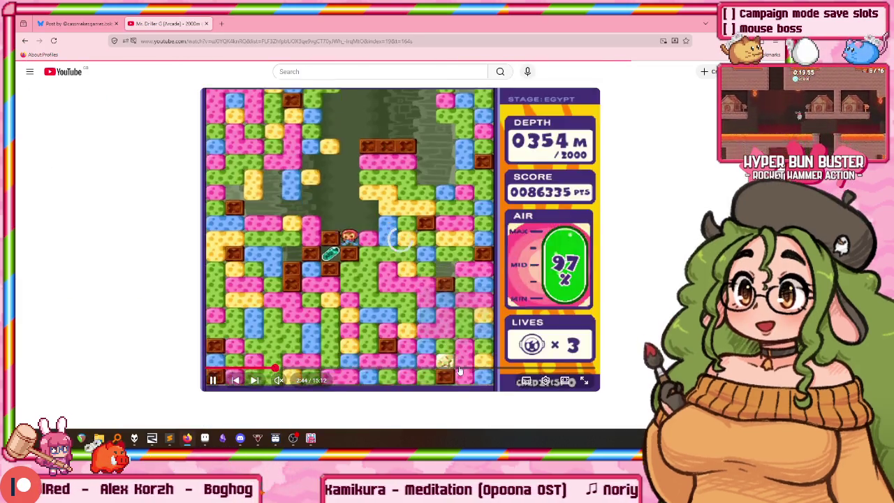
left_click(490, 368)
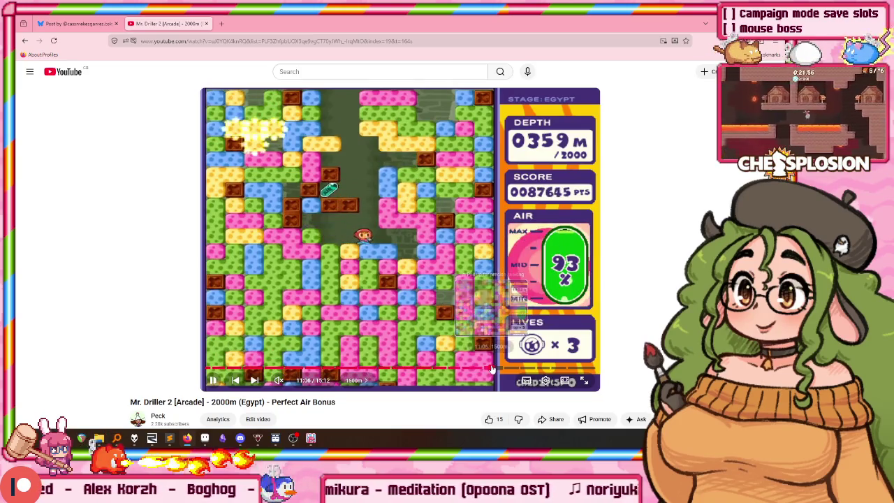
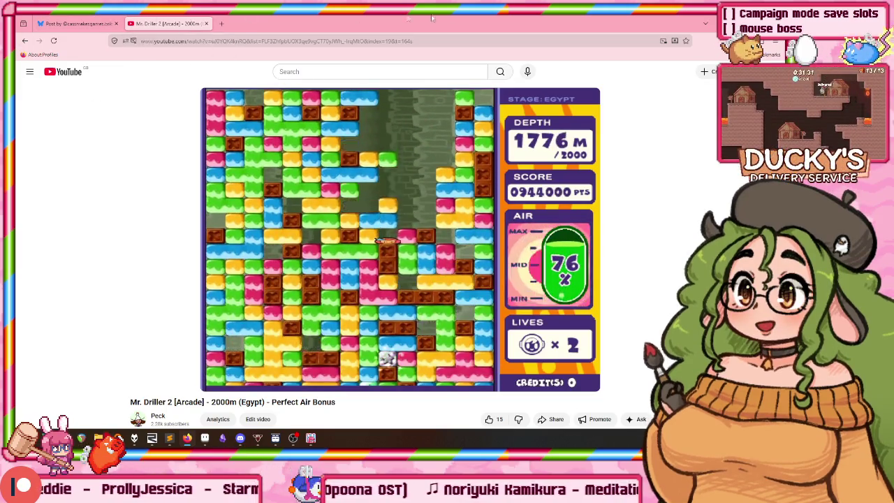
Switch from the Mr. Driller 2 YouTube video to the game's Practice menu window.
key("alt+Tab")
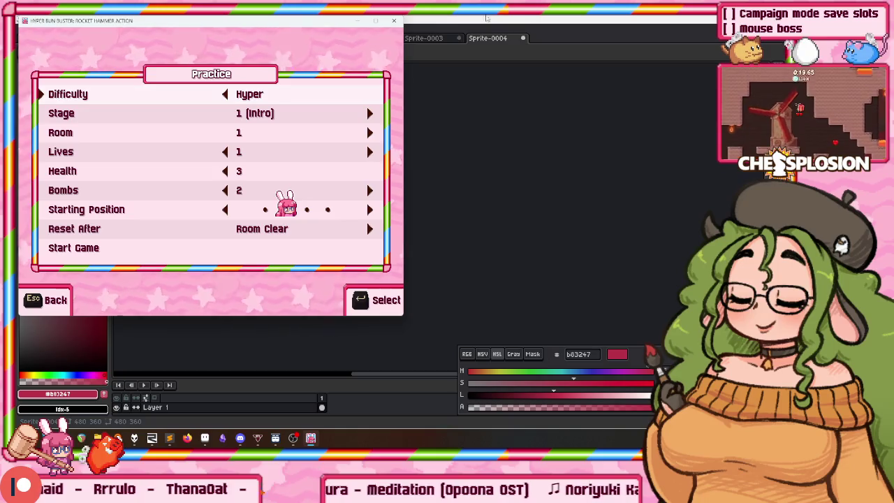
Close scratch sprites Sprite-0004, 0003 and 0002 without saving, plus the carrot and hitspark references.
left_click_drag(207, 23, 492, 116)
left_click(374, 63)
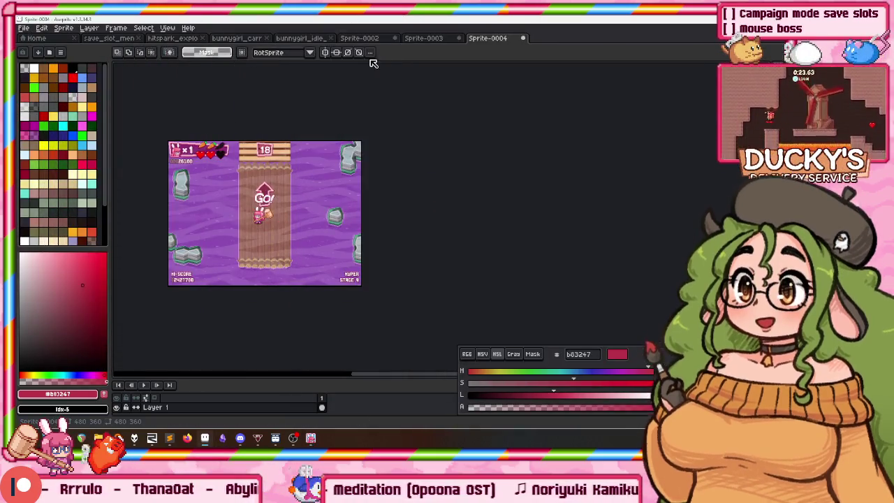
key("ctrl+w")
left_click(404, 245)
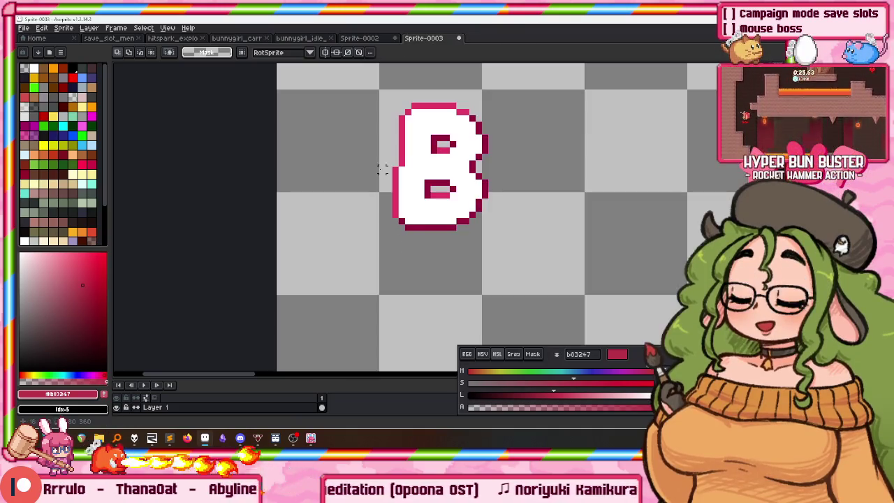
key("ctrl+w")
left_click(400, 244)
key("ctrl+w")
left_click(400, 243)
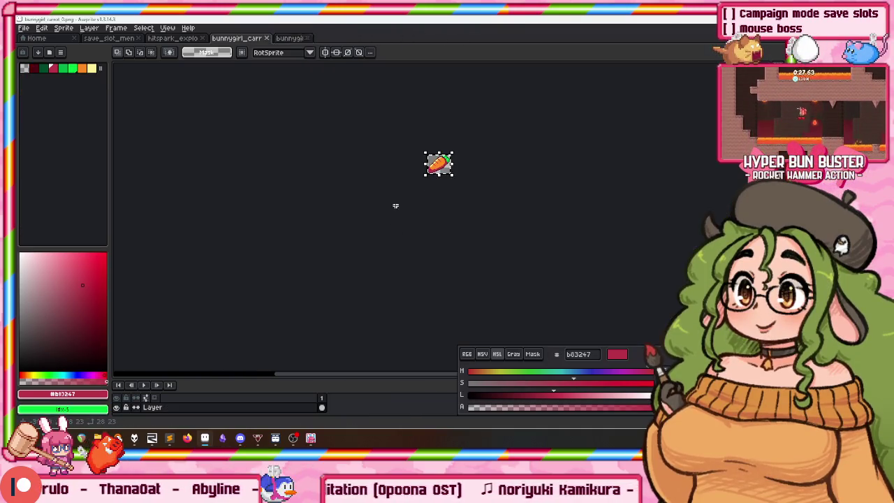
key("ctrl+w")
key("ctrl+w")
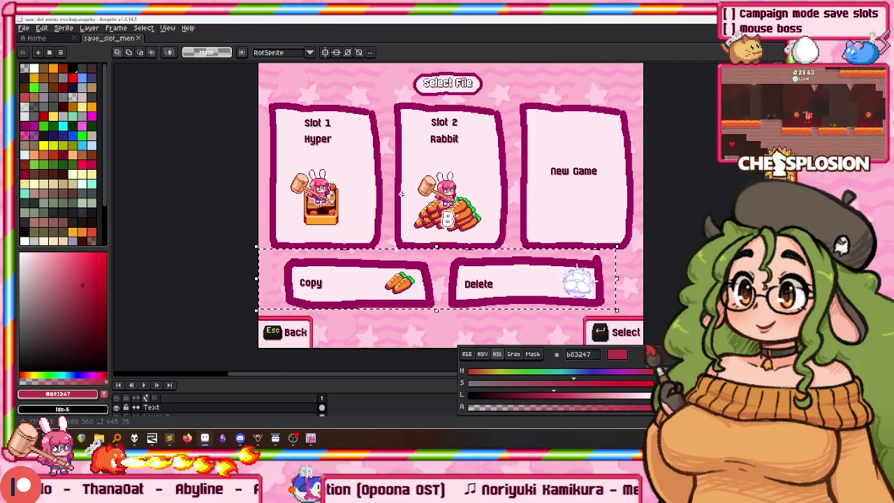
Recenter the save-slot mockup and enlarge the timeline so every layer, including Layer 2, shows.
left_click_drag(313, 159, 285, 162)
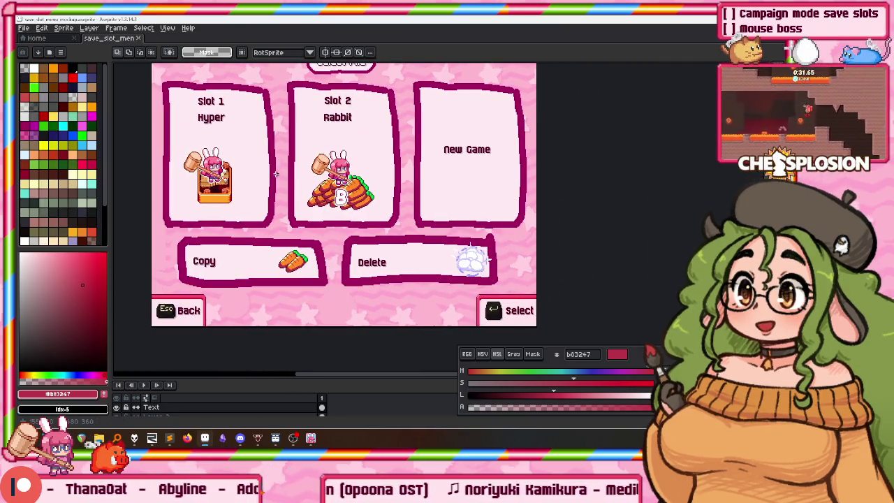
left_click_drag(340, 154, 341, 155)
scroll(328, 175, "up", 4)
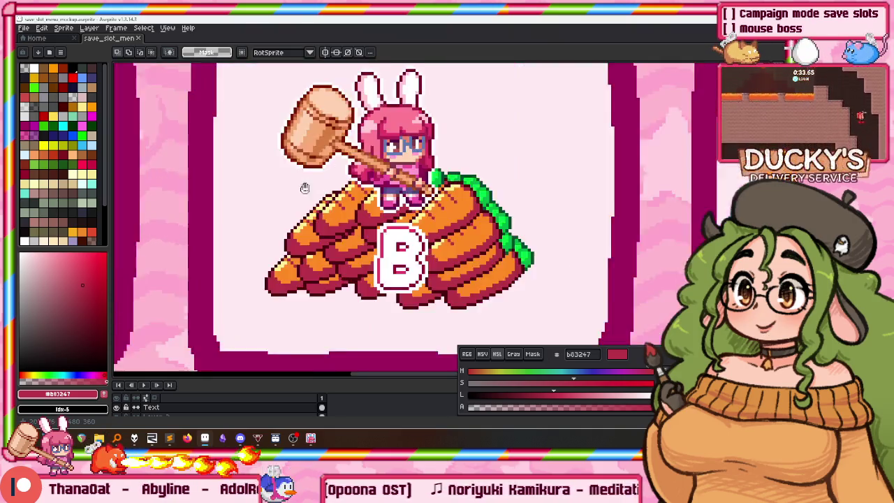
scroll(307, 174, "down", 1)
scroll(290, 172, "down", 3)
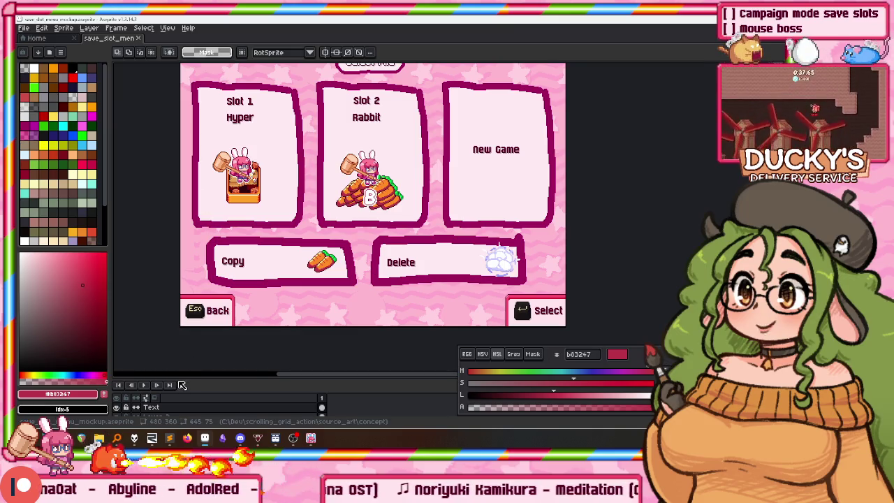
left_click_drag(181, 385, 180, 334)
left_click(157, 368)
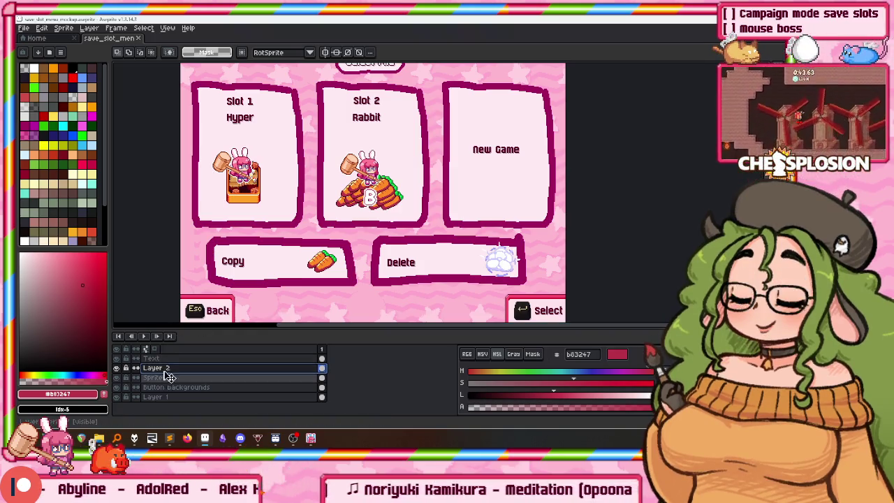
Merge Layer 2 down into the Sprites layer.
left_click(243, 214, "ctrl")
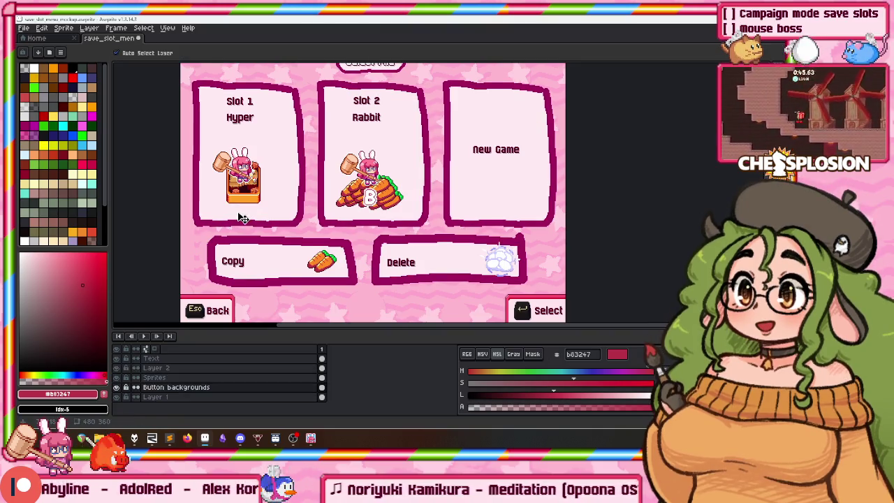
right_click(180, 370)
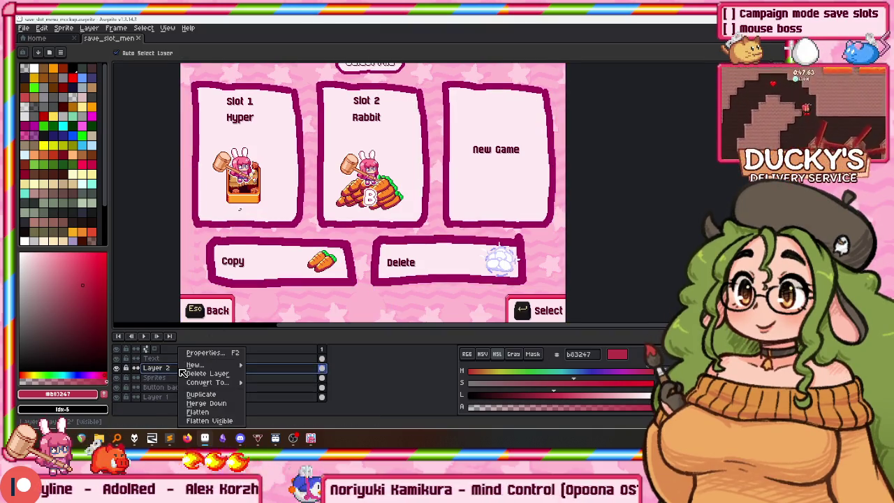
left_click(212, 405)
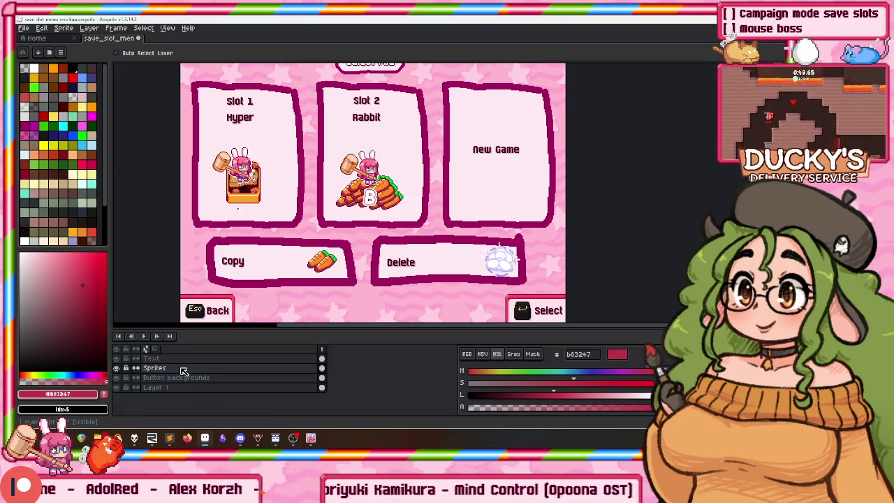
Nudge the Slot 1 character sprite up a few pixels and reposition the Slot 2 sprite.
key("m")
left_click_drag(253, 184, 253, 178)
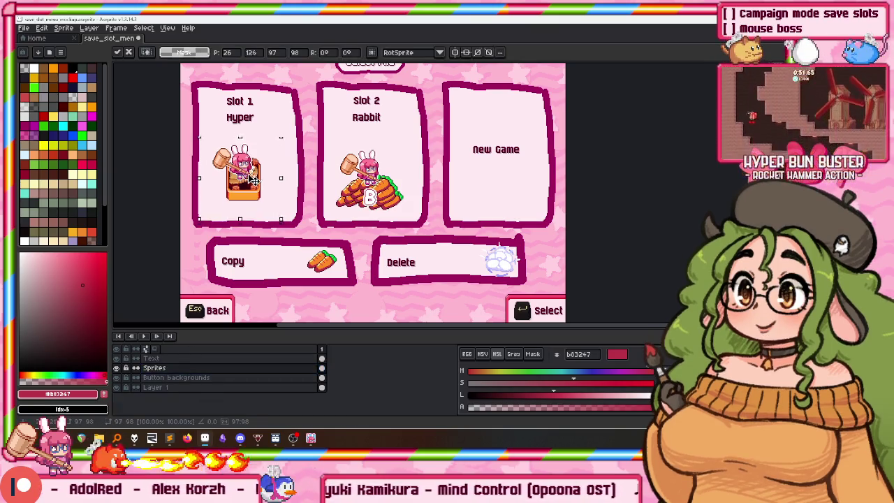
mouse_move(320, 138)
left_mouse_down()
mouse_move(393, 224)
mouse_move(412, 217)
left_mouse_up()
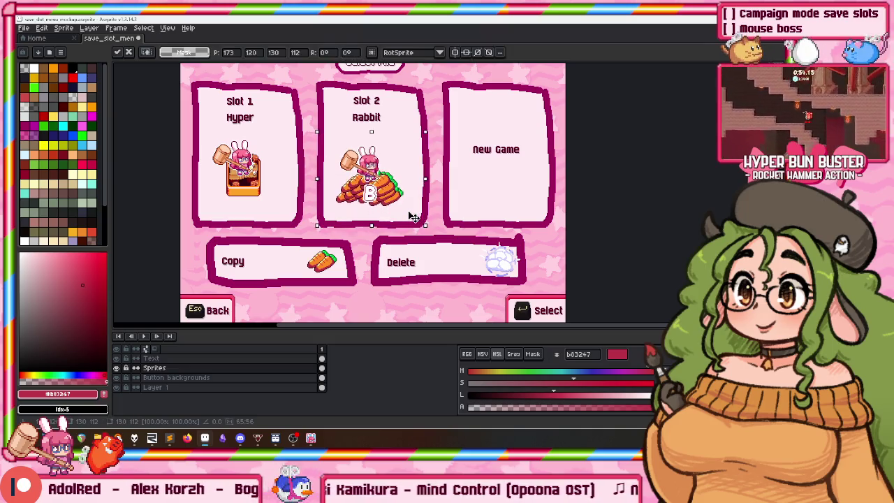
left_click(307, 247)
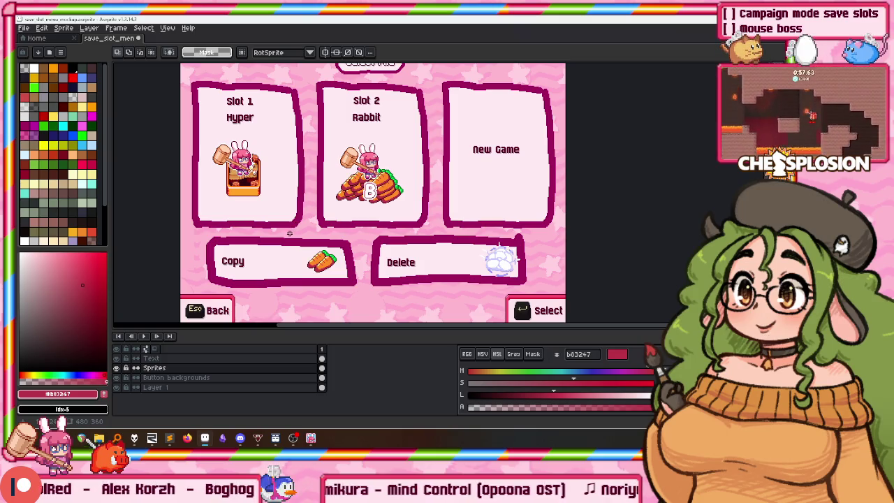
Review the full save-slot mockup, then return to the game's Practice menu.
scroll(283, 219, "up", 2)
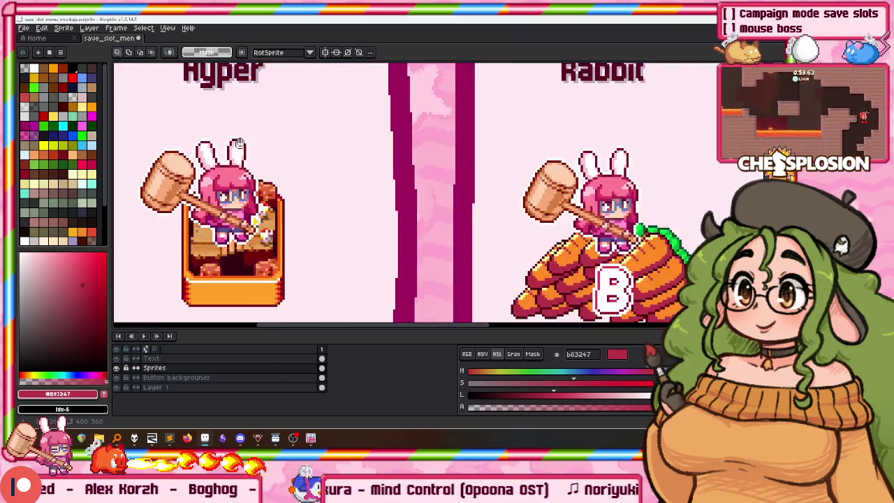
scroll(272, 209, "down", 3)
scroll(223, 200, "up", 2)
scroll(238, 180, "down", 1)
scroll(238, 180, "up", 1)
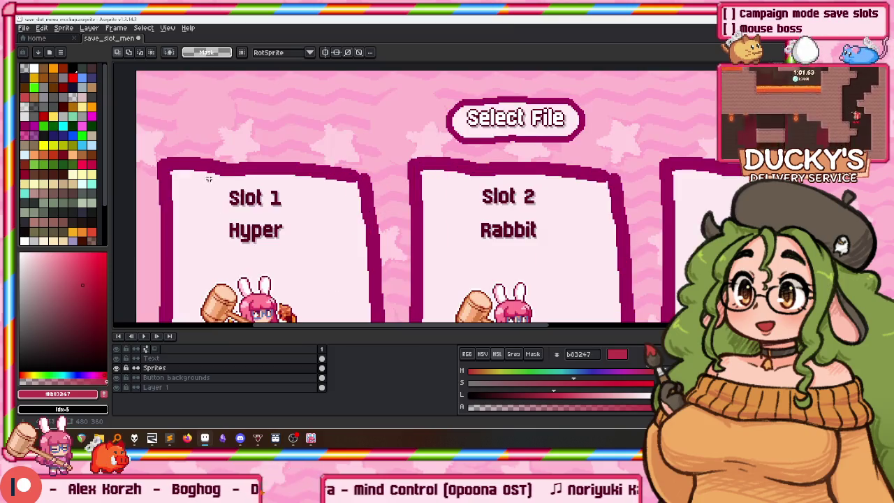
scroll(279, 210, "up", 1)
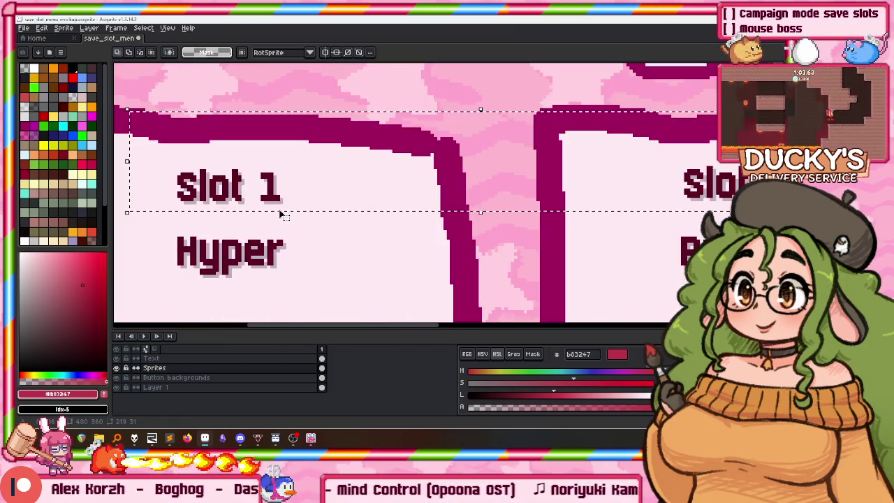
scroll(280, 206, "down", 1)
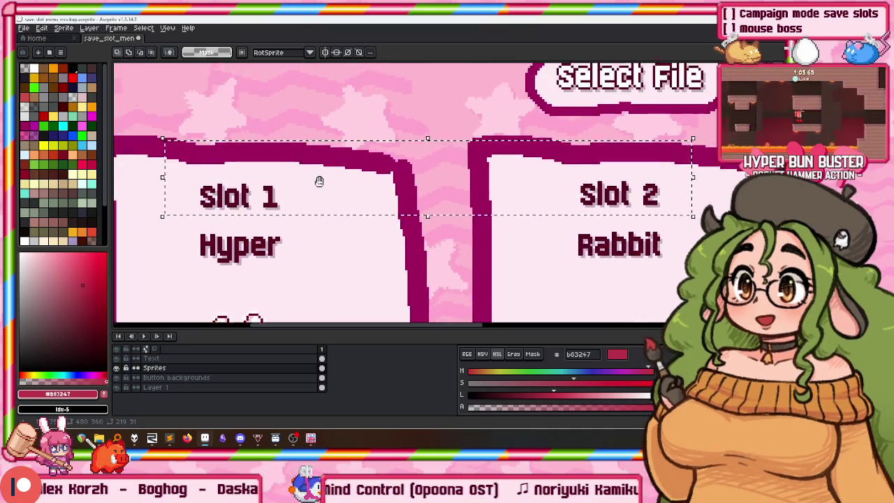
scroll(321, 187, "down", 1)
scroll(321, 188, "down", 1)
left_click_drag(362, 219, 346, 143)
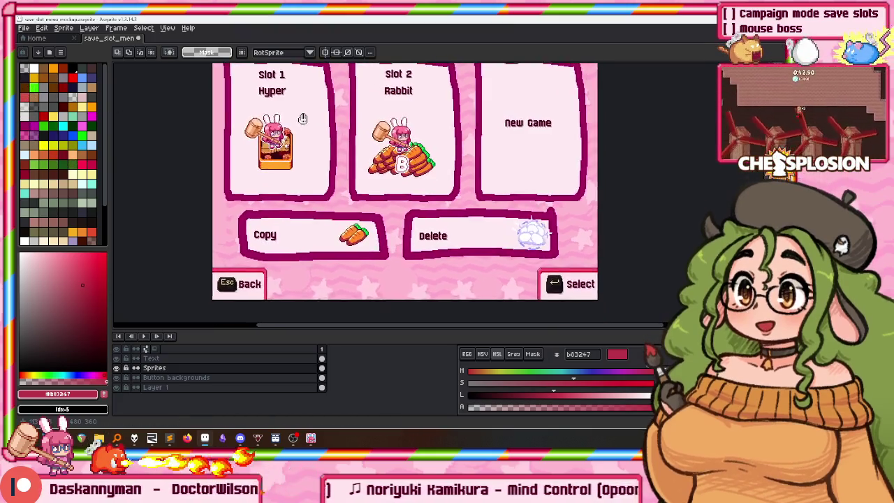
scroll(409, 210, "up", 2)
scroll(409, 209, "down", 2)
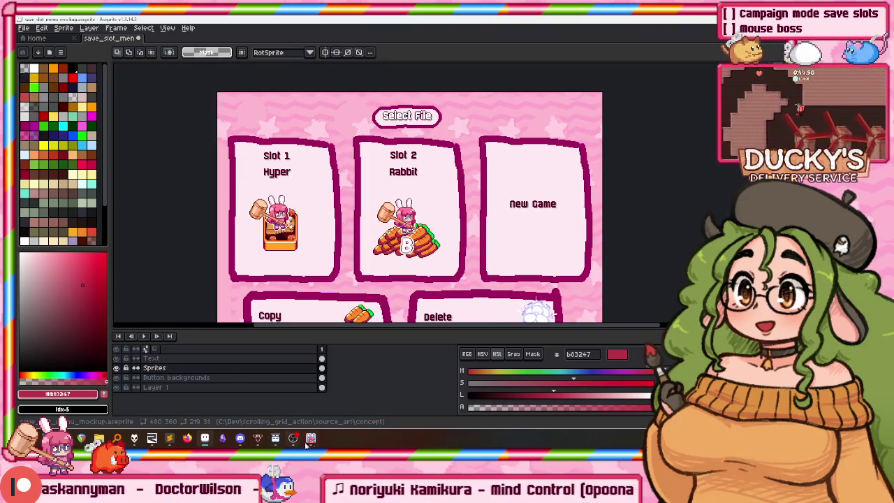
key("alt+Tab")
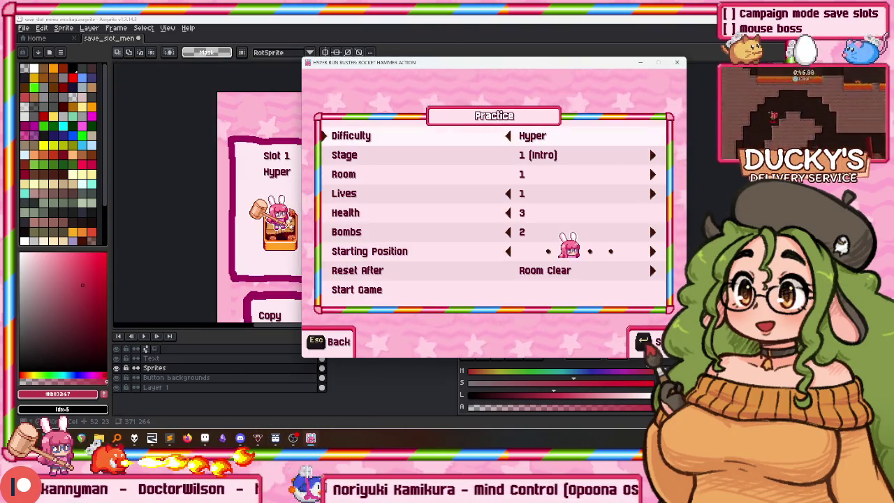
Capture the fullscreen Practice menu and paste it into a new sprite.
key("F11")
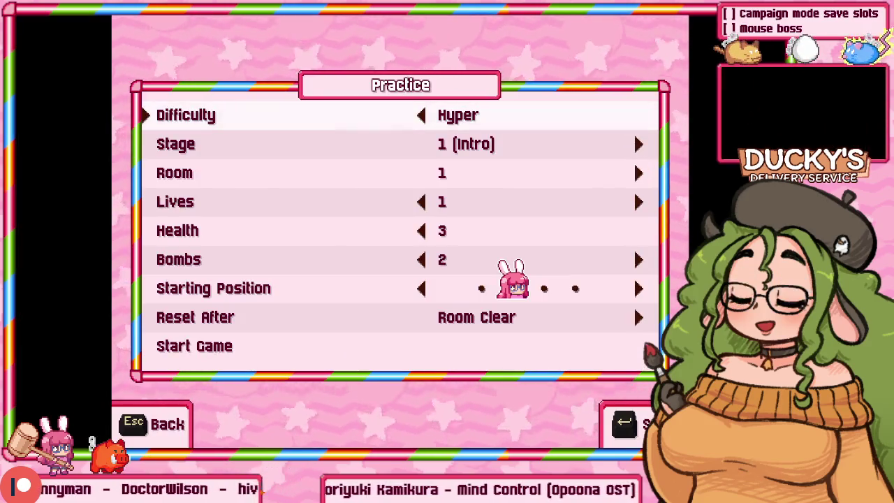
key("alt+Tab")
key("ctrl+n")
key("Return")
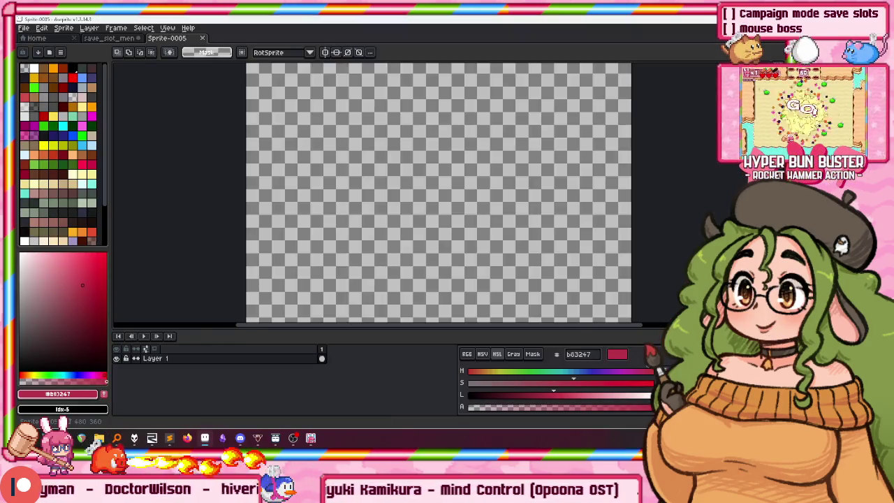
key("ctrl+v")
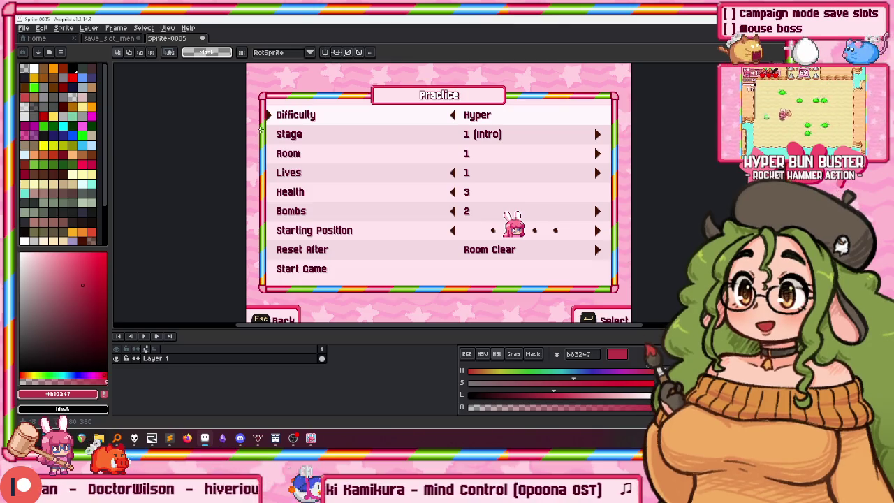
Select a long run of the rainbow border stripes, then go back to the save_slot_menu mockup.
scroll(263, 130, "up", 3)
scroll(267, 138, "up", 3)
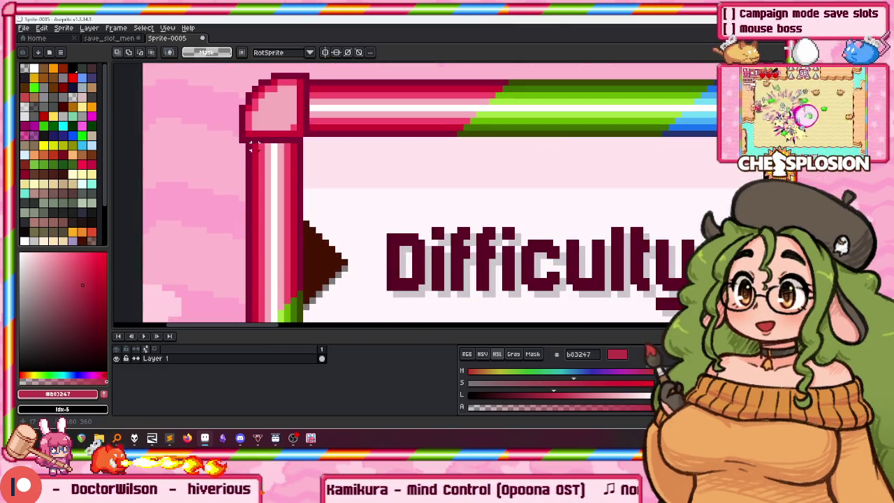
scroll(252, 143, "down", 1)
scroll(251, 143, "down", 3)
scroll(315, 250, "up", 3)
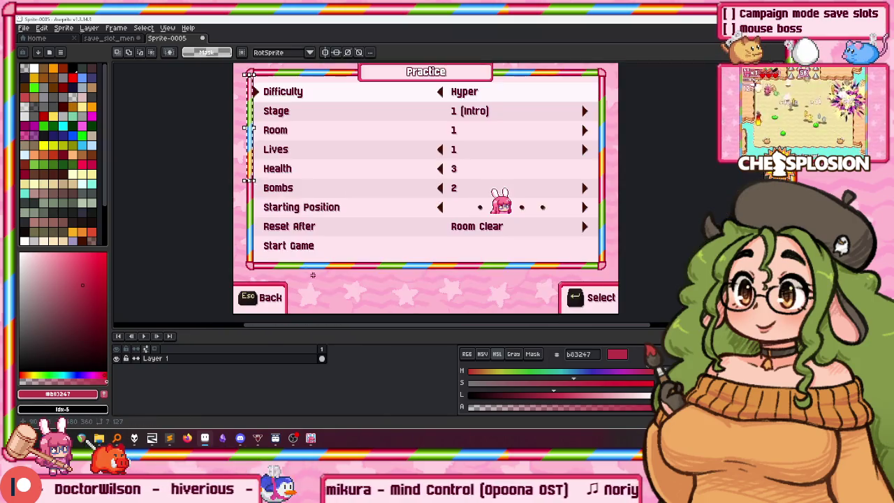
scroll(315, 250, "up", 2)
scroll(419, 257, "up", 1)
scroll(419, 258, "up", 1)
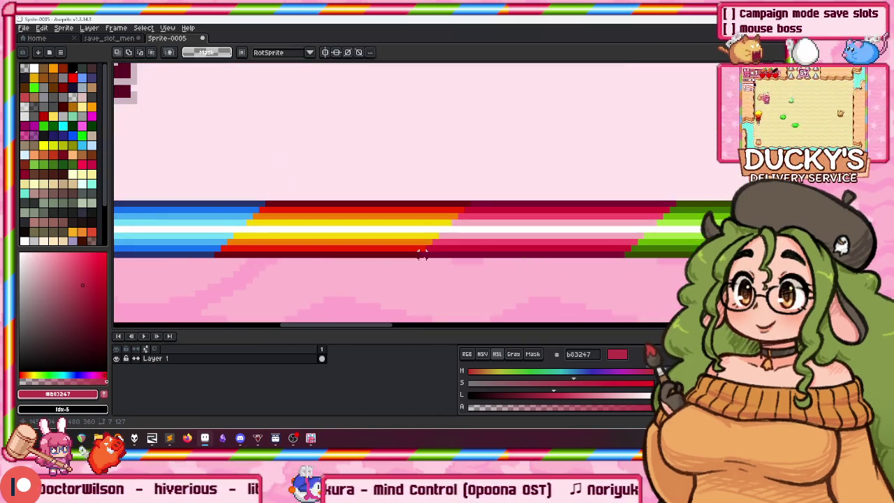
scroll(421, 264, "up", 1)
scroll(396, 251, "down", 2)
scroll(419, 241, "down", 1)
scroll(451, 230, "up", 3)
left_click_drag(451, 230, 555, 202)
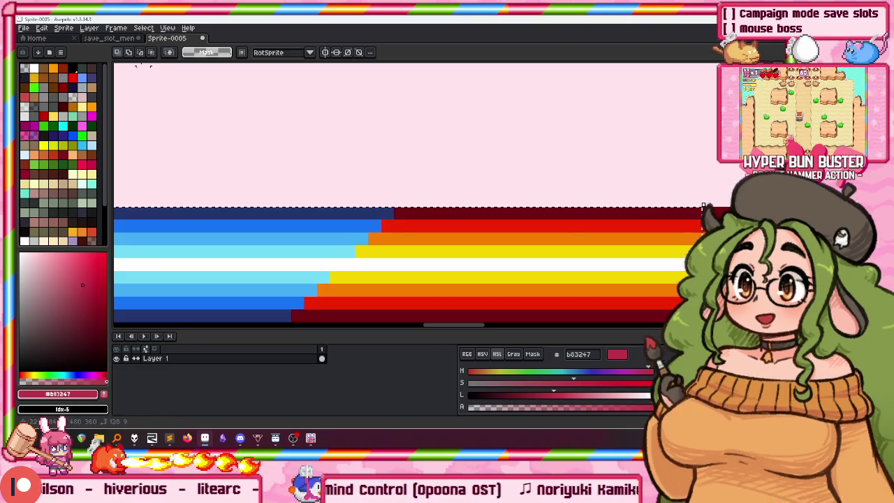
left_click(108, 38)
left_click_drag(170, 200, 197, 179)
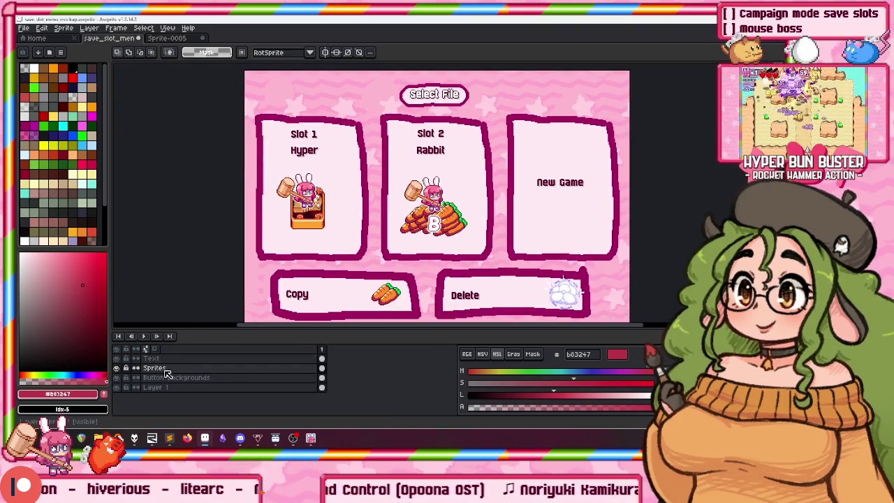
On a new layer above Button backgrounds, lay a rainbow bar along Slot 1's top edge.
left_click(167, 378)
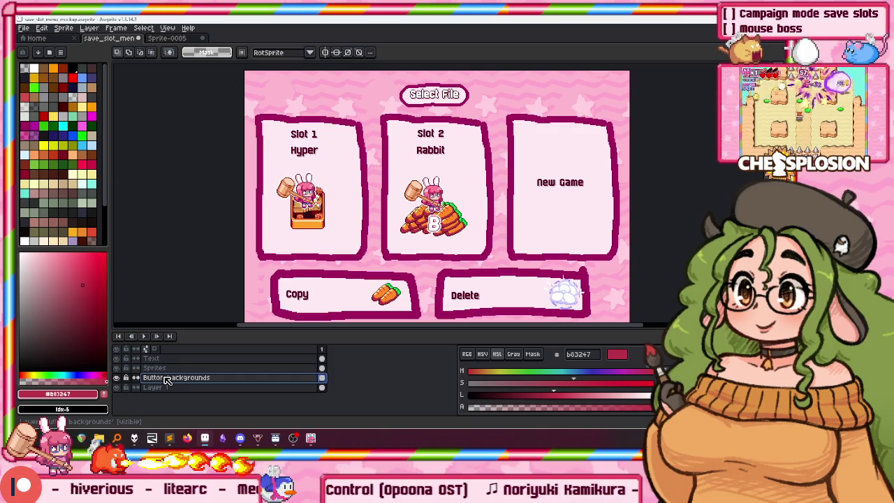
key("shift+n")
key("ctrl+v")
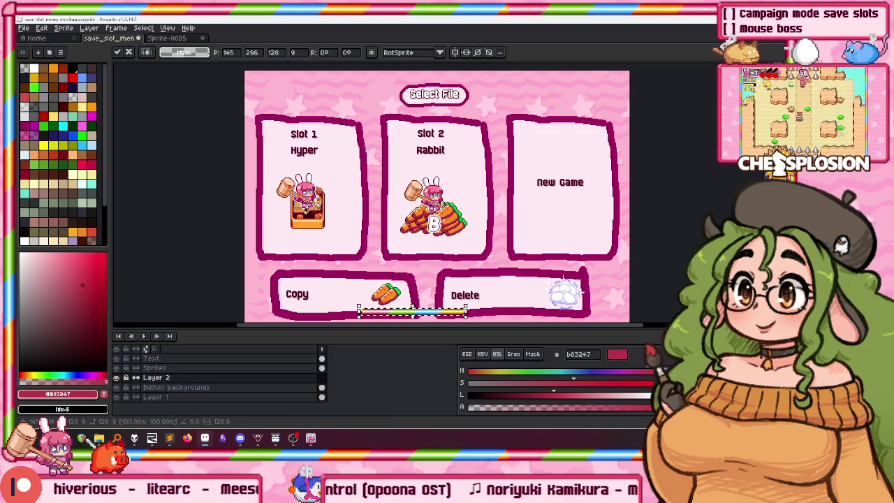
scroll(350, 316, "up", 2)
mouse_move(397, 309)
left_mouse_down()
mouse_move(264, 212)
mouse_move(201, 202)
left_mouse_up()
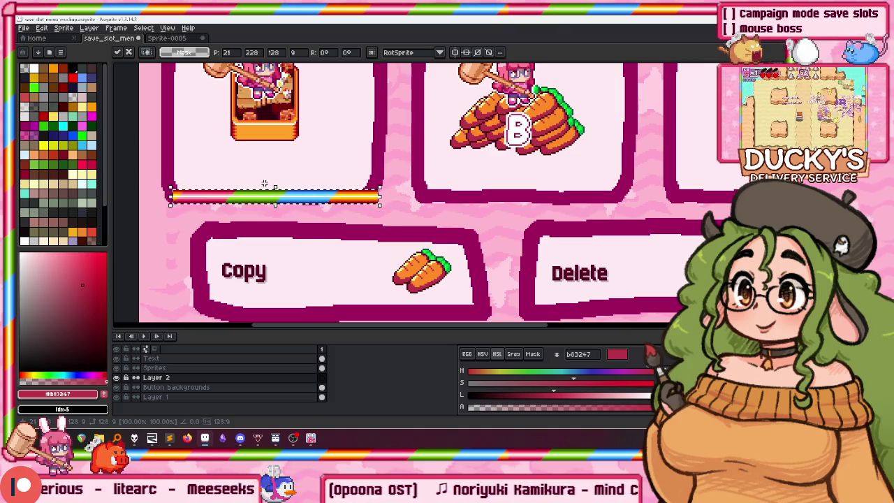
scroll(265, 183, "down", 3)
scroll(419, 175, "up", 3)
left_click_drag(398, 202, 269, 229)
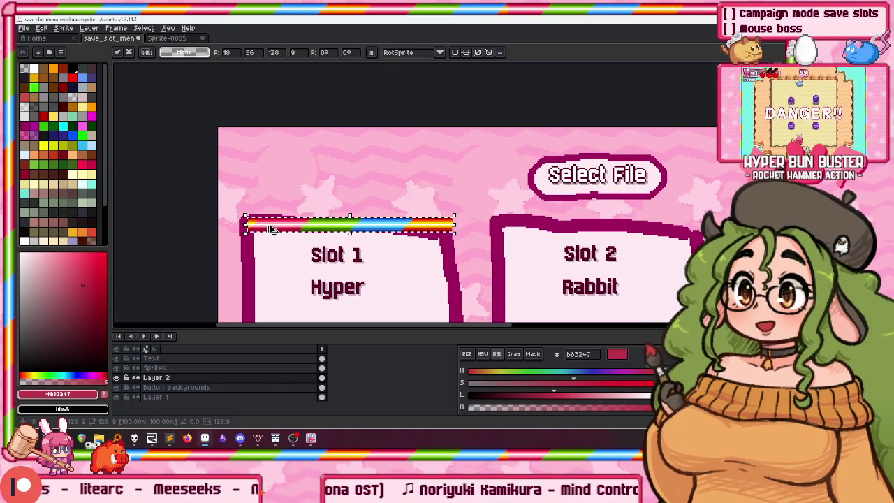
Add a second rainbow bar rotated vertical along Slot 1's left edge.
key("ctrl+v")
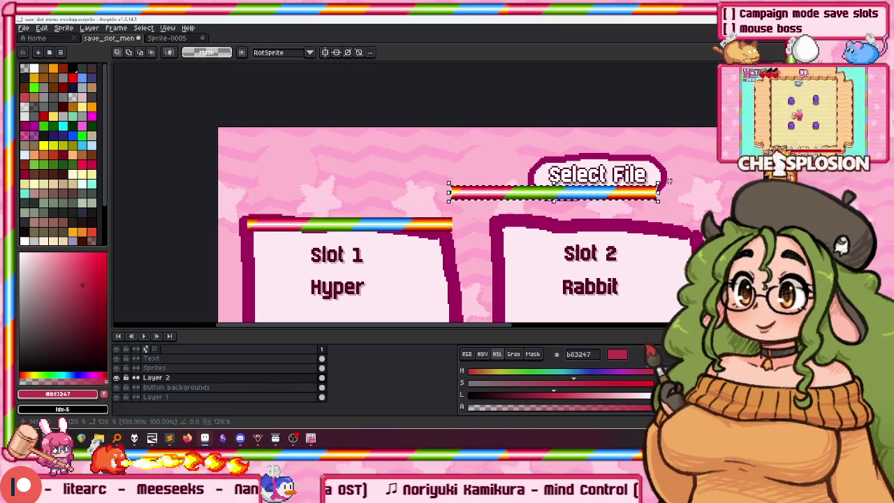
mouse_move(662, 182)
left_mouse_down()
mouse_move(559, 250)
mouse_move(248, 316)
mouse_move(253, 342)
left_mouse_up()
scroll(559, 250, "down", 1)
scroll(248, 316, "down", 1)
scroll(280, 72, "down", 2)
scroll(254, 193, "up", 2)
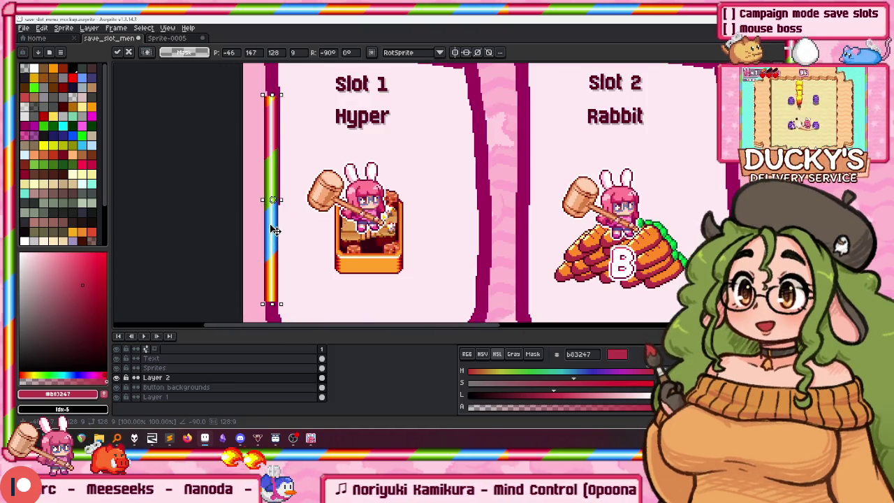
left_click_drag(275, 231, 275, 218)
key("Return")
scroll(288, 201, "down", 3)
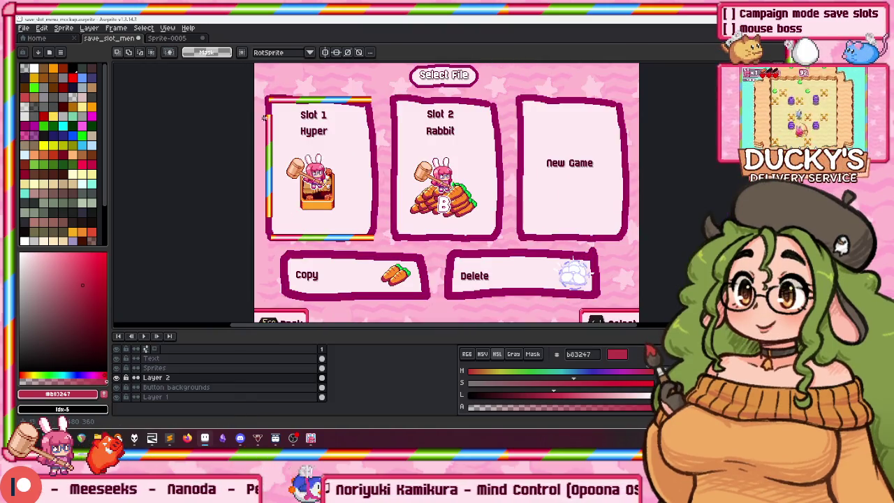
key("ctrl+d")
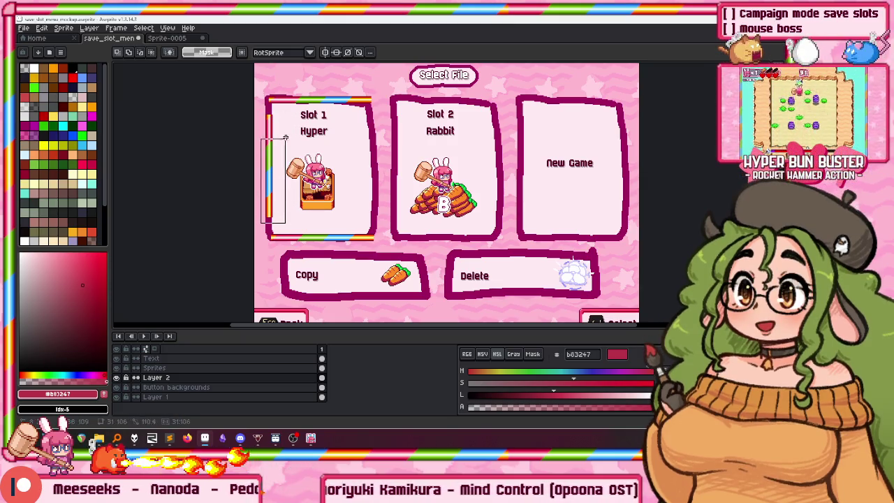
Add a third rainbow bar rotated vertical along Slot 1's right edge.
scroll(283, 125, "up", 3)
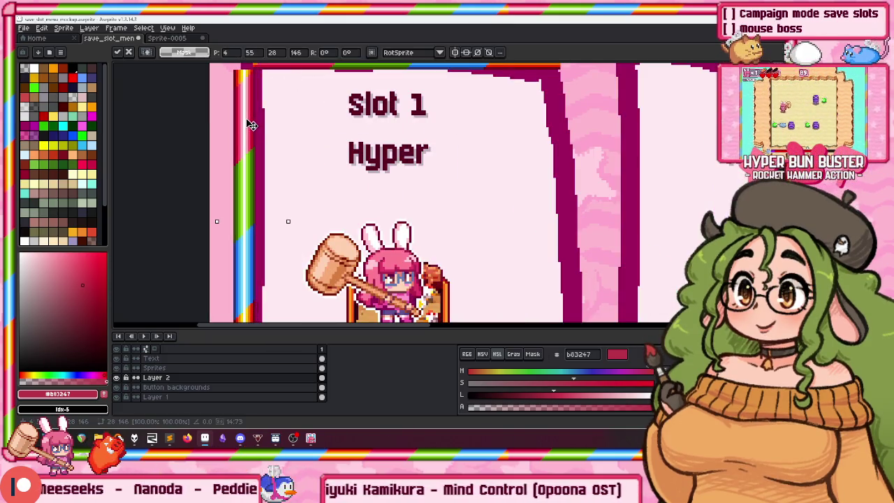
scroll(266, 149, "down", 2)
key("ctrl+z")
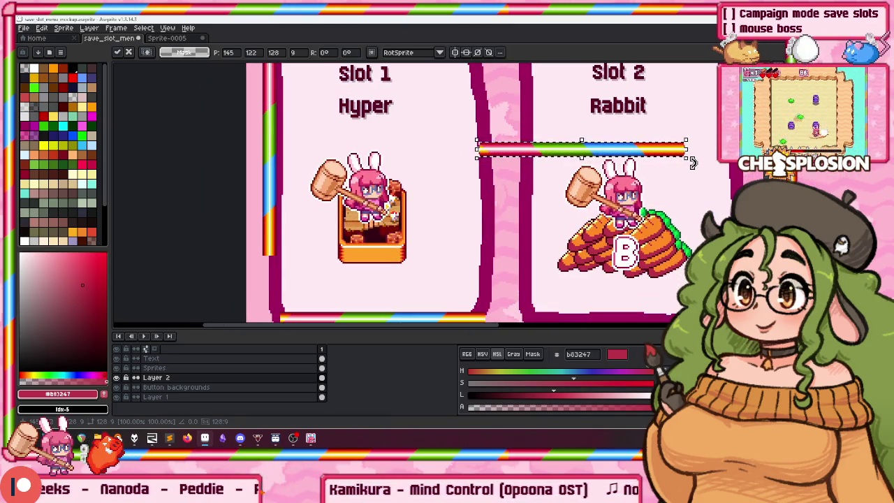
left_click_drag(692, 163, 553, 256)
scroll(549, 246, "down", 2)
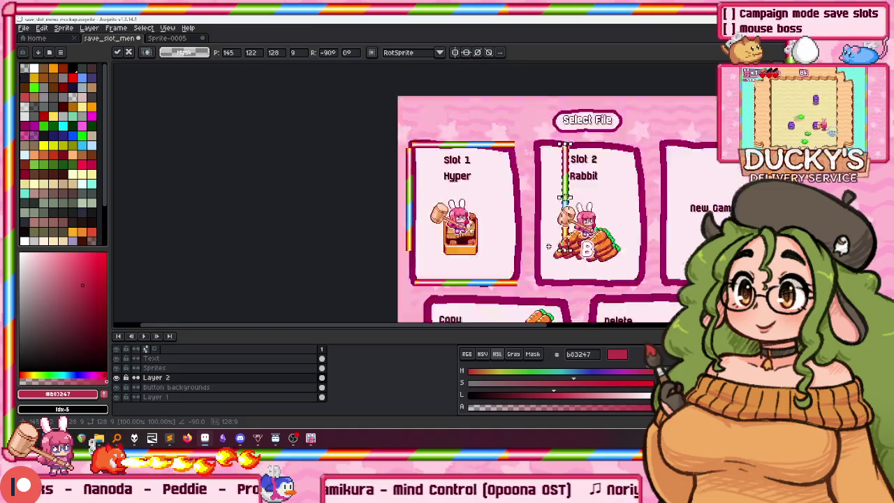
scroll(550, 246, "down", 1)
key("Return")
scroll(544, 161, "up", 1)
left_click_drag(569, 248, 531, 250)
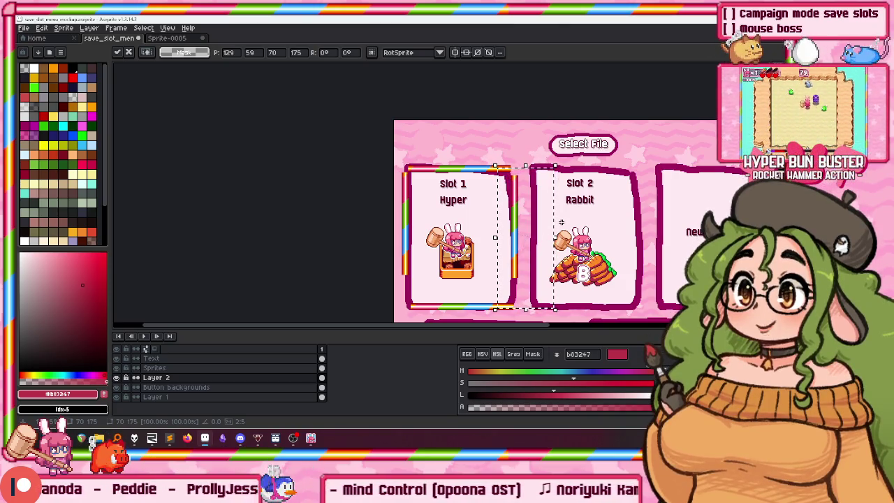
key("Return")
scroll(542, 243, "down", 2)
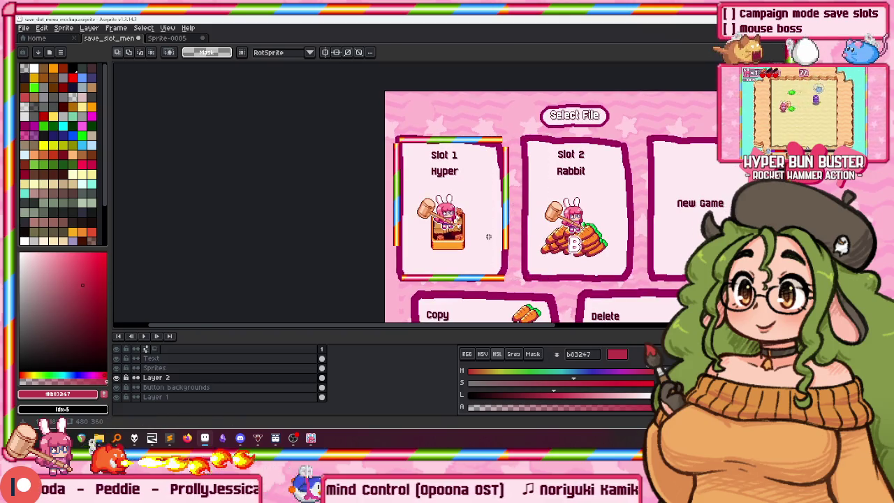
scroll(485, 238, "up", 2)
Move the rainbow pillar to meet the bottom bar's end, closing Slot 1's frame.
key("ctrl+v")
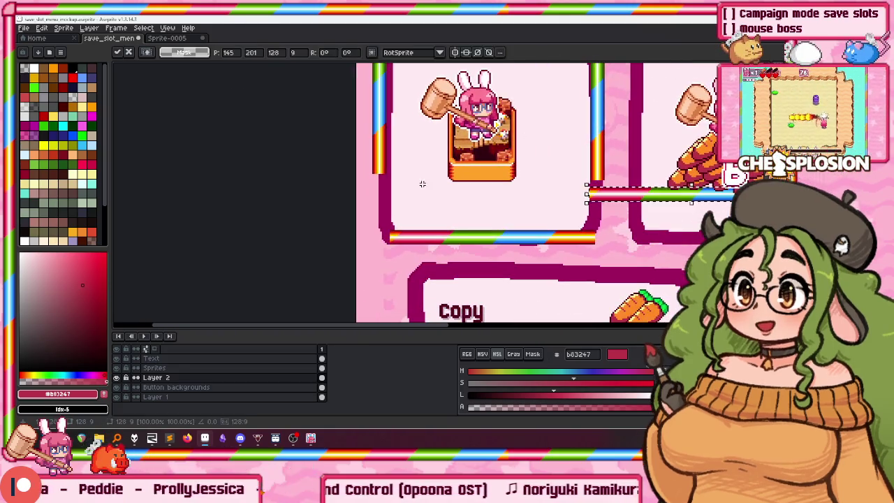
key("Escape")
scroll(523, 273, "up", 3)
scroll(533, 255, "up", 1)
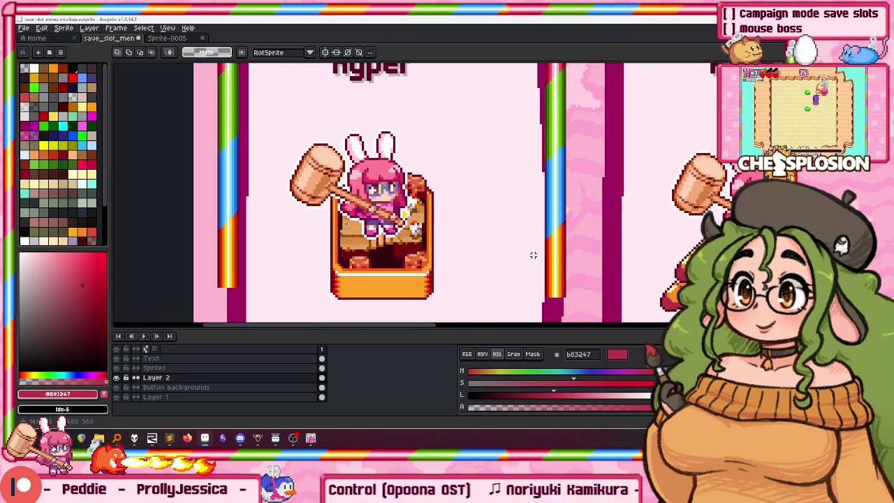
scroll(529, 119, "up", 3)
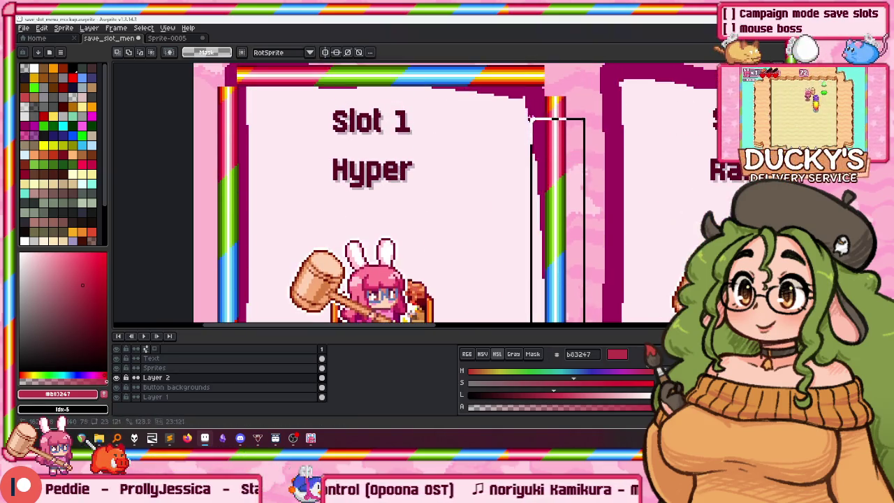
mouse_move(559, 150)
left_mouse_down()
mouse_move(561, 135)
mouse_move(297, 325)
mouse_move(293, 294)
left_mouse_up()
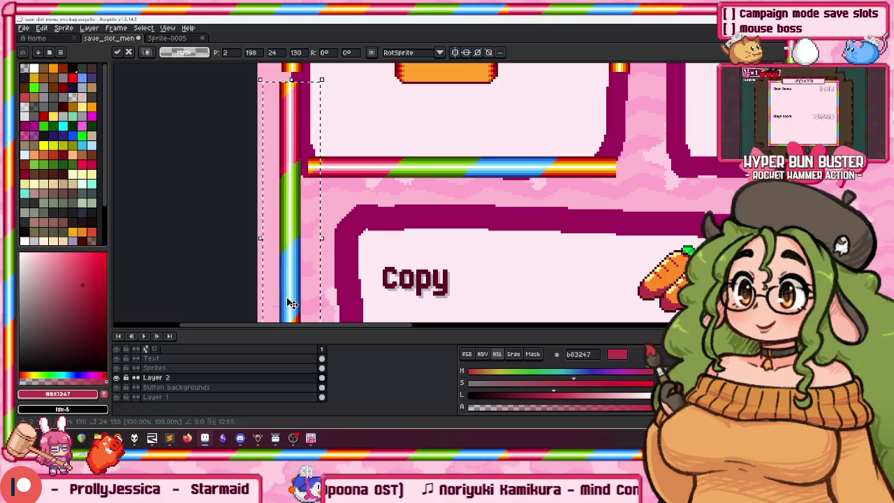
mouse_move(421, 229)
left_mouse_down()
mouse_move(566, 127)
mouse_move(566, 137)
left_mouse_up()
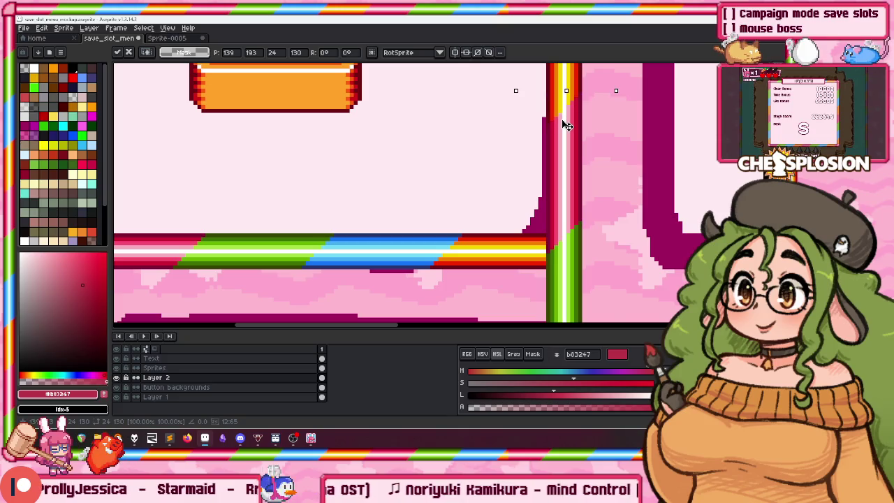
key("Return")
scroll(567, 142, "up", 2)
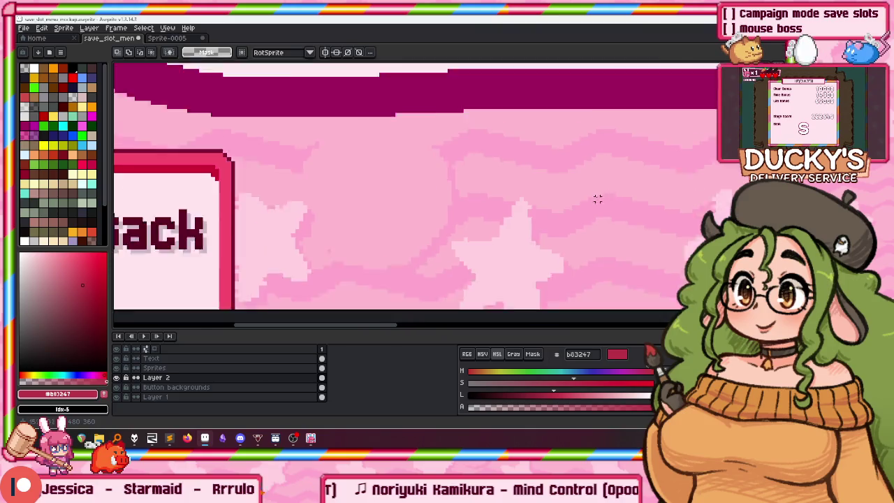
scroll(606, 286, "down", 2)
scroll(605, 286, "up", 4)
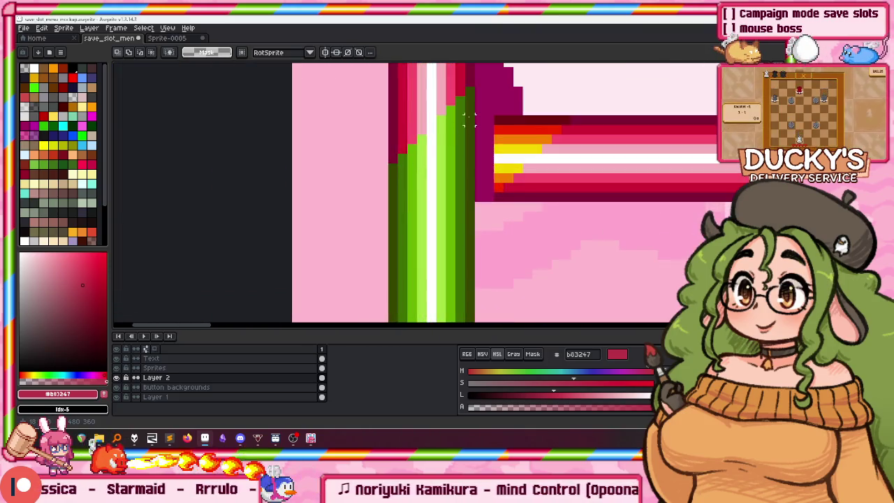
scroll(238, 318, "down", 2)
scroll(342, 68, "down", 2)
scroll(342, 67, "up", 3)
scroll(342, 67, "down", 2)
scroll(371, 255, "up", 2)
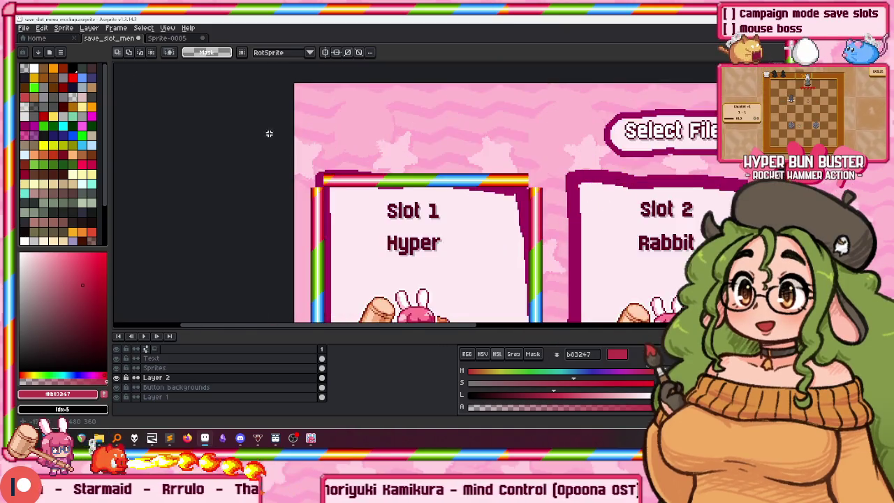
scroll(371, 255, "up", 2)
scroll(378, 231, "up", 1)
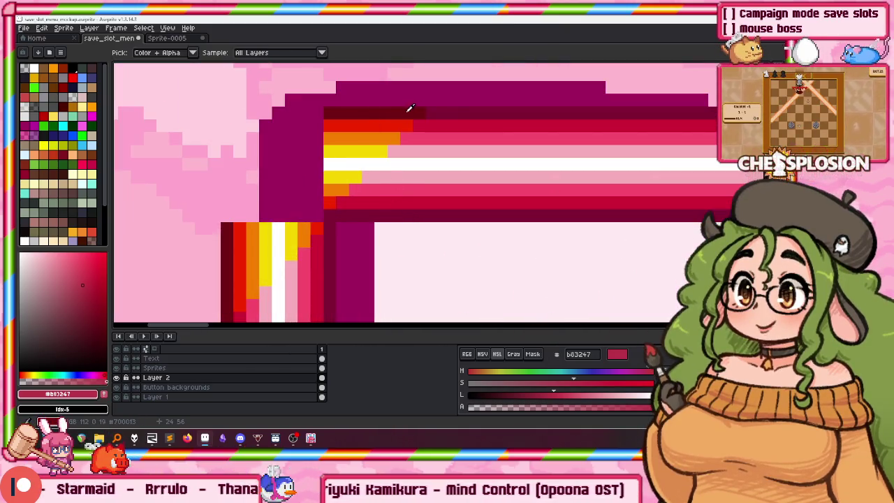
Paint round maroon (800035) pencil dots over the corners of Slot 1's rainbow frame.
left_click(408, 112)
key("b")
left_click_drag(308, 168, 302, 165)
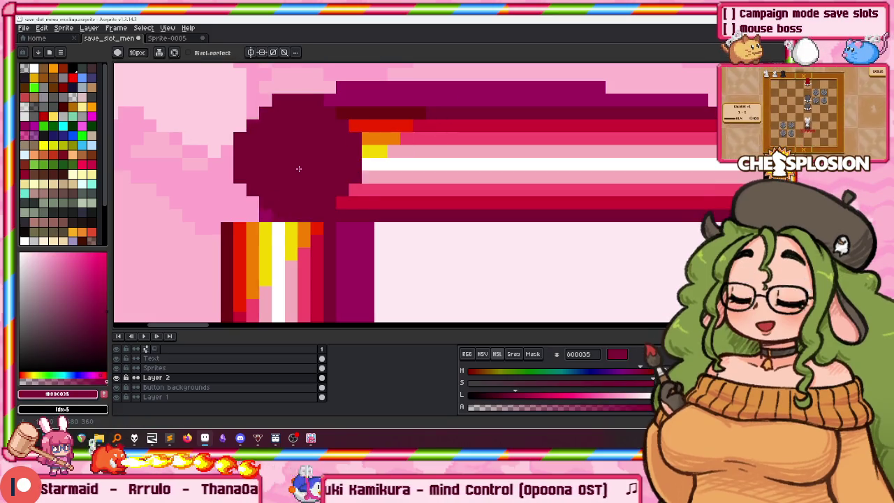
scroll(302, 166, "down", 2)
left_click(365, 187)
scroll(381, 193, "right", 5)
scroll(381, 192, "down", 1)
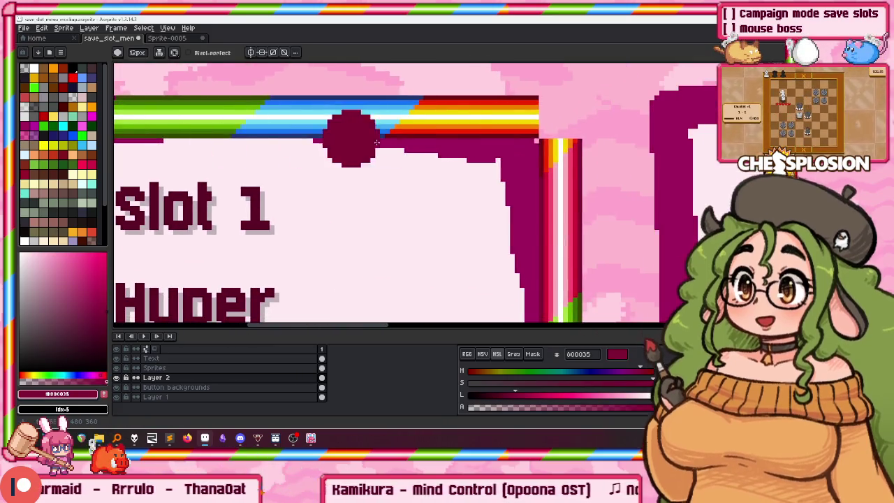
scroll(562, 120, "down", 1)
scroll(489, 209, "down", 5)
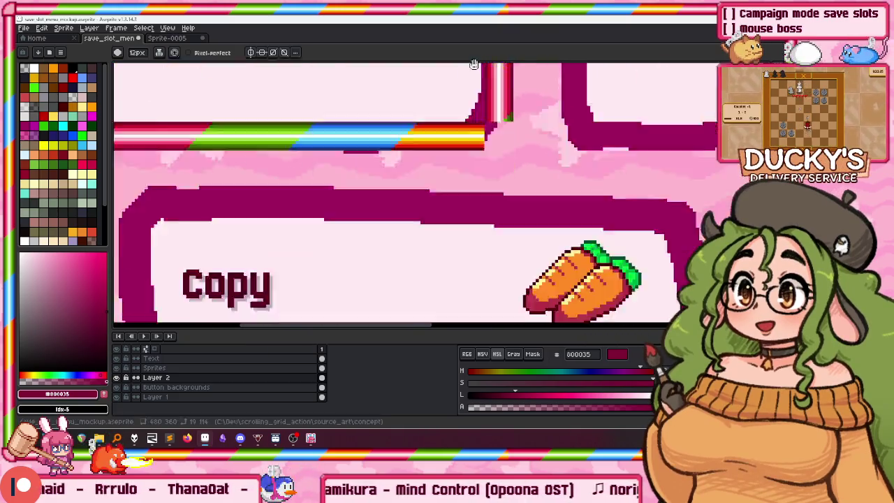
scroll(489, 209, "down", 3)
scroll(476, 218, "down", 1)
scroll(480, 220, "left", 10)
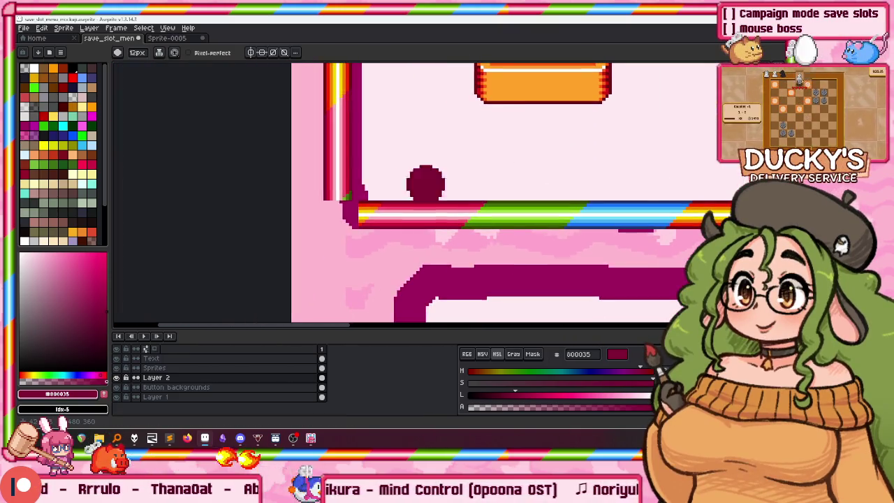
scroll(328, 237, "down", 3)
key("m")
scroll(314, 265, "down", 2)
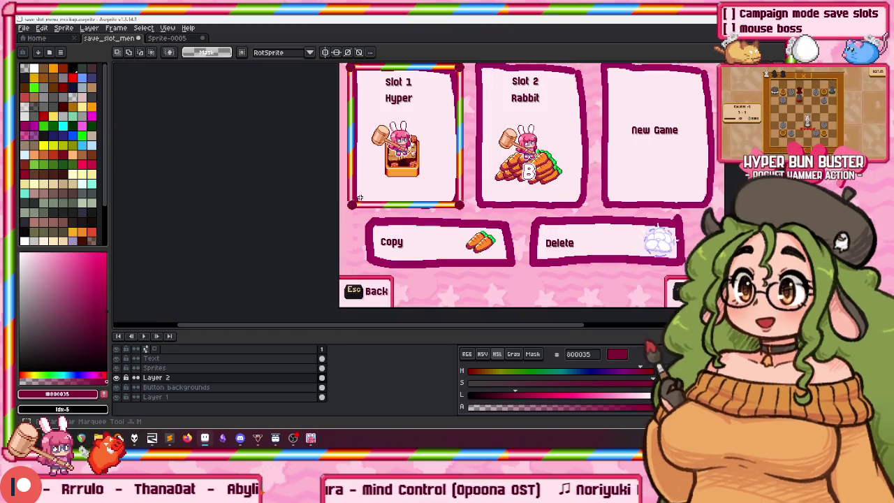
Copy Slot 1's rainbow frame and paste copies over the Slot 2 and New Game cards.
key("ctrl+c")
key("ctrl+v")
left_click_drag(417, 149, 544, 149)
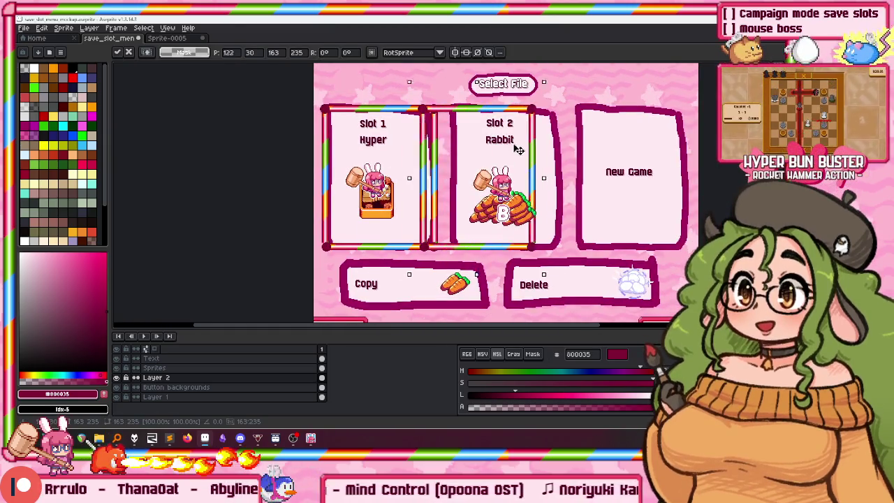
left_click_drag(441, 150, 650, 161)
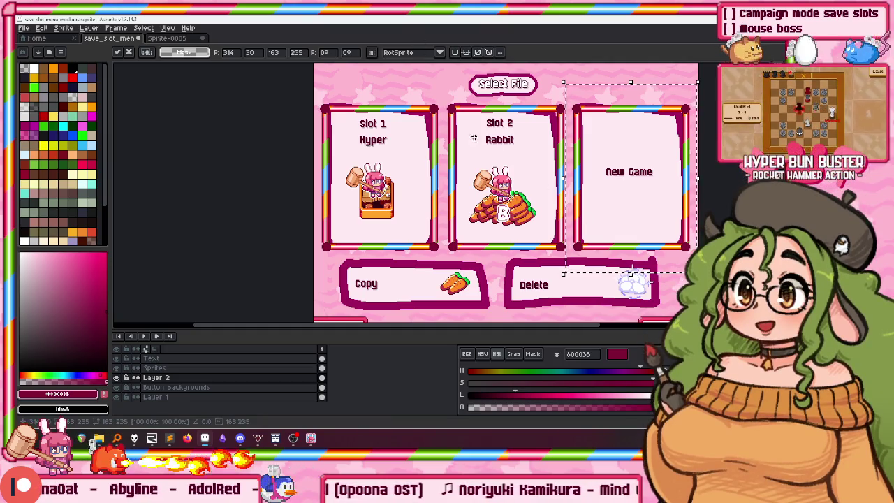
left_click_drag(390, 68, 315, 114)
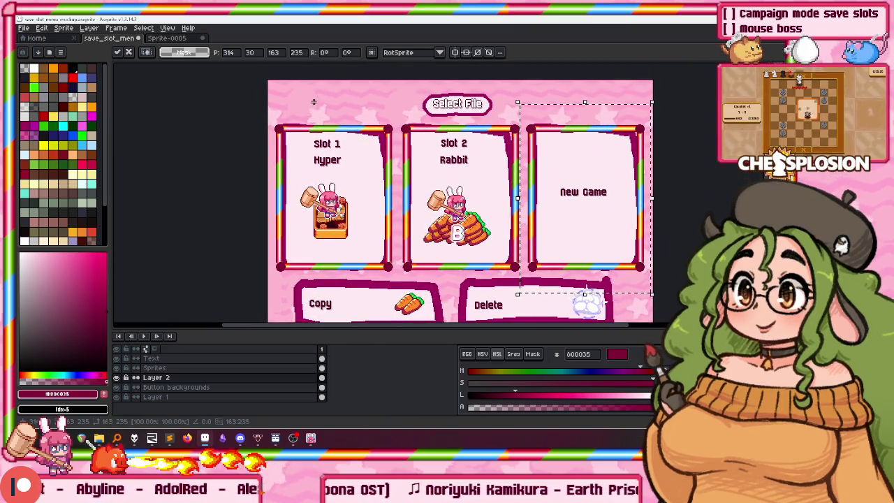
left_click(311, 438)
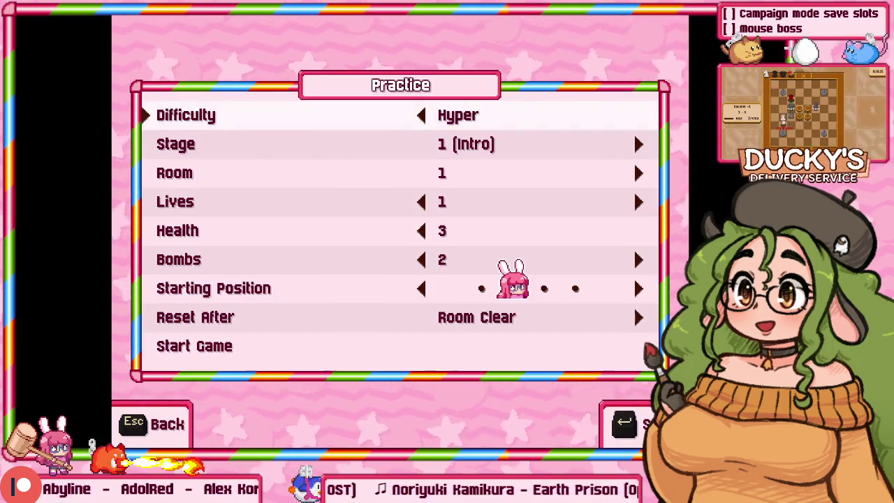
key("Escape")
key("Up")
key("Up")
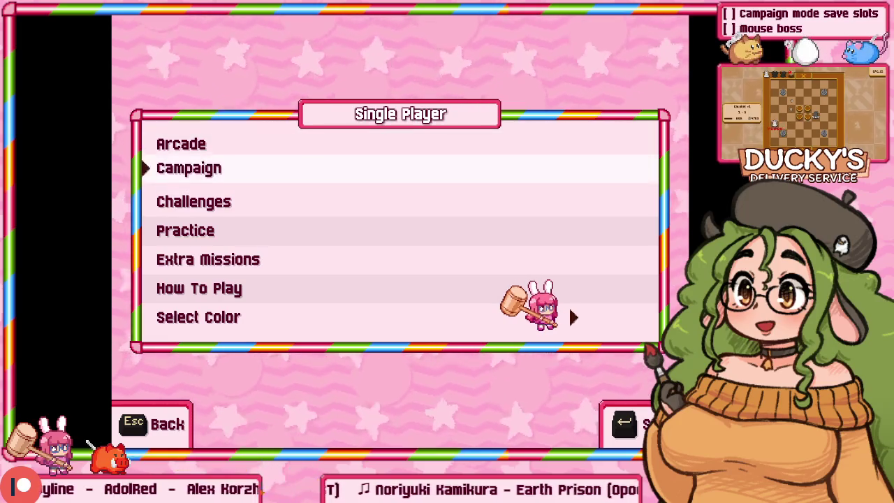
key("Down")
key("Down")
key("Down")
key("Up")
key("Up")
key("Up")
key("Down")
key("Down")
key("Down")
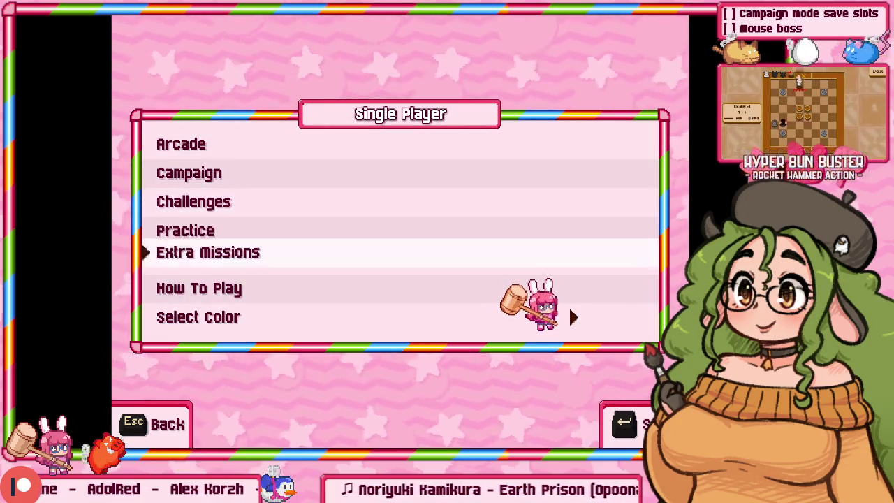
key("Down")
key("Up")
key("Up")
key("Up")
key("Up")
key("Escape")
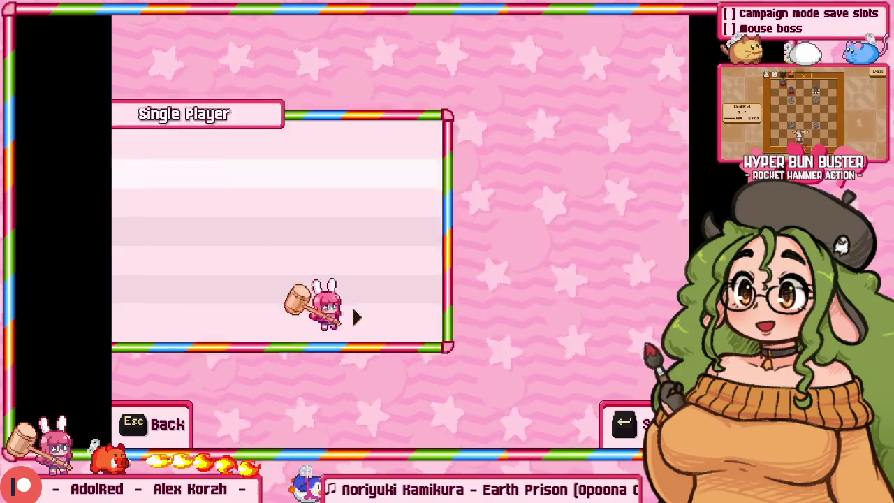
key("Down")
key("Down")
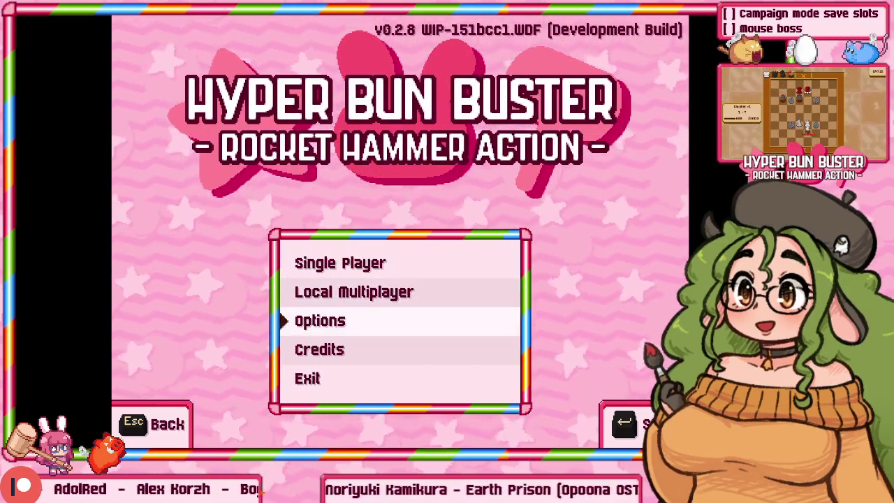
key("Up")
key("Return")
key("Down")
key("Down")
key("Return")
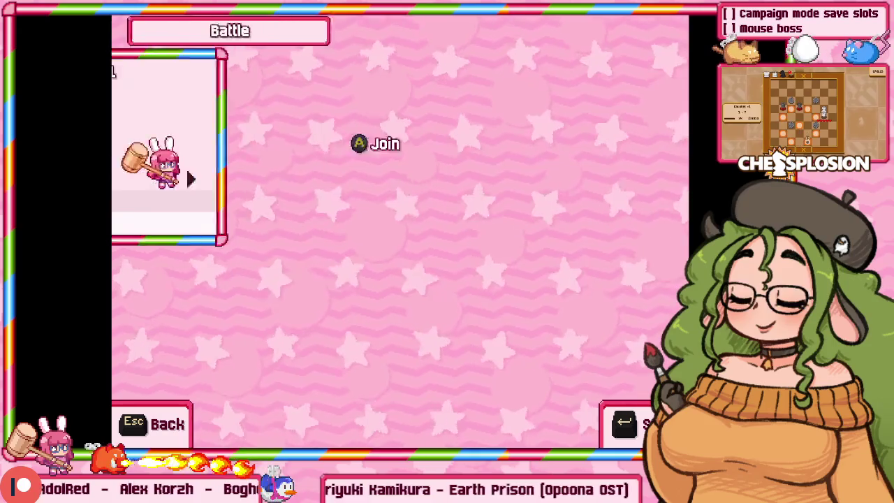
key("Return")
key("Return")
key("Return")
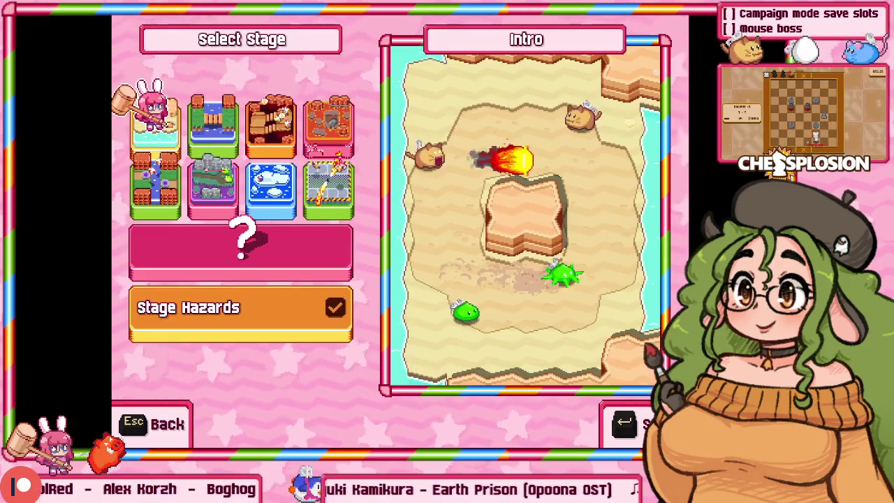
key("Right")
key("Down")
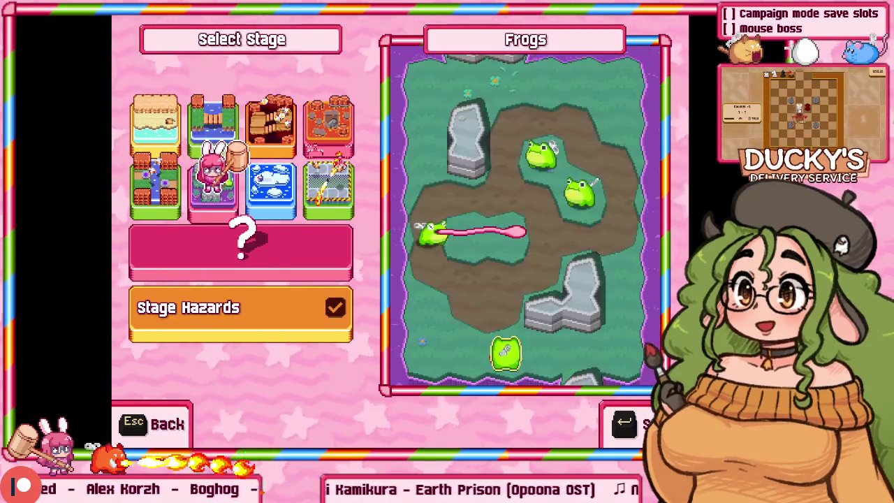
key("Left")
key("Right")
key("Right")
key("Right")
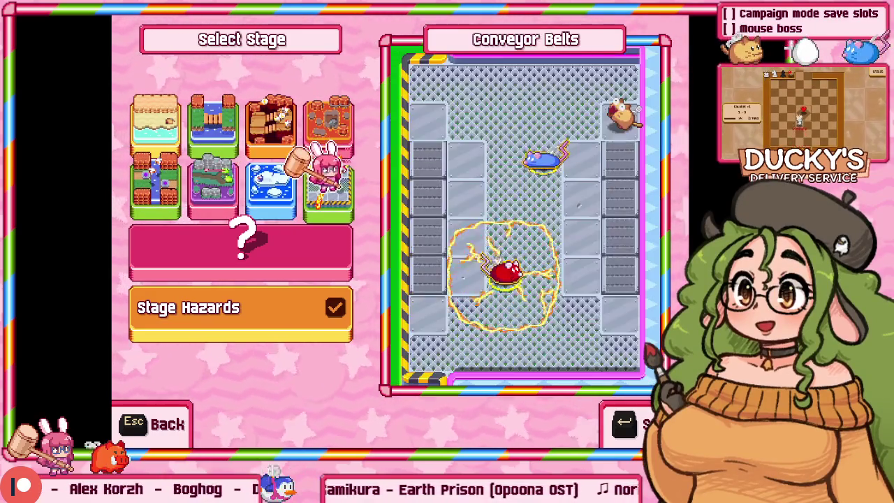
key("Left")
key("Down")
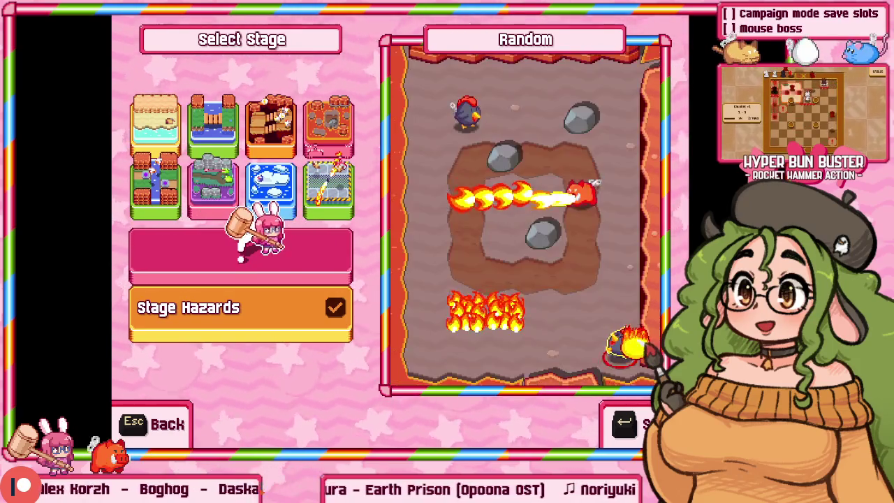
key("Up")
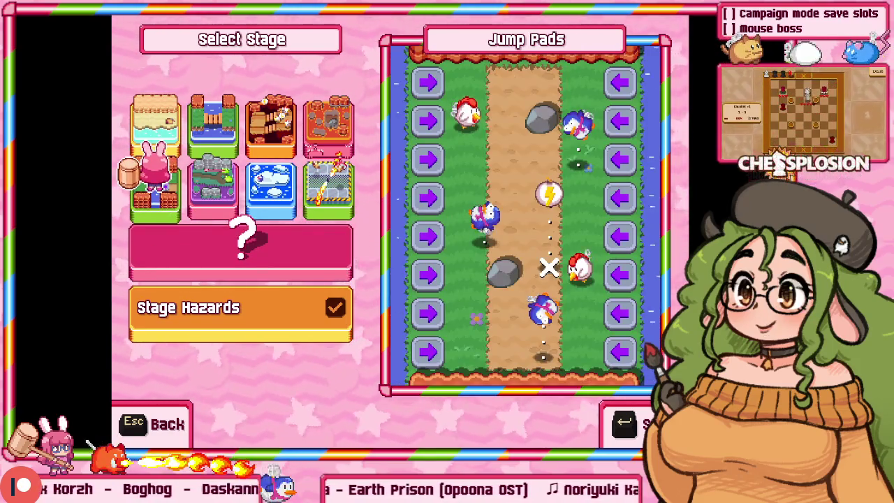
key("Right")
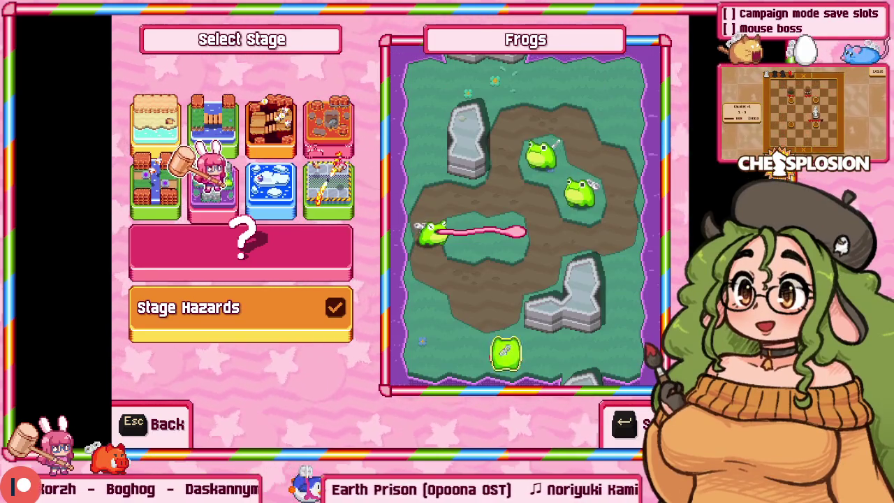
key("Right")
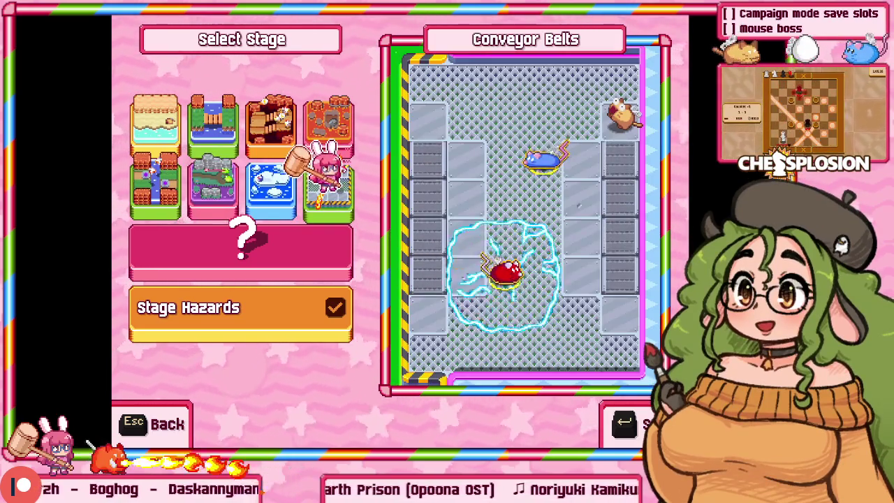
key("Left")
key("Up")
key("Right")
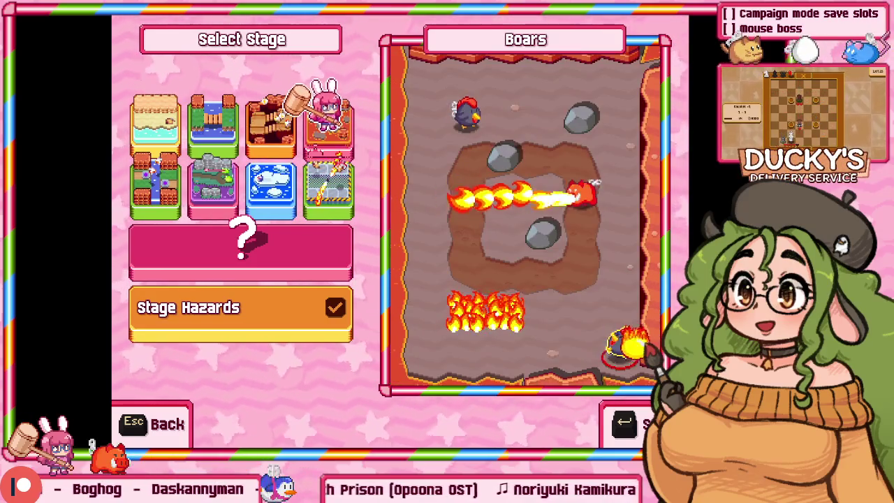
key("Left")
key("Left")
key("Left")
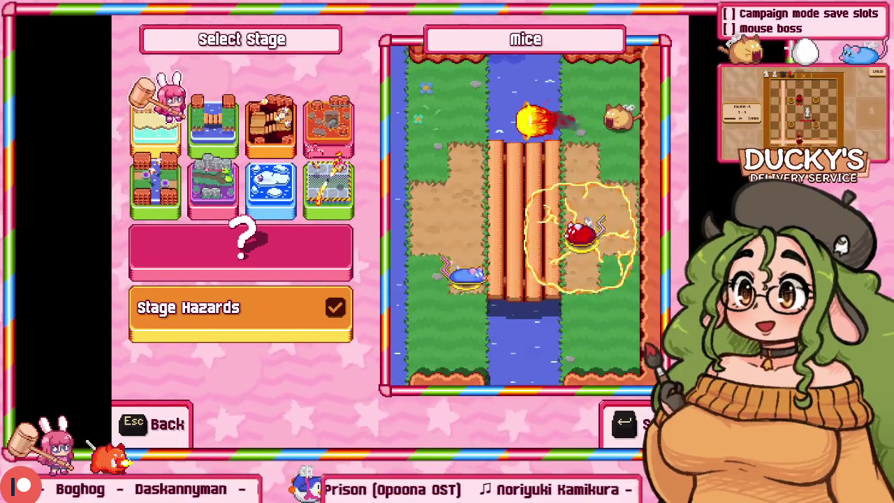
key("Left")
key("Down")
key("Left")
key("Left")
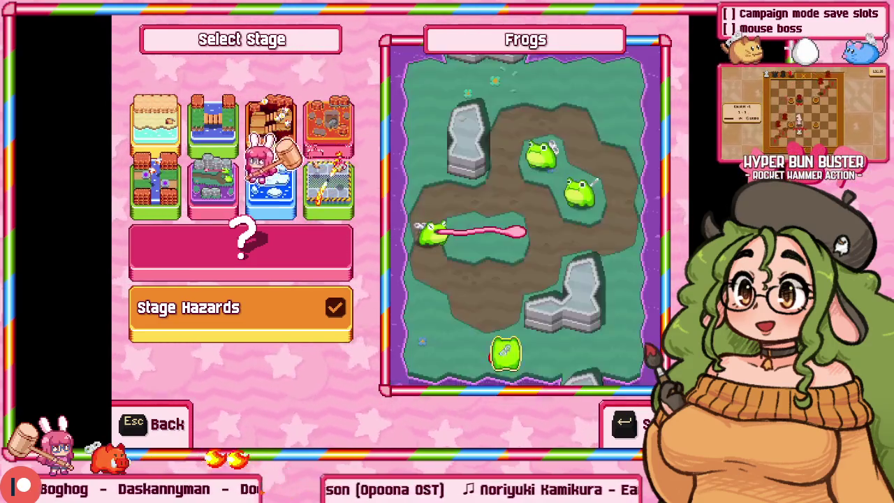
key("Left")
key("Right")
key("Right")
key("Down")
key("Down")
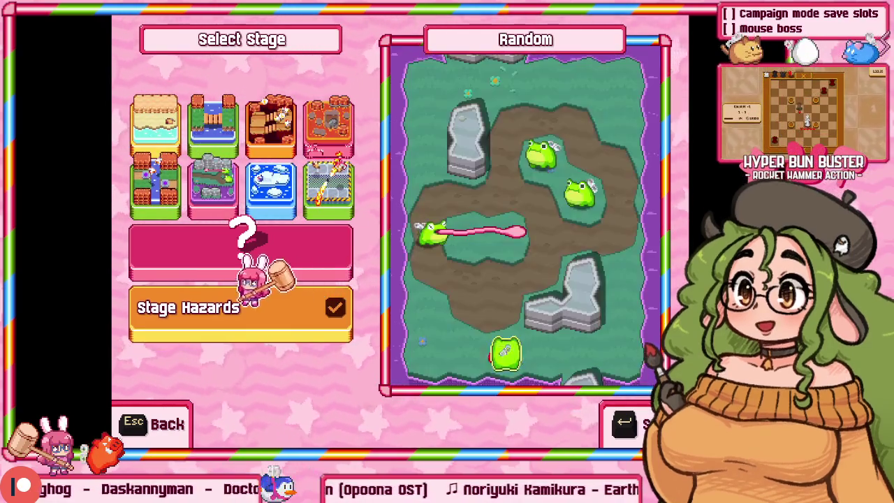
key("Escape")
key("Escape")
key("Escape")
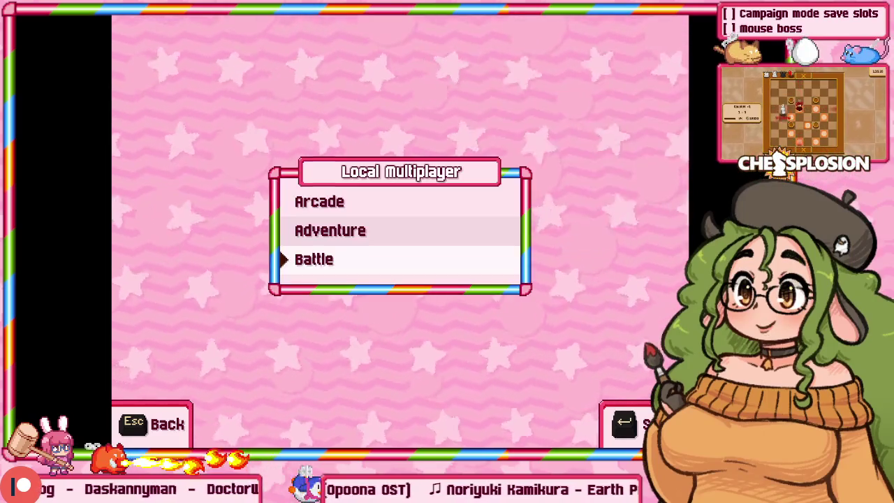
key("Escape")
key("Up")
key("Return")
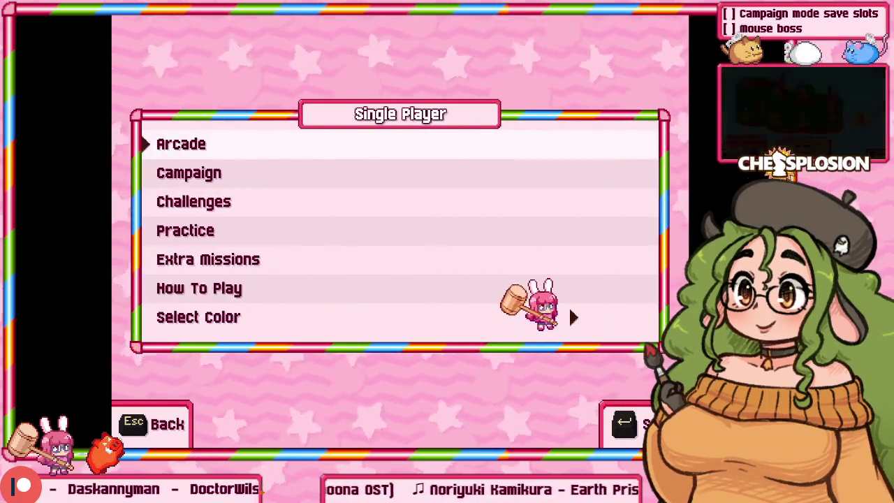
key("Down")
key("Down")
key("Down")
key("Down")
key("Up")
key("Up")
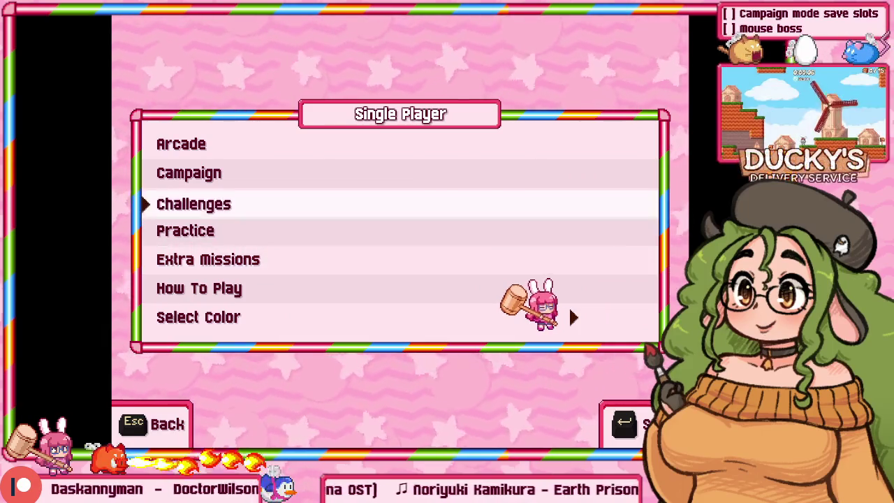
key("Up")
key("Down")
key("Down")
key("Down")
key("Up")
key("Up")
key("Up")
key("Up")
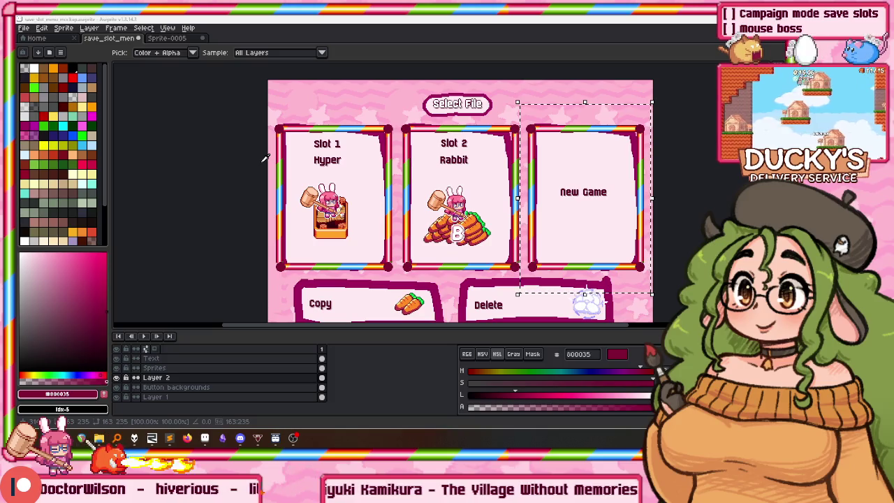
Pan the mockup down to the lower buttons and select the Text layer.
scroll(265, 159, "down", 3)
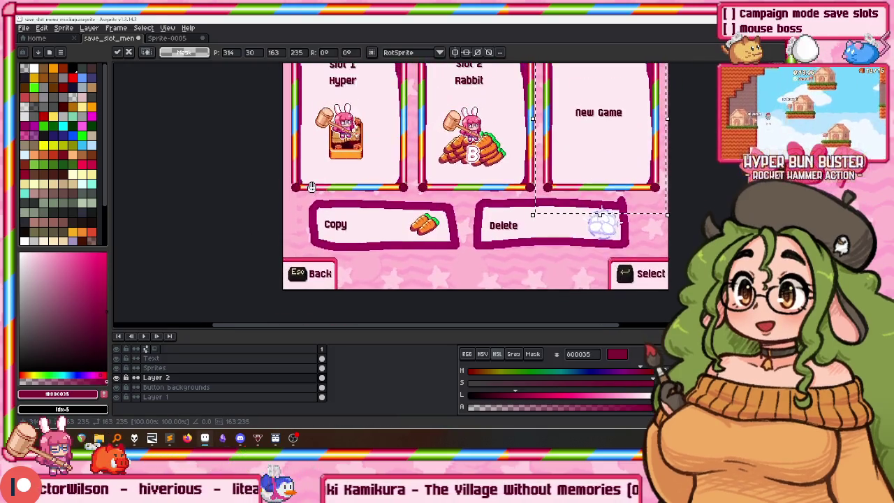
left_click_drag(312, 187, 315, 131)
scroll(319, 175, "up", 2)
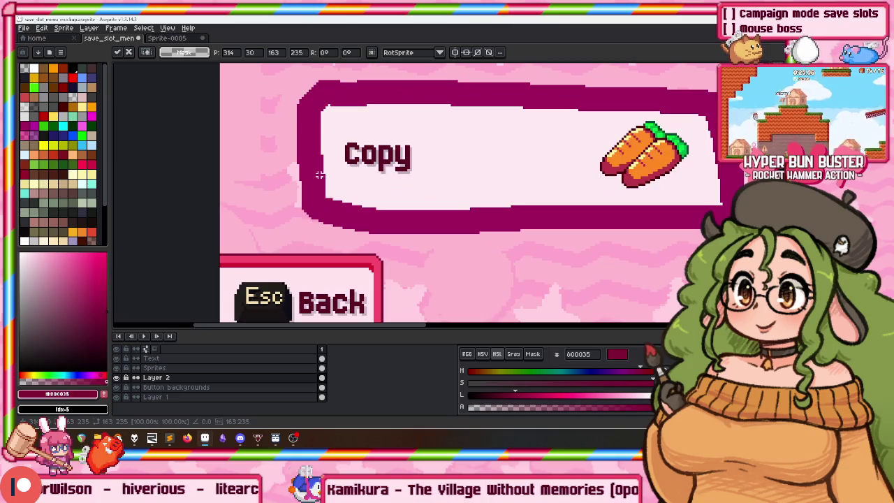
scroll(318, 174, "down", 1)
scroll(320, 168, "down", 1)
scroll(282, 183, "up", 1)
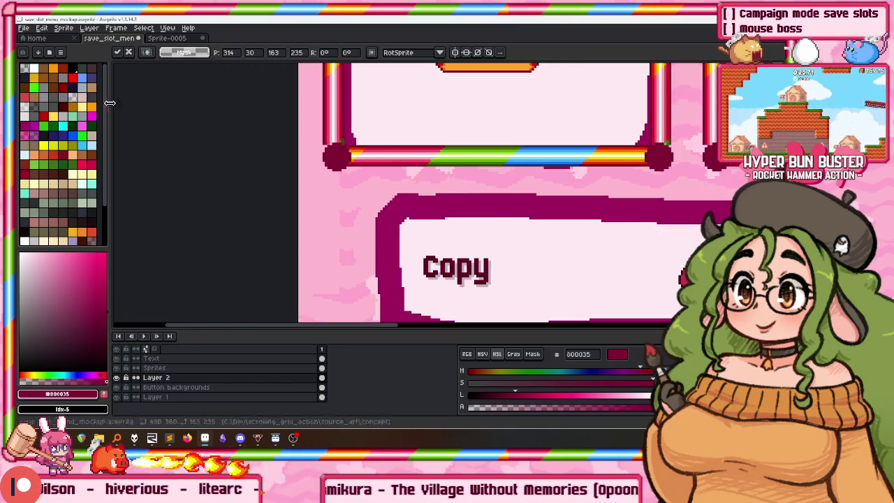
scroll(282, 183, "up", 1)
scroll(244, 244, "down", 3)
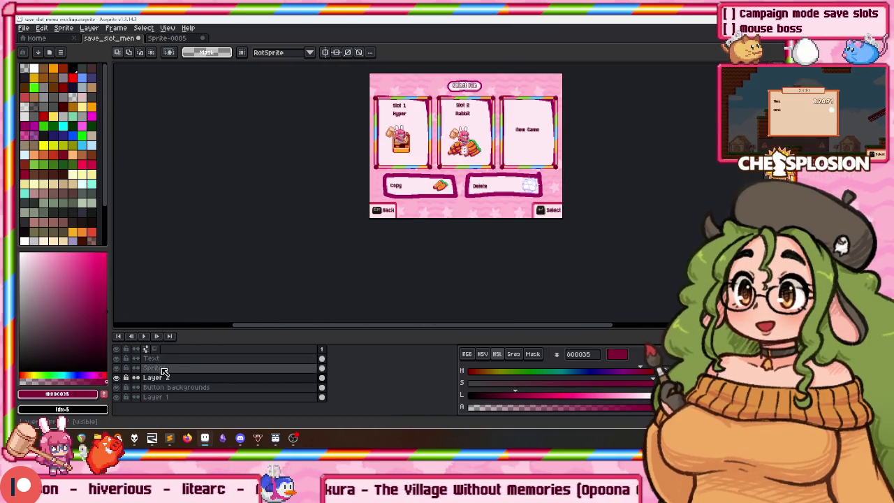
left_click(165, 360)
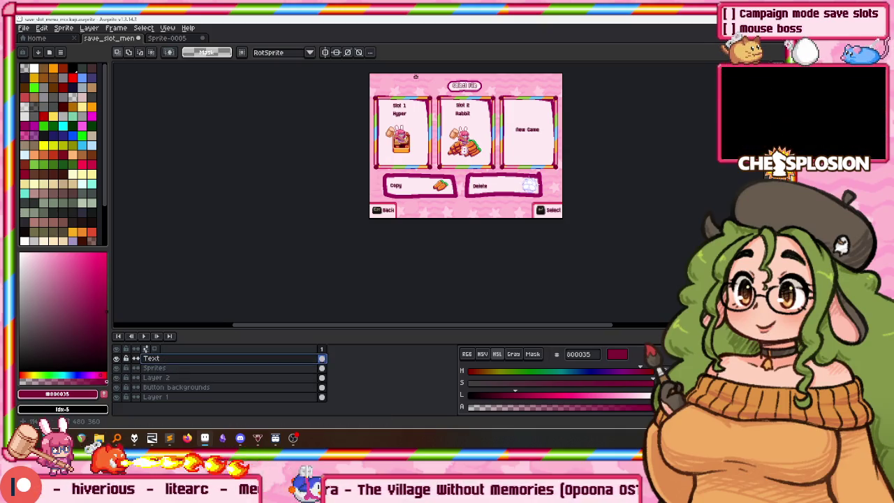
scroll(388, 115, "up", 1)
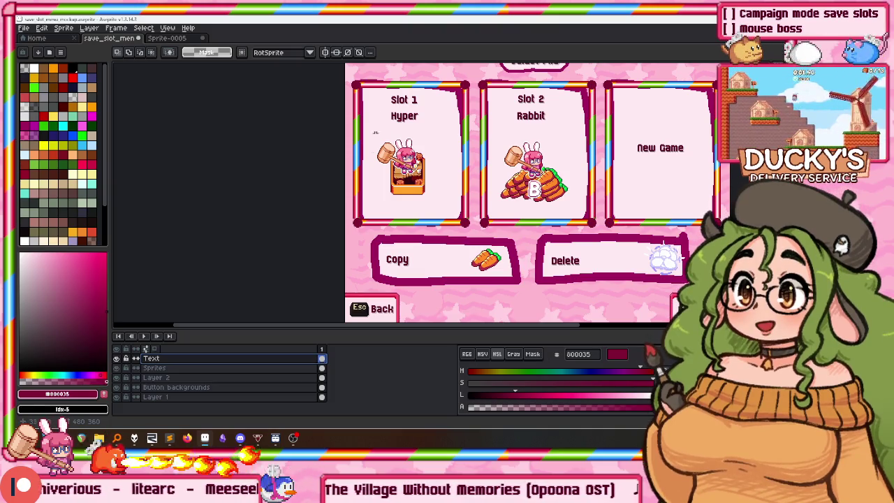
scroll(374, 193, "down", 1)
scroll(369, 209, "up", 1)
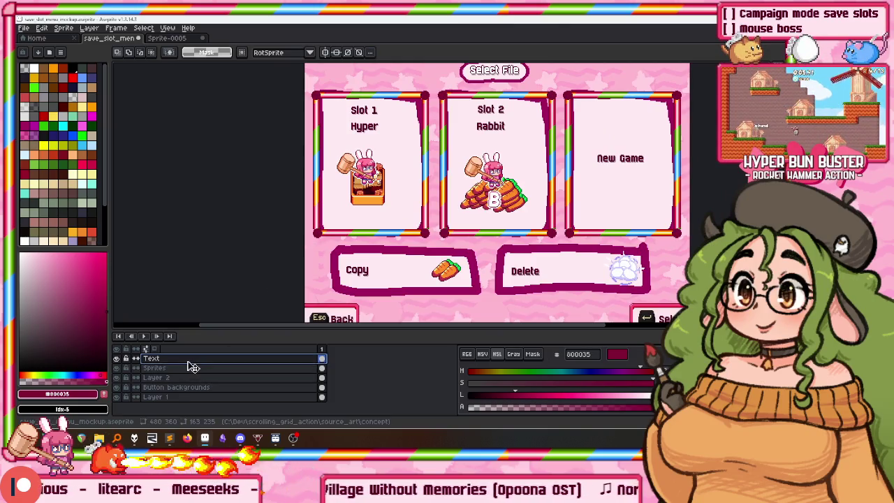
Fill only the Slot 1 card interior with ffffff white on the Button backgrounds layer.
left_click(179, 387)
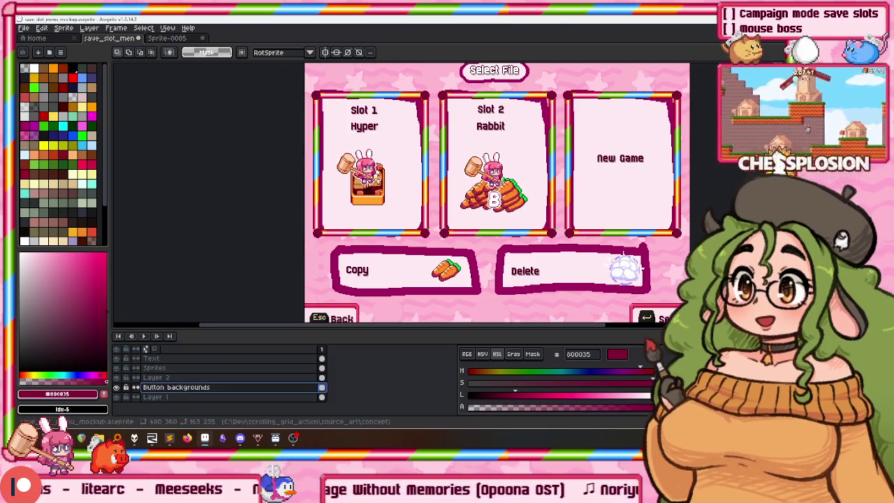
left_click(322, 173, "alt")
key("g")
left_click(334, 204)
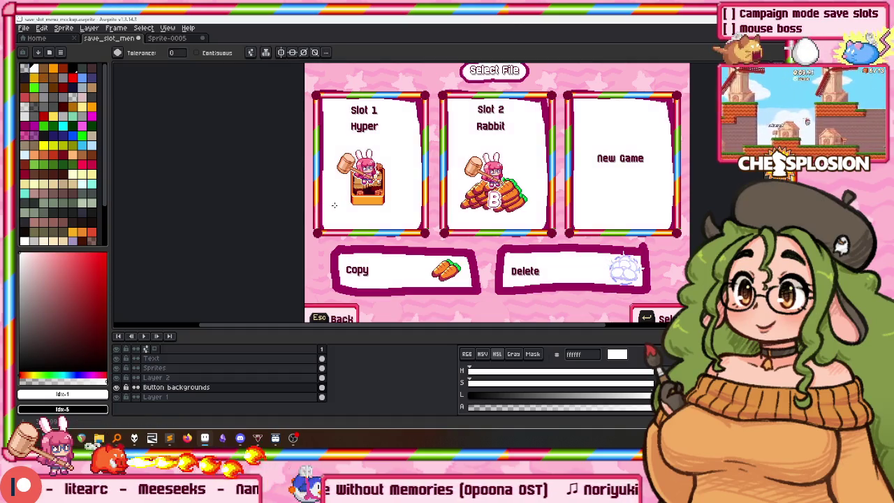
key("ctrl+z")
left_click(391, 159)
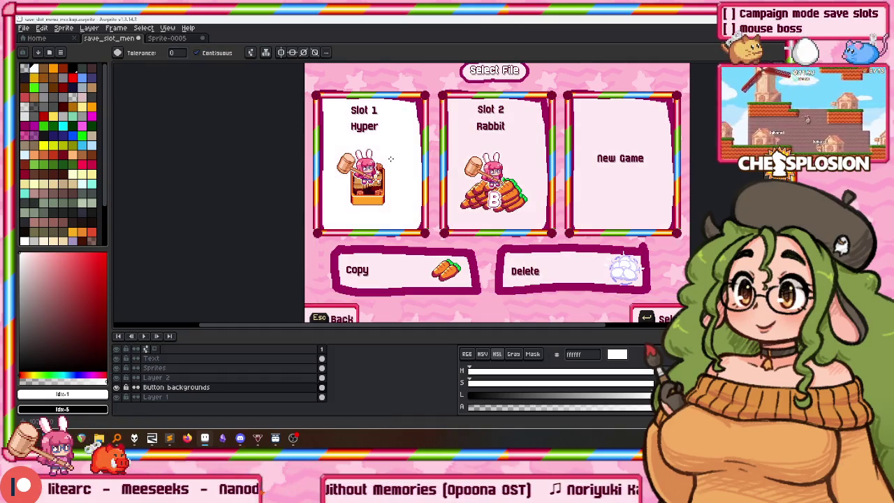
Check the filled card, then switch to the code editor window.
scroll(293, 182, "down", 2)
scroll(294, 182, "up", 2)
scroll(293, 182, "up", 2)
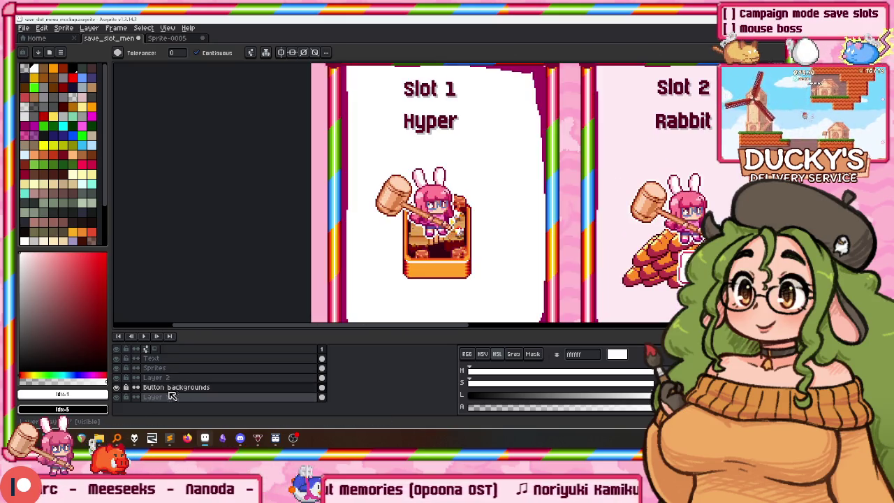
scroll(311, 218, "down", 1)
scroll(333, 148, "up", 2)
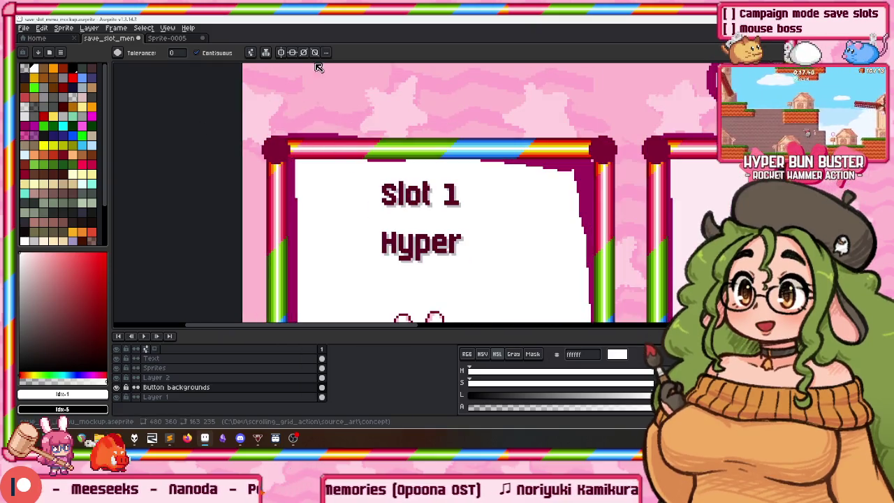
left_click(154, 439)
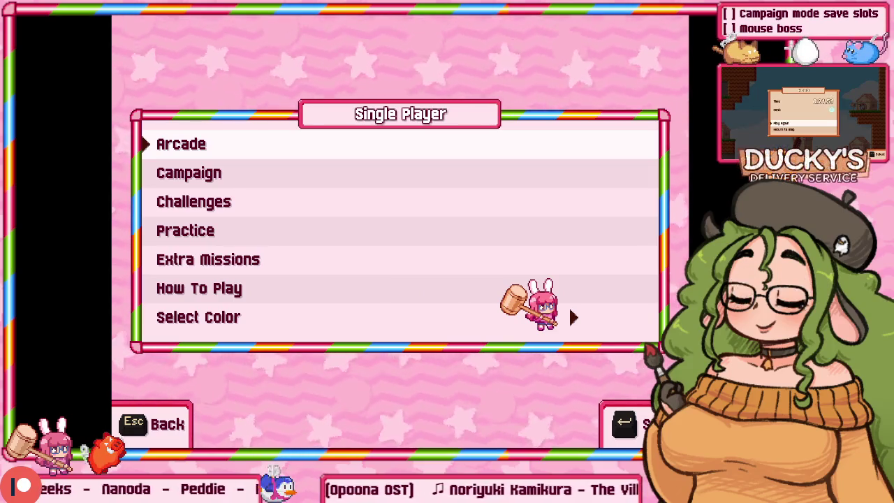
Alt+Tab back to the game's Single Player menu window.
key("alt+Tab")
key("alt+Tab")
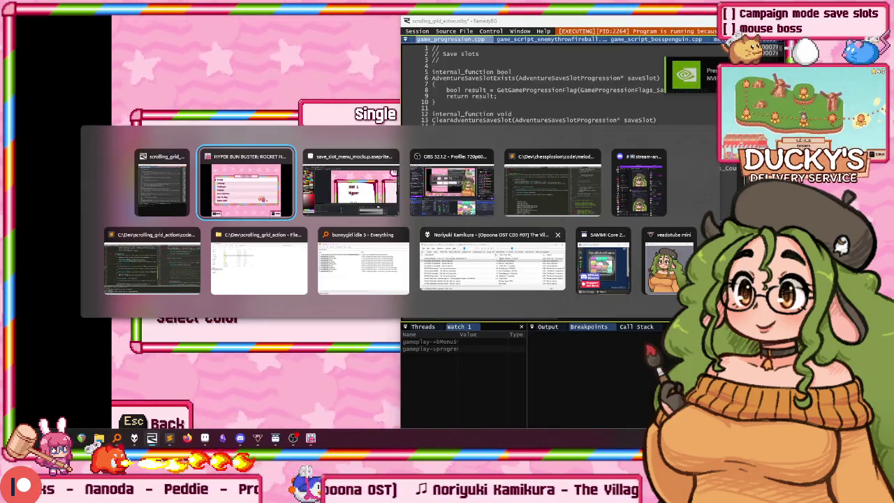
Paste the game menu screenshot into a new 480x360 sprite and select the Arcade arrow.
key("Return")
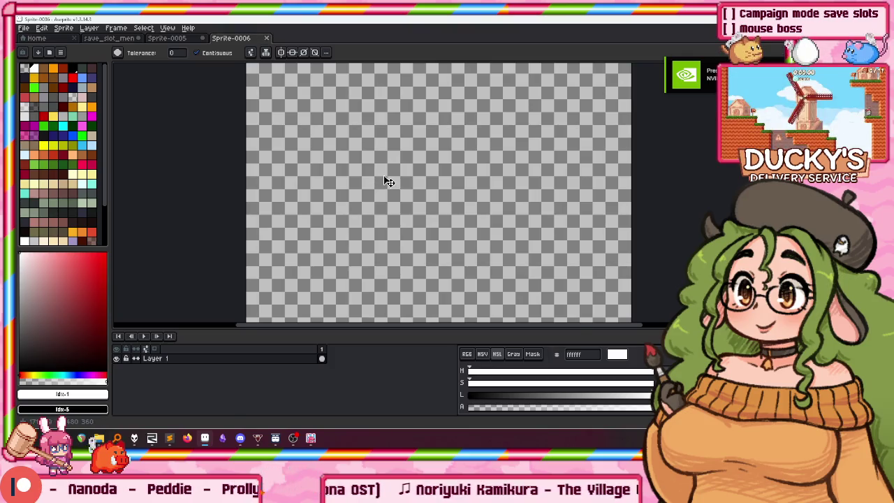
key("ctrl+v")
scroll(207, 140, "up", 2)
scroll(206, 140, "up", 1)
scroll(206, 140, "up", 1)
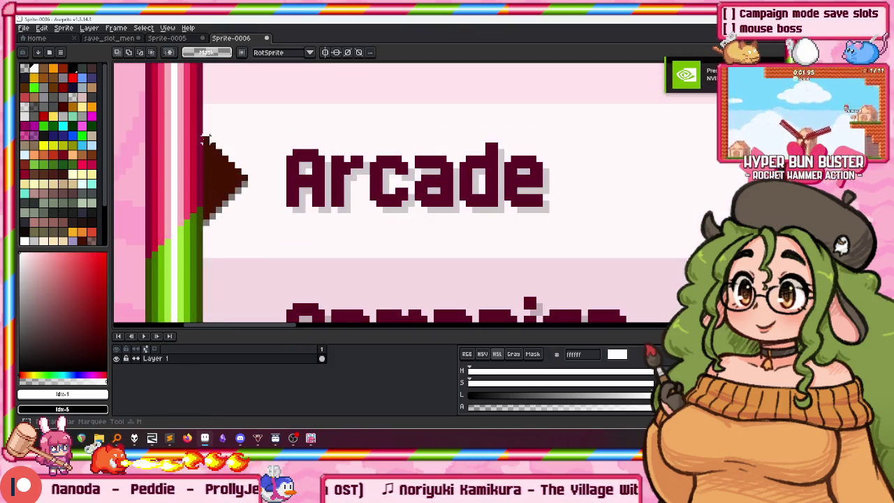
left_click_drag(205, 138, 246, 236)
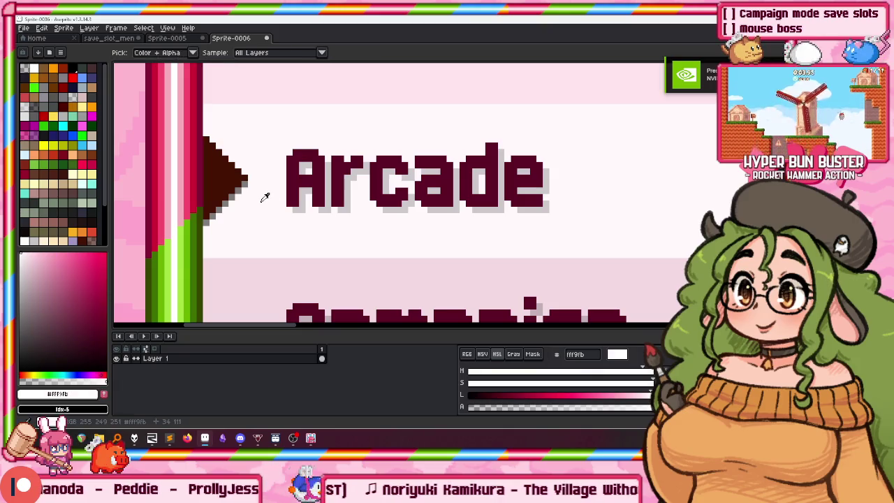
key("m")
Reselect the arrow triangle in the pasted game menu image.
left_click(112, 38)
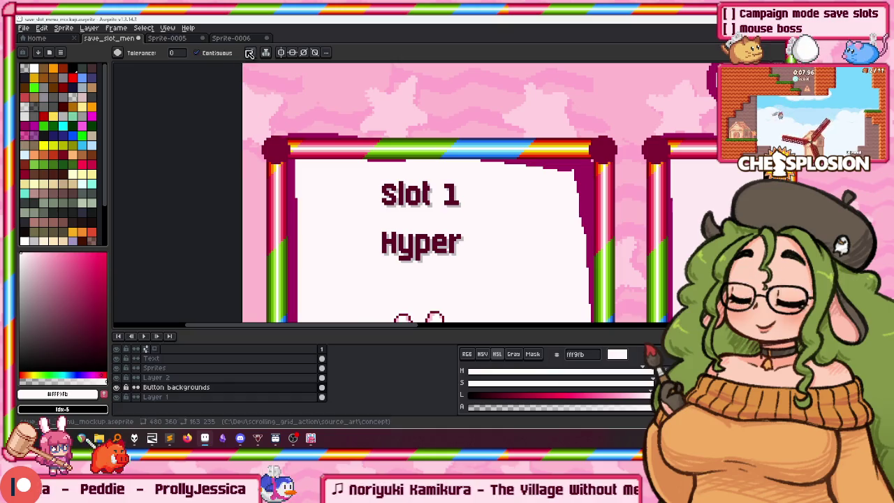
left_click(245, 38)
key("m")
left_click_drag(269, 129, 203, 235)
left_click(110, 38)
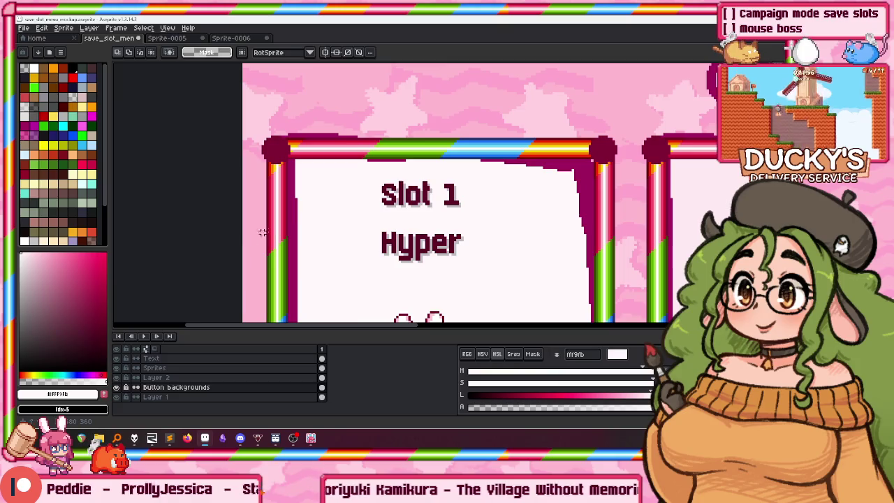
Paste the arrow into save_slot_menu beside the Slot 1 title and commit it.
scroll(262, 232, "up", 1)
key("ctrl+v")
left_click_drag(287, 203, 289, 194)
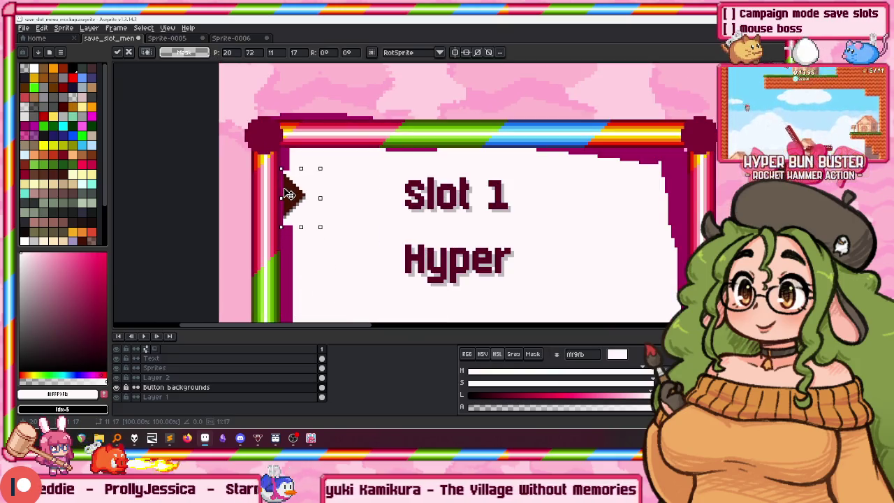
scroll(287, 196, "down", 1)
scroll(279, 230, "up", 1)
scroll(283, 233, "up", 1)
key("Return")
key("w")
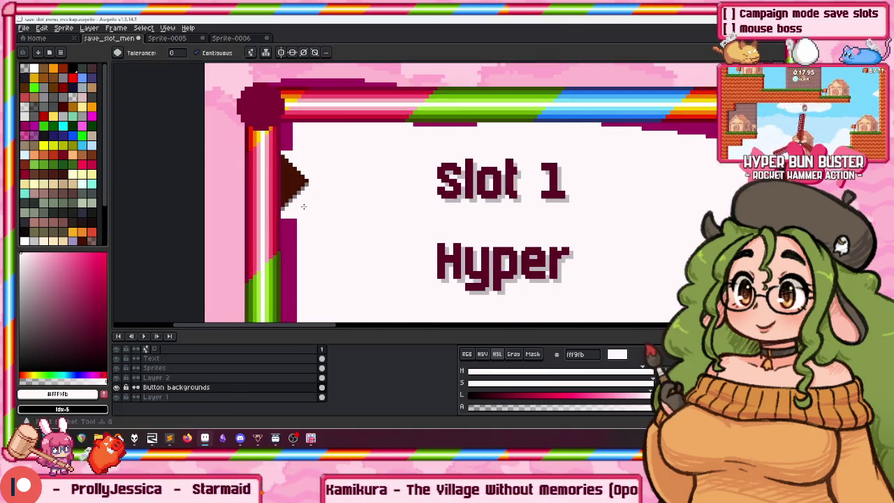
Pan the mockup to bring the Copy and Delete buttons into view.
scroll(233, 100, "down", 3)
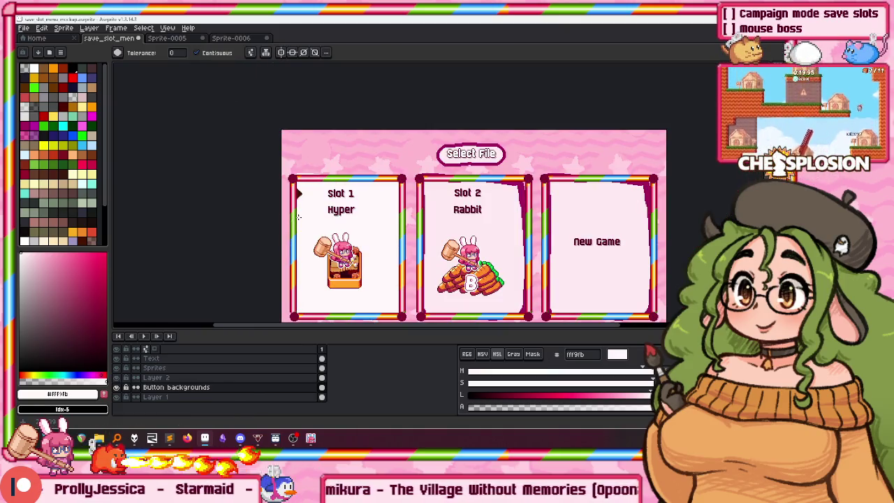
key("v")
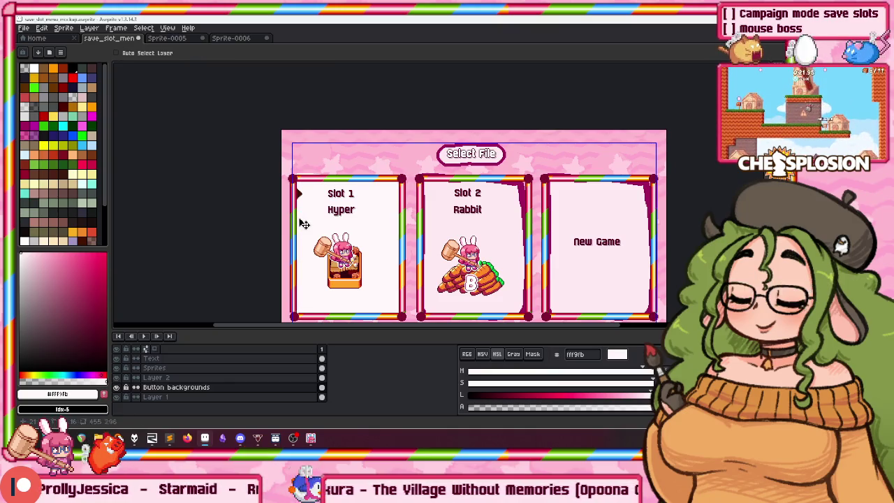
key("w")
scroll(302, 210, "up", 1)
scroll(299, 188, "down", 2)
scroll(297, 171, "up", 1)
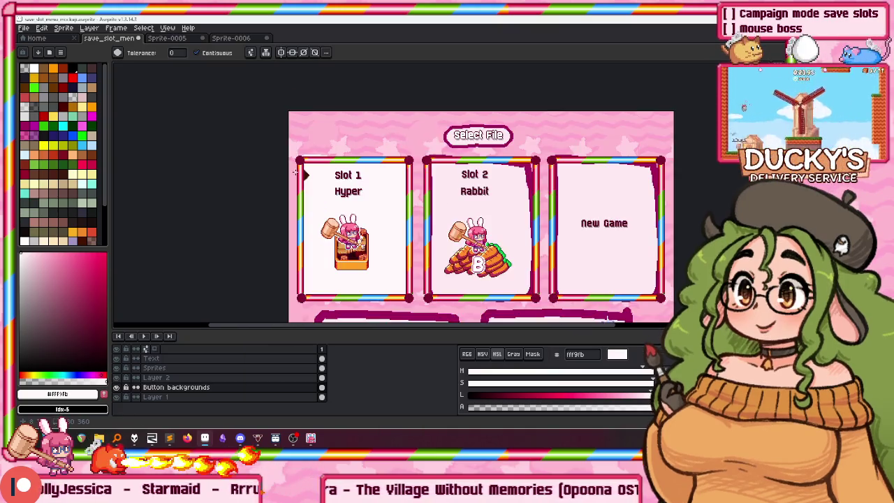
scroll(297, 172, "up", 1)
scroll(300, 182, "down", 1)
left_click_drag(343, 243, 331, 210)
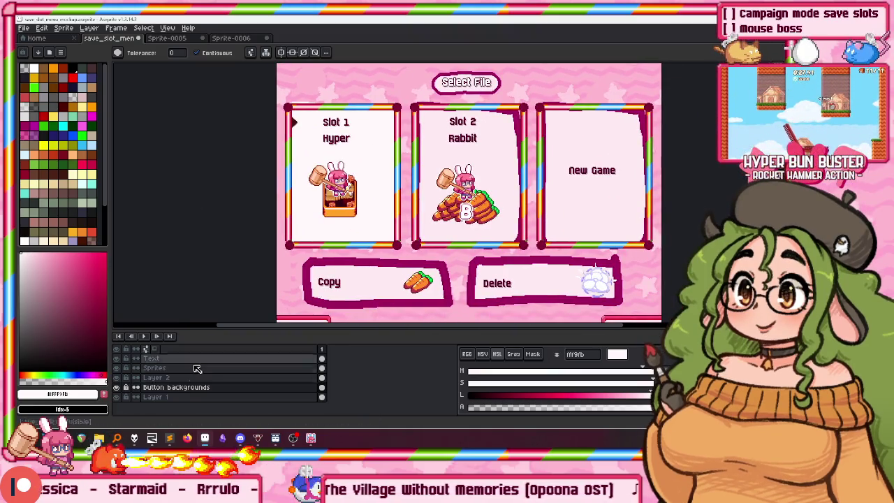
Toggle Layer 2 to check the borders, then work on it with white selected.
left_click(175, 367)
left_click(117, 378)
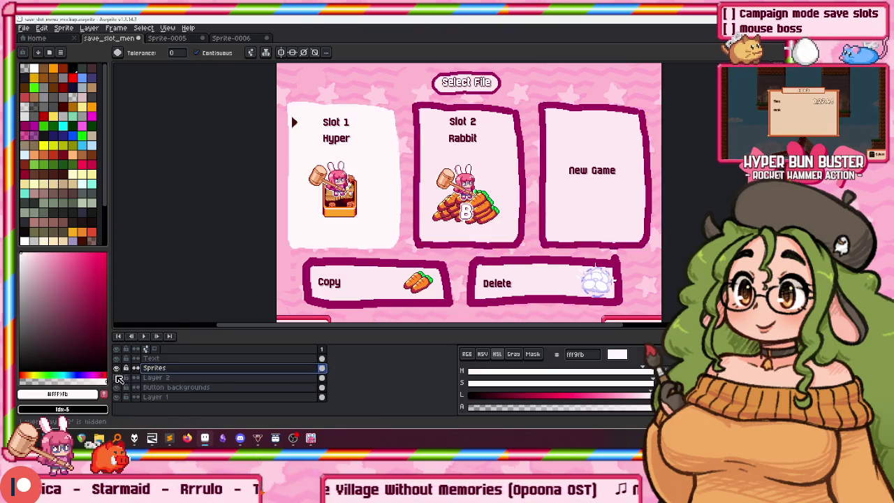
left_click(153, 378)
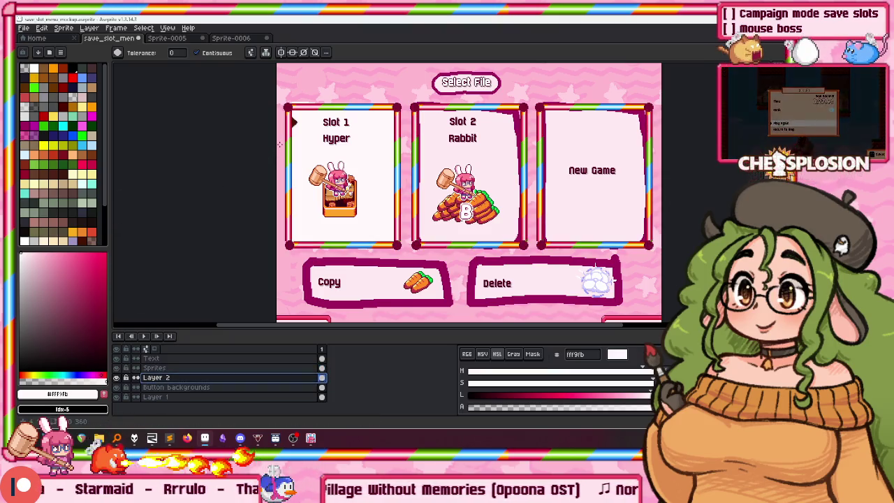
scroll(291, 143, "up", 2)
scroll(258, 110, "down", 2)
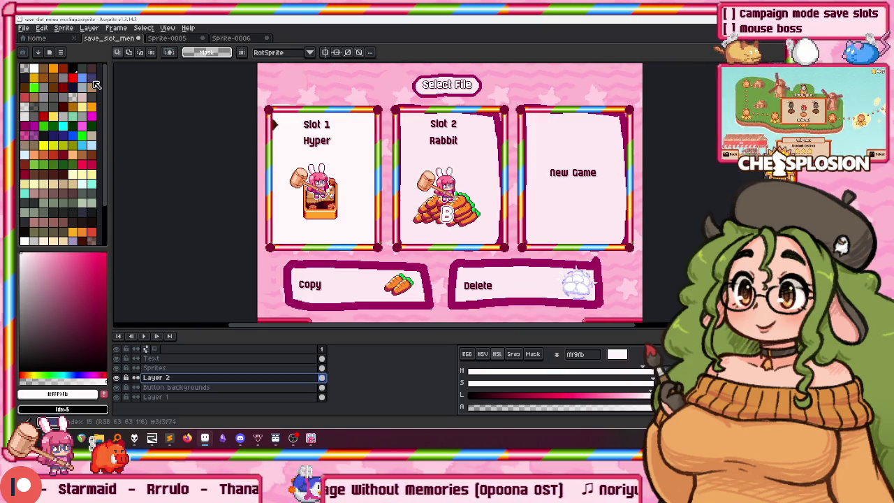
left_click(34, 69)
key("b")
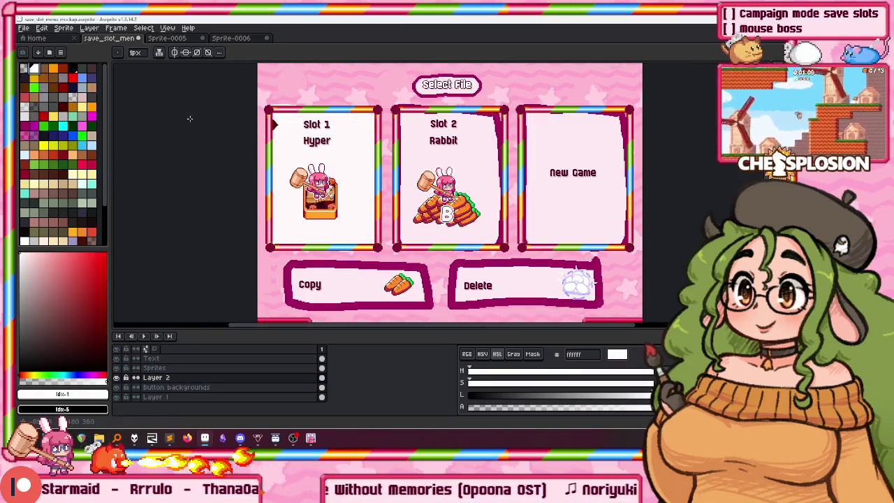
scroll(307, 175, "up", 2)
scroll(274, 137, "down", 1)
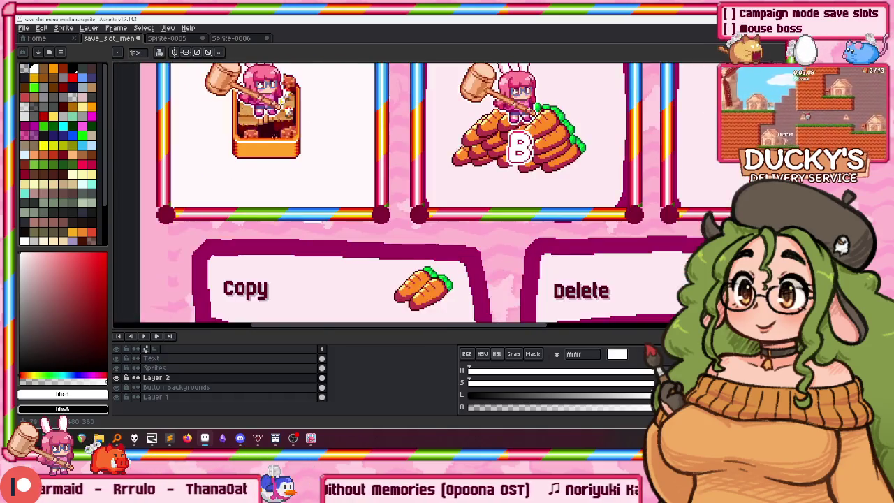
scroll(280, 143, "up", 2)
Draw a white rectangle outline around the Slot 1 card frame.
key("m")
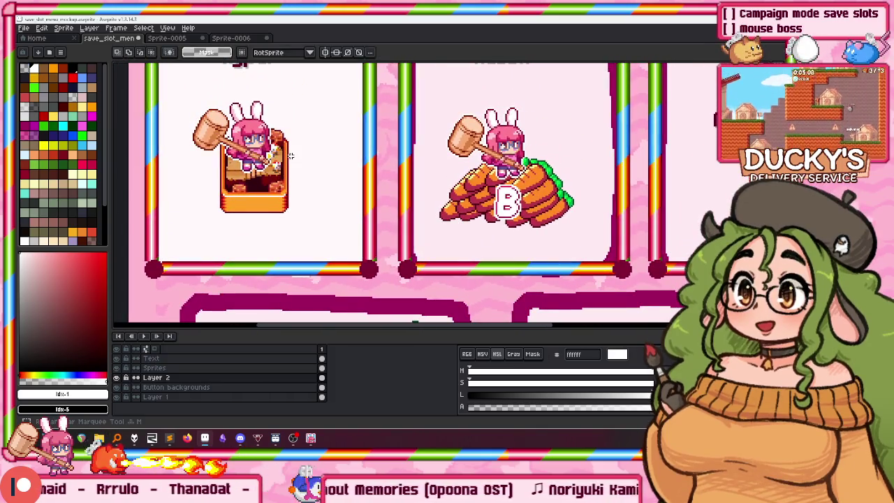
key("u")
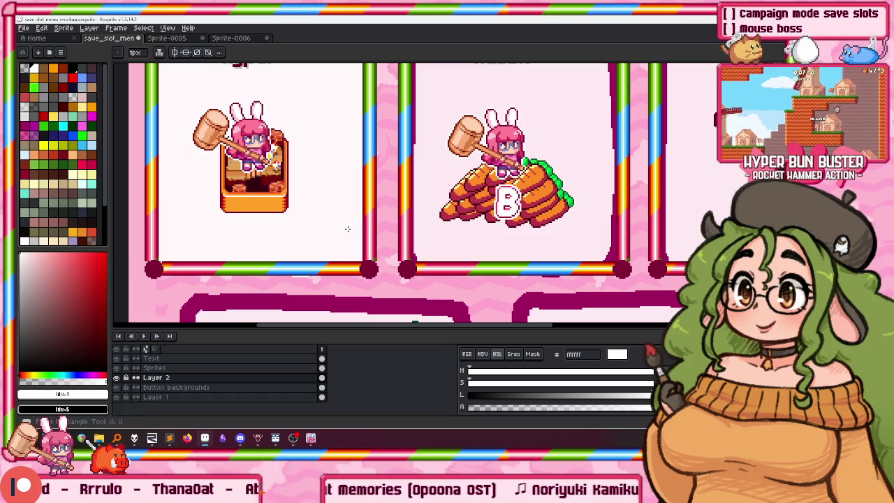
scroll(357, 258, "up", 2)
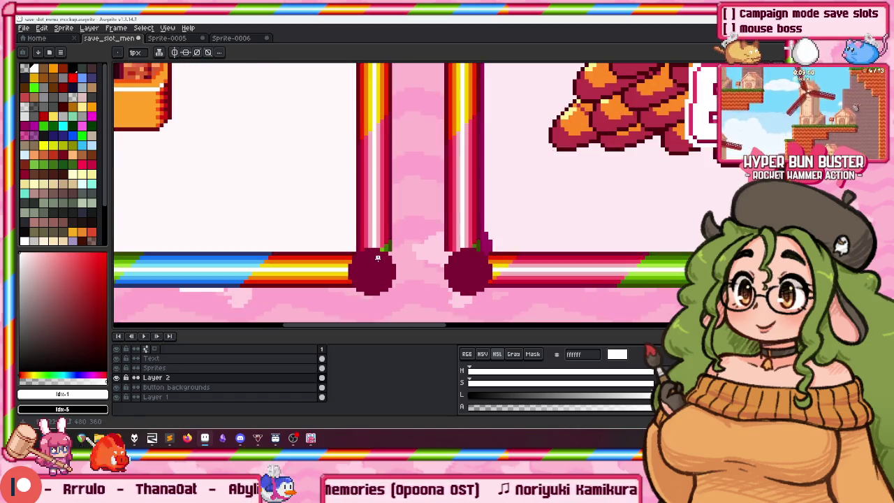
scroll(377, 262, "up", 2)
scroll(397, 239, "down", 1)
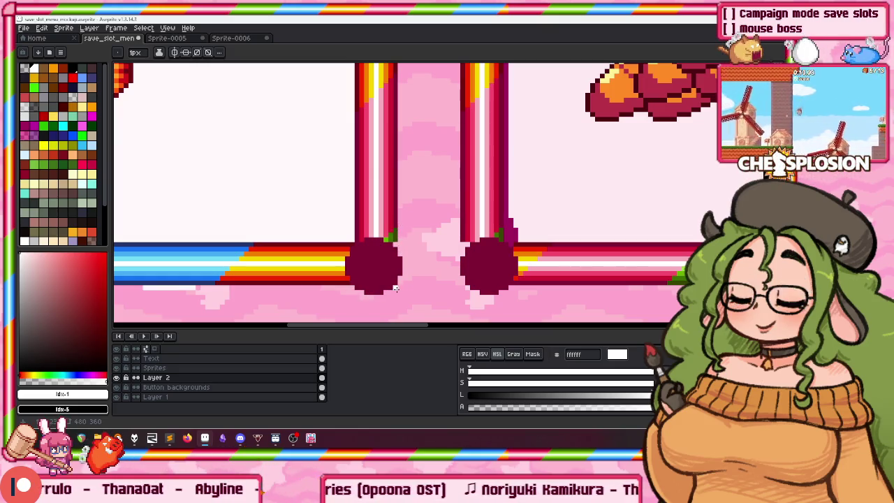
scroll(306, 218, "down", 2)
scroll(279, 196, "down", 2)
scroll(303, 132, "up", 4)
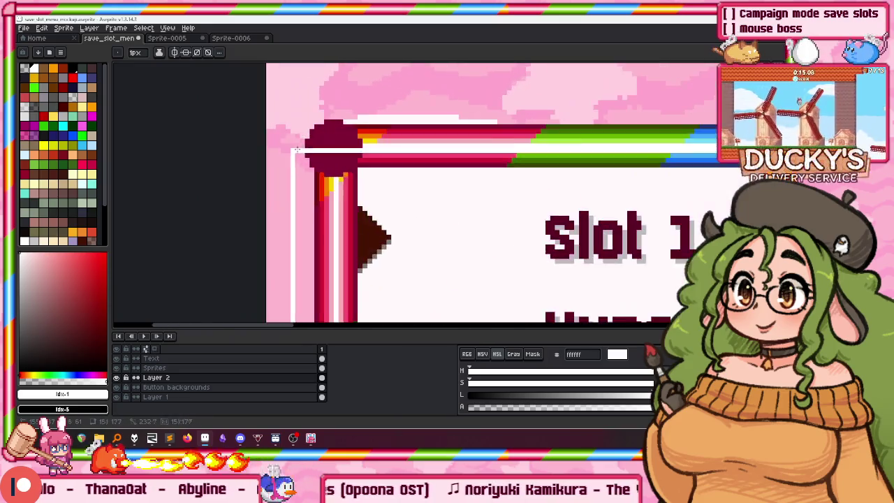
scroll(302, 131, "up", 1)
mouse_move(303, 132)
left_mouse_down()
mouse_move(301, 97)
mouse_move(290, 89)
left_mouse_up()
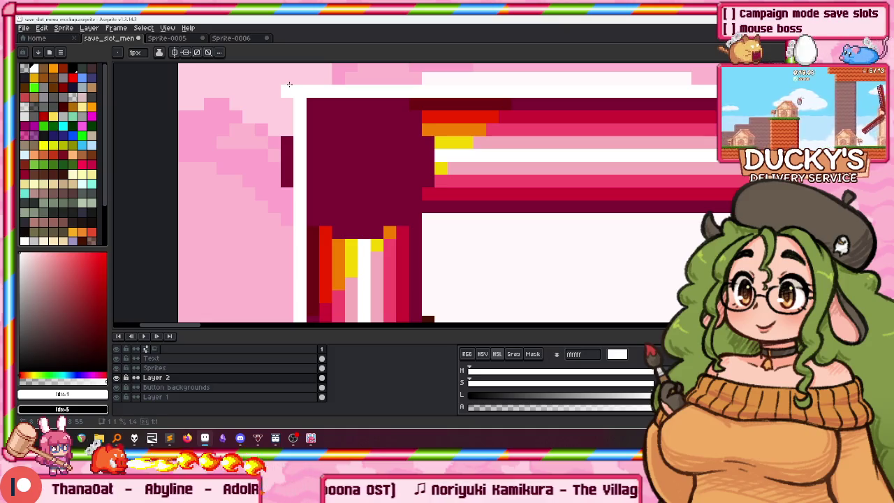
Draw a white outline along another card frame.
scroll(289, 85, "down", 3)
scroll(363, 231, "up", 1)
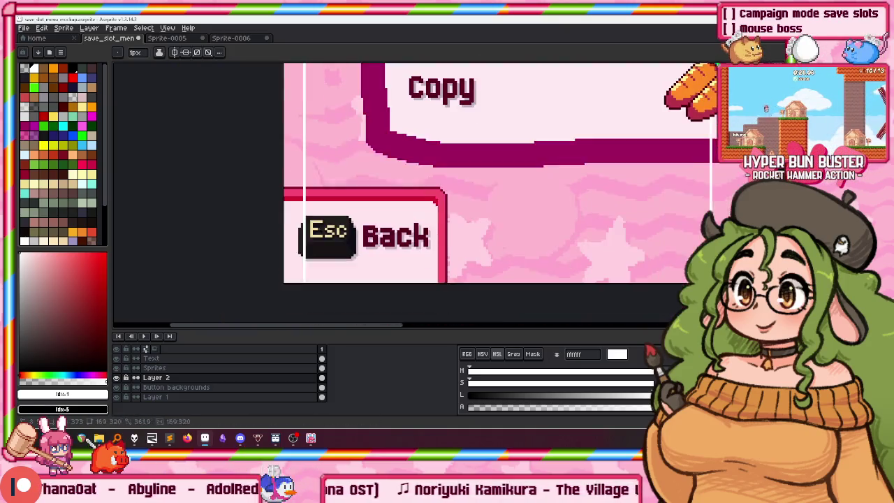
scroll(723, 167, "up", 3)
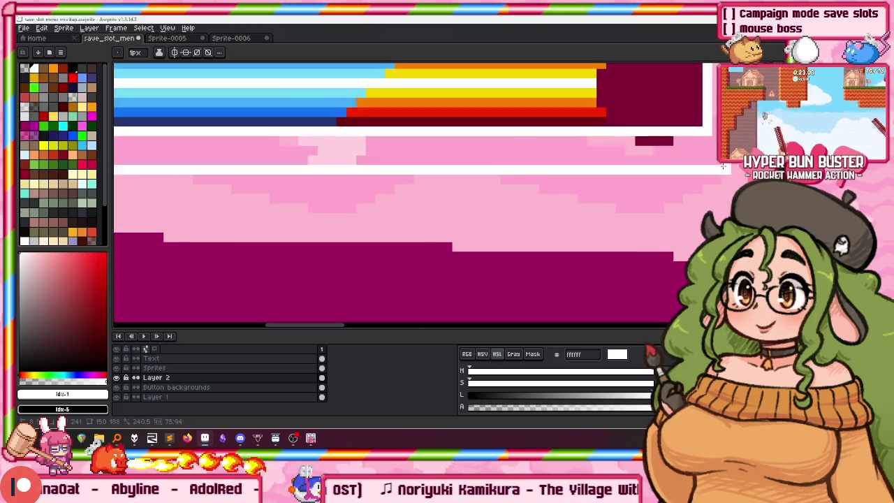
scroll(537, 206, "down", 2)
scroll(536, 205, "up", 3)
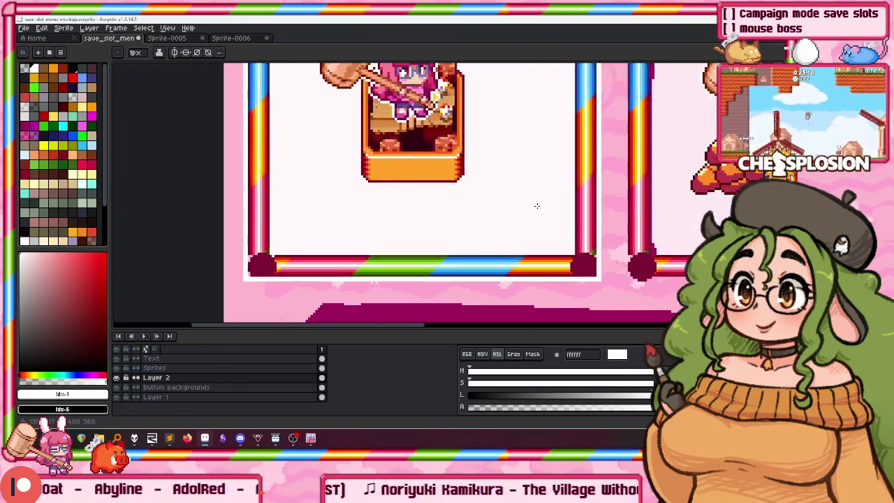
scroll(536, 205, "down", 3)
scroll(506, 135, "up", 2)
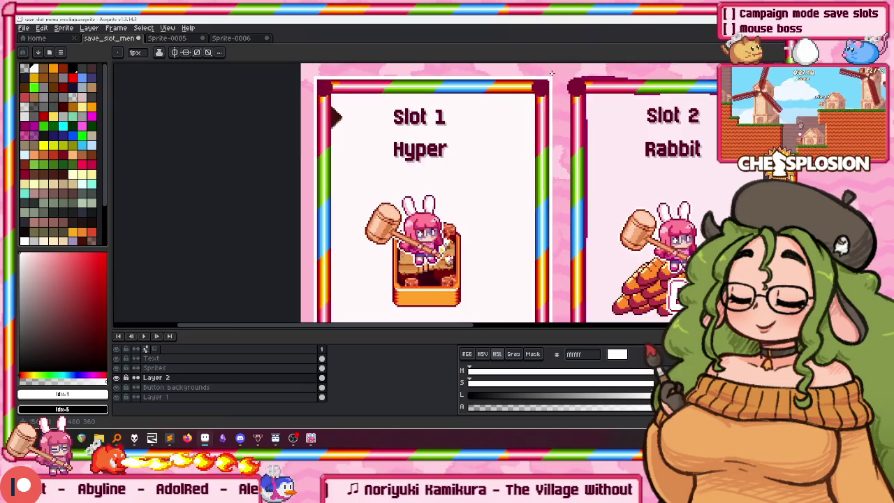
scroll(552, 72, "up", 2)
scroll(555, 77, "down", 4)
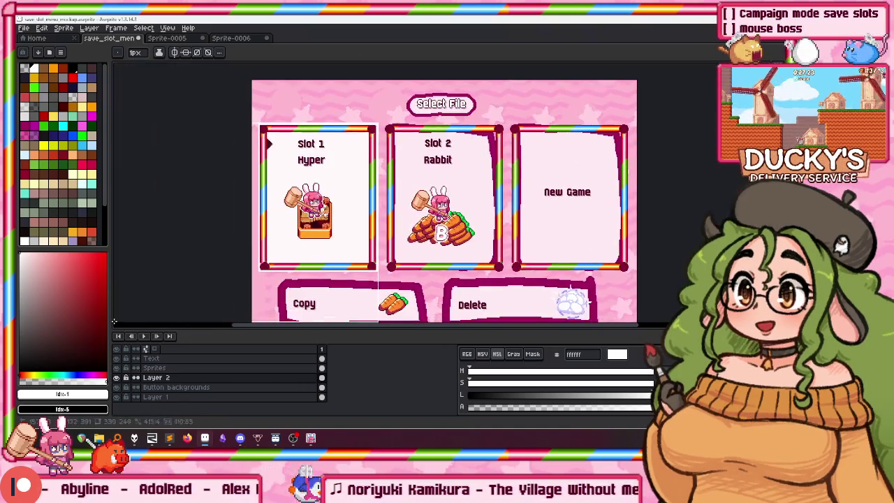
scroll(391, 210, "up", 2)
scroll(274, 248, "up", 3)
left_click_drag(275, 249, 294, 250)
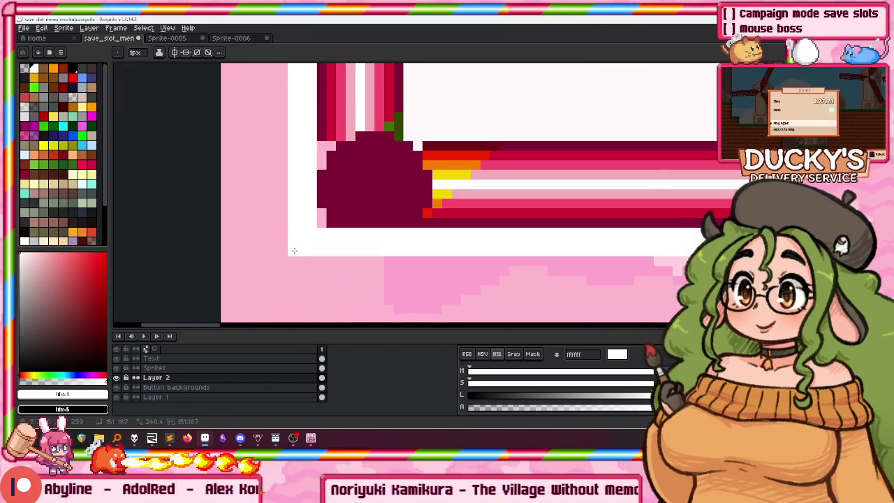
Extend the white outline around the frame's corner.
scroll(301, 249, "right", 5)
scroll(391, 231, "right", 5)
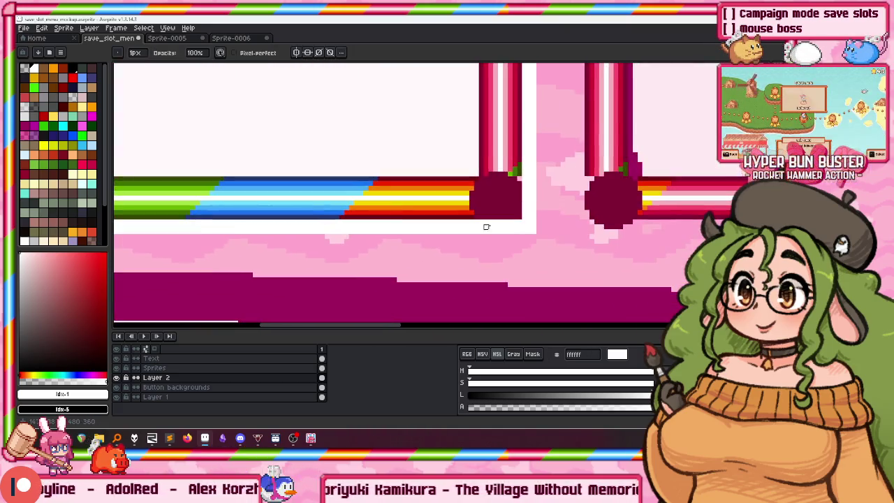
scroll(485, 225, "right", 5)
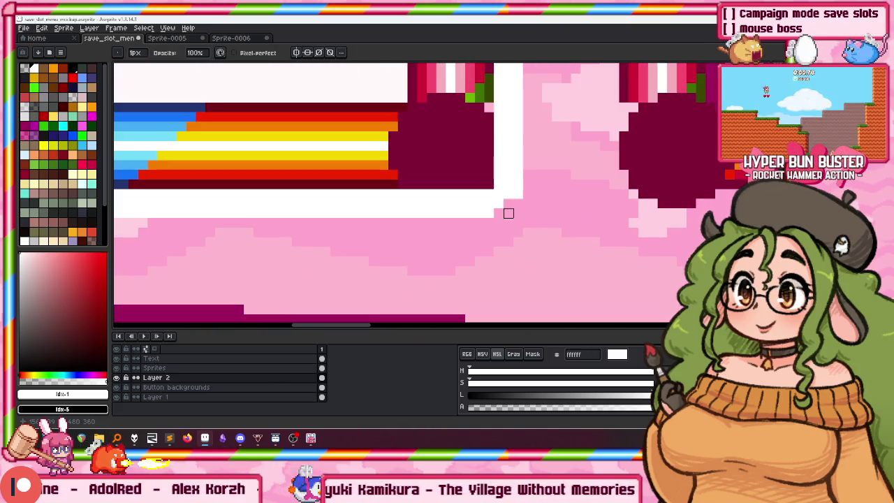
left_click_drag(508, 187, 512, 199)
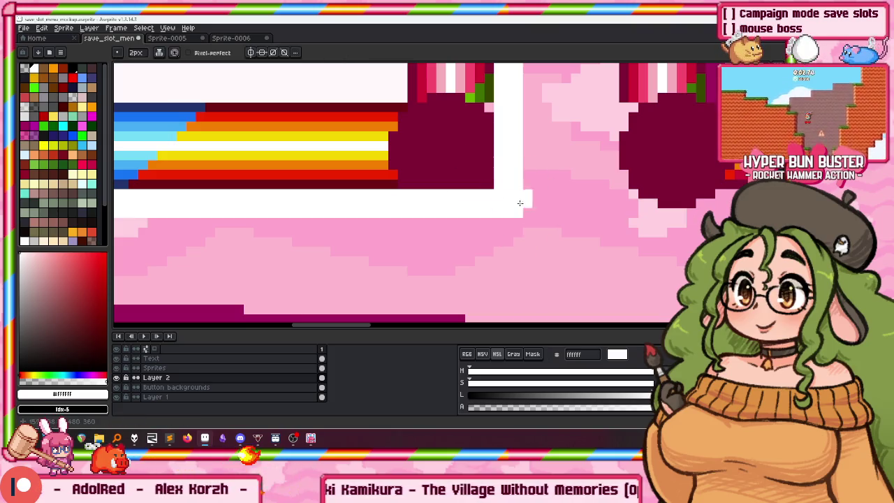